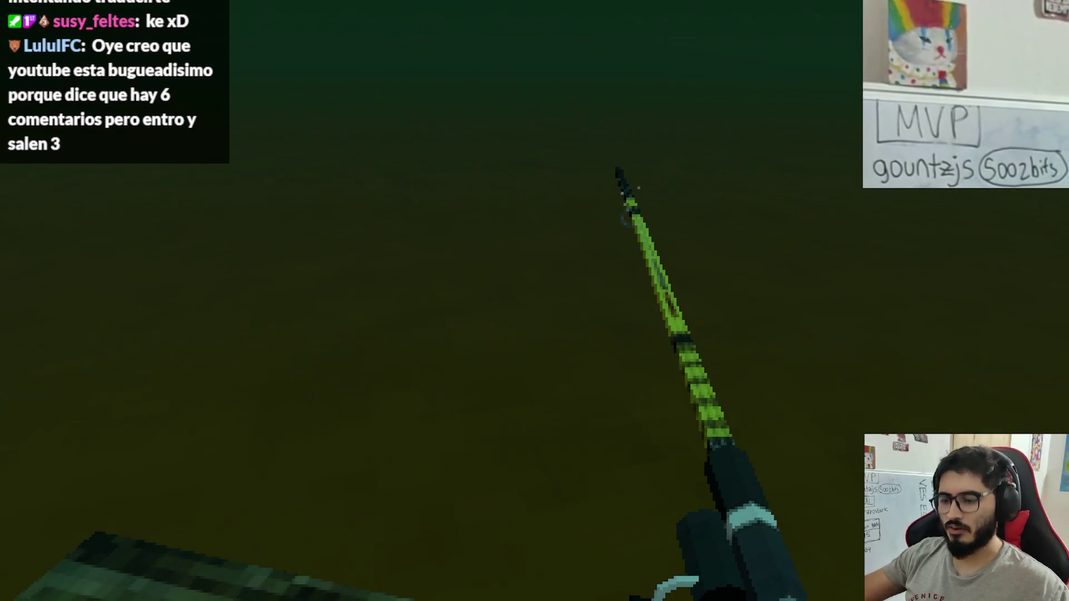
Stop the running fishing game with F8 to end the debugging session.
{"action": "key", "text": "F8"}
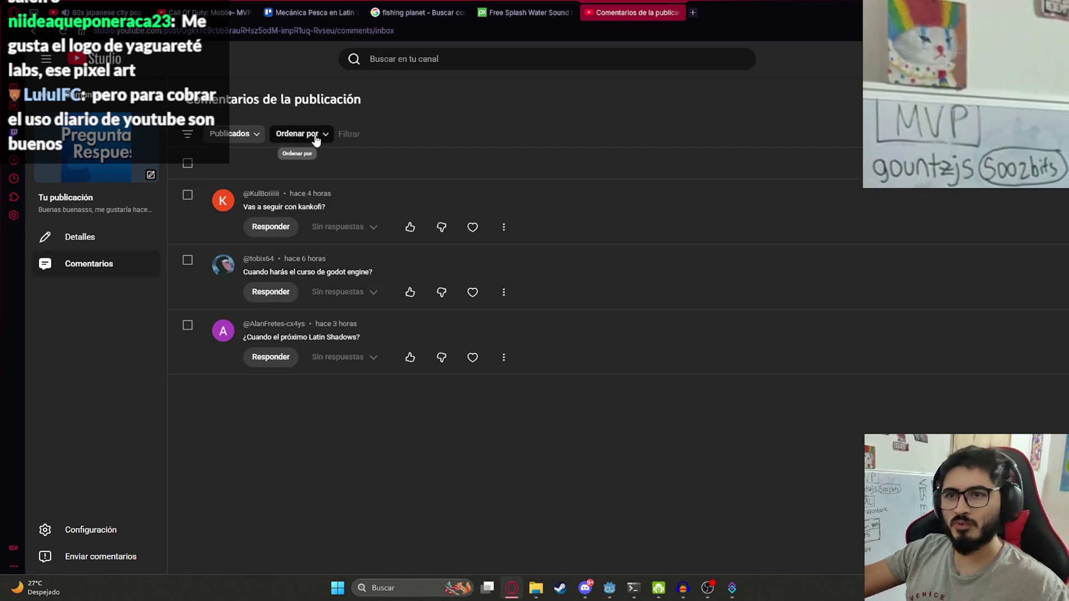
Sort the Studio comment inbox by Más recientes (newest first).
{"action": "left_click", "coordinate": [315, 139]}
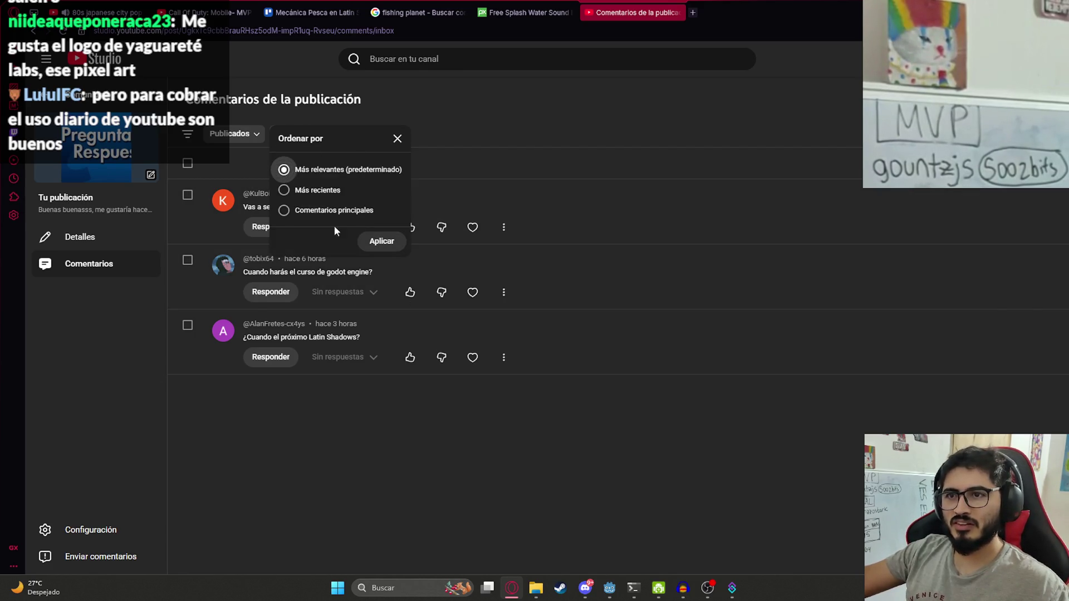
{"action": "left_click", "coordinate": [285, 191]}
{"action": "left_click", "coordinate": [373, 239]}
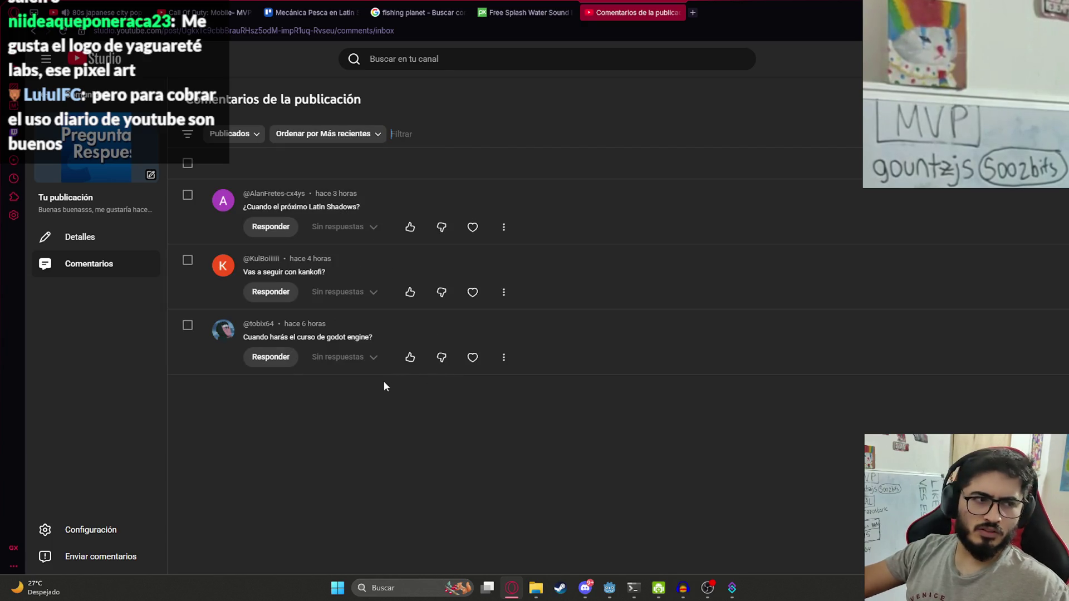
Open the post's public page, close the Studio inbox, and sort its comments newest first.
{"action": "left_click", "coordinate": [119, 158]}
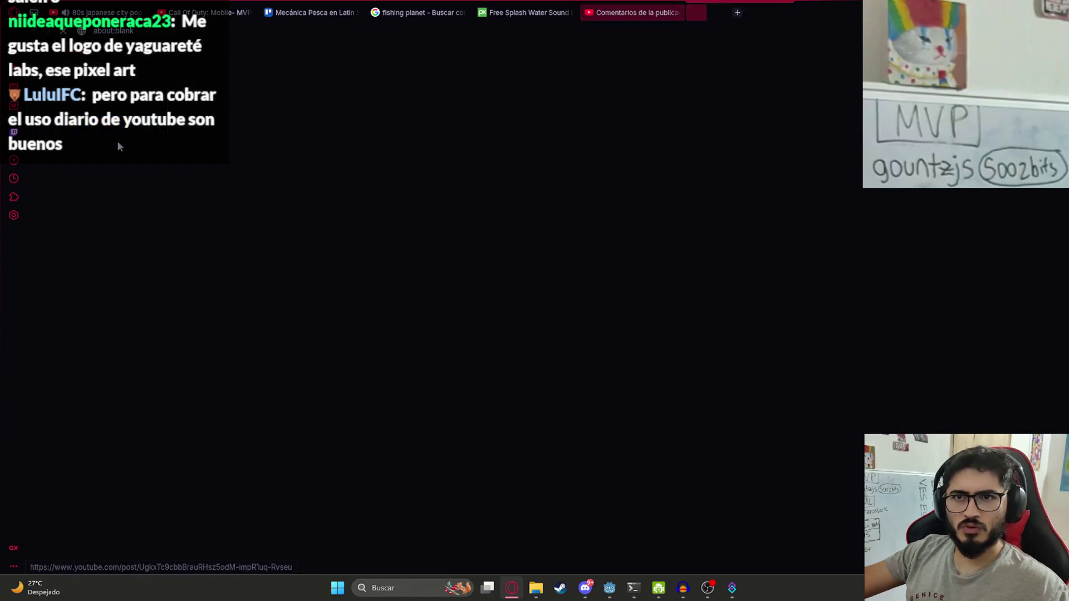
{"action": "left_click", "coordinate": [675, 13]}
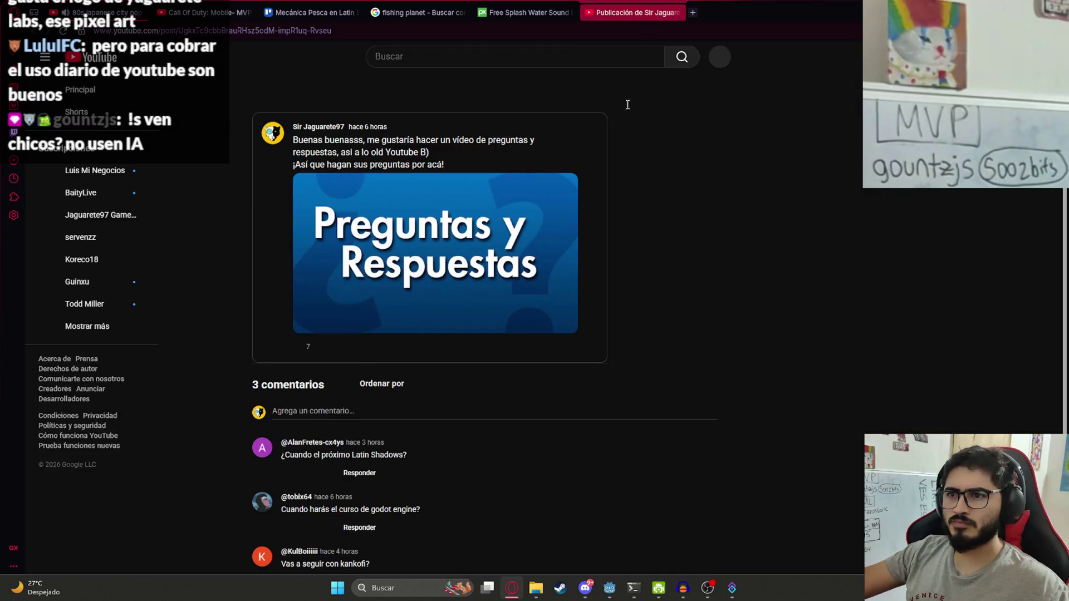
{"action": "scroll", "coordinate": [377, 389], "scroll_direction": "down", "scroll_amount": 1}
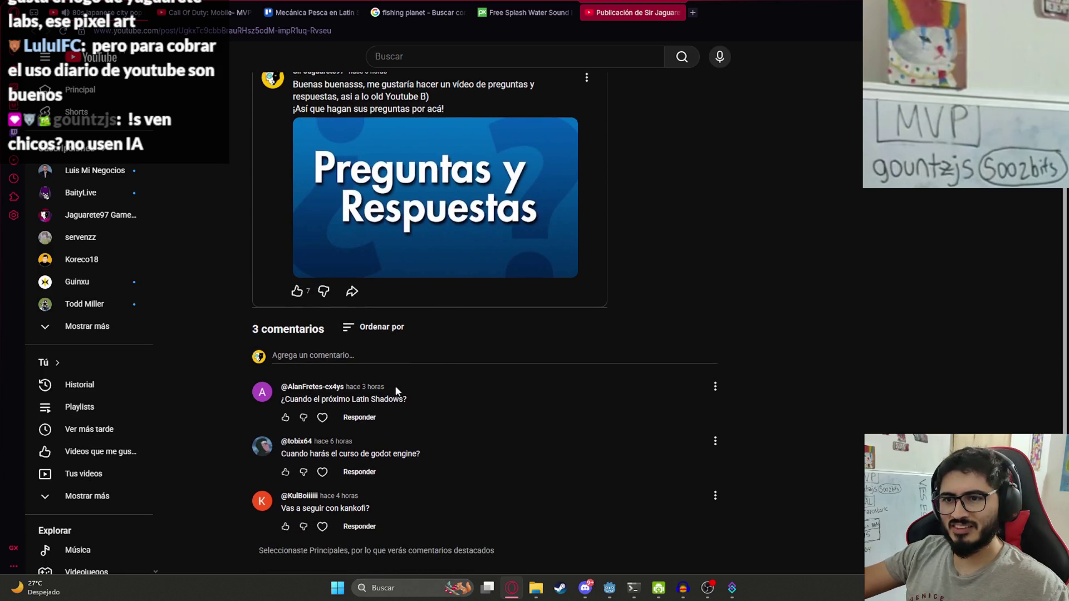
{"action": "left_click", "coordinate": [378, 330]}
{"action": "left_click", "coordinate": [399, 405]}
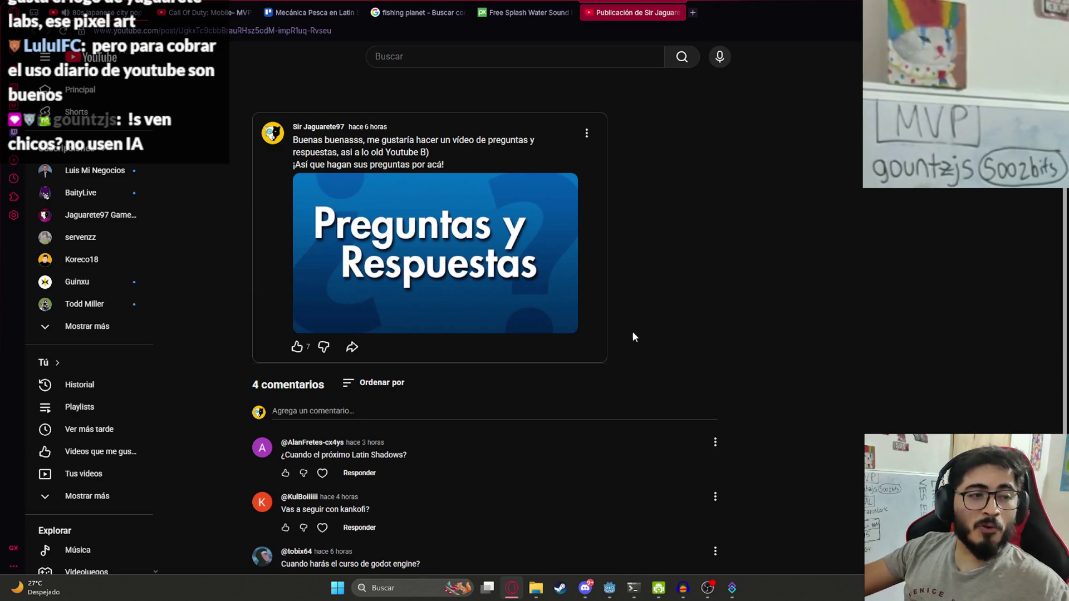
Reload the public post page to show all four comments.
{"action": "scroll", "coordinate": [668, 362], "scroll_direction": "down", "scroll_amount": 1}
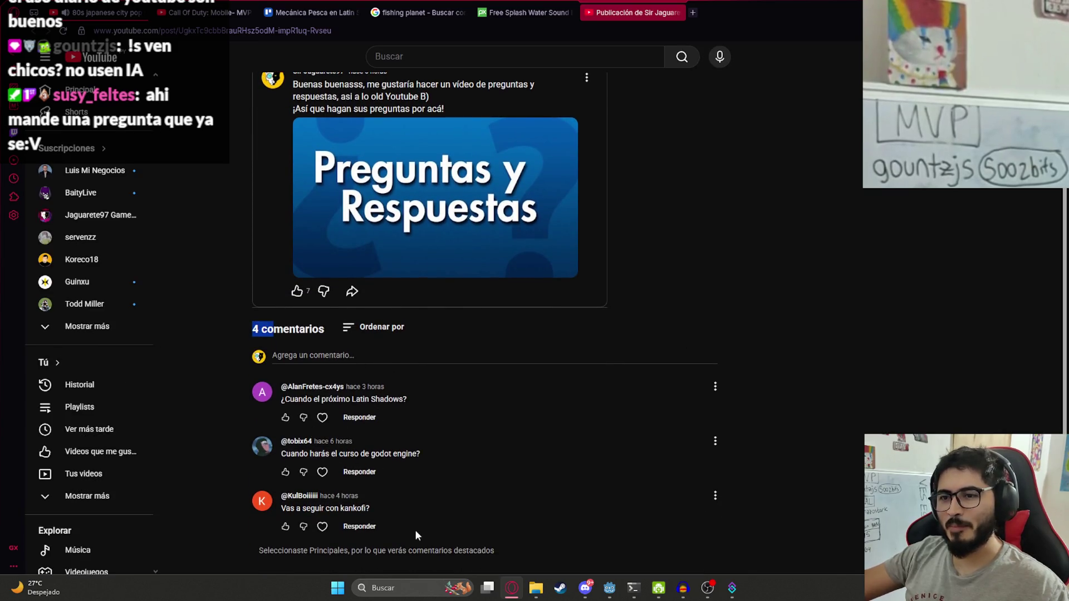
{"action": "left_click", "coordinate": [276, 28]}
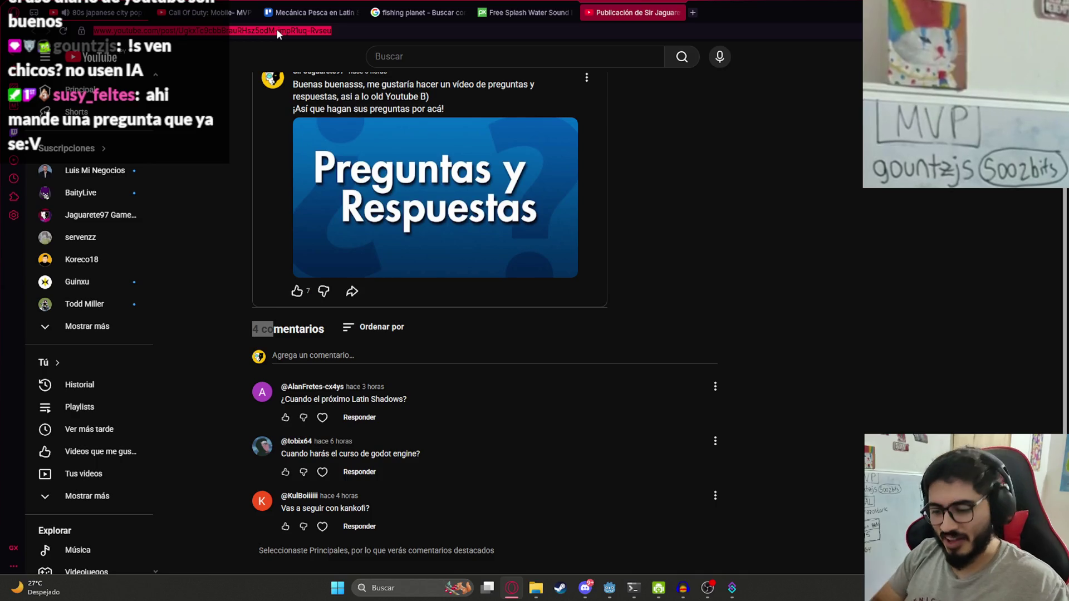
{"action": "key", "text": "Return"}
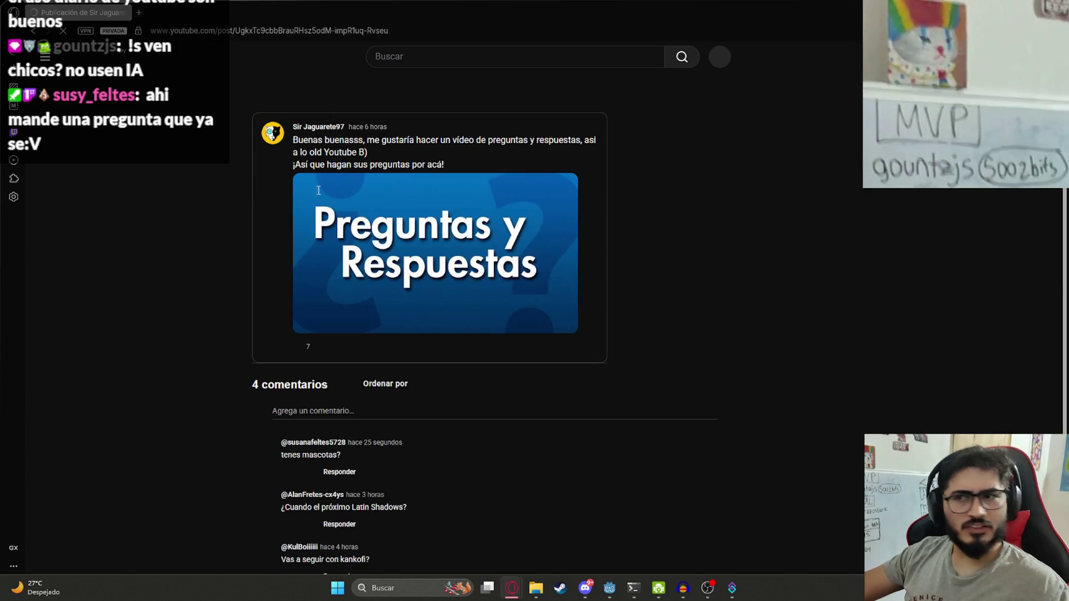
Select the first comment's text, then sort the post's comments newest first.
{"action": "scroll", "coordinate": [414, 348], "scroll_direction": "down", "scroll_amount": 2}
{"action": "triple_click", "coordinate": [346, 356]}
{"action": "left_click", "coordinate": [489, 382]}
{"action": "left_click", "coordinate": [404, 283]}
{"action": "left_click", "coordinate": [427, 352]}
Reload the post twice to check for new comments, keeping newest-first order.
{"action": "scroll", "coordinate": [362, 415], "scroll_direction": "down", "scroll_amount": 1}
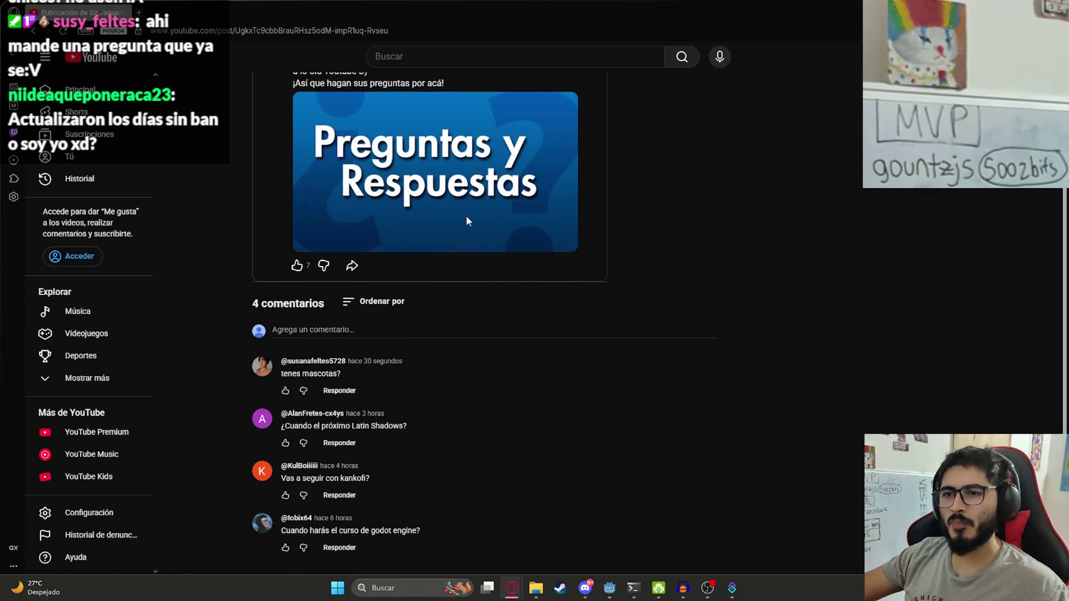
{"action": "key", "text": "F5"}
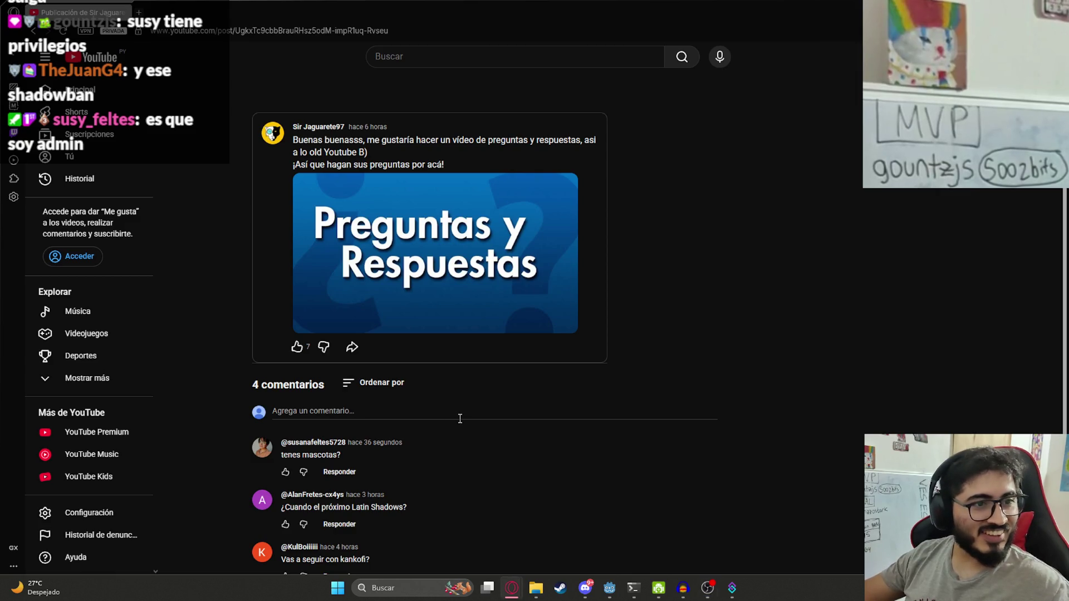
{"action": "left_click", "coordinate": [68, 34]}
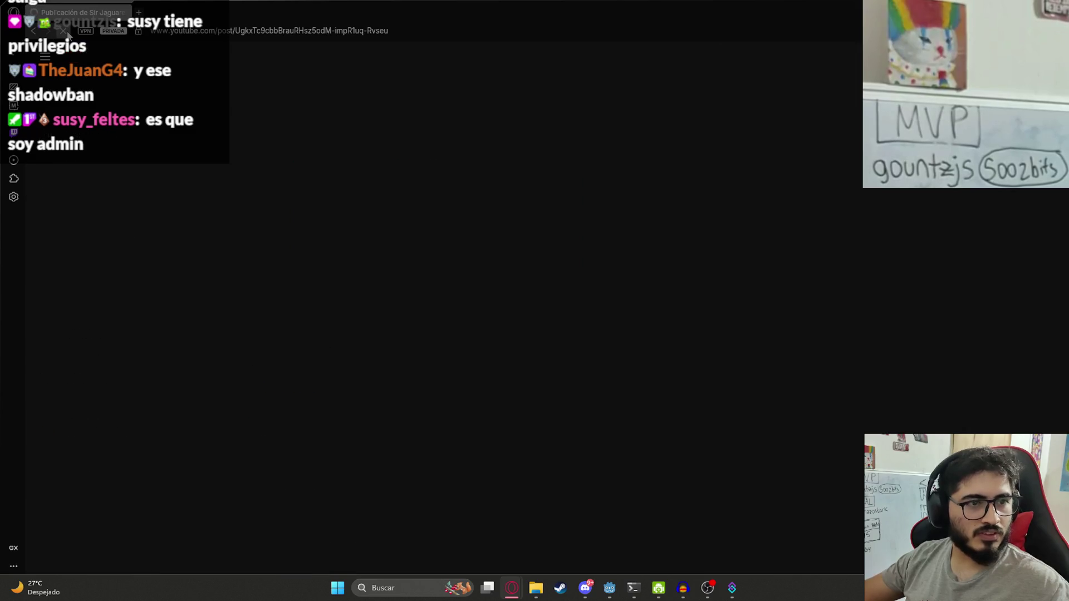
{"action": "scroll", "coordinate": [289, 334], "scroll_direction": "down", "scroll_amount": 2}
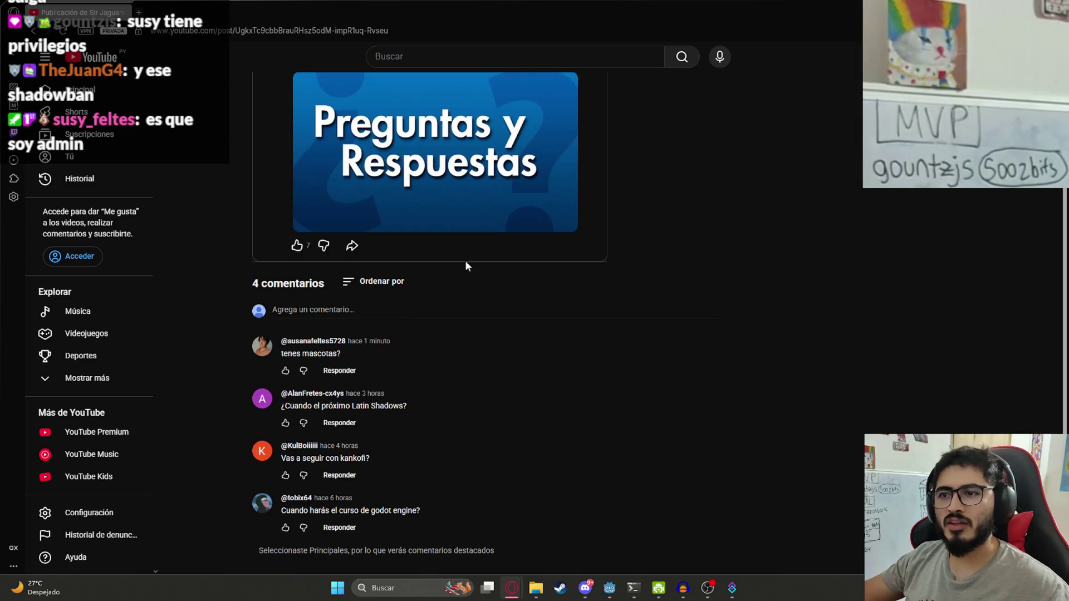
{"action": "left_click", "coordinate": [399, 279]}
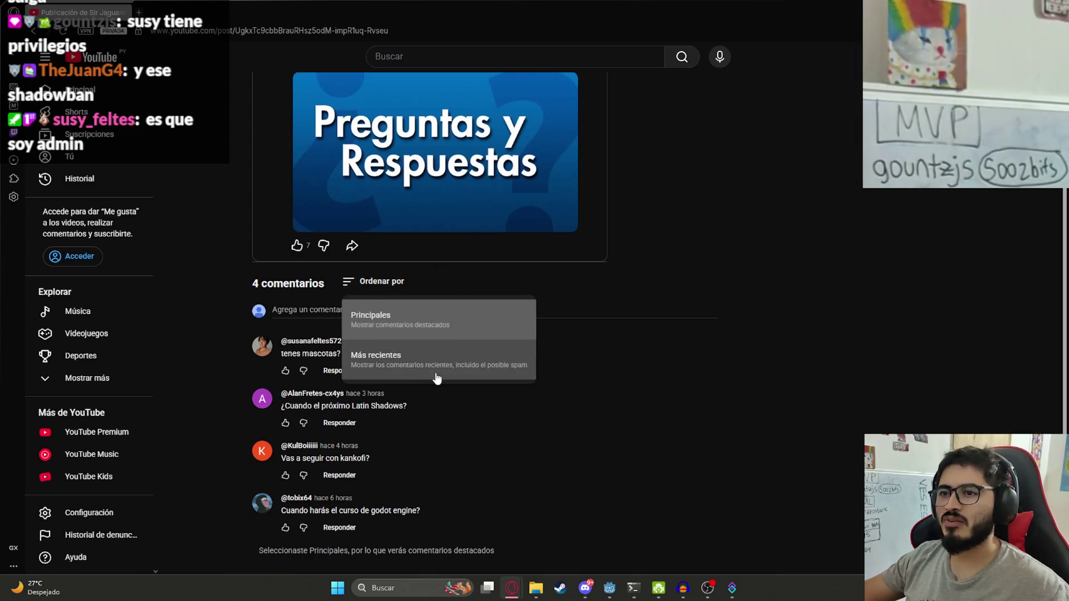
{"action": "left_click", "coordinate": [437, 373]}
In the logged-in window, reload the post to show 'tenes mascotas?' and sort by Principales.
{"action": "key", "text": "alt+Tab"}
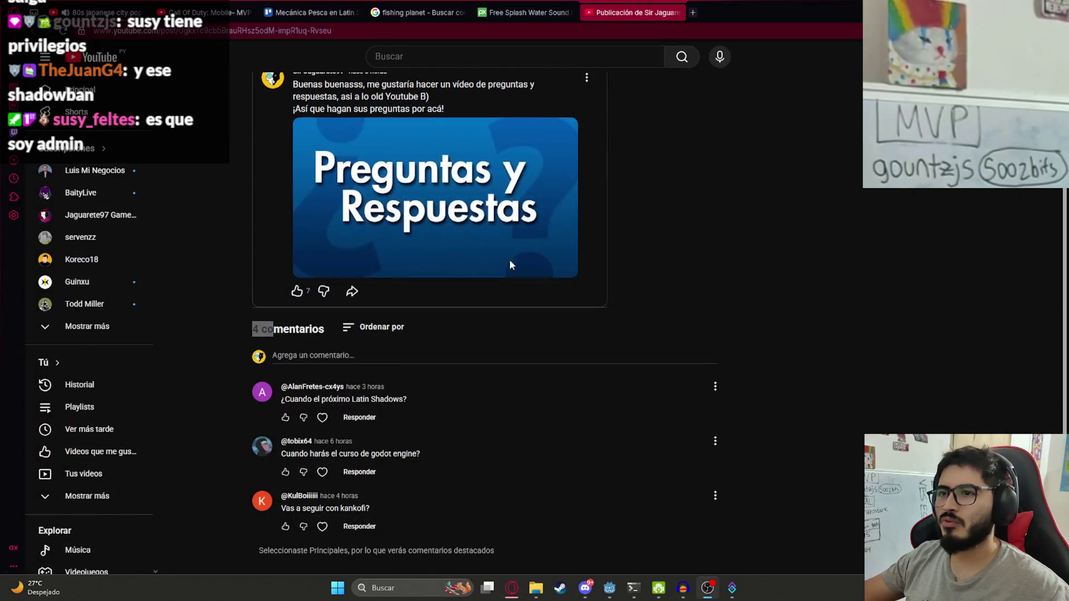
{"action": "left_click", "coordinate": [516, 409]}
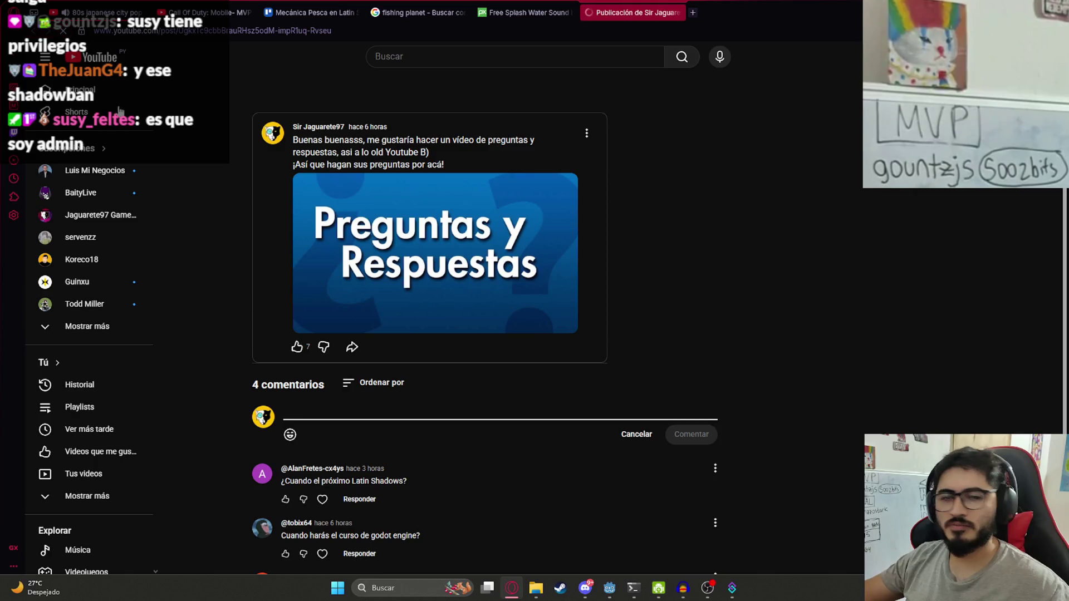
{"action": "key", "text": "F5"}
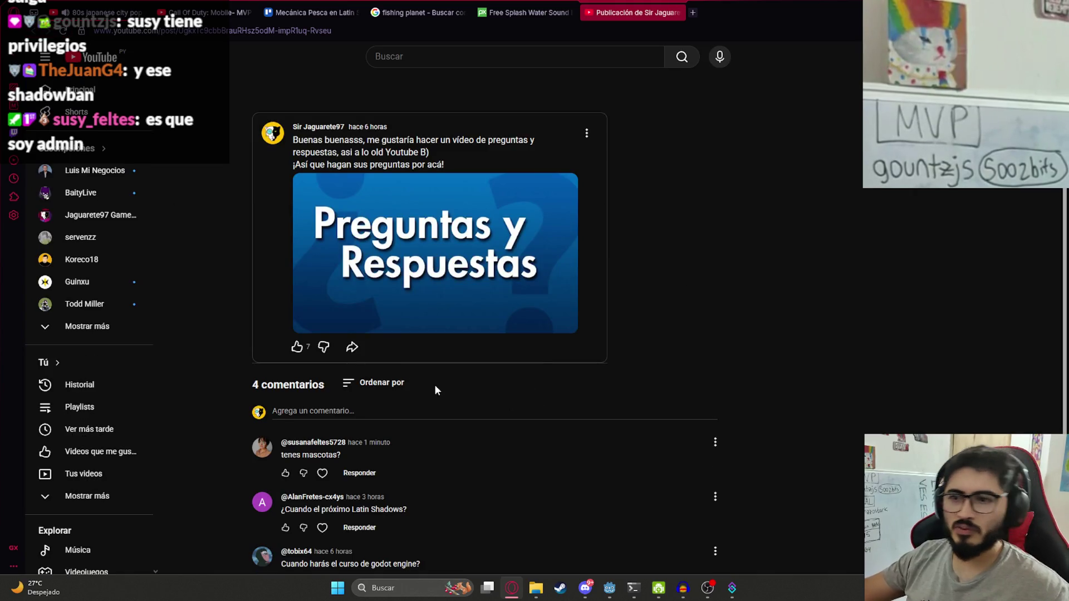
{"action": "scroll", "coordinate": [434, 384], "scroll_direction": "down", "scroll_amount": 2}
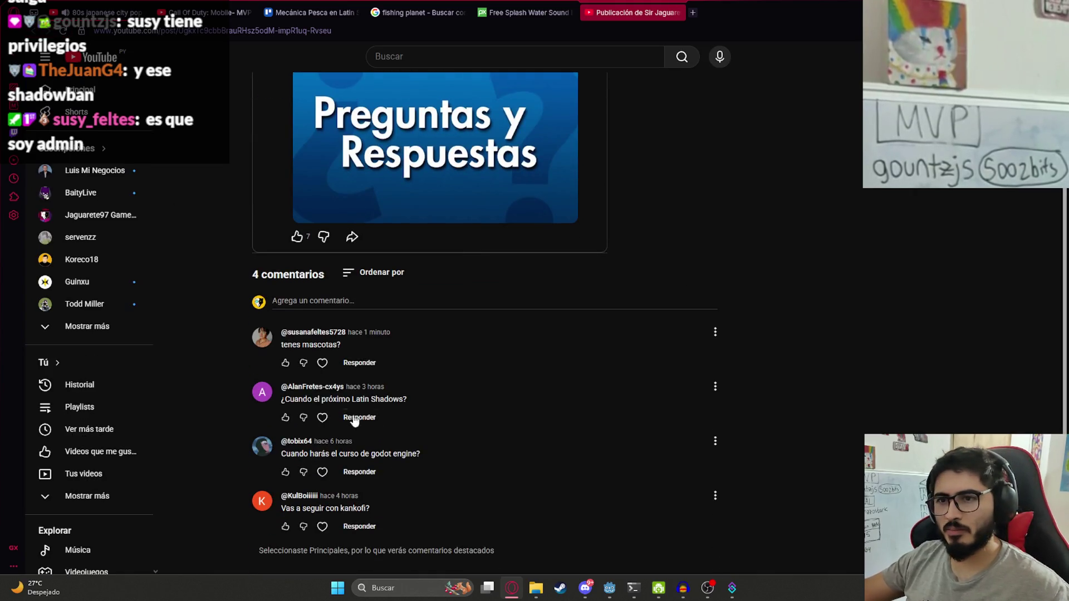
{"action": "left_click", "coordinate": [358, 273]}
{"action": "left_click", "coordinate": [421, 314]}
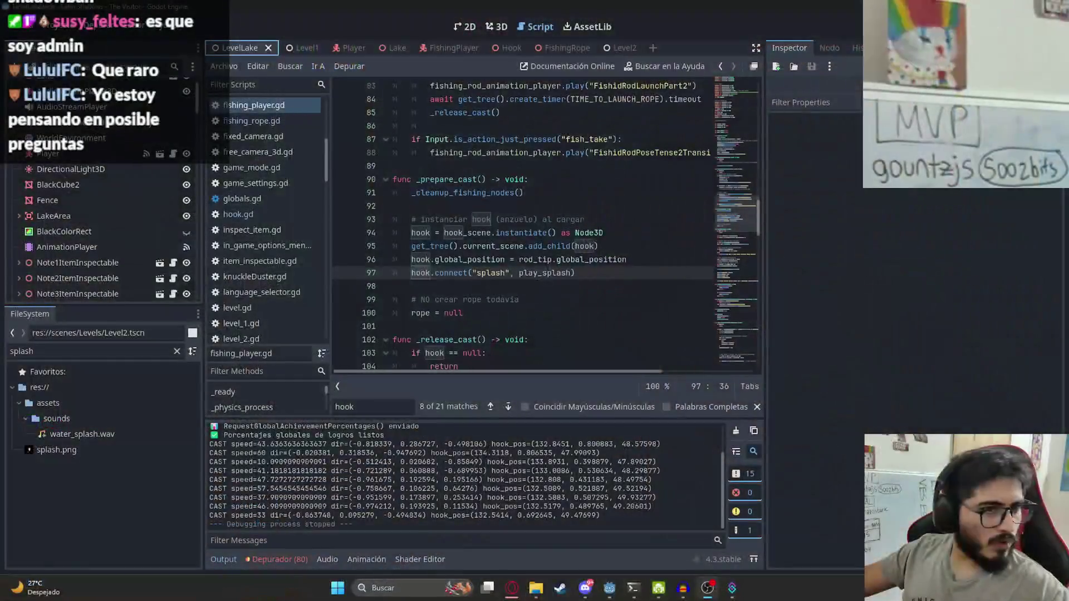
Check the FishingPlayer scene, return to LevelLake, then bring the splash-sounds browser page forward.
{"action": "left_click", "coordinate": [432, 49]}
{"action": "left_click", "coordinate": [239, 48]}
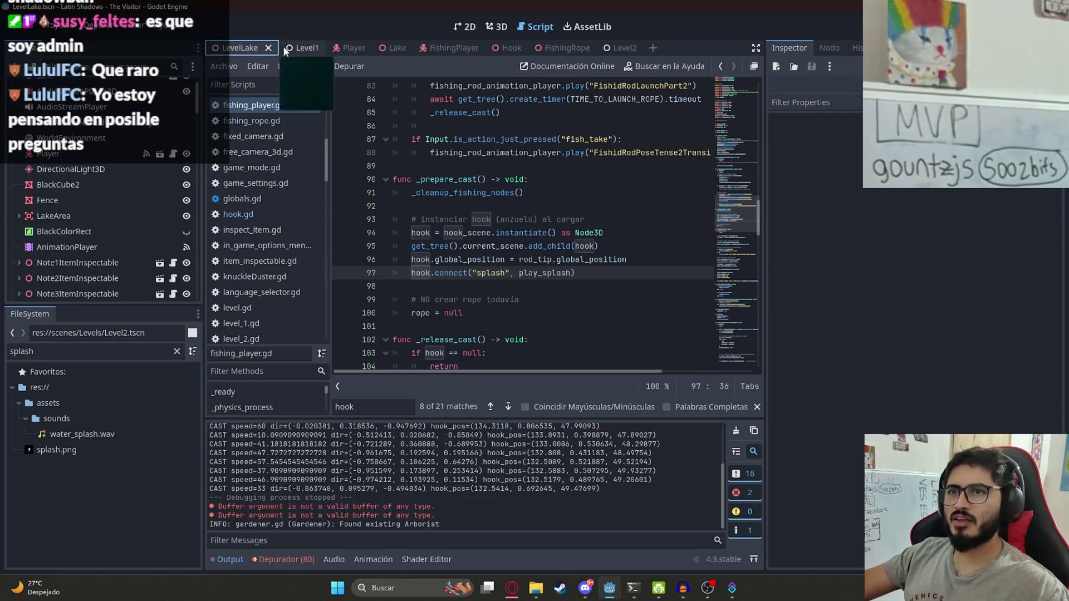
{"action": "left_click", "coordinate": [512, 589]}
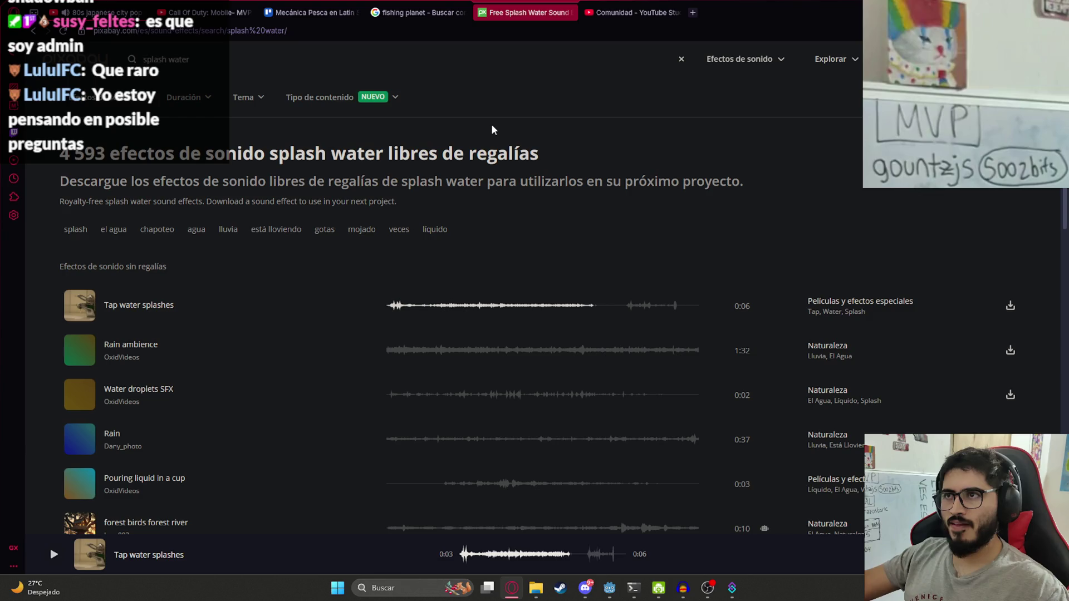
{"action": "left_click", "coordinate": [693, 13]}
Load chatgpt.com in the new tab, minimize the browser, and clear Godot's 'splash' file filter.
{"action": "type", "text": "chatgpt.com"}
{"action": "key", "text": "Return"}
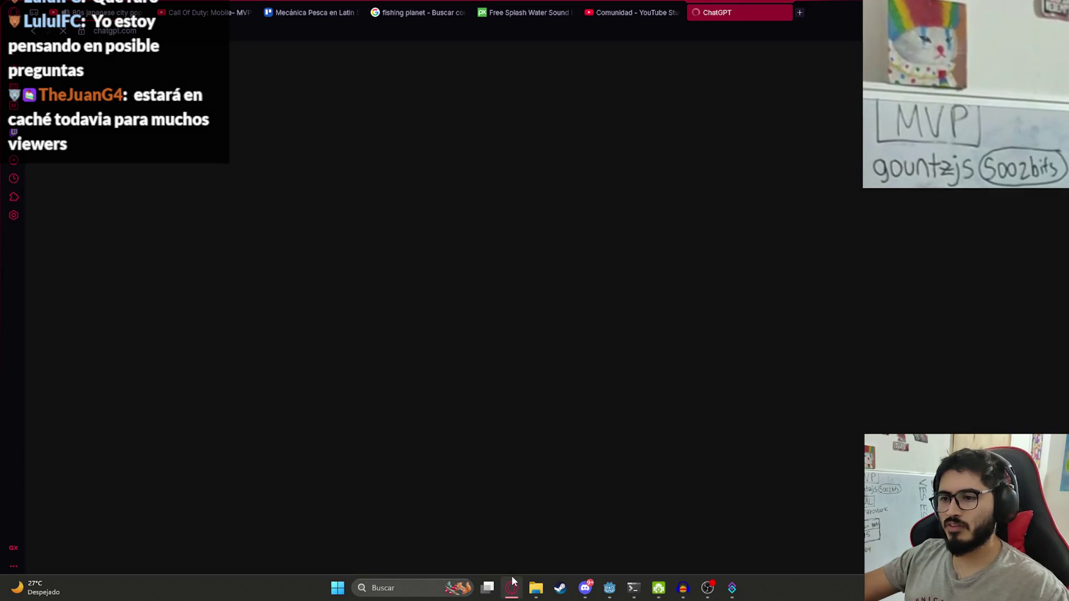
{"action": "left_click", "coordinate": [512, 579]}
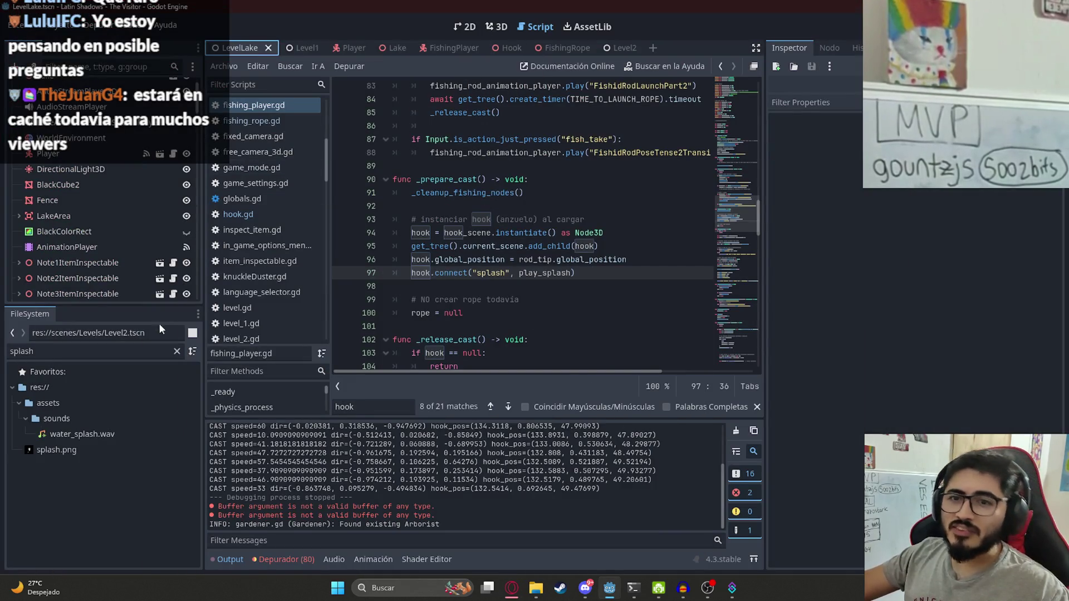
{"action": "left_click", "coordinate": [177, 352]}
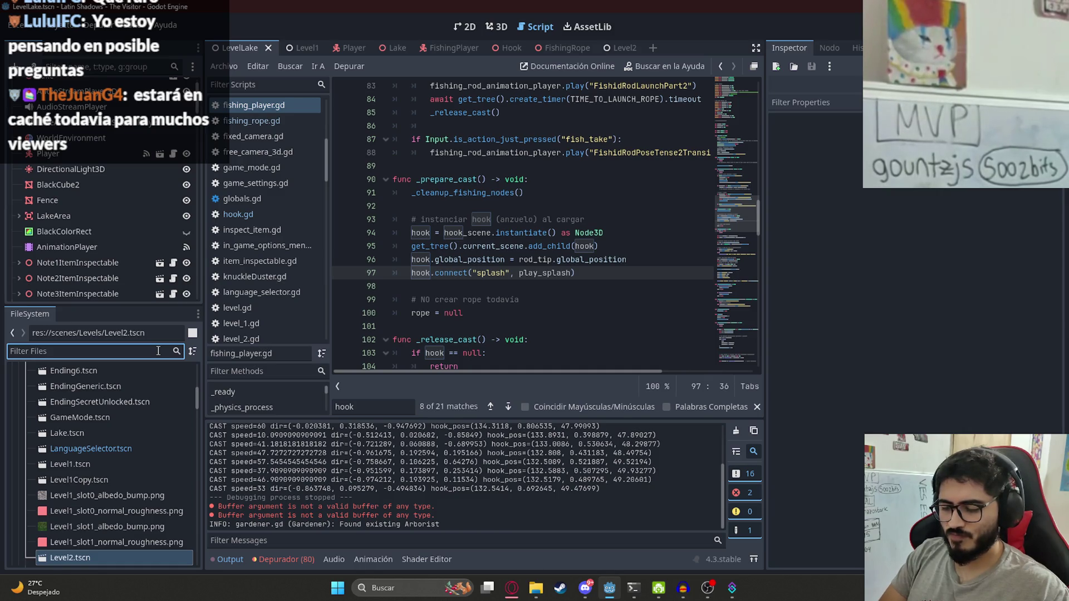
Filter the project files for 'smoke', inspect the smoke.exr texture, and return to the 3D view.
{"action": "type", "text": "smoke"}
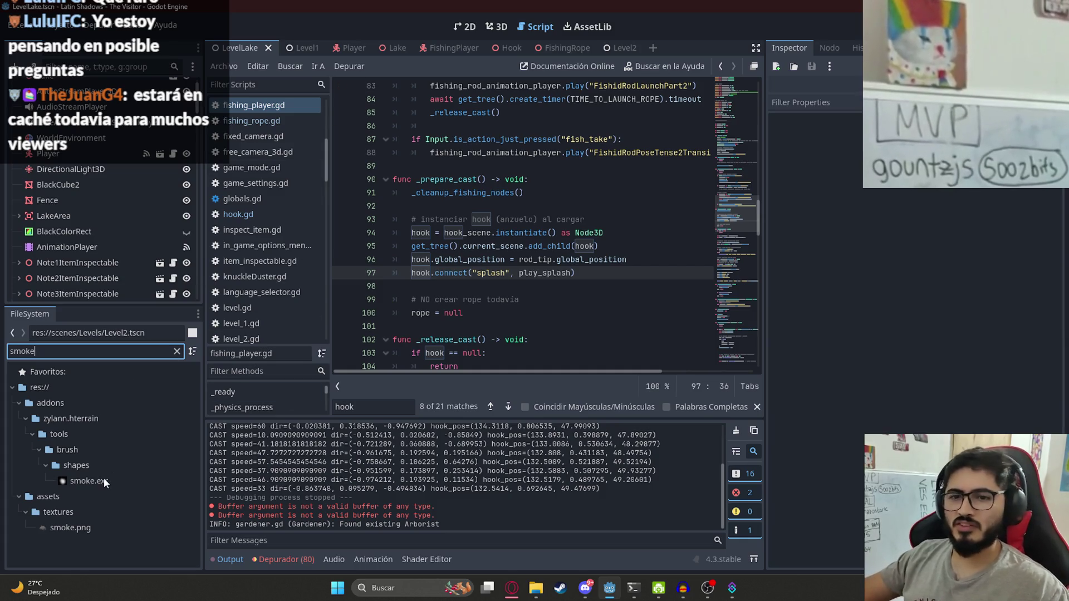
{"action": "left_click", "coordinate": [89, 480]}
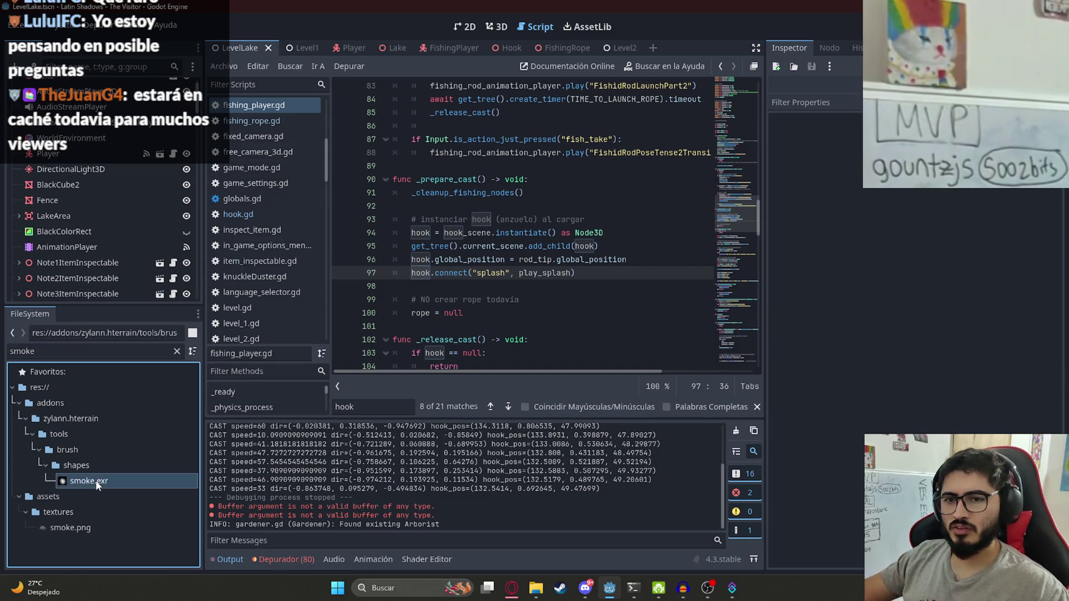
{"action": "left_click", "coordinate": [498, 27]}
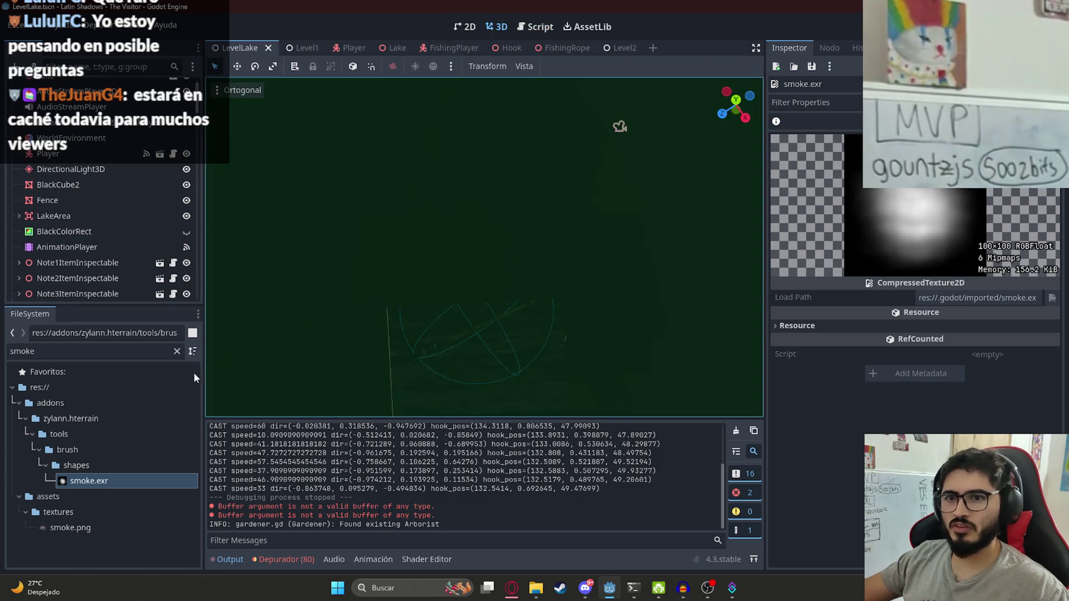
Filter files for 'brase' and glance at the brasero.glb advanced import settings.
{"action": "double_click", "coordinate": [75, 351]}
{"action": "type", "text": "brase"}
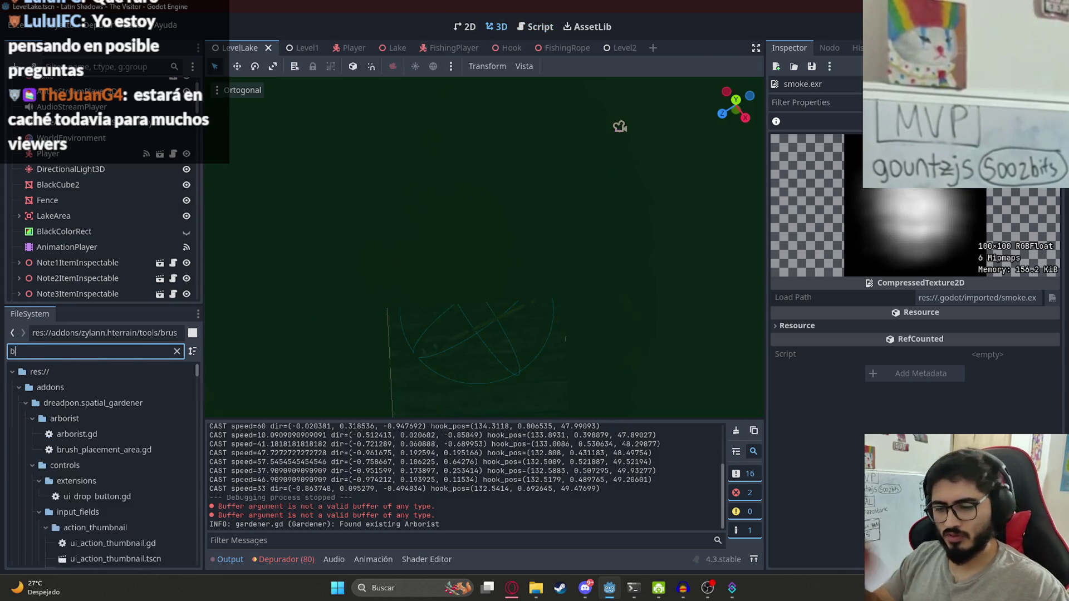
{"action": "double_click", "coordinate": [93, 434]}
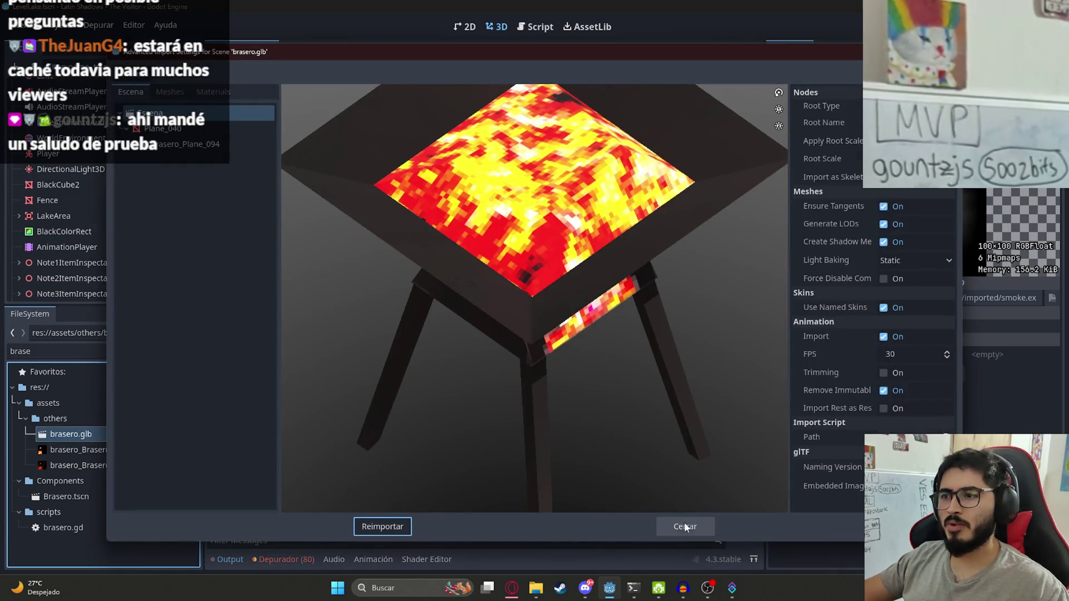
{"action": "left_click", "coordinate": [685, 527]}
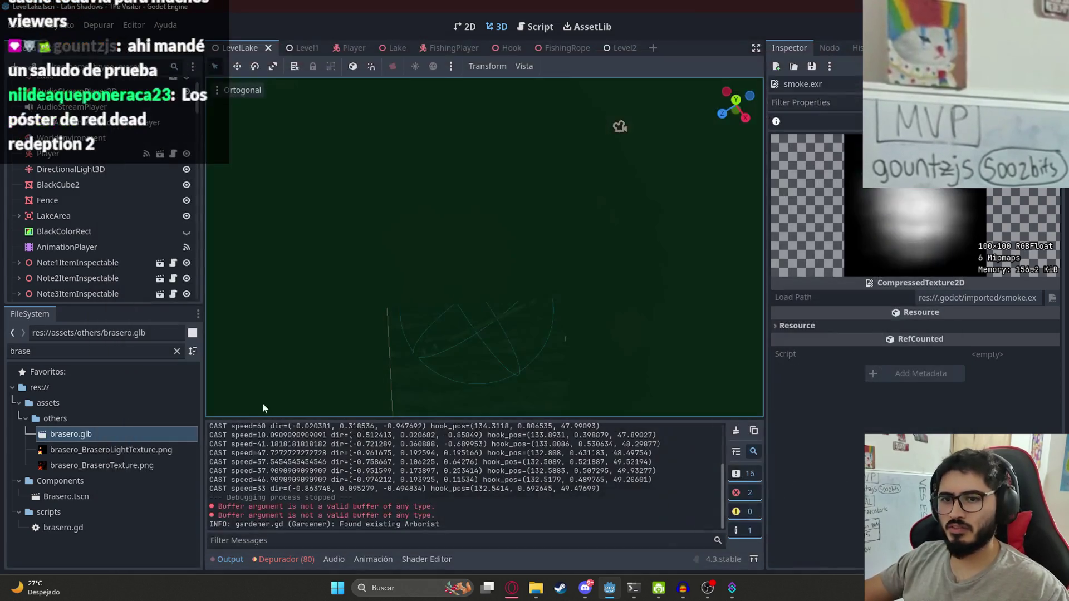
Open Brasero.tscn, select its GPUParticles3D smoke emitter, and orbit around the brazier.
{"action": "double_click", "coordinate": [90, 495]}
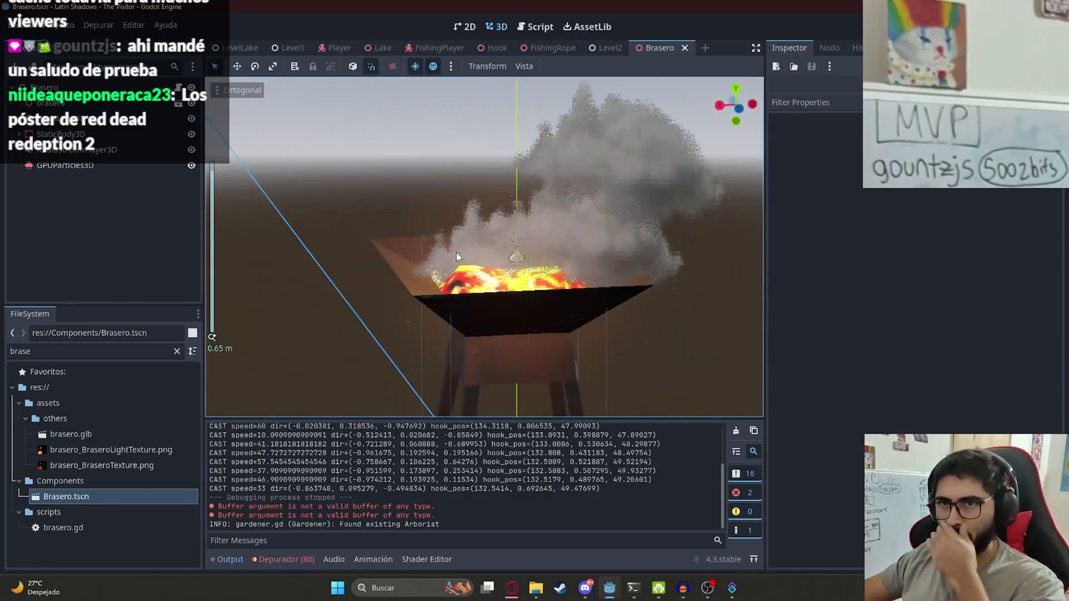
{"action": "double_click", "coordinate": [91, 165]}
{"action": "scroll", "coordinate": [376, 246], "scroll_direction": "down", "scroll_amount": 3}
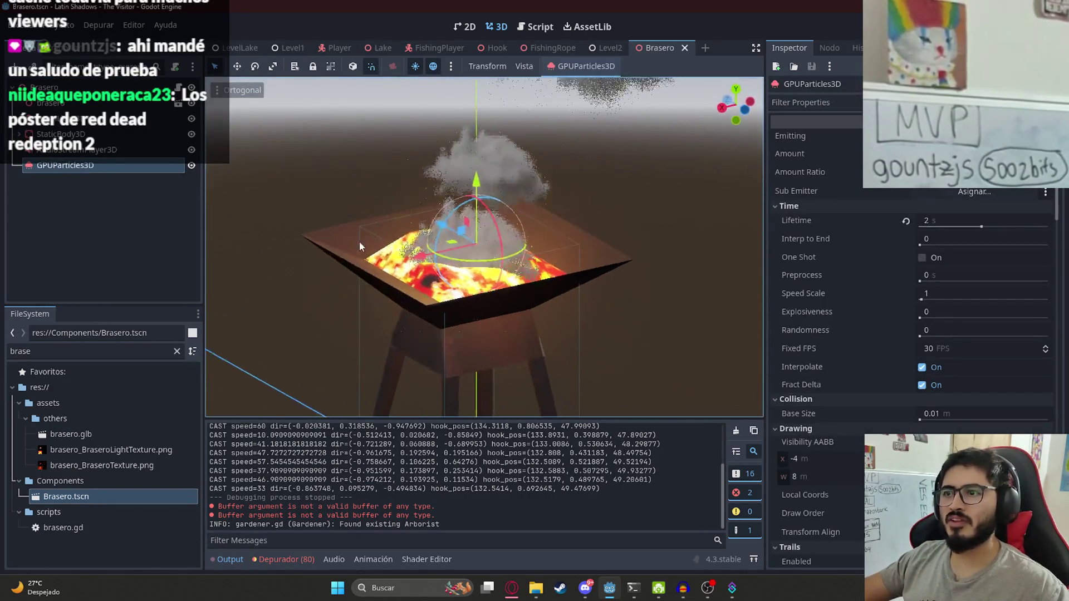
{"action": "mouse_move", "coordinate": [423, 249]}
{"action": "left_mouse_down"}
{"action": "mouse_move", "coordinate": [436, 192]}
{"action": "mouse_move", "coordinate": [485, 193]}
{"action": "left_mouse_up"}
{"action": "scroll", "coordinate": [445, 223], "scroll_direction": "up", "scroll_amount": 3}
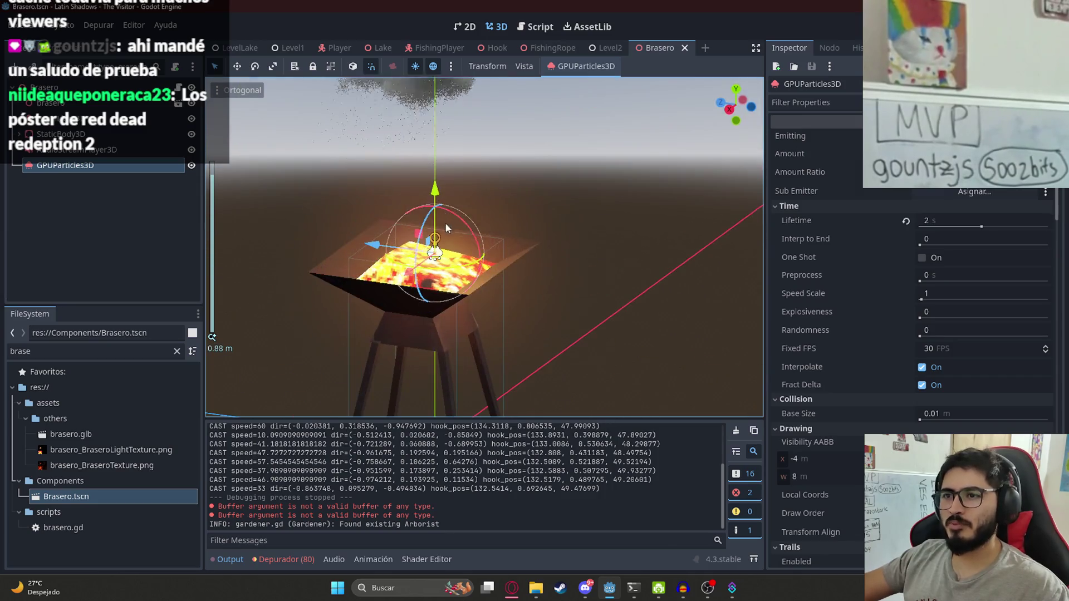
{"action": "mouse_move", "coordinate": [422, 237]}
{"action": "left_mouse_down"}
{"action": "mouse_move", "coordinate": [619, 222]}
{"action": "mouse_move", "coordinate": [353, 284]}
{"action": "left_mouse_up"}
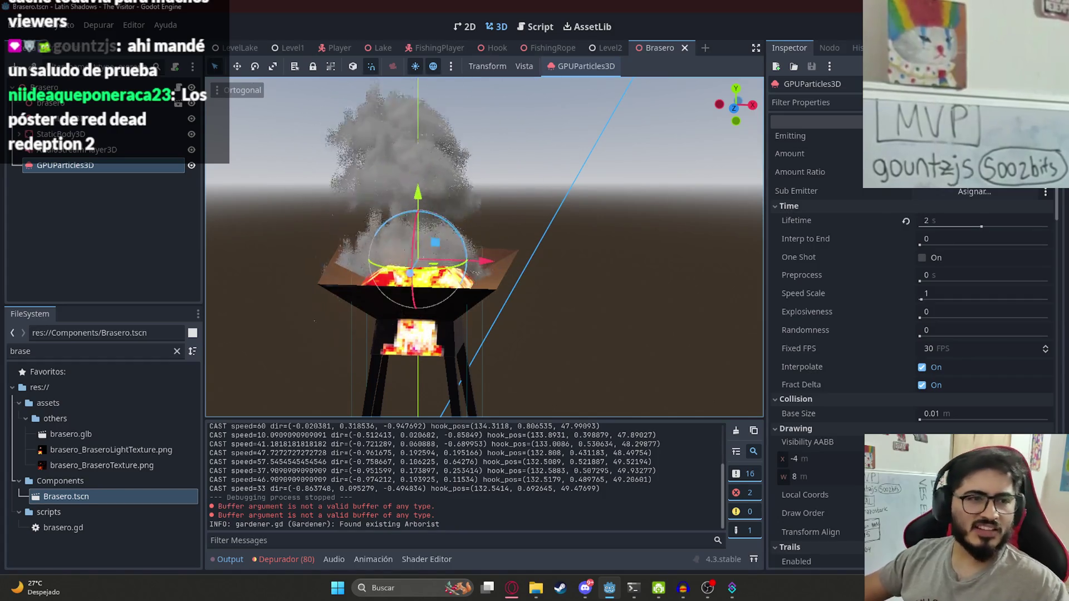
{"action": "left_click", "coordinate": [511, 592]}
From YouTube Studio, go to the public channel's Publicaciones and open the Preguntas y Respuestas post.
{"action": "left_click", "coordinate": [632, 12]}
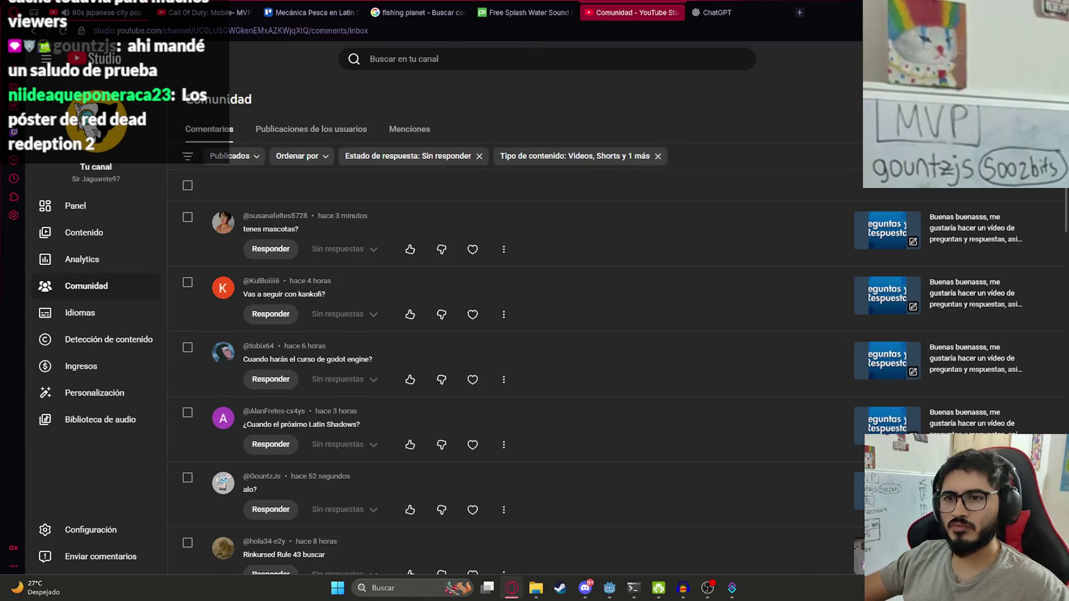
{"action": "left_click", "coordinate": [1041, 58]}
{"action": "left_click", "coordinate": [935, 120]}
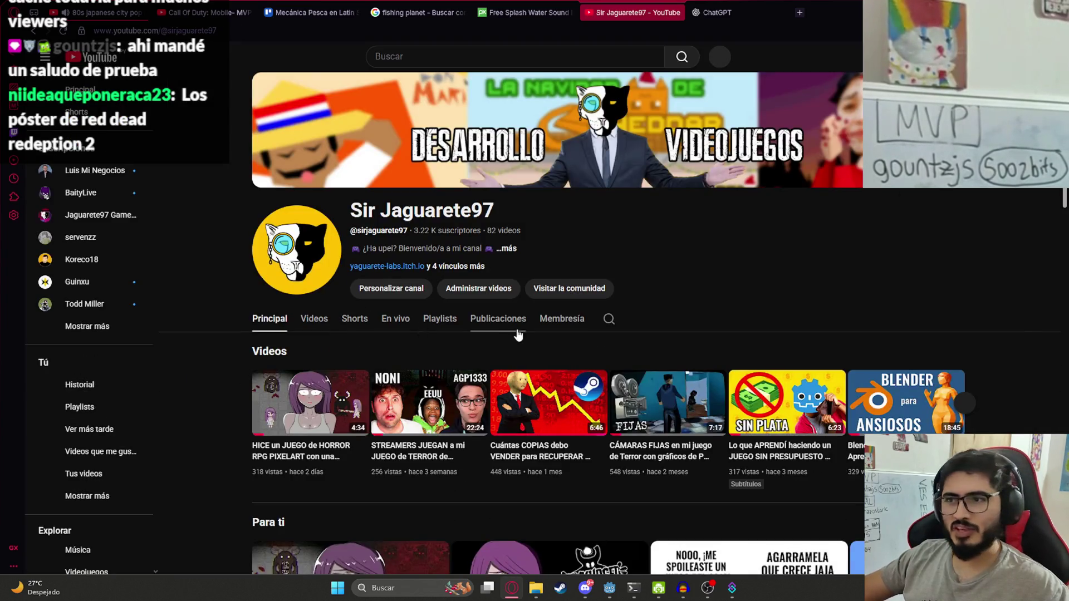
{"action": "left_click", "coordinate": [513, 328]}
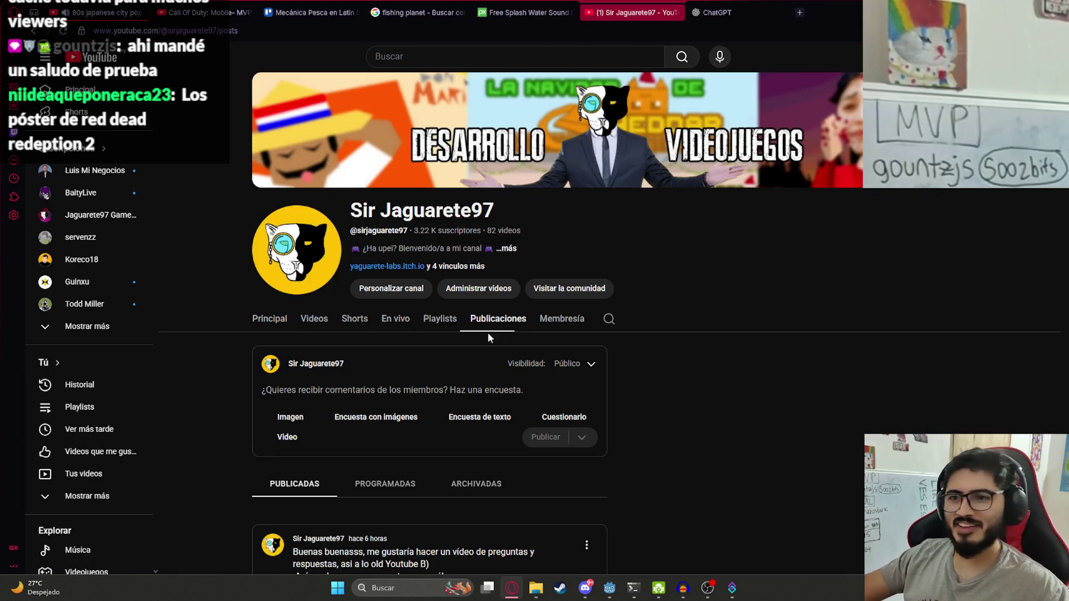
{"action": "scroll", "coordinate": [487, 332], "scroll_direction": "down", "scroll_amount": 7}
{"action": "left_click", "coordinate": [383, 497]}
Sort the post's comments by Más recientes and read the newest comment.
{"action": "scroll", "coordinate": [373, 384], "scroll_direction": "down", "scroll_amount": 2}
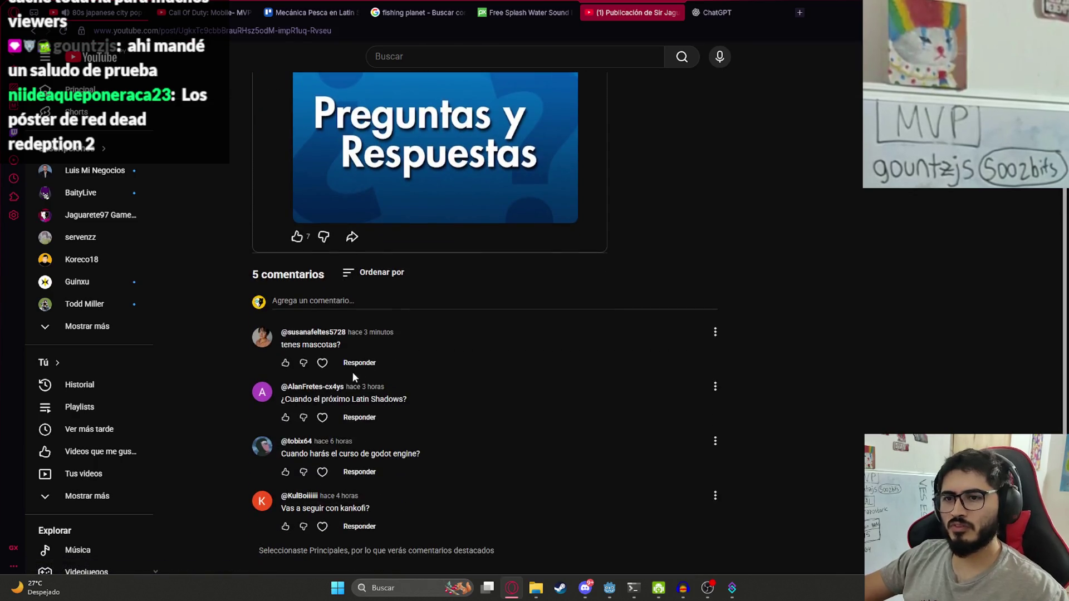
{"action": "left_click", "coordinate": [362, 279]}
{"action": "left_click", "coordinate": [368, 348]}
{"action": "scroll", "coordinate": [378, 389], "scroll_direction": "down", "scroll_amount": 3}
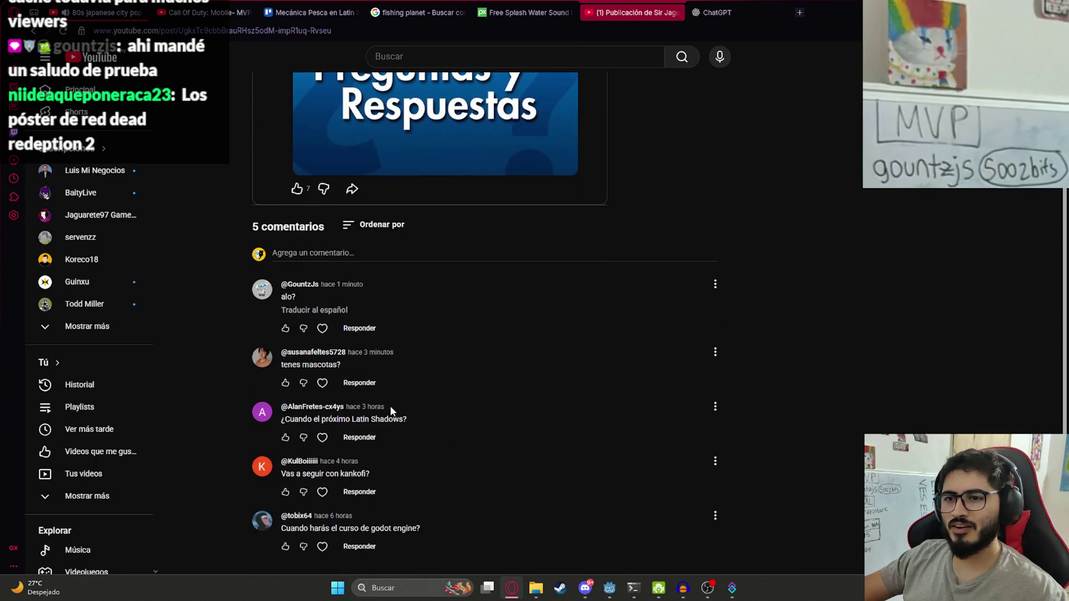
{"action": "triple_click", "coordinate": [295, 298]}
{"action": "left_click", "coordinate": [439, 338]}
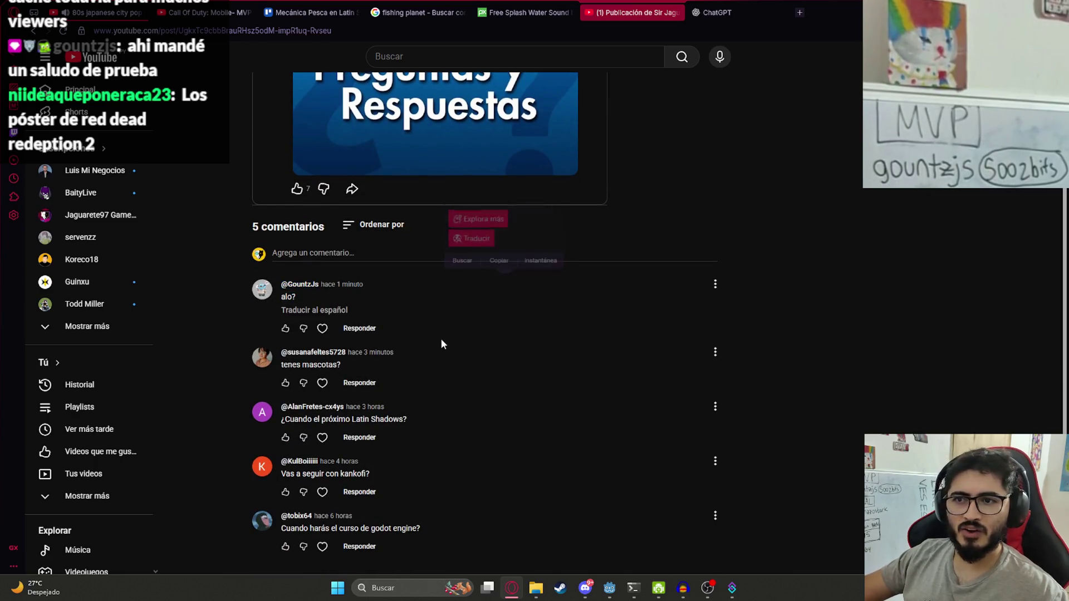
{"action": "left_click", "coordinate": [419, 316]}
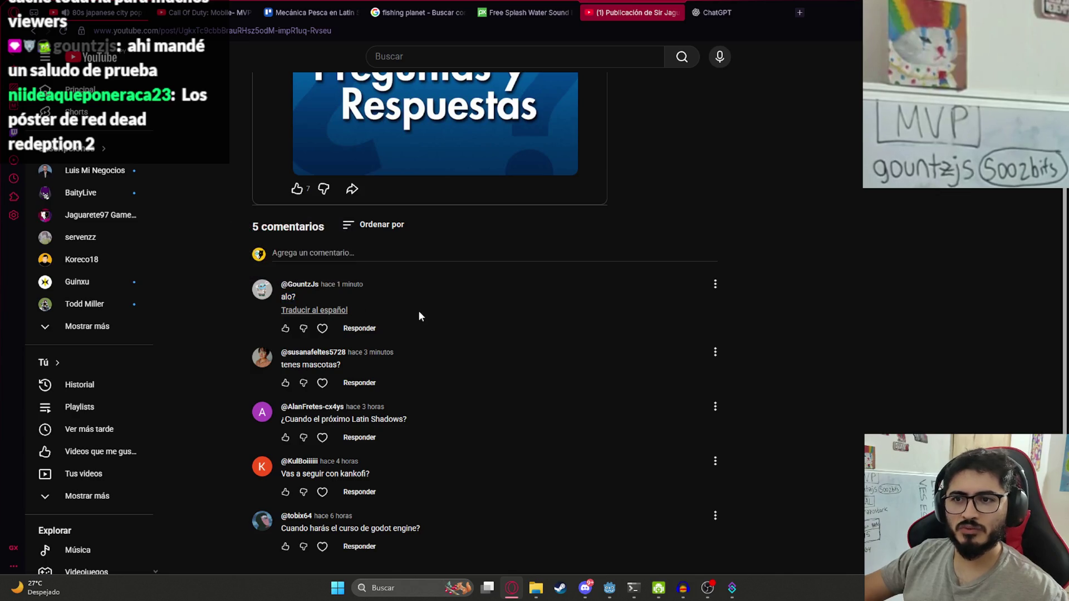
{"action": "left_click_drag", "start_coordinate": [316, 296], "coordinate": [282, 283]}
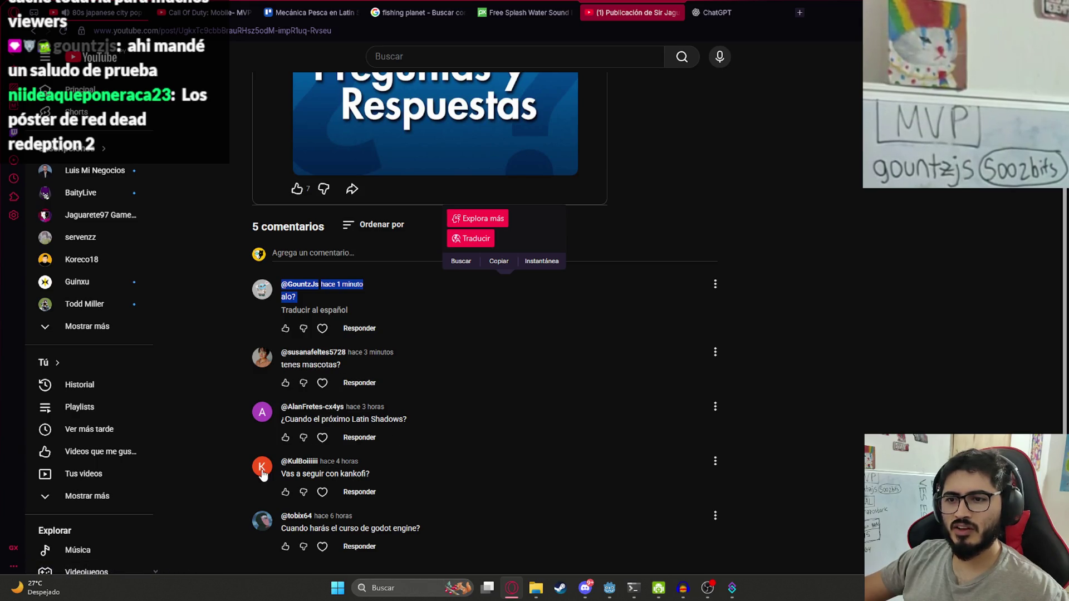
{"action": "left_click", "coordinate": [316, 296]}
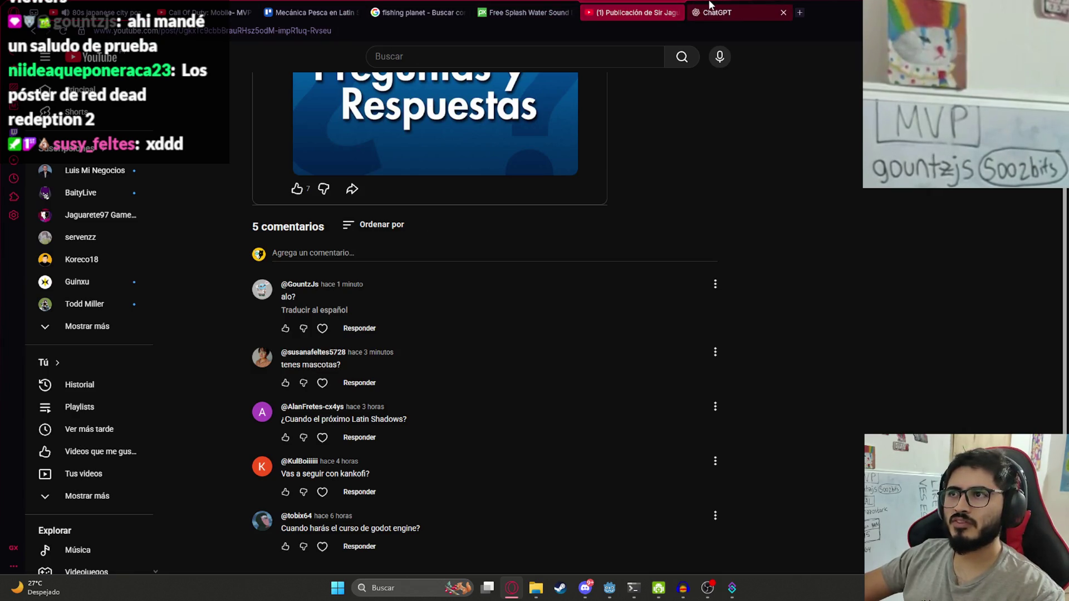
Check the channel notifications, then switch to the ChatGPT tab.
{"action": "left_click", "coordinate": [1005, 56]}
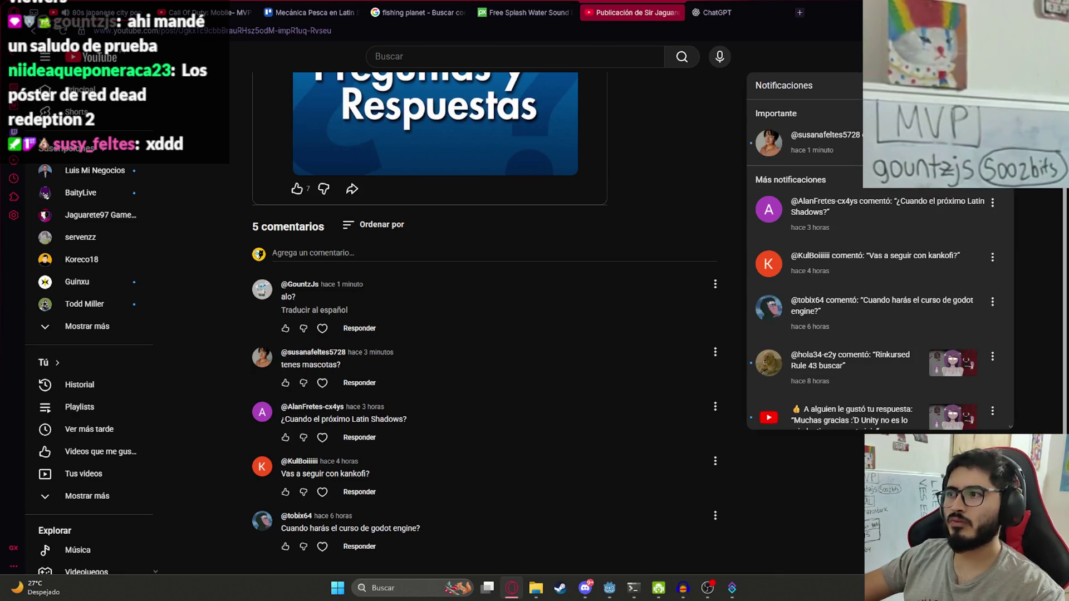
{"action": "key", "text": "Escape"}
{"action": "left_click", "coordinate": [724, 12]}
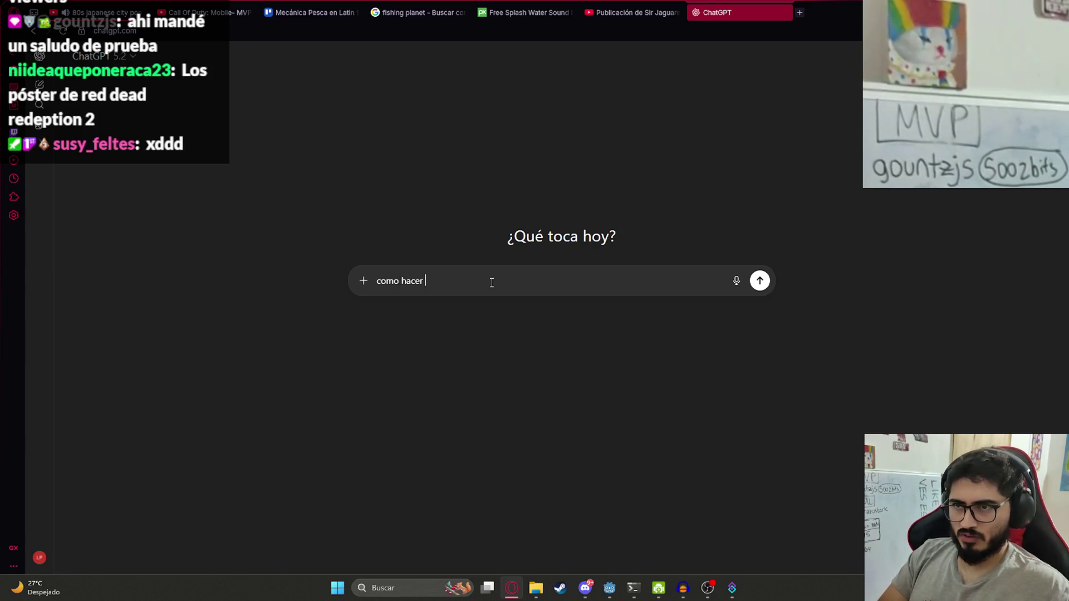
Ask ChatGPT 'como hacer un GPUParticles3D que simule salpicadura de agua'.
{"action": "key", "text": "alt+Tab"}
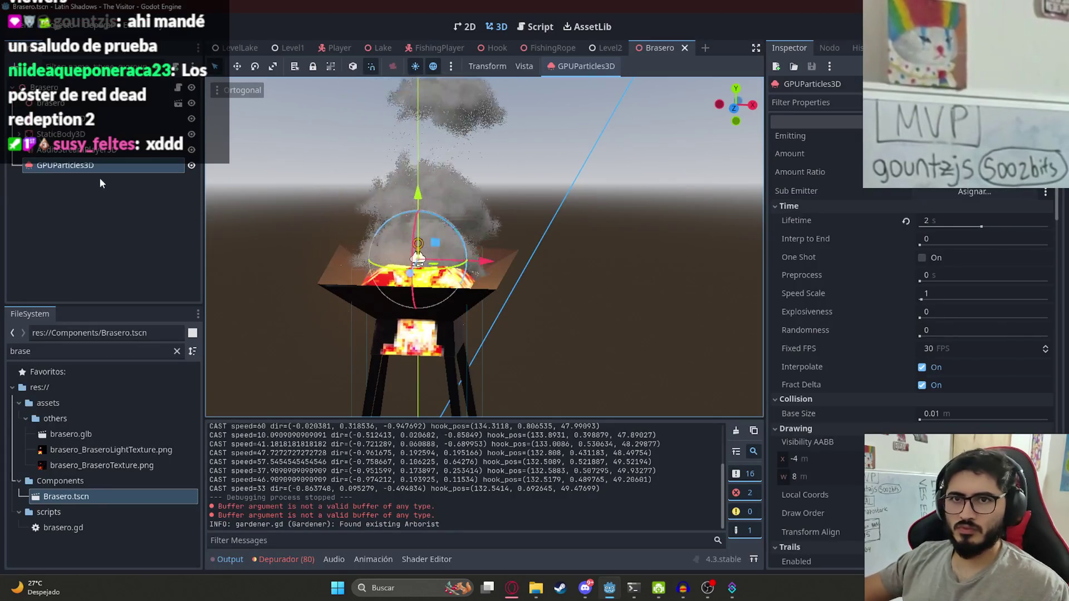
{"action": "key", "text": "alt+Tab"}
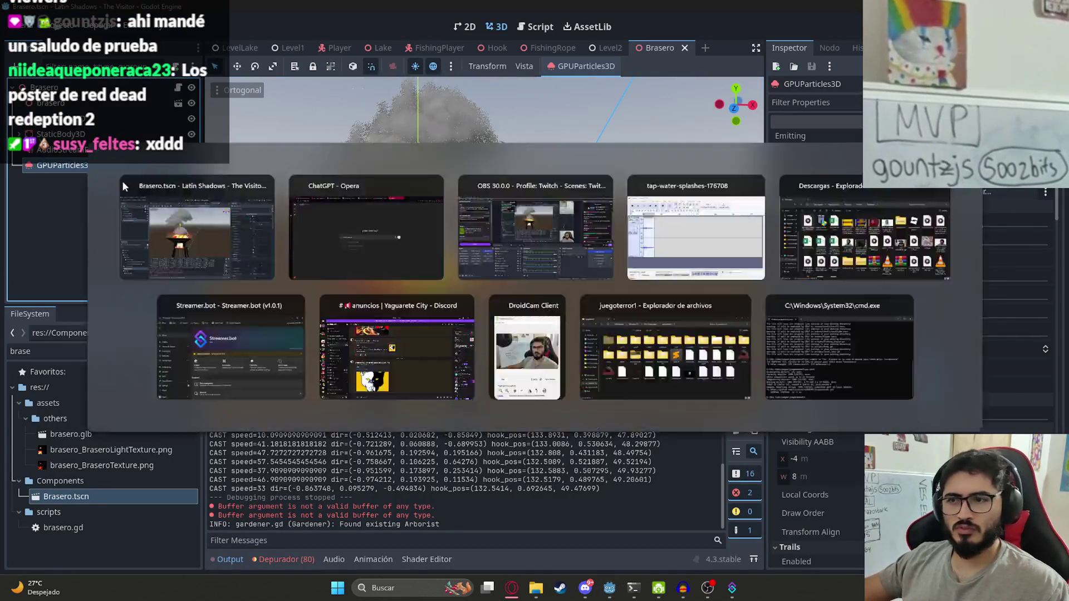
{"action": "key", "text": "alt+Tab"}
{"action": "type", "text": "GPUParticles3D q"}
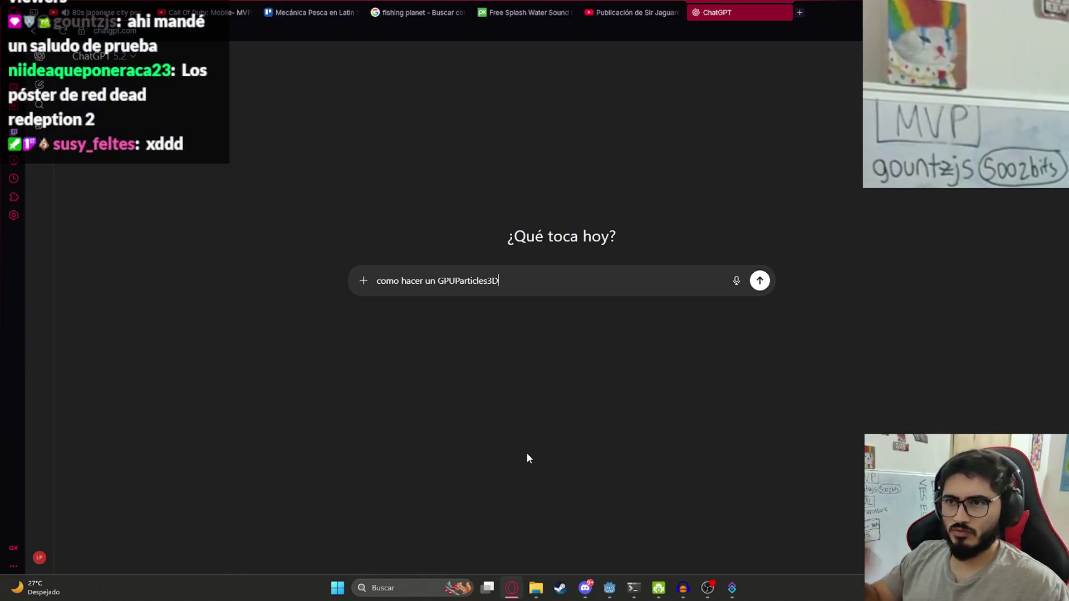
{"action": "type", "text": "ue simula"}
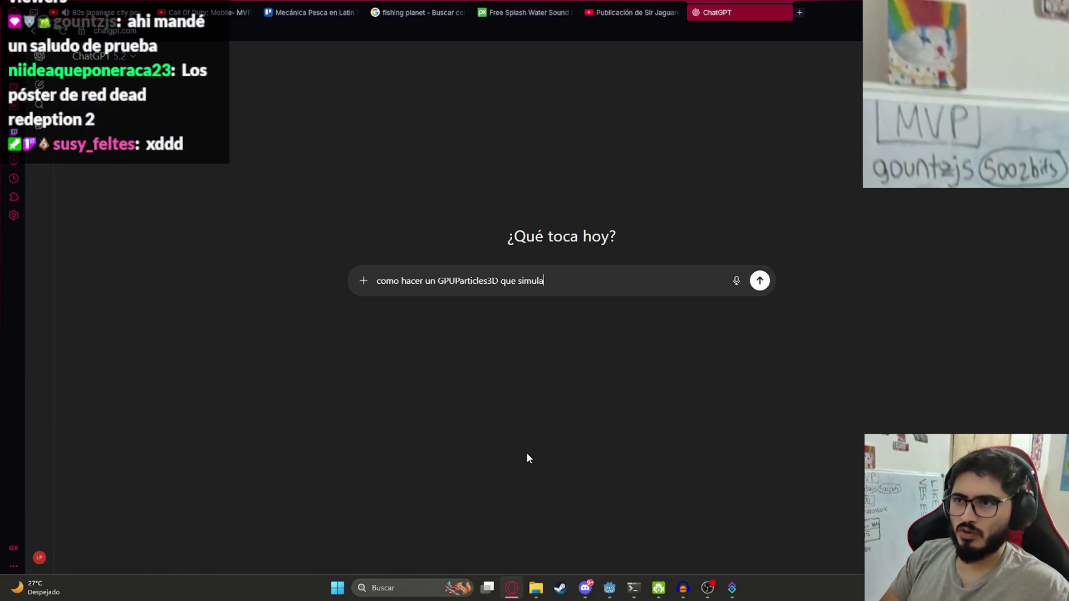
{"action": "key", "text": "BackSpace"}
{"action": "type", "text": "e parti"}
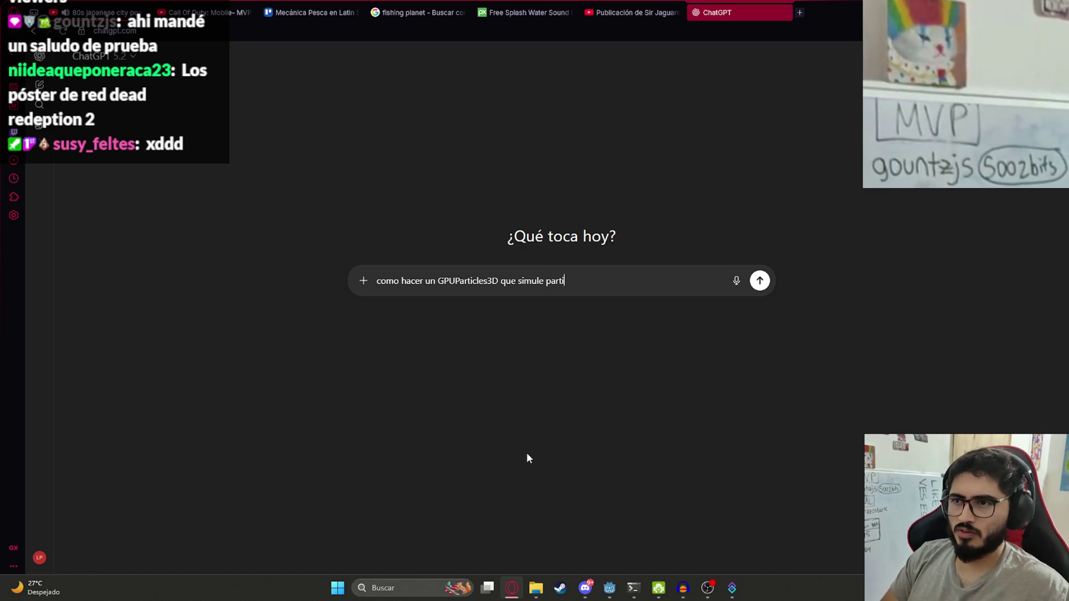
{"action": "key", "text": "BackSpace"}
{"action": "key", "text": "BackSpace"}
{"action": "key", "text": "BackSpace"}
{"action": "type", "text": "salpic"}
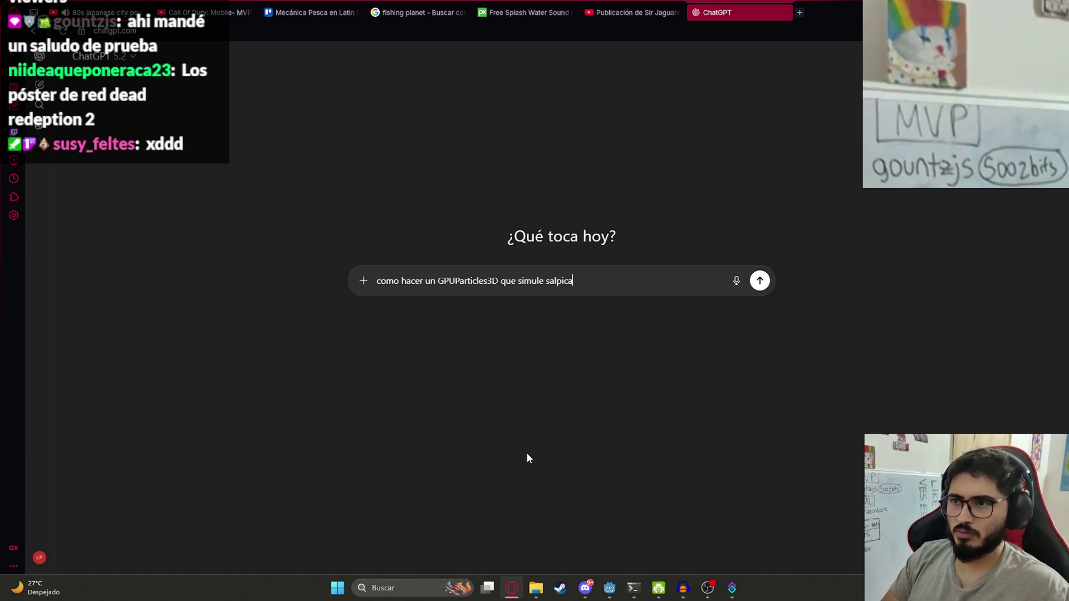
{"action": "type", "text": "ua"}
{"action": "key", "text": "Return"}
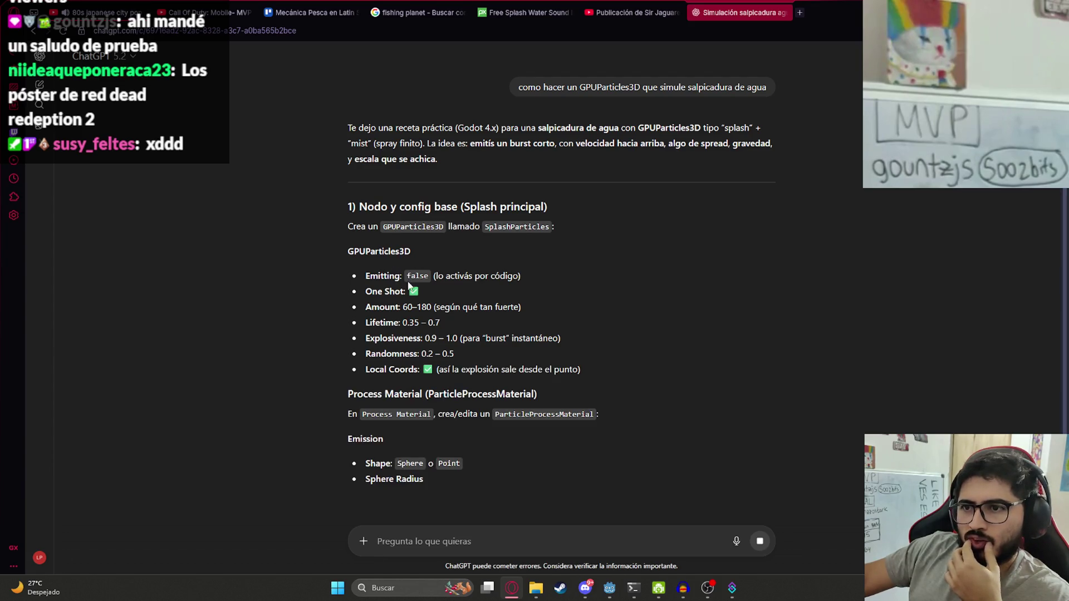
Scroll through the Godot 4.x splash recipe and snap the browser to the left half.
{"action": "scroll", "coordinate": [460, 262], "scroll_direction": "down", "scroll_amount": 1}
{"action": "scroll", "coordinate": [450, 367], "scroll_direction": "down", "scroll_amount": 1}
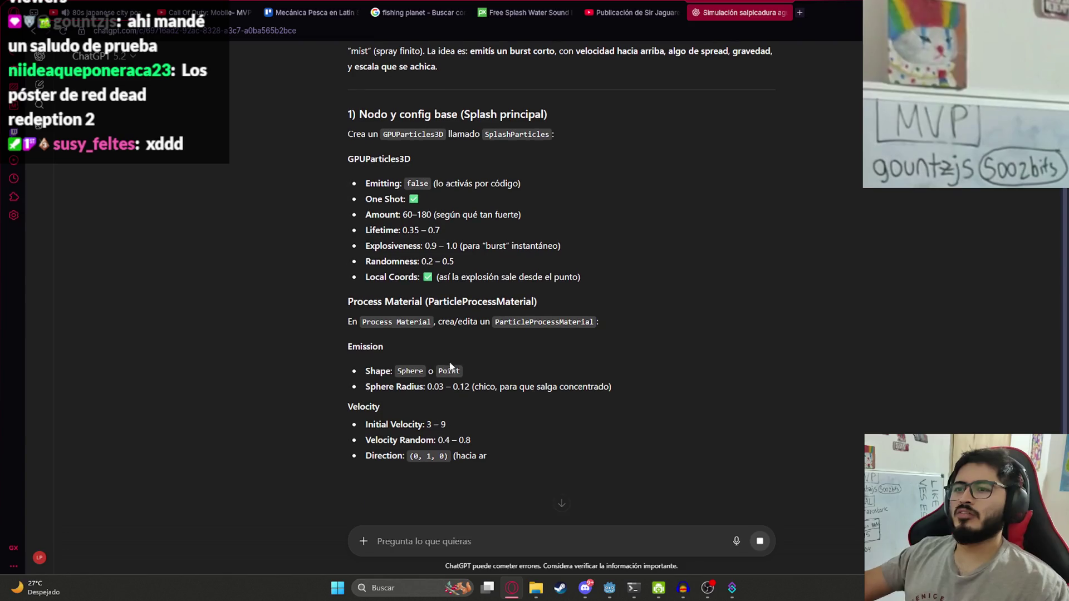
{"action": "mouse_move", "coordinate": [679, 12]}
{"action": "left_mouse_down"}
{"action": "mouse_move", "coordinate": [679, 116]}
{"action": "mouse_move", "coordinate": [1, 234]}
{"action": "left_mouse_up"}
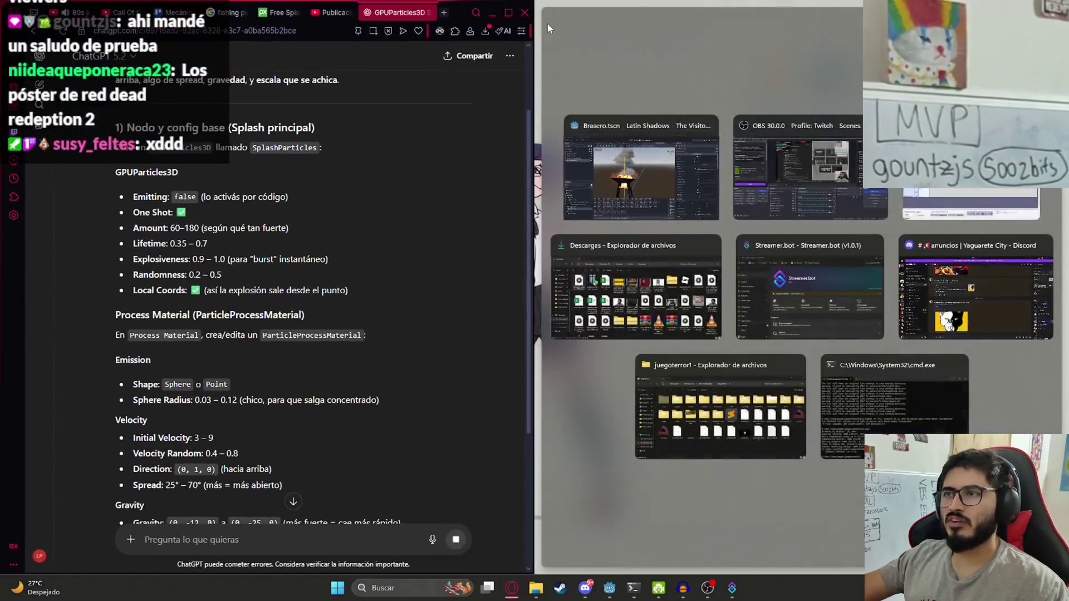
Place Godot on the right half and paste a GPUParticles3D under the FishingRope root.
{"action": "left_click", "coordinate": [629, 156]}
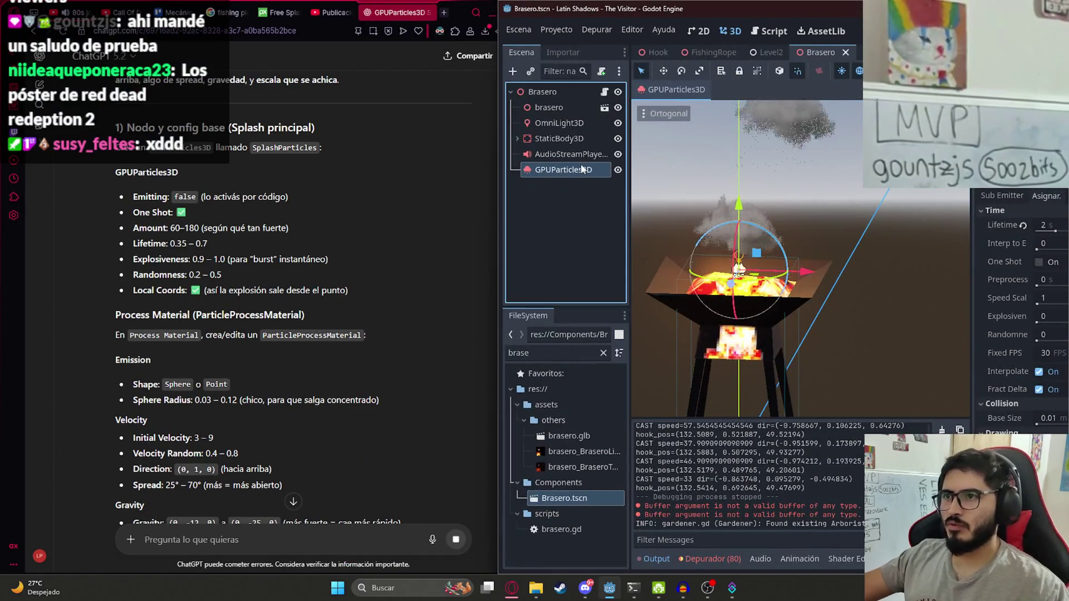
{"action": "left_click", "coordinate": [708, 53]}
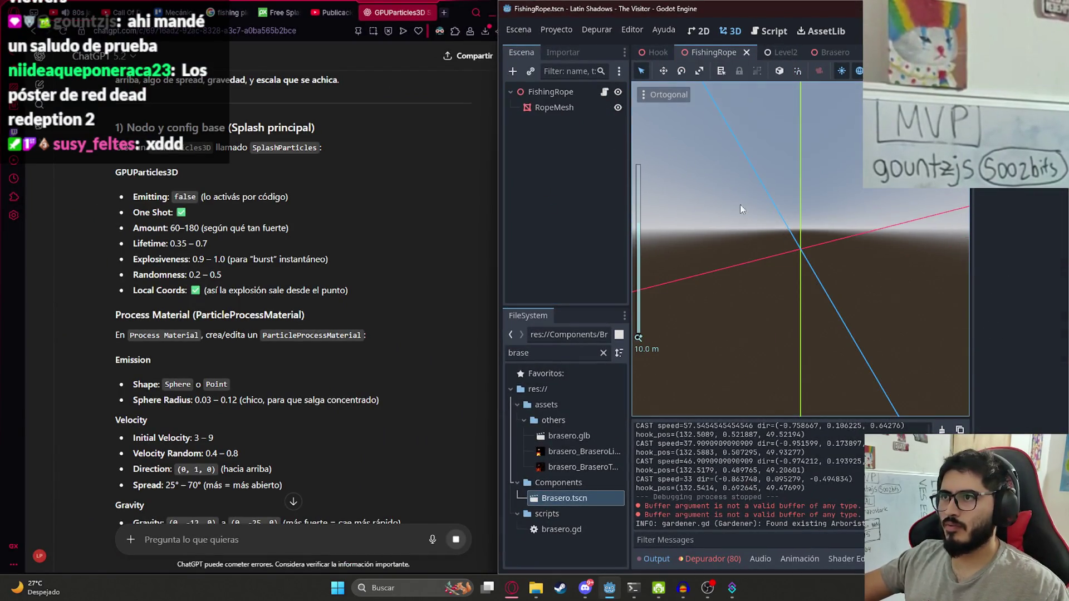
{"action": "left_click", "coordinate": [559, 92]}
{"action": "key", "text": "ctrl+v"}
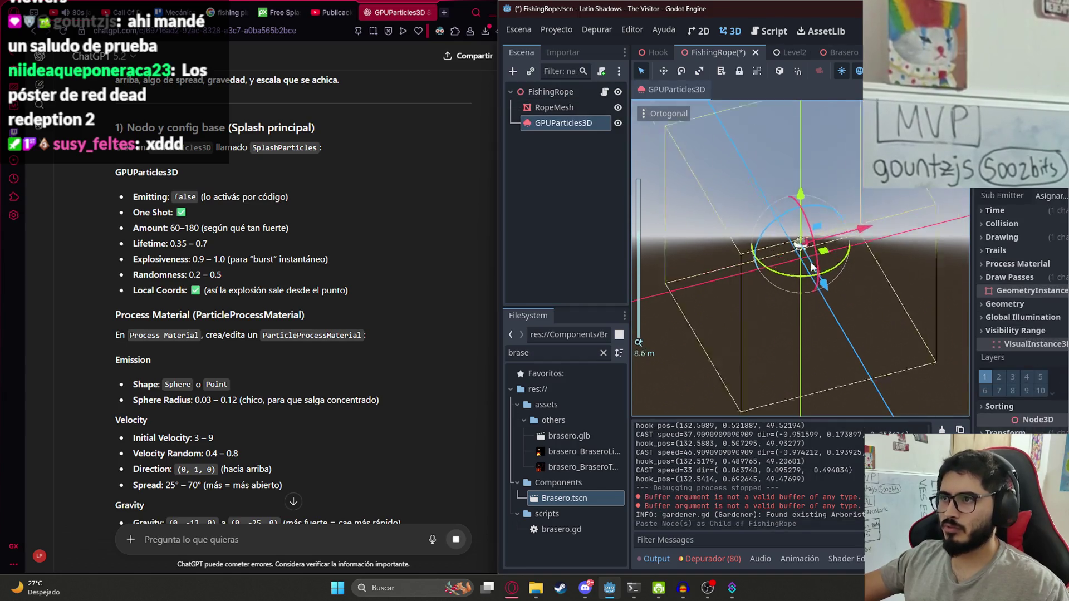
Widen the Godot window, narrow the scene and file docks, and widen the Inspector.
{"action": "scroll", "coordinate": [782, 239], "scroll_direction": "up", "scroll_amount": 10}
{"action": "scroll", "coordinate": [782, 240], "scroll_direction": "up", "scroll_amount": 3}
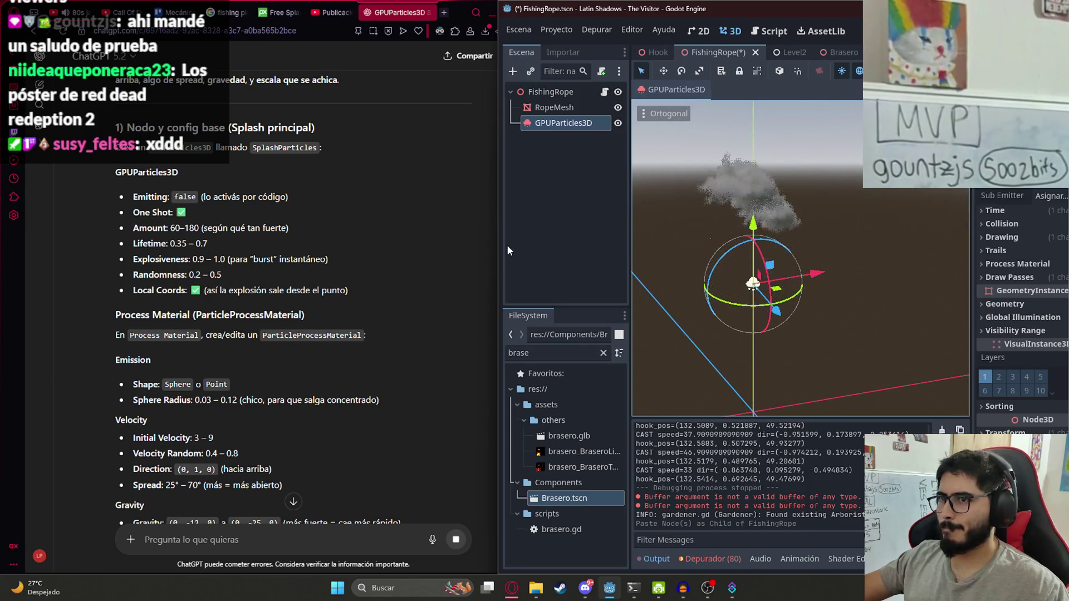
{"action": "left_click_drag", "start_coordinate": [490, 245], "coordinate": [408, 245]}
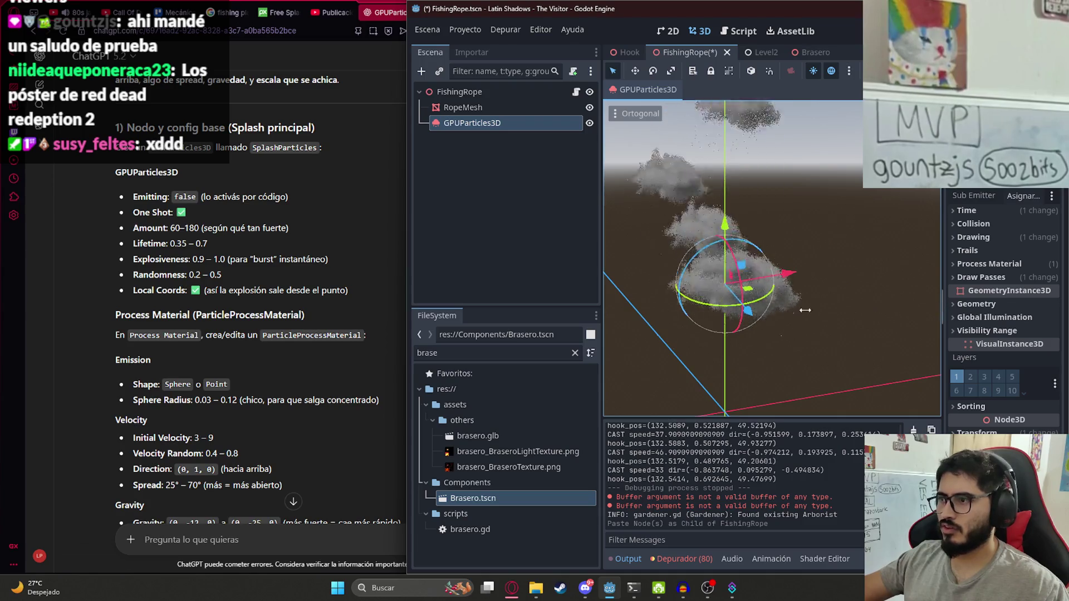
{"action": "left_click_drag", "start_coordinate": [601, 290], "coordinate": [506, 289]}
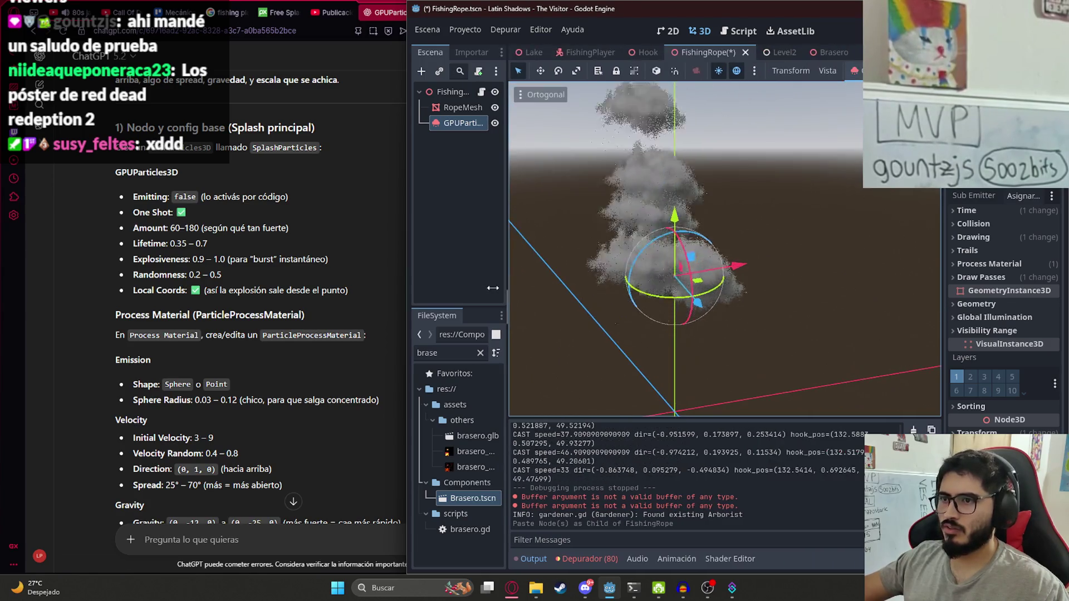
{"action": "left_click_drag", "start_coordinate": [942, 311], "coordinate": [849, 310]}
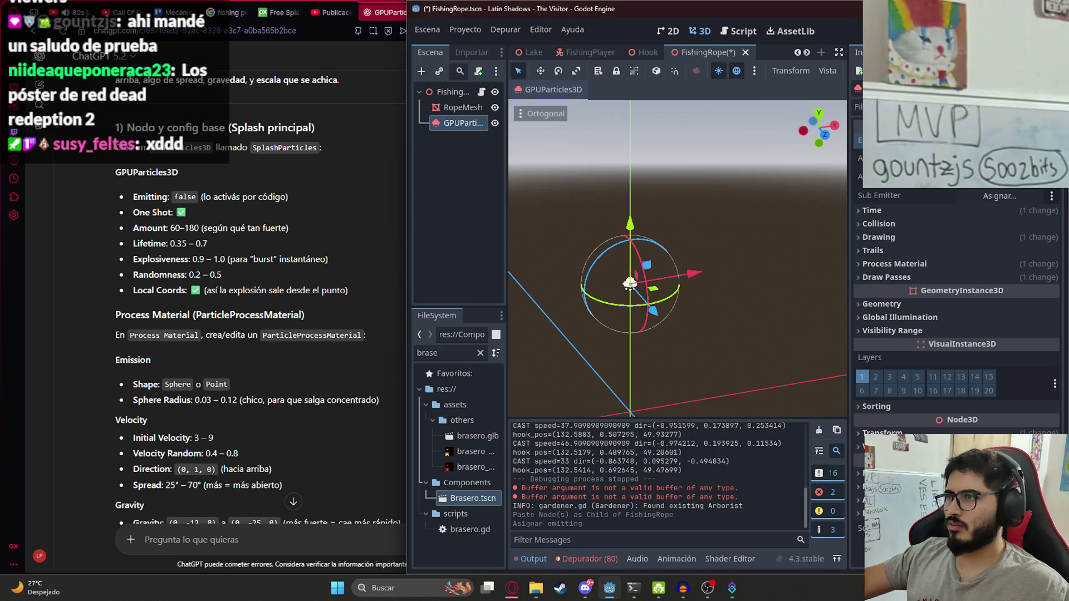
Enable One Shot on the GPUParticles3D and save the scene.
{"action": "type", "text": "one"}
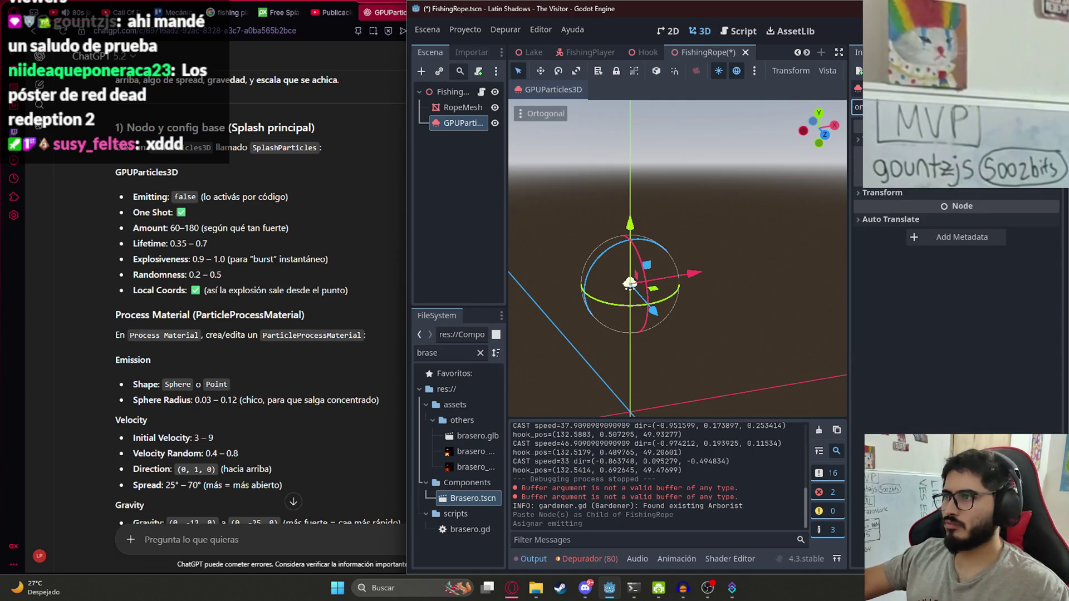
{"action": "key", "text": "BackSpace"}
{"action": "left_click", "coordinate": [972, 154]}
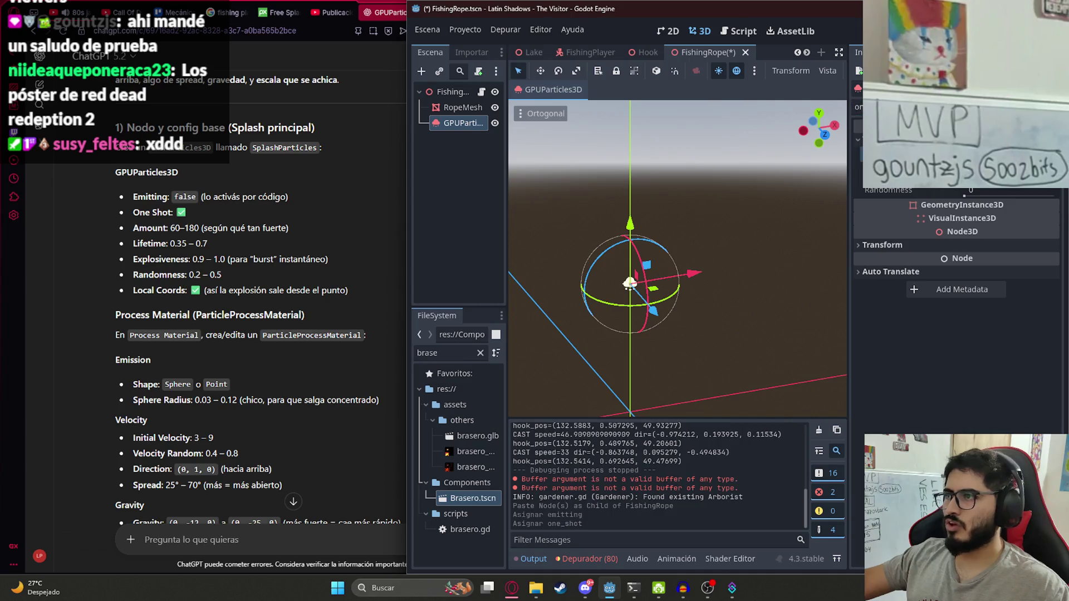
{"action": "left_click", "coordinate": [1032, 106]}
{"action": "key", "text": "ctrl+s"}
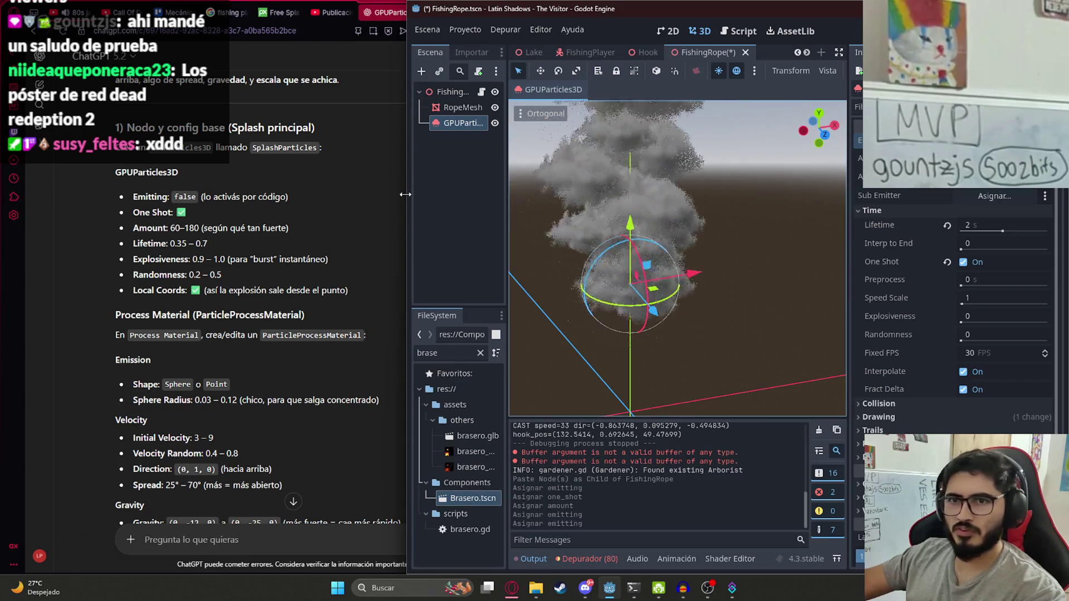
Set particle Lifetime 0.35, Explosiveness 0.9 and Randomness 0.2.
{"action": "left_click", "coordinate": [986, 223]}
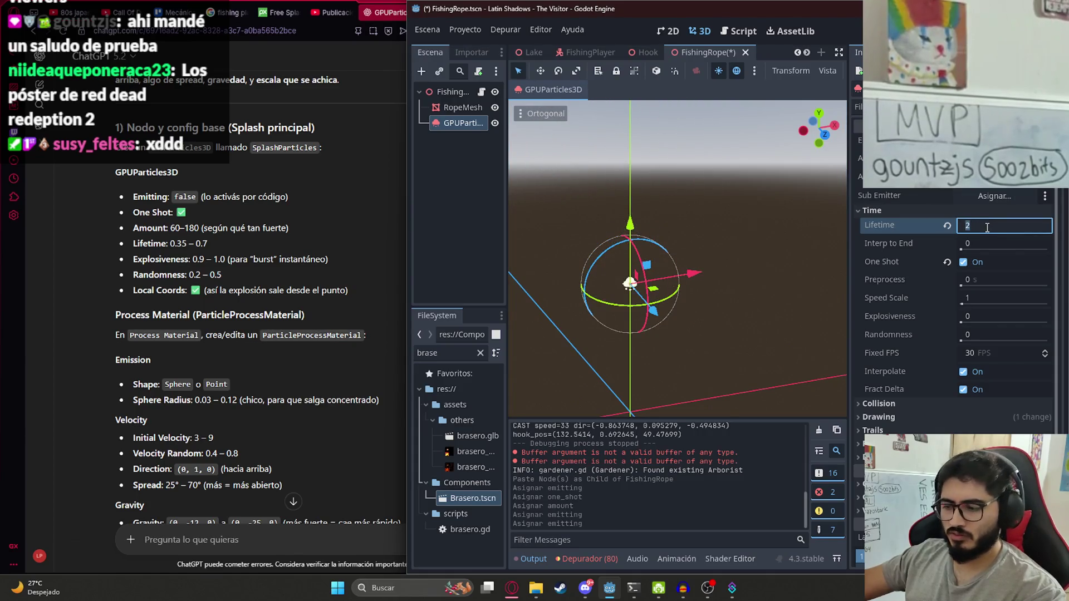
{"action": "type", "text": "0.35"}
{"action": "key", "text": "Return"}
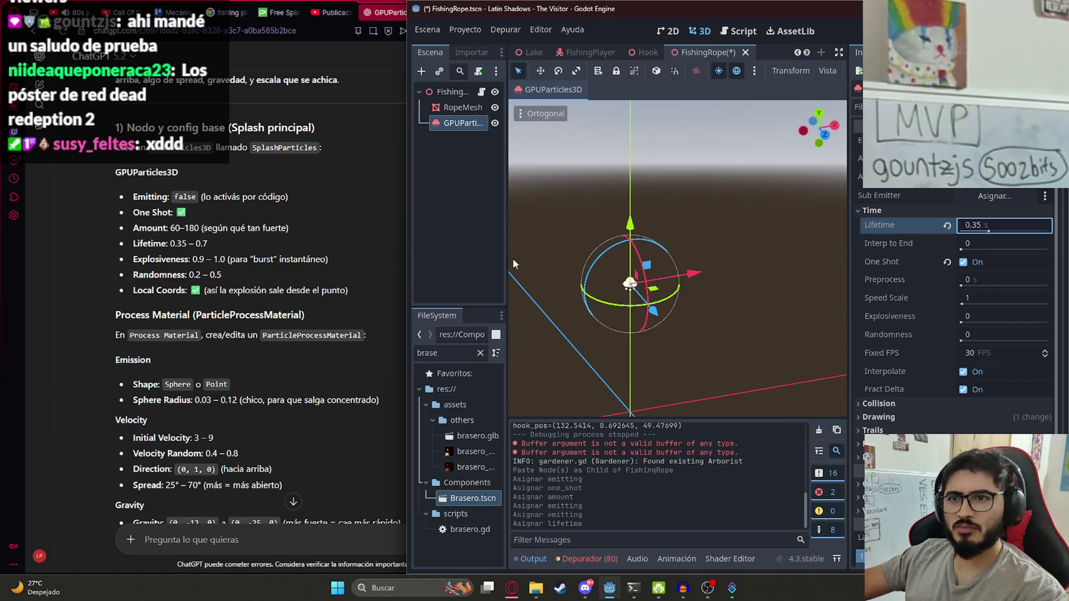
{"action": "left_click", "coordinate": [963, 315]}
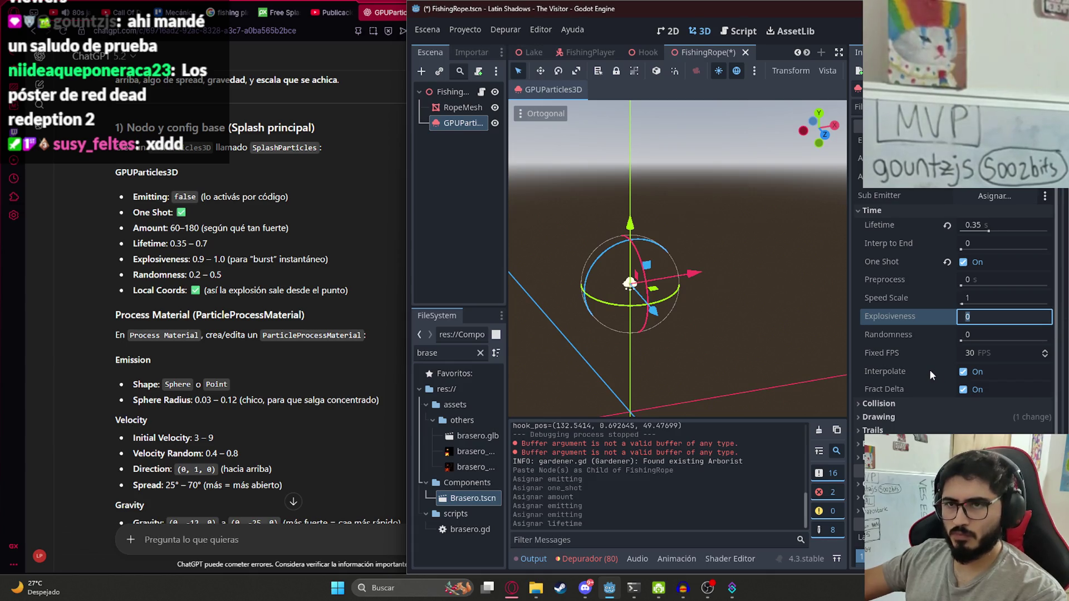
{"action": "type", "text": "0.9"}
{"action": "key", "text": "Return"}
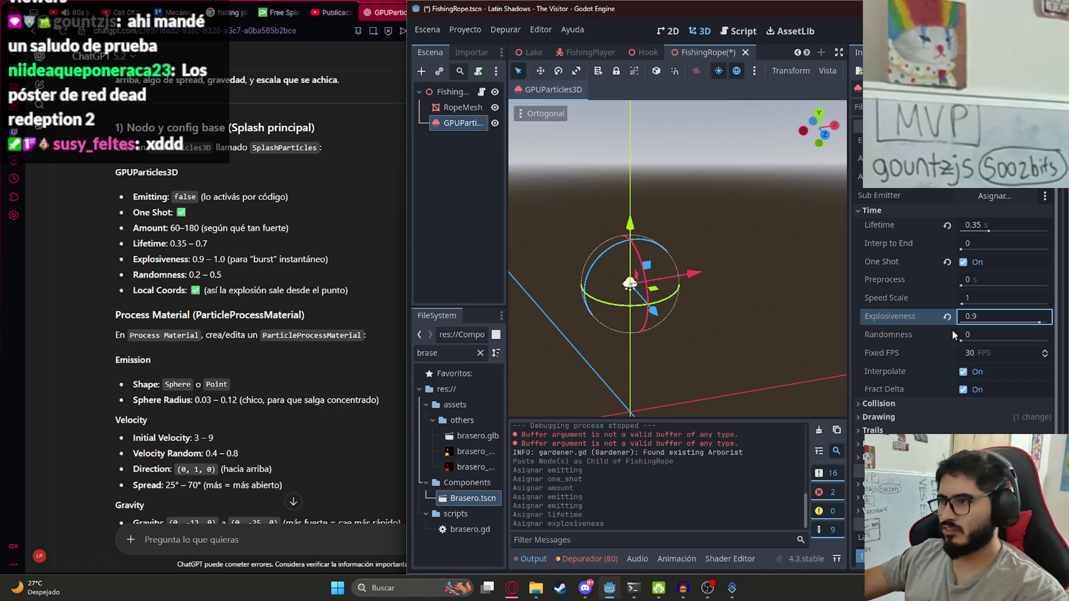
{"action": "left_click", "coordinate": [982, 331]}
{"action": "type", "text": ".2"}
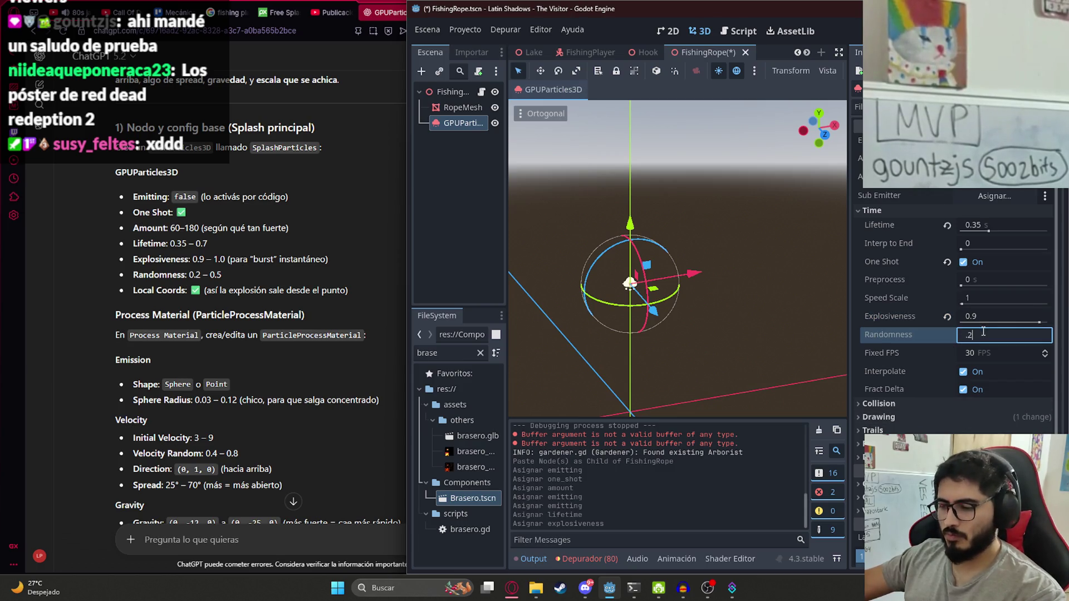
{"action": "key", "text": "Return"}
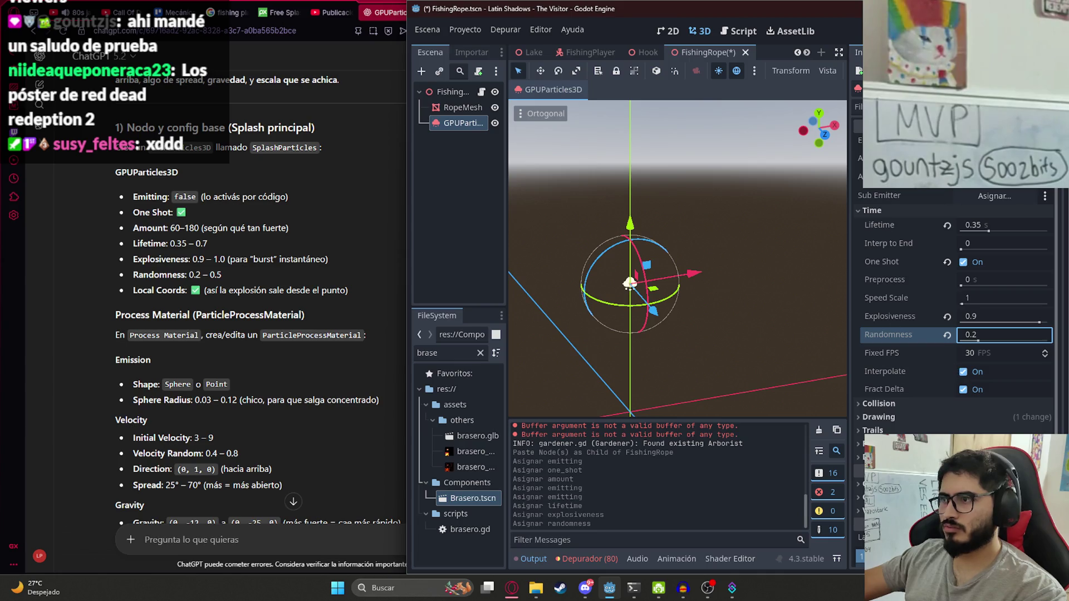
Turn on Local Coords, preview the burst, and save the FishingRope scene.
{"action": "left_click", "coordinate": [858, 107]}
{"action": "type", "text": "local"}
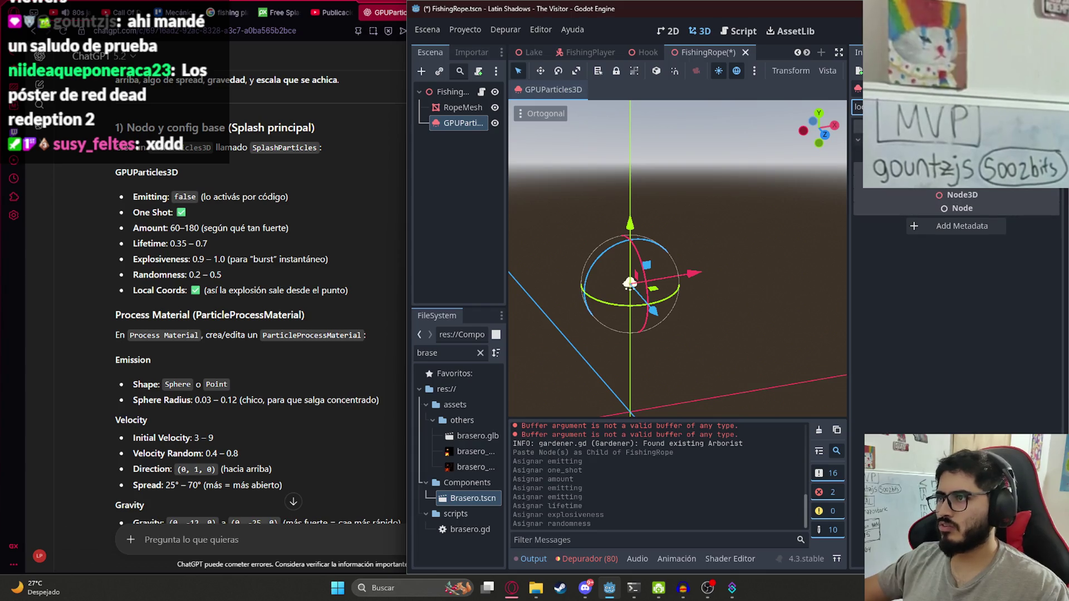
{"action": "left_click", "coordinate": [980, 173]}
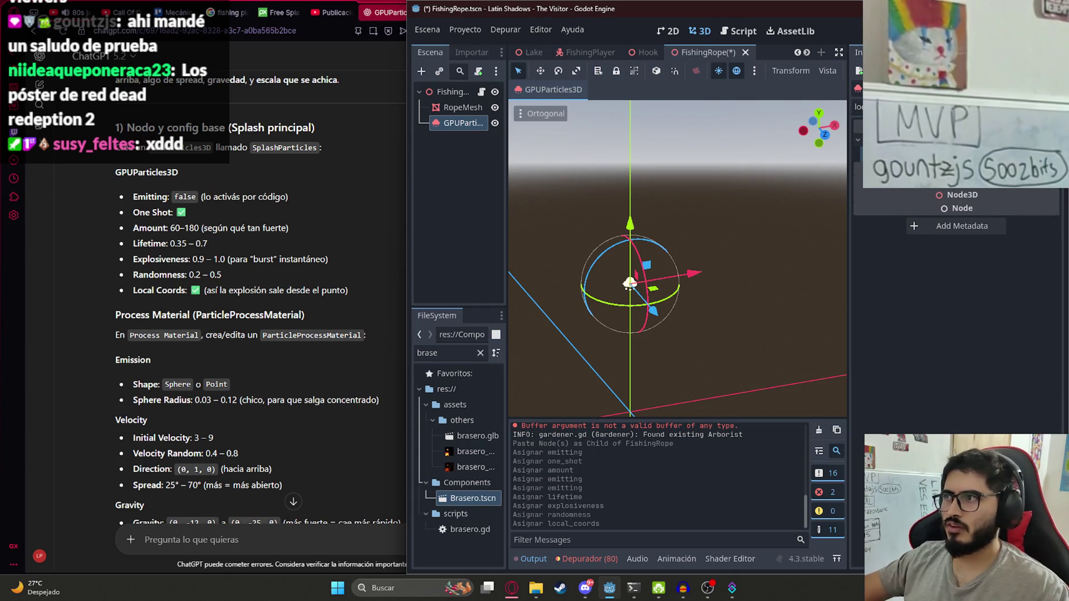
{"action": "left_click", "coordinate": [1041, 106]}
{"action": "left_click", "coordinate": [963, 139]}
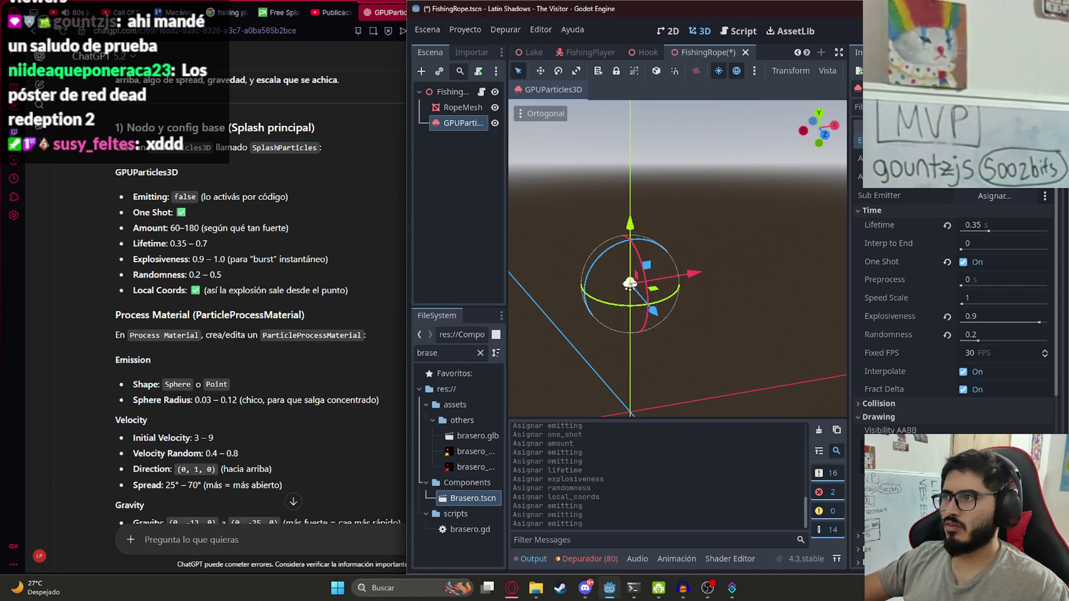
{"action": "key", "text": "ctrl+s"}
{"action": "scroll", "coordinate": [264, 366], "scroll_direction": "down", "scroll_amount": 2}
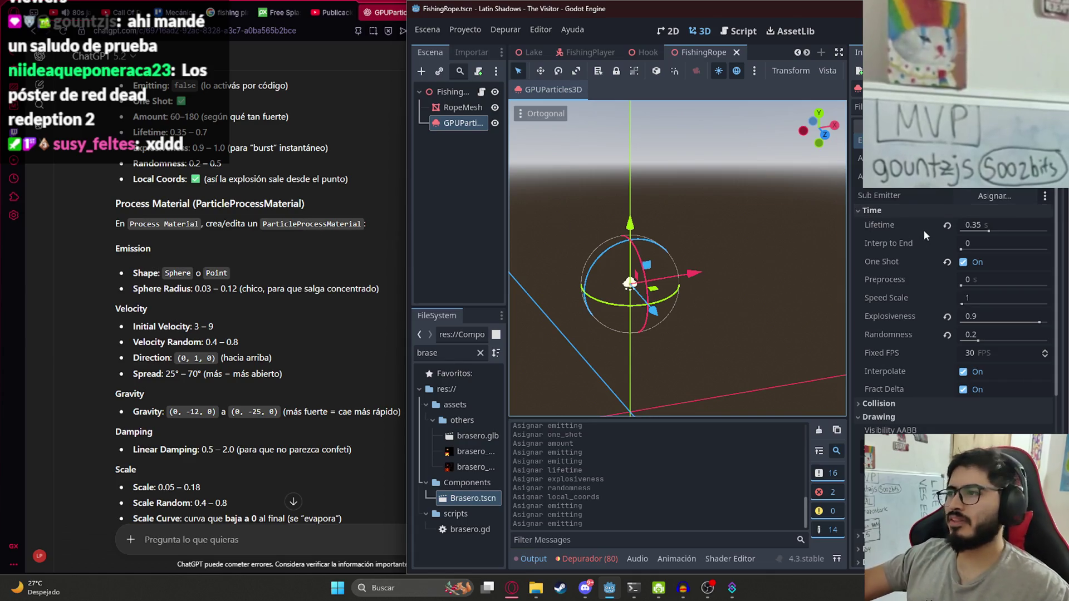
Replace the existing process material with a new ParticleProcessMaterial.
{"action": "scroll", "coordinate": [930, 256], "scroll_direction": "down", "scroll_amount": 5}
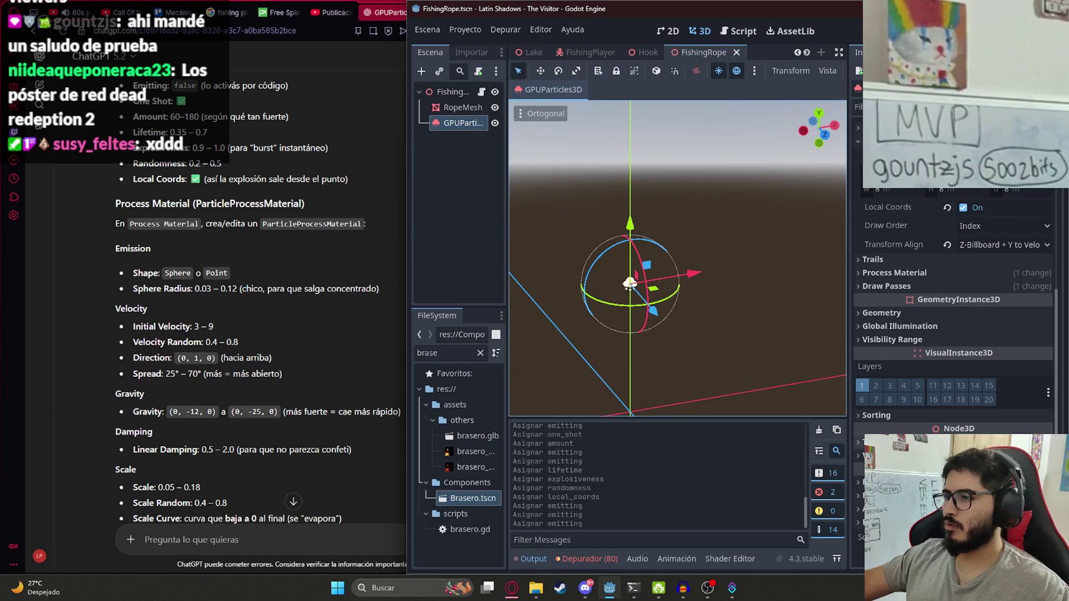
{"action": "left_click", "coordinate": [899, 274]}
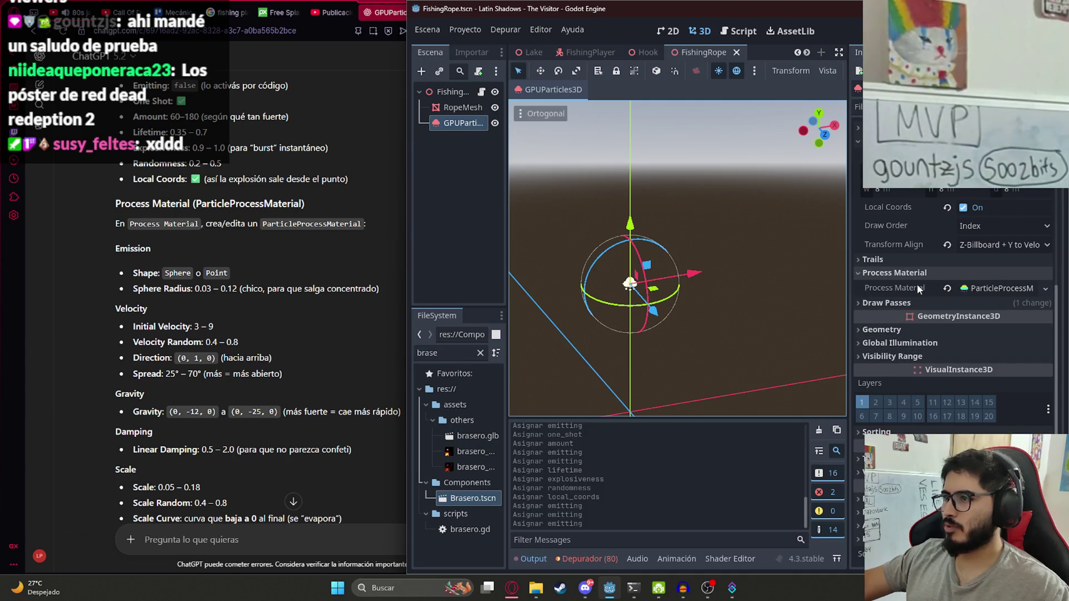
{"action": "left_click", "coordinate": [947, 288]}
{"action": "left_click", "coordinate": [974, 287]}
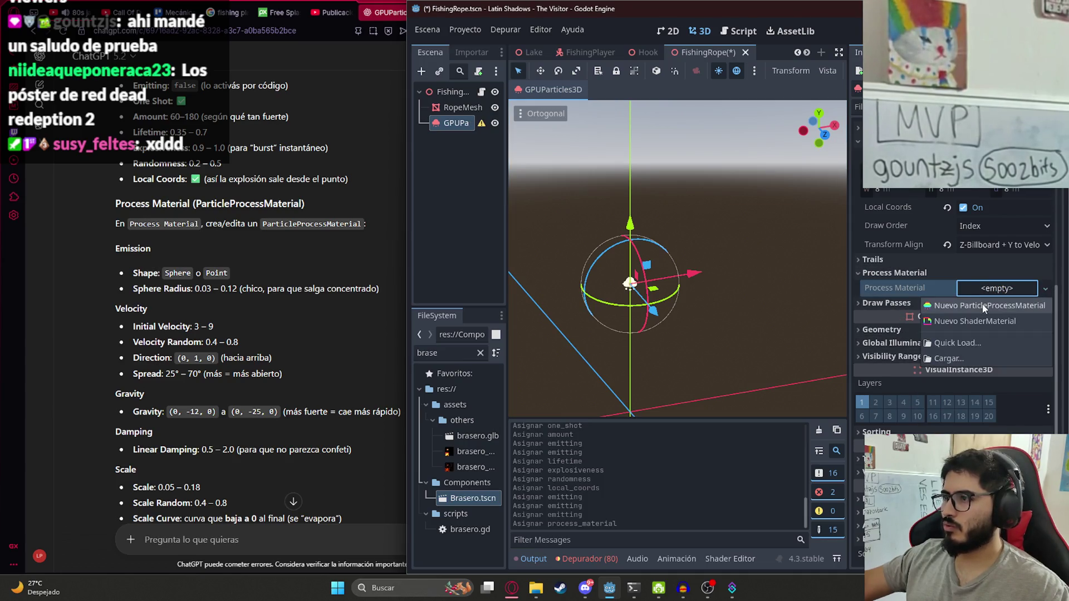
{"action": "left_click", "coordinate": [983, 308]}
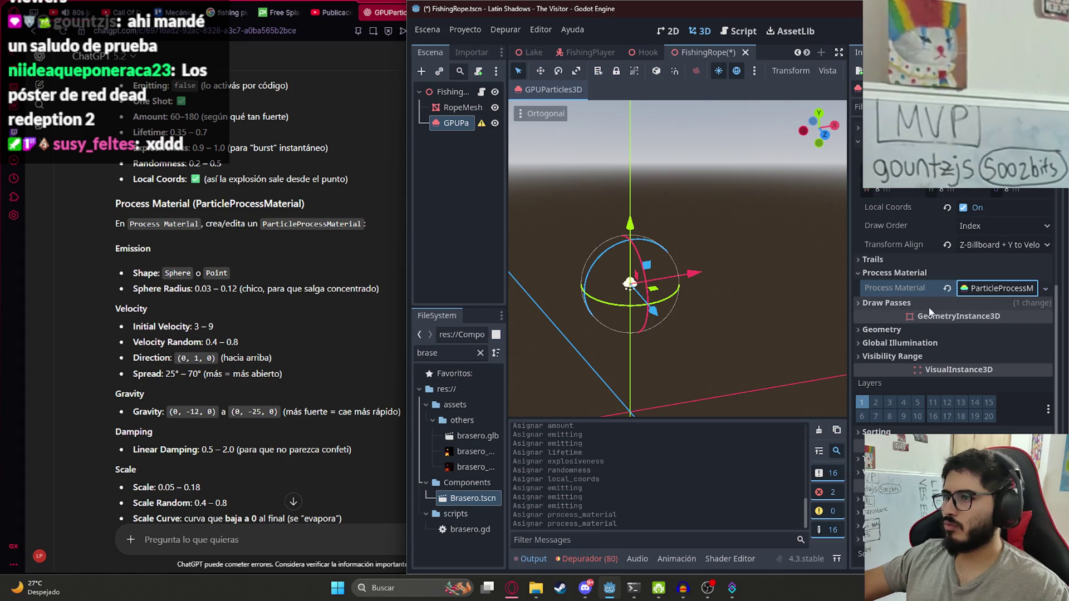
{"action": "left_click", "coordinate": [986, 291]}
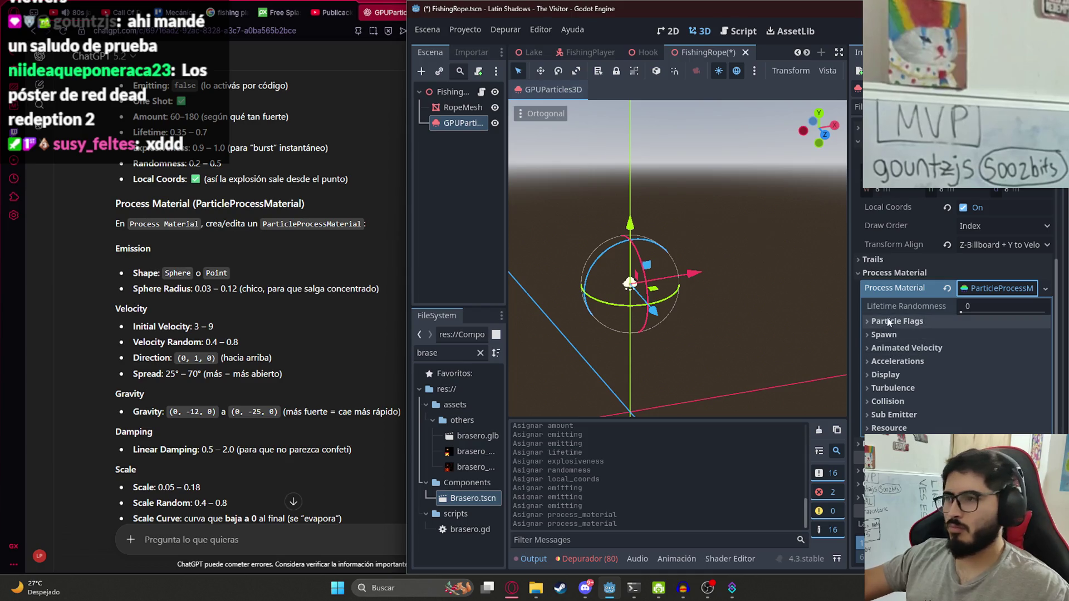
{"action": "left_click", "coordinate": [978, 290]}
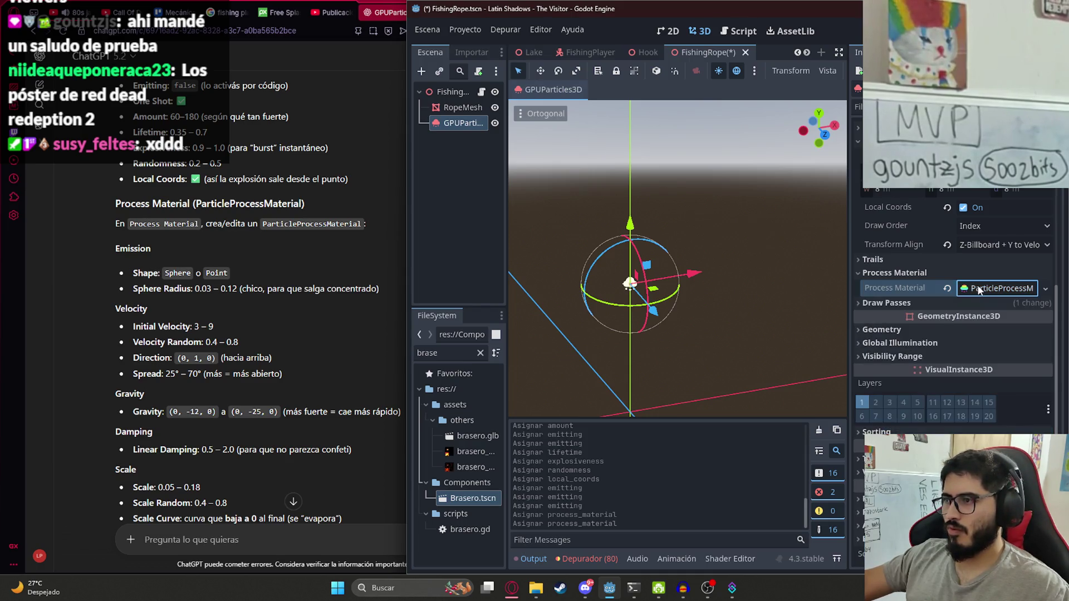
{"action": "left_click", "coordinate": [978, 290]}
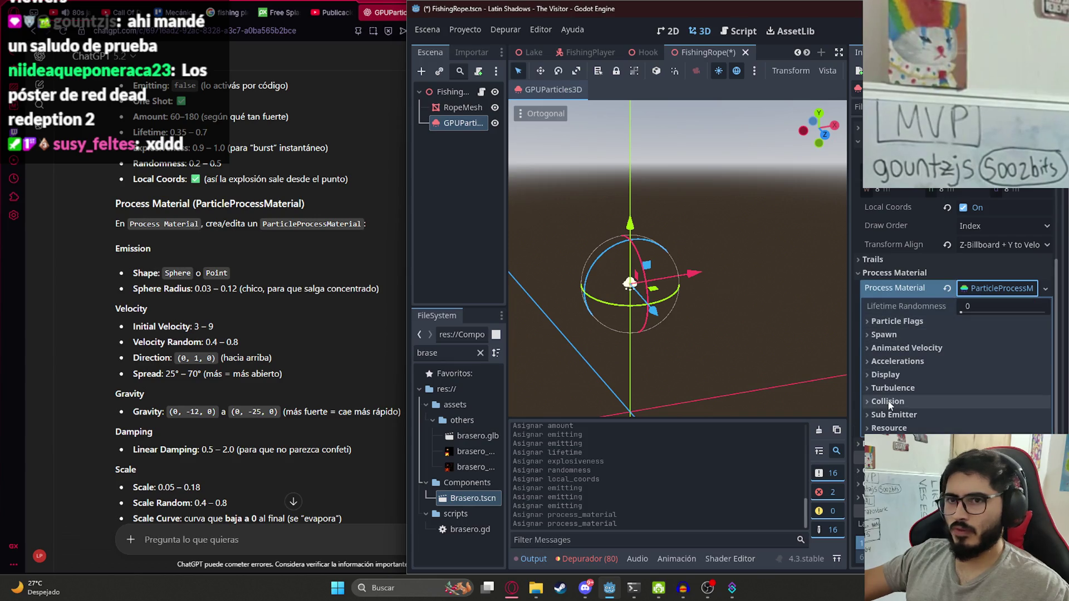
Expand the Sub Emitter, Animated Velocity, Particle Flags, Spawn, Position and Angle sections.
{"action": "left_click", "coordinate": [892, 414]}
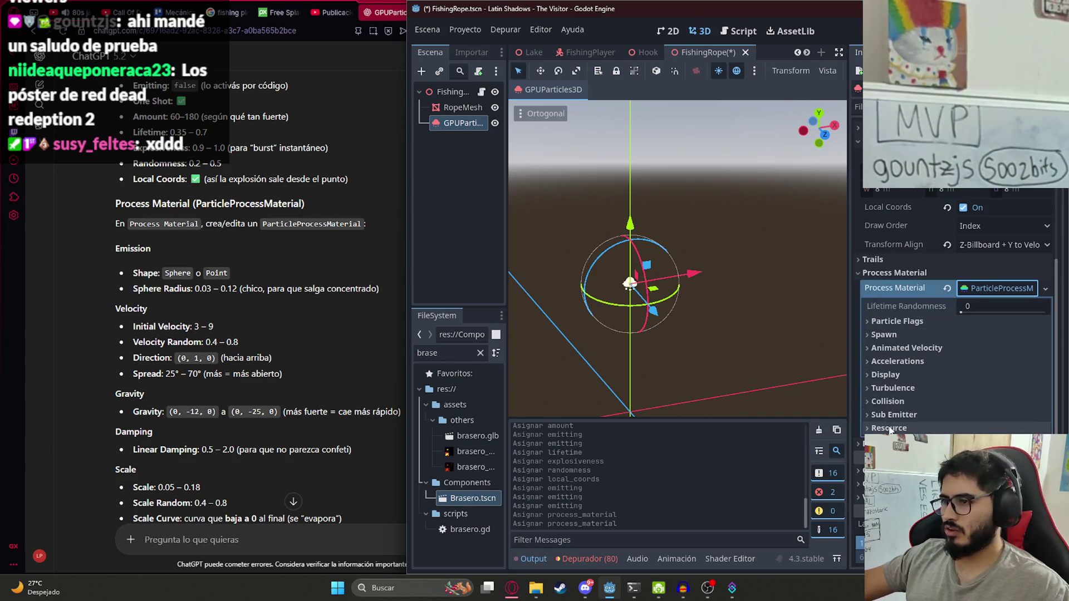
{"action": "left_click", "coordinate": [900, 347]}
{"action": "left_click", "coordinate": [902, 336]}
{"action": "left_click", "coordinate": [906, 323]}
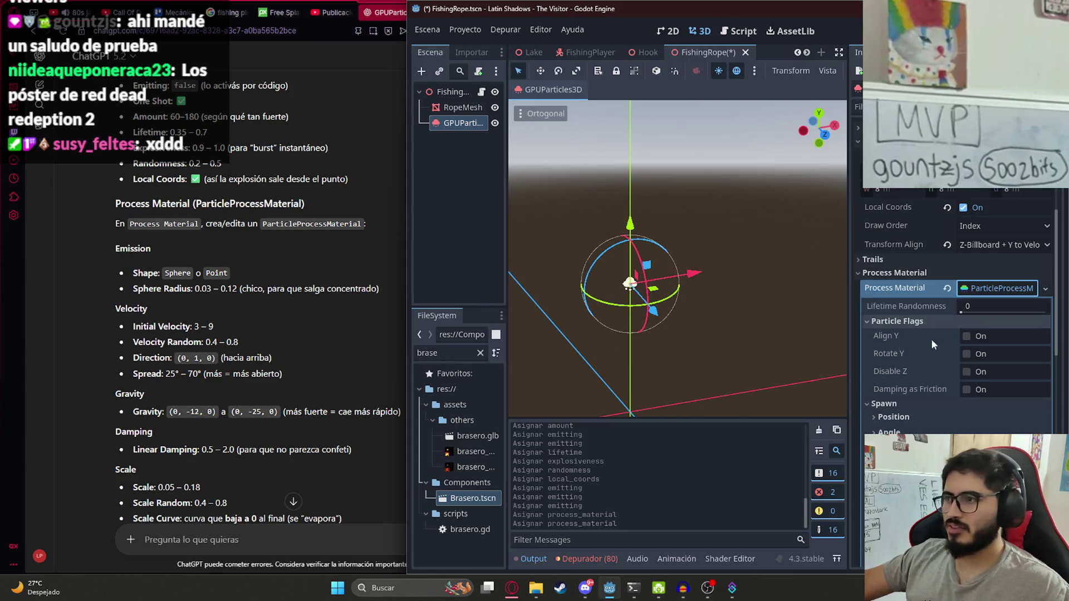
{"action": "scroll", "coordinate": [907, 402], "scroll_direction": "down", "scroll_amount": 5}
{"action": "scroll", "coordinate": [922, 399], "scroll_direction": "down", "scroll_amount": 4}
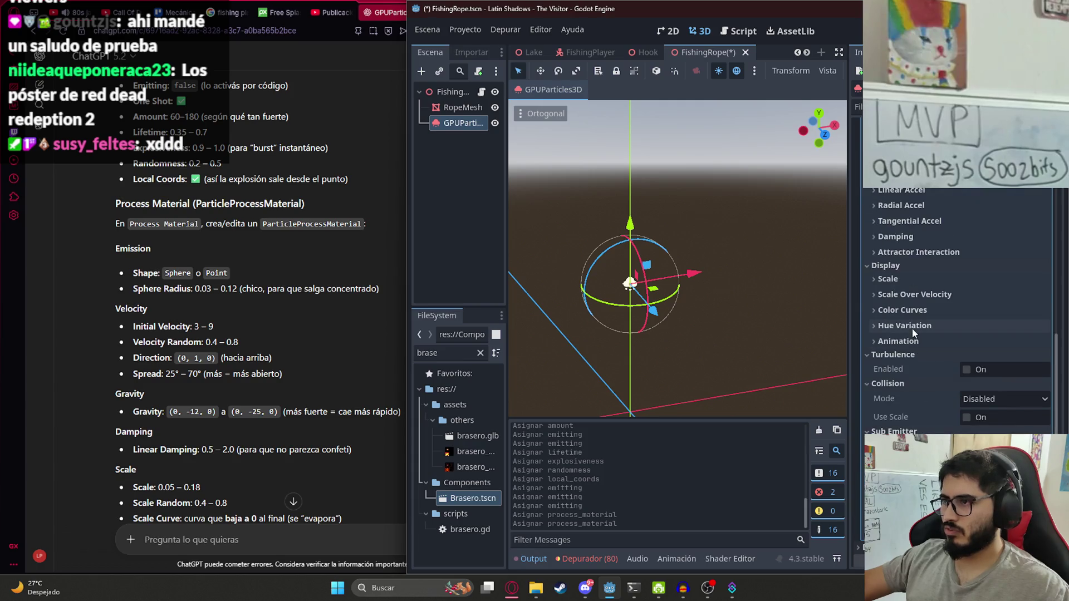
{"action": "scroll", "coordinate": [911, 330], "scroll_direction": "up", "scroll_amount": 3}
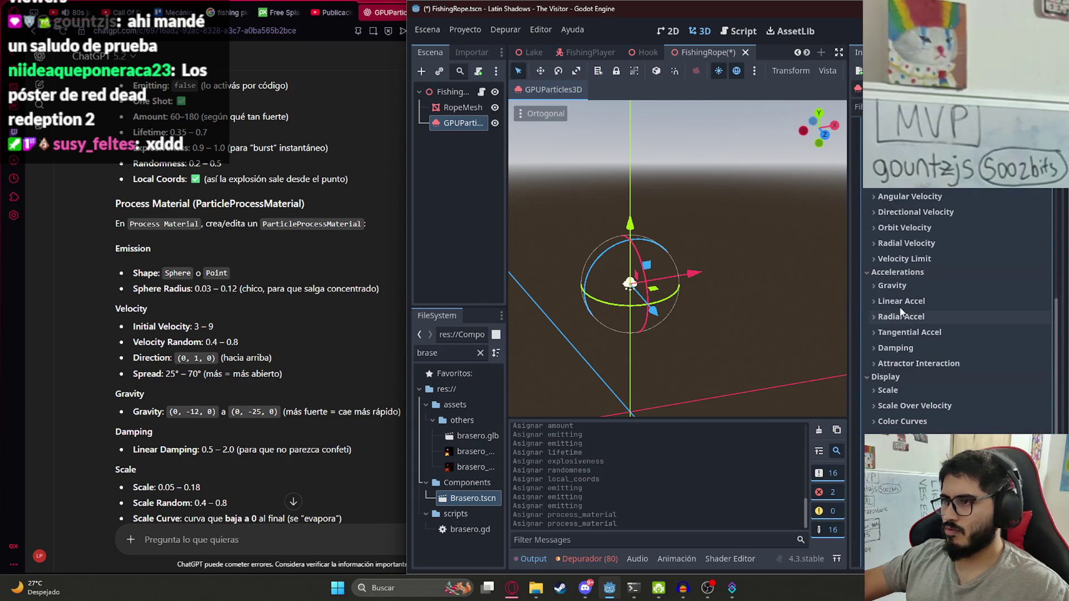
{"action": "scroll", "coordinate": [930, 378], "scroll_direction": "up", "scroll_amount": 3}
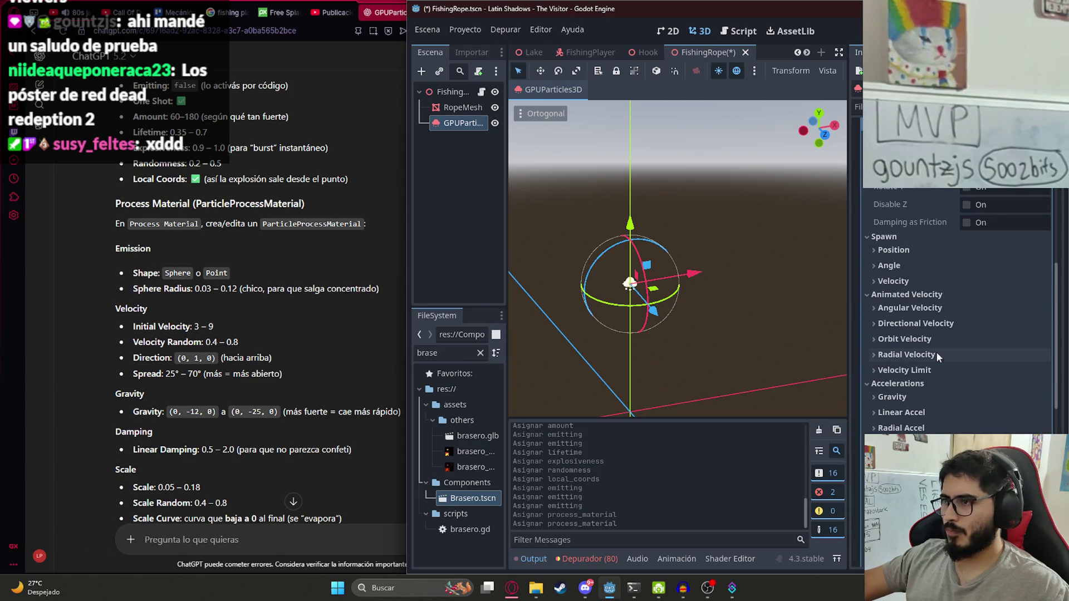
{"action": "left_click", "coordinate": [890, 266]}
{"action": "left_click", "coordinate": [894, 250]}
{"action": "scroll", "coordinate": [899, 253], "scroll_direction": "up", "scroll_amount": 2}
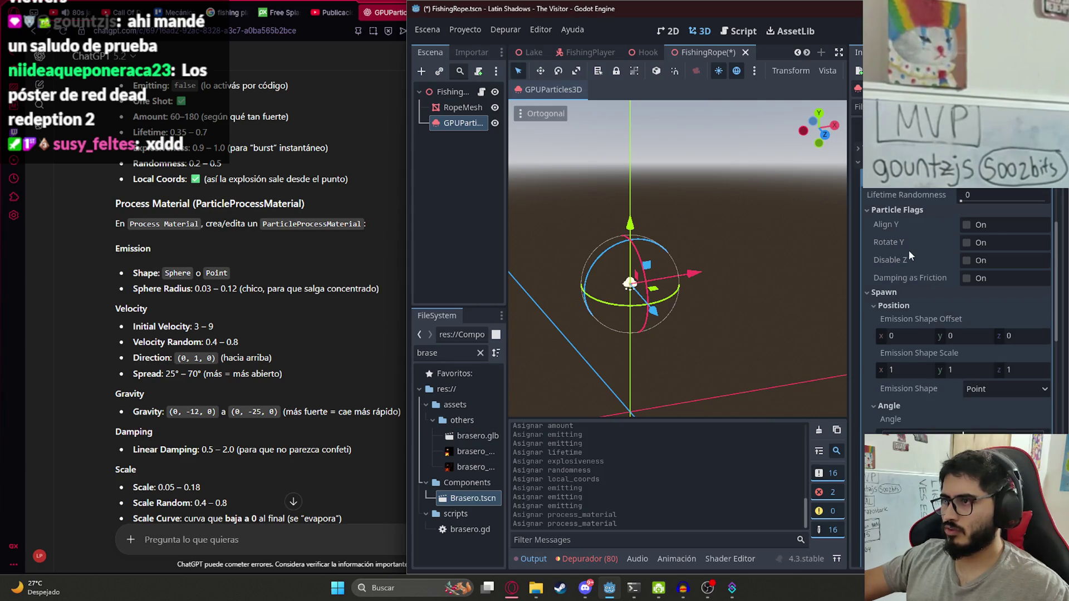
{"action": "scroll", "coordinate": [912, 284], "scroll_direction": "down", "scroll_amount": 8}
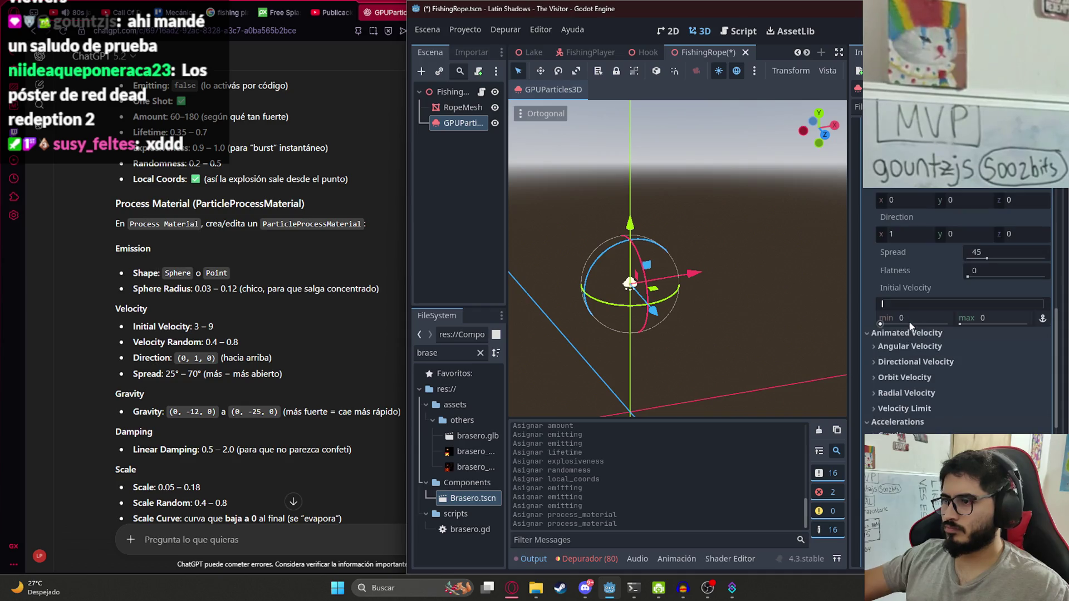
{"action": "scroll", "coordinate": [900, 356], "scroll_direction": "down", "scroll_amount": 5}
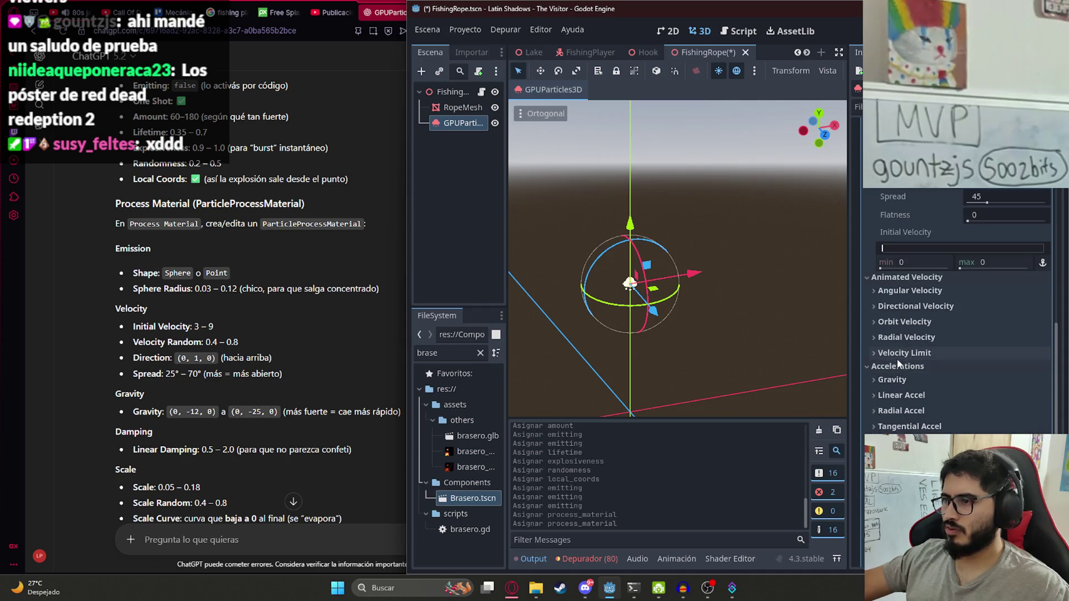
{"action": "scroll", "coordinate": [946, 334], "scroll_direction": "down", "scroll_amount": 5}
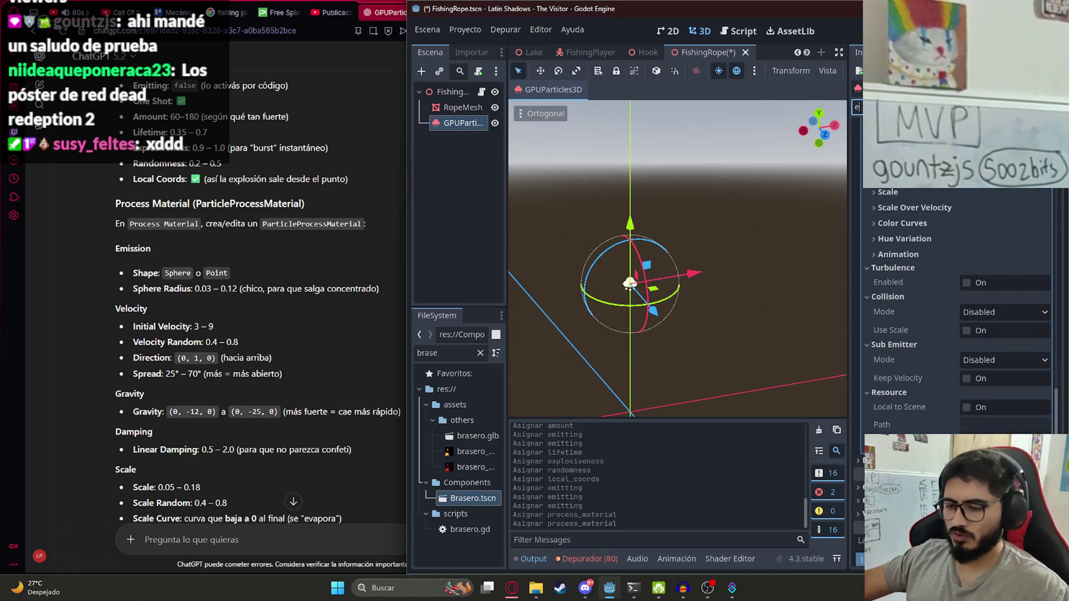
Empty the Inspector property filter so all material settings are listed again.
{"action": "type", "text": "en"}
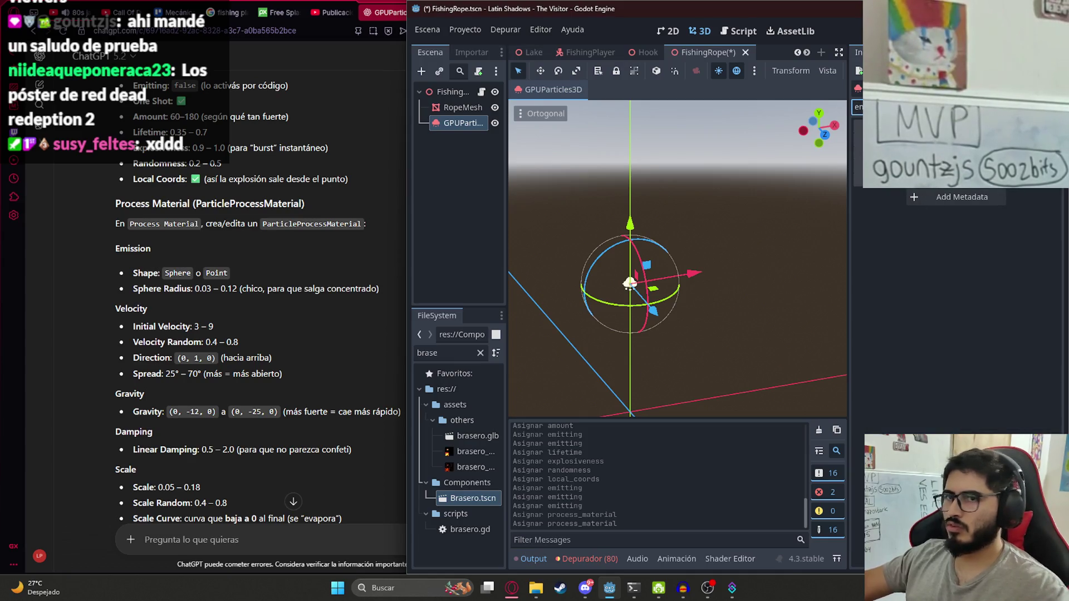
{"action": "key", "text": "BackSpace"}
{"action": "key", "text": "BackSpace"}
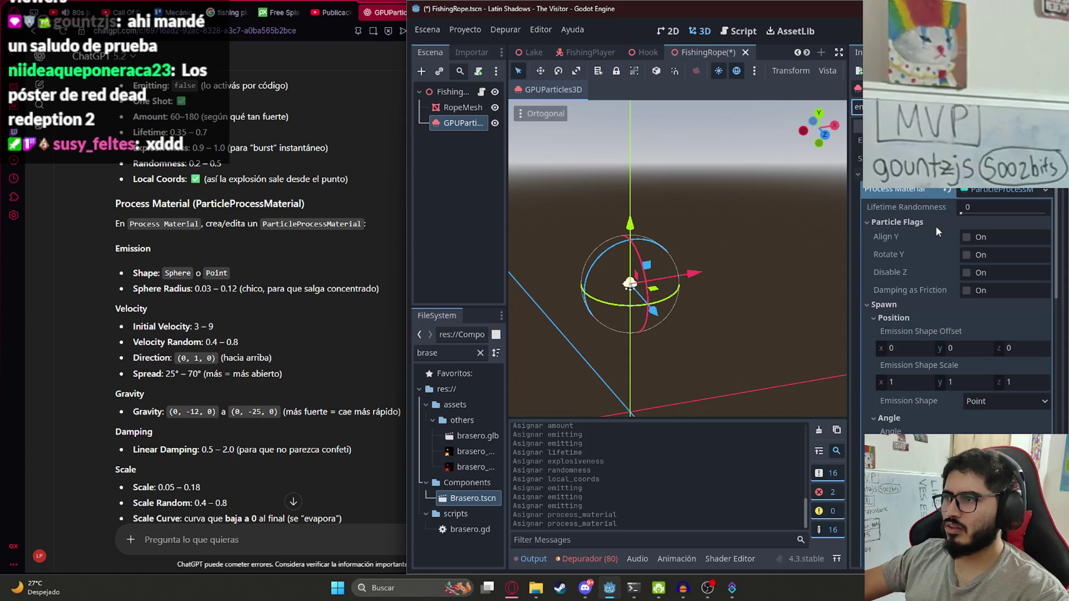
{"action": "type", "text": "a"}
{"action": "key", "text": "BackSpace"}
{"action": "key", "text": "BackSpace"}
{"action": "key", "text": "BackSpace"}
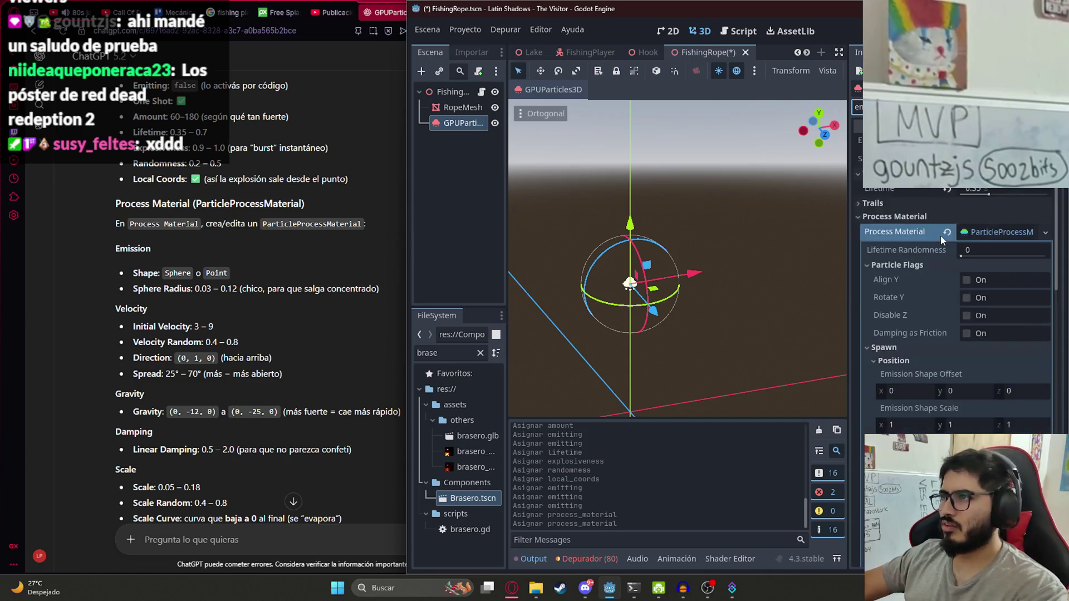
{"action": "scroll", "coordinate": [943, 333], "scroll_direction": "down", "scroll_amount": 2}
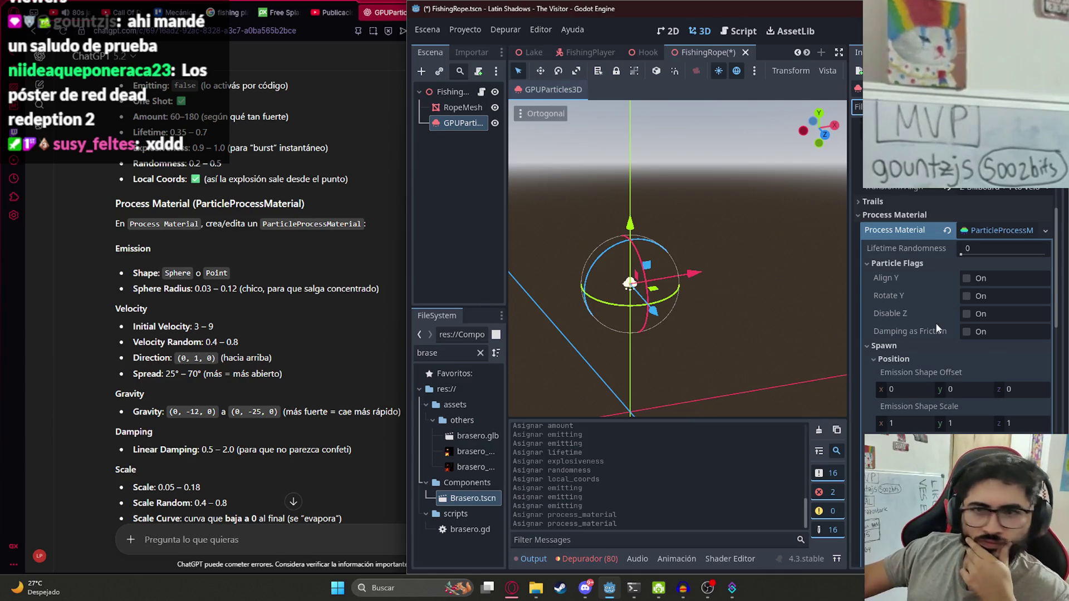
Revert the particles' Transform Align to its default, Disabled.
{"action": "scroll", "coordinate": [935, 322], "scroll_direction": "up", "scroll_amount": 4}
{"action": "left_click", "coordinate": [947, 298]}
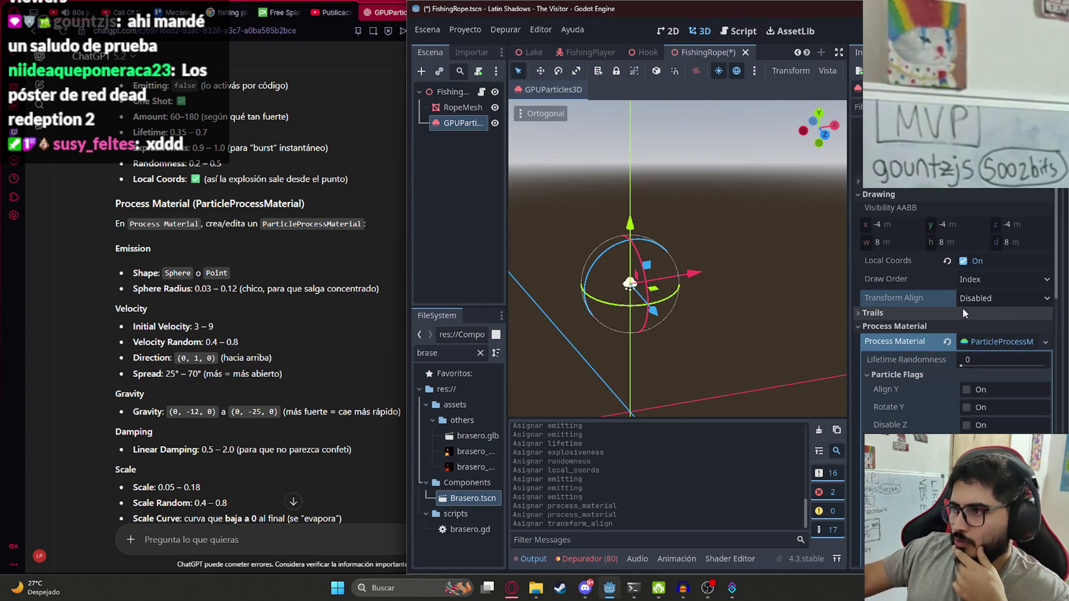
{"action": "scroll", "coordinate": [957, 295], "scroll_direction": "up", "scroll_amount": 5}
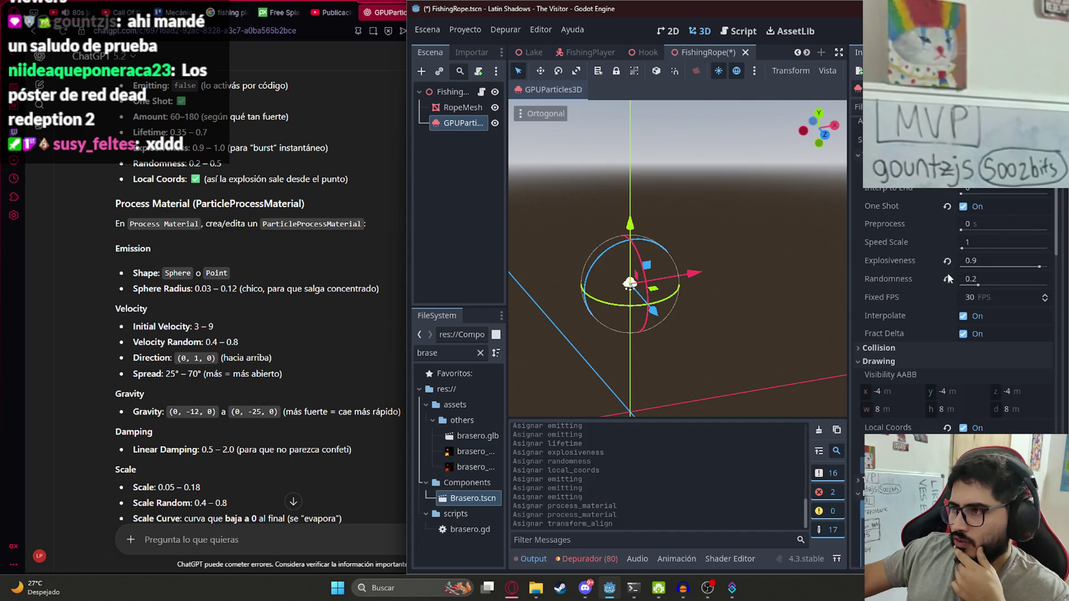
{"action": "scroll", "coordinate": [955, 312], "scroll_direction": "up", "scroll_amount": 2}
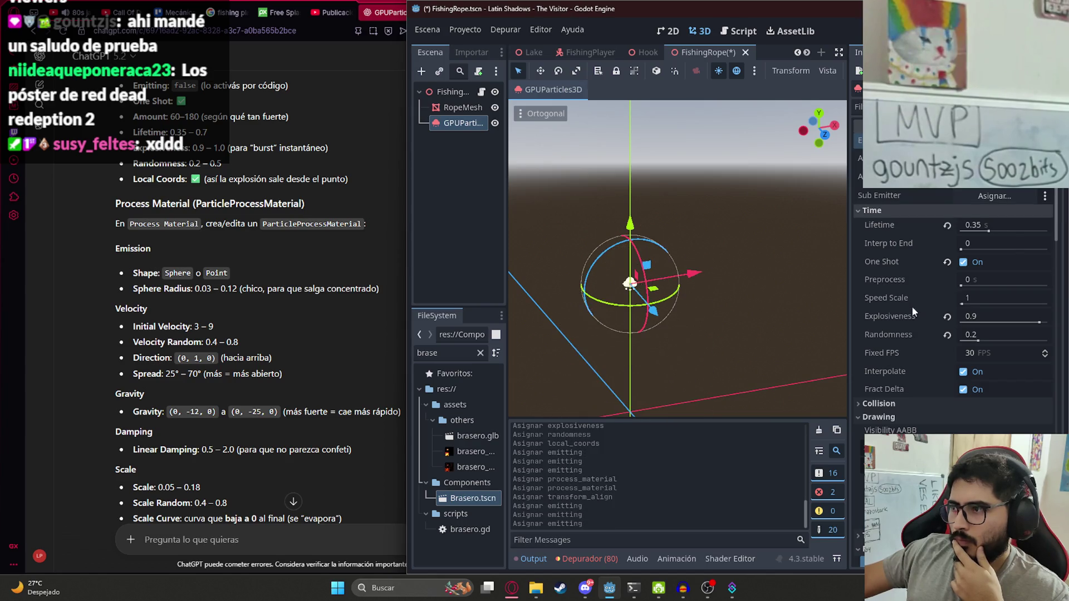
{"action": "scroll", "coordinate": [946, 323], "scroll_direction": "down", "scroll_amount": 10}
{"action": "scroll", "coordinate": [985, 323], "scroll_direction": "up", "scroll_amount": 5}
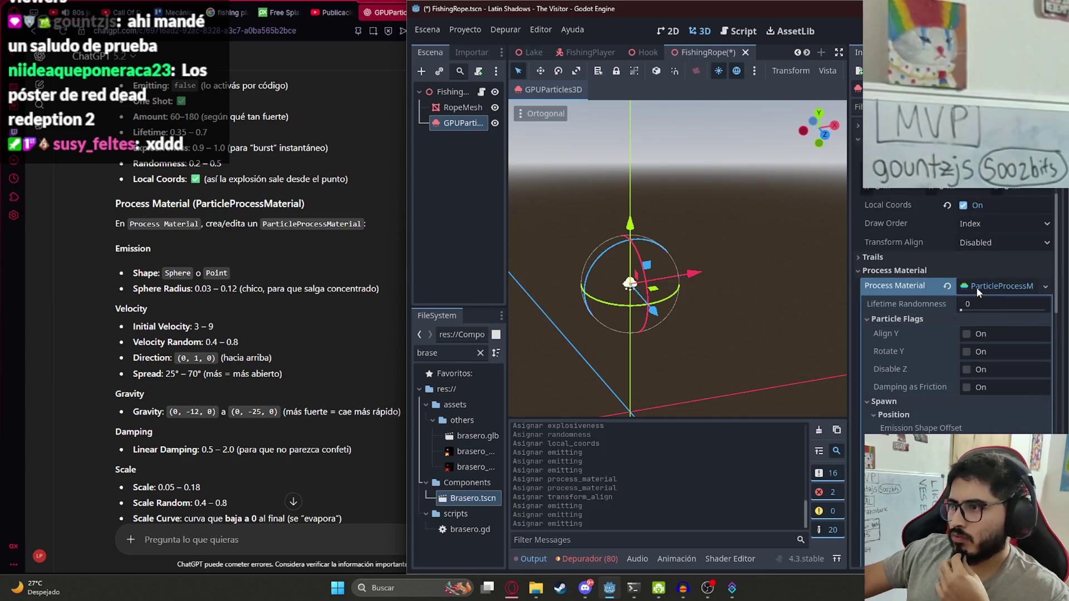
Re-expand the process material settings and bring up the Emission Shape choices.
{"action": "left_click", "coordinate": [976, 286]}
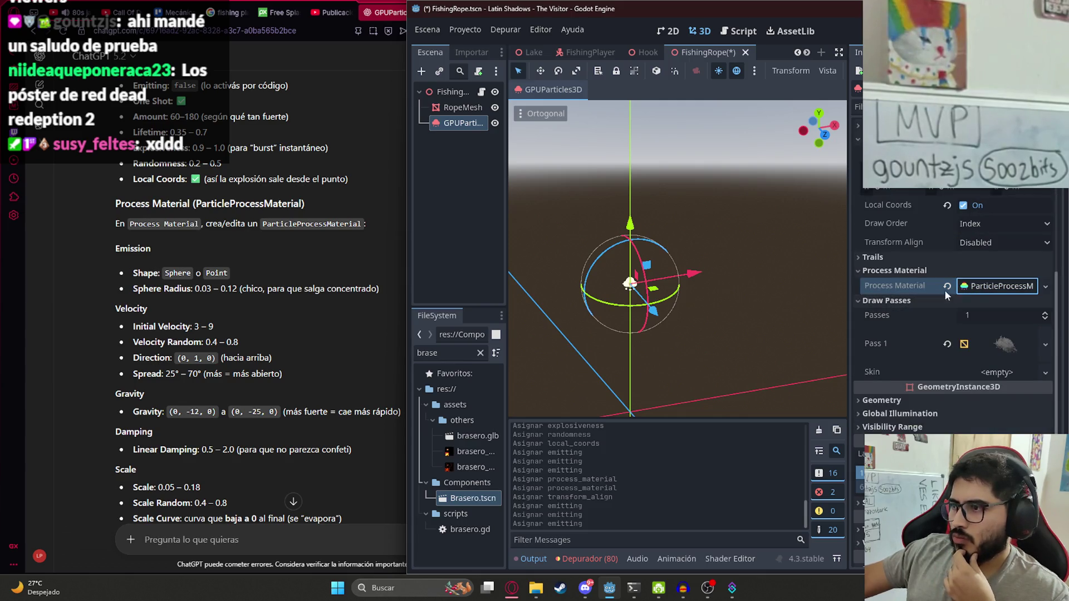
{"action": "left_click", "coordinate": [986, 287]}
{"action": "scroll", "coordinate": [936, 334], "scroll_direction": "down", "scroll_amount": 3}
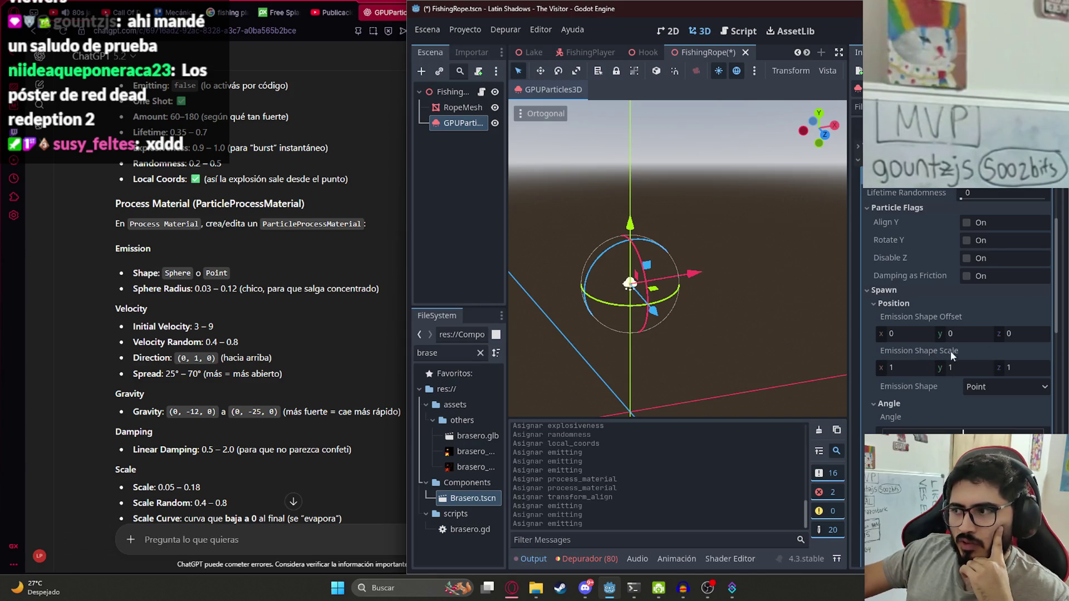
{"action": "left_click", "coordinate": [973, 387]}
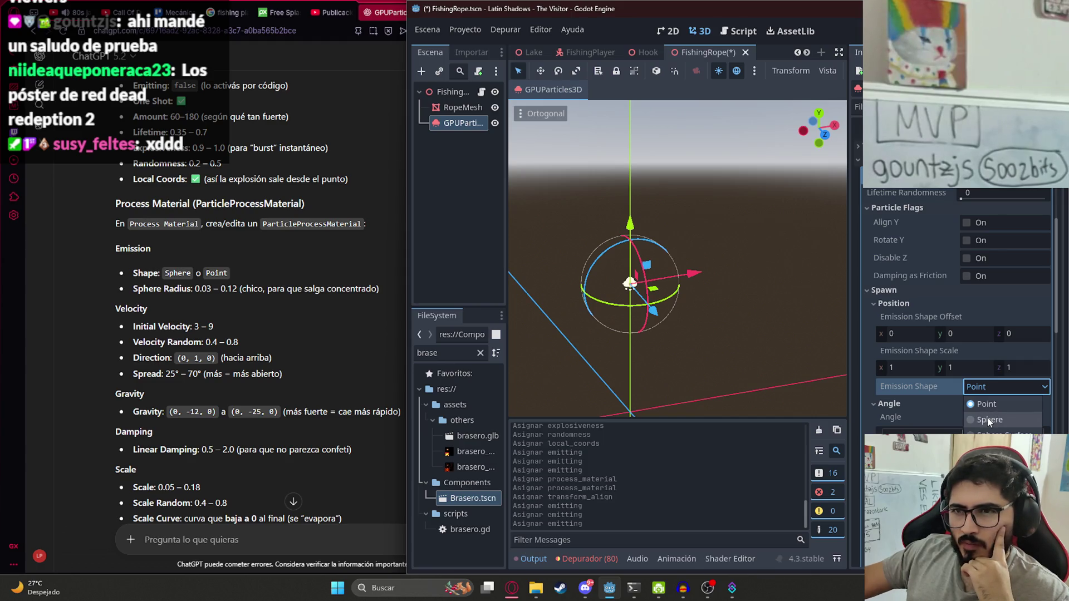
Change Emission Shape from Point to Sphere with a sphere radius of 0.03.
{"action": "left_click", "coordinate": [988, 408]}
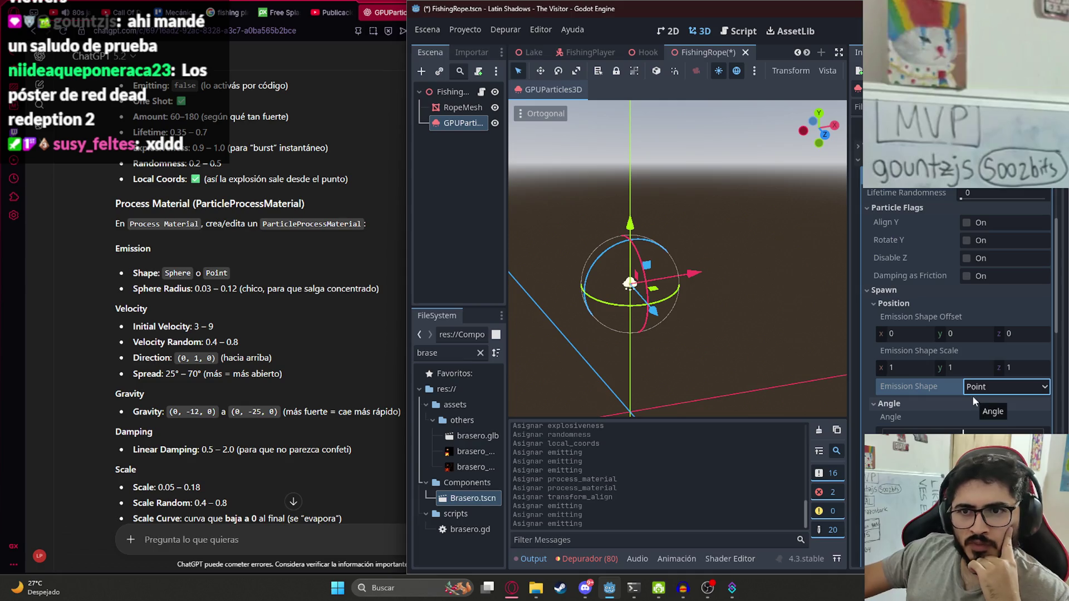
{"action": "left_click", "coordinate": [980, 388]}
{"action": "left_click", "coordinate": [998, 421]}
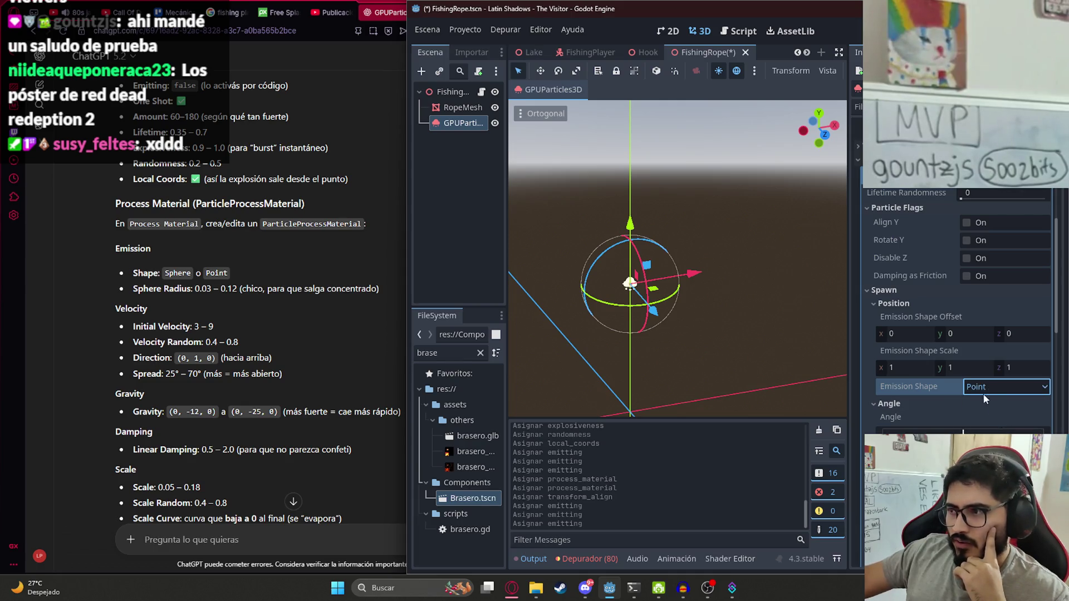
{"action": "left_click", "coordinate": [989, 409]}
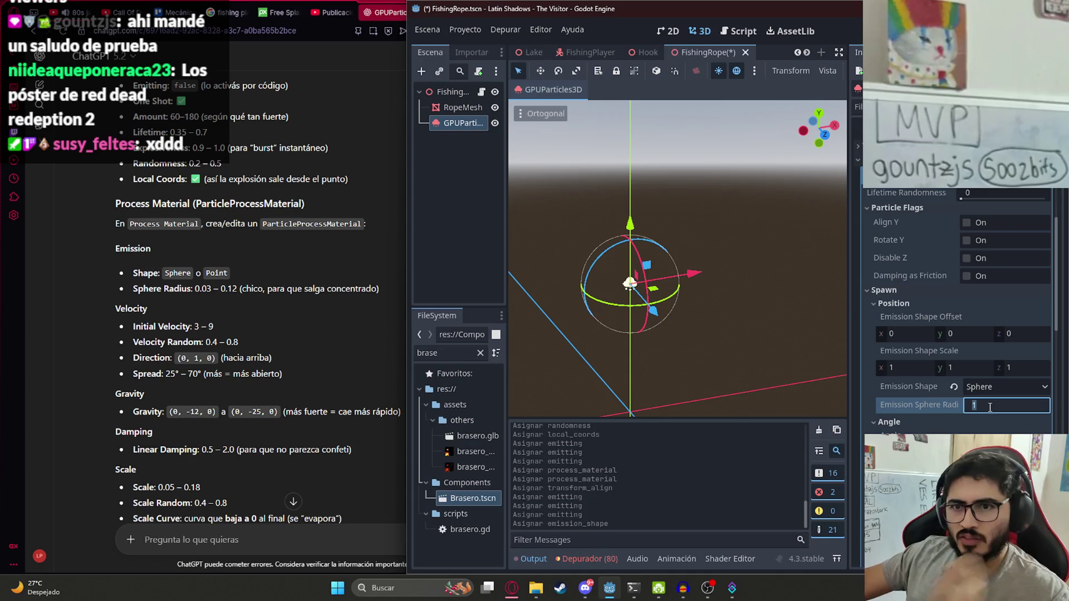
{"action": "type", "text": ".03"}
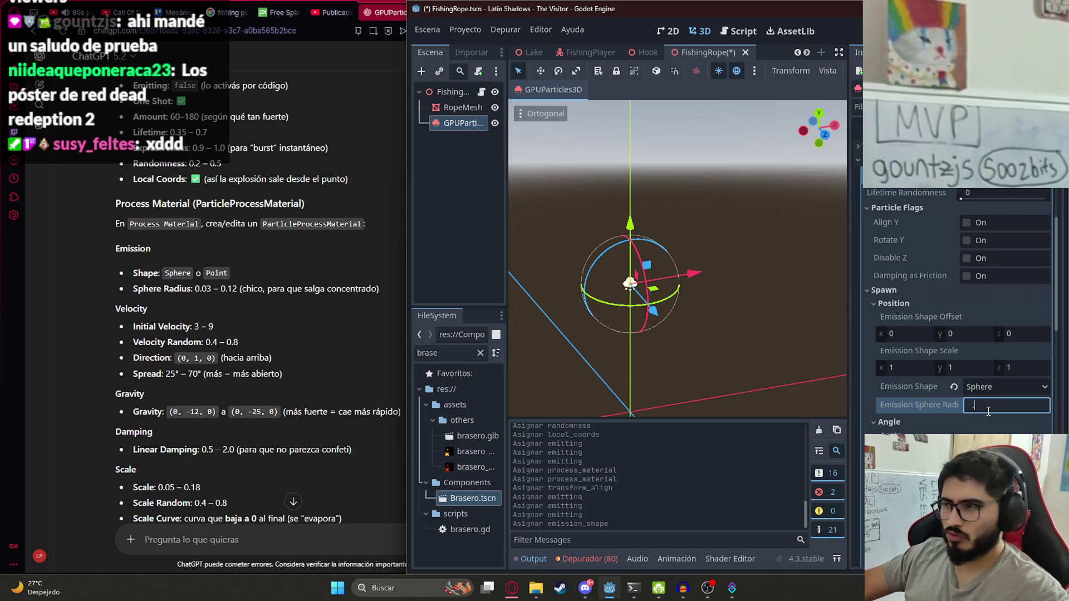
{"action": "key", "text": "Return"}
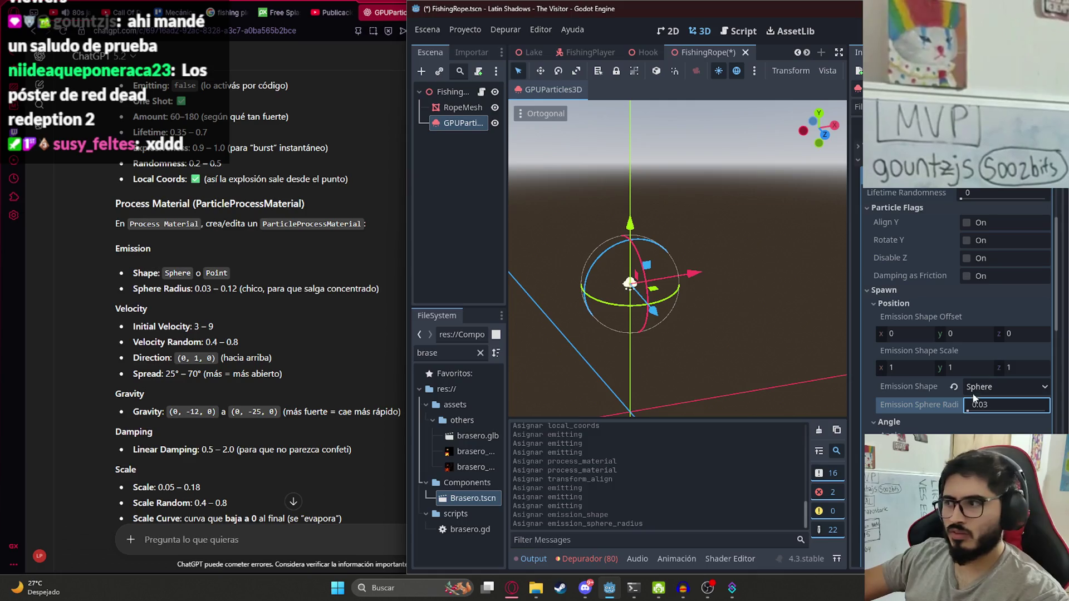
{"action": "scroll", "coordinate": [952, 389], "scroll_direction": "down", "scroll_amount": 2}
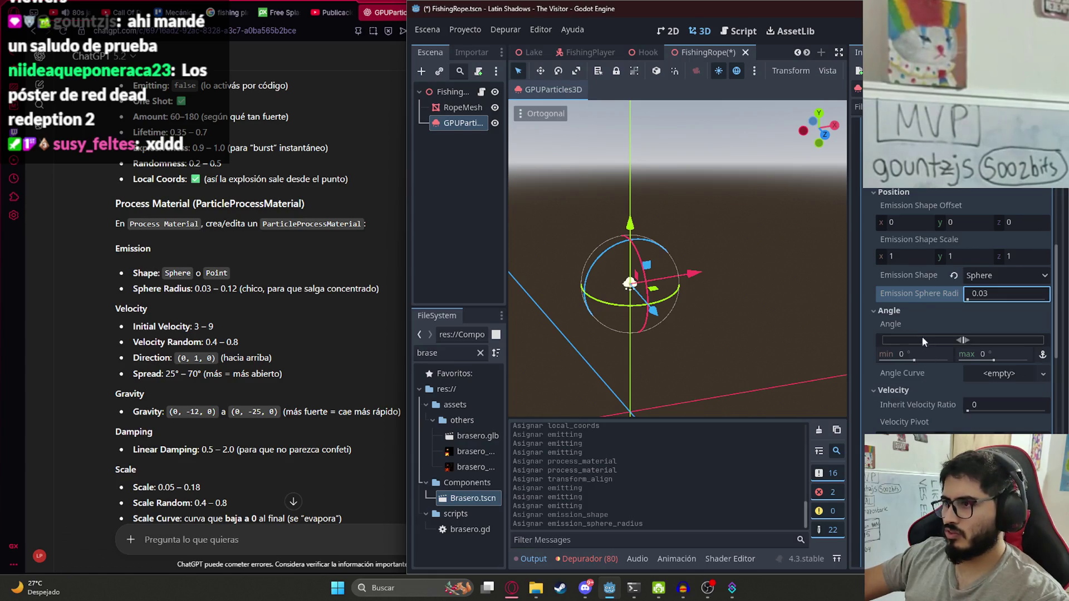
{"action": "scroll", "coordinate": [914, 322], "scroll_direction": "down", "scroll_amount": 1}
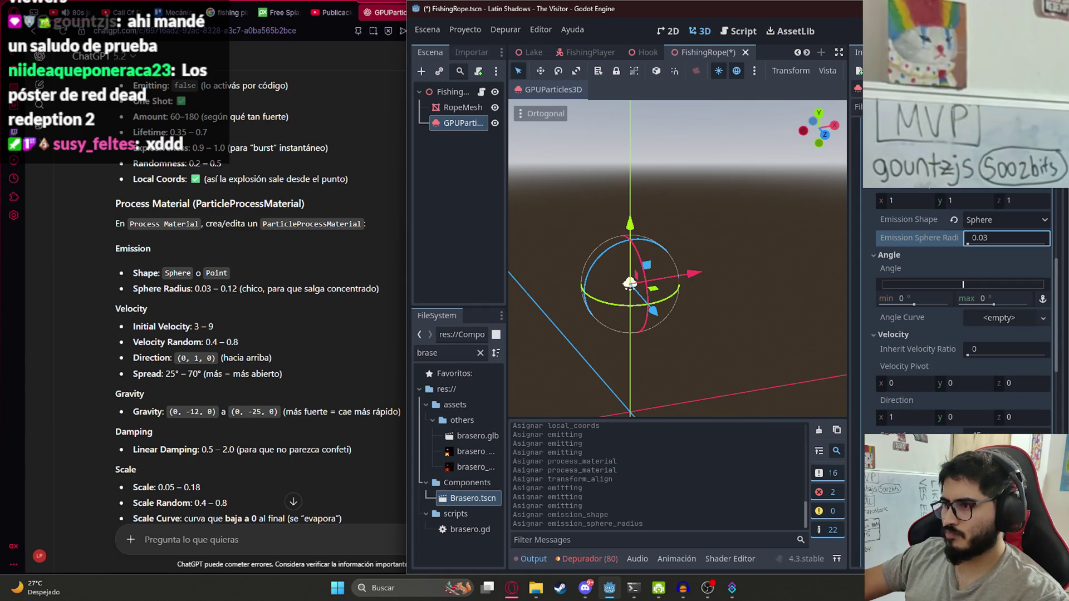
Set the Initial Velocity range to a minimum of 3 and maximum of 9.
{"action": "scroll", "coordinate": [907, 389], "scroll_direction": "down", "scroll_amount": 2}
{"action": "left_click", "coordinate": [906, 389]}
{"action": "type", "text": "3"}
{"action": "left_click", "coordinate": [988, 387]}
{"action": "type", "text": "9"}
{"action": "key", "text": "Return"}
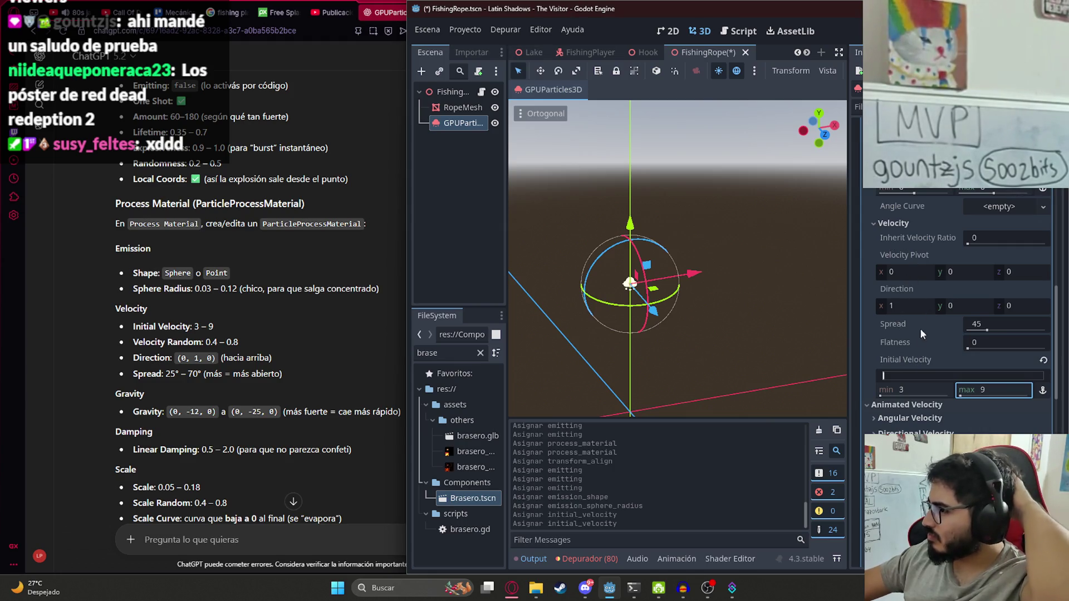
Set the particle Direction to 0, 1, 0 with a Spread of 25.
{"action": "scroll", "coordinate": [908, 336], "scroll_direction": "down", "scroll_amount": 4}
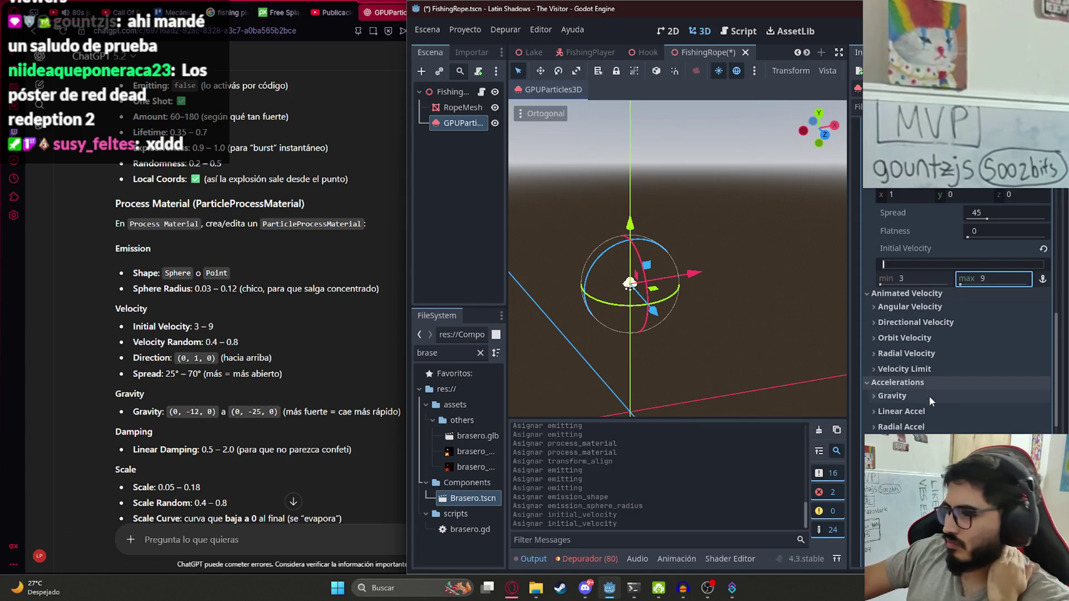
{"action": "scroll", "coordinate": [928, 395], "scroll_direction": "down", "scroll_amount": 8}
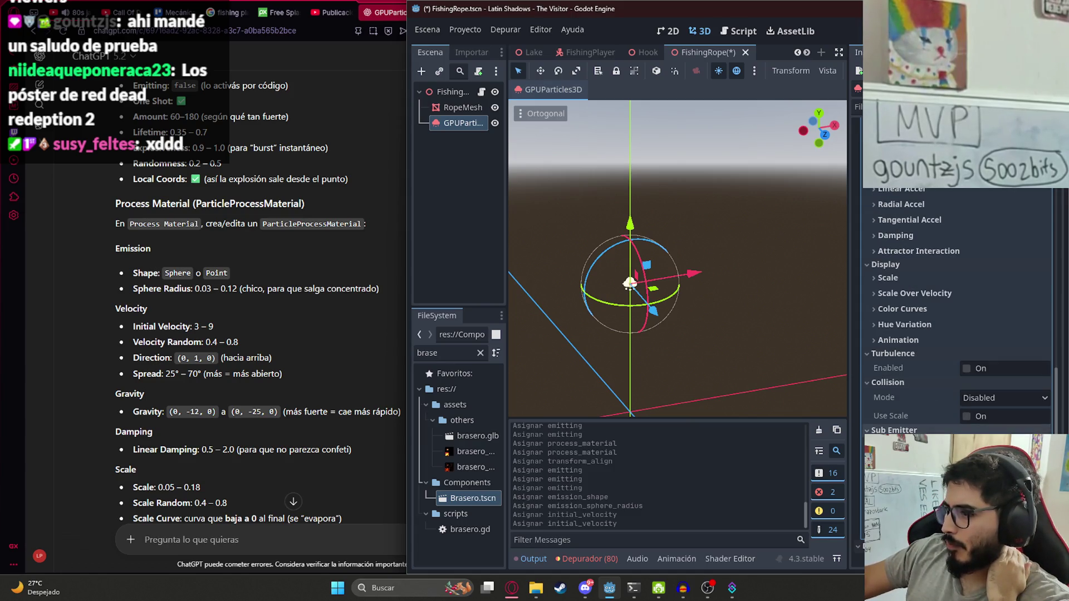
{"action": "scroll", "coordinate": [970, 396], "scroll_direction": "up", "scroll_amount": 6}
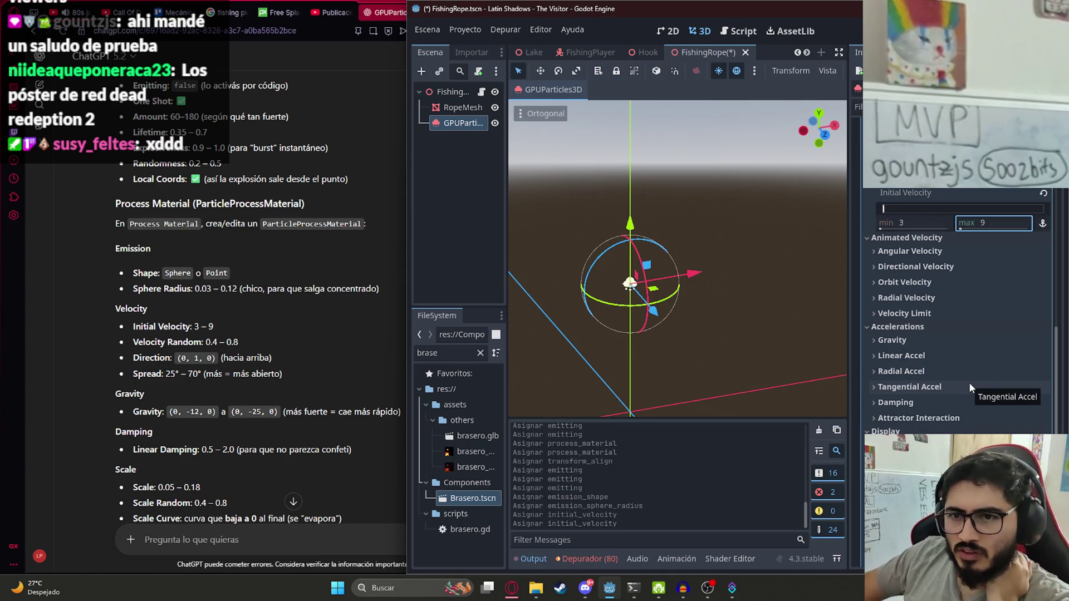
{"action": "scroll", "coordinate": [992, 356], "scroll_direction": "up", "scroll_amount": 8}
{"action": "left_click", "coordinate": [917, 359]}
{"action": "type", "text": "0"}
{"action": "left_click", "coordinate": [962, 362]}
{"action": "type", "text": "1"}
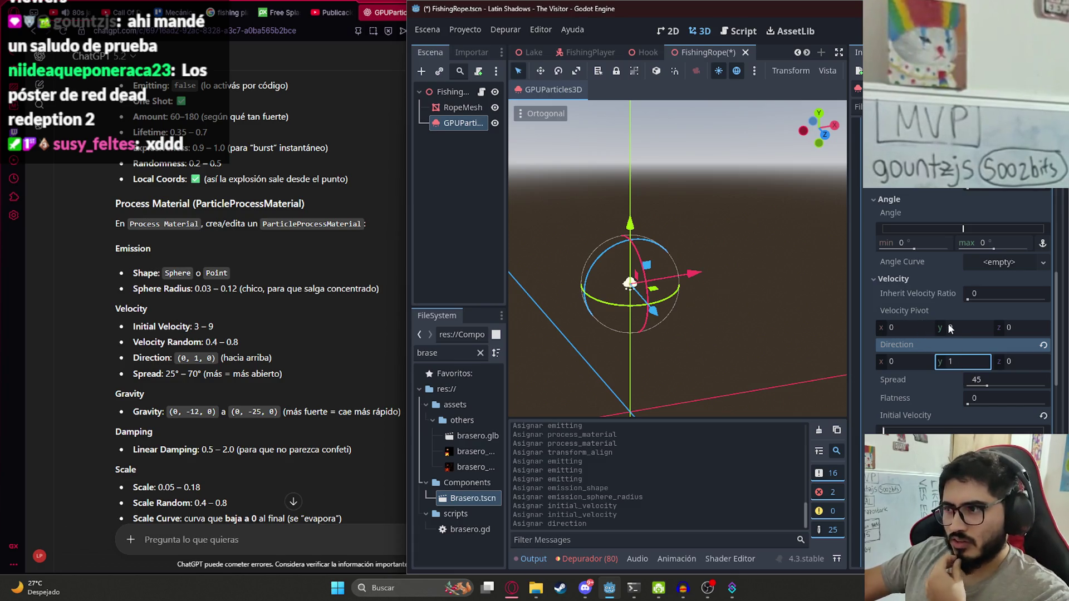
{"action": "left_click", "coordinate": [982, 378]}
{"action": "type", "text": "25"}
{"action": "key", "text": "Return"}
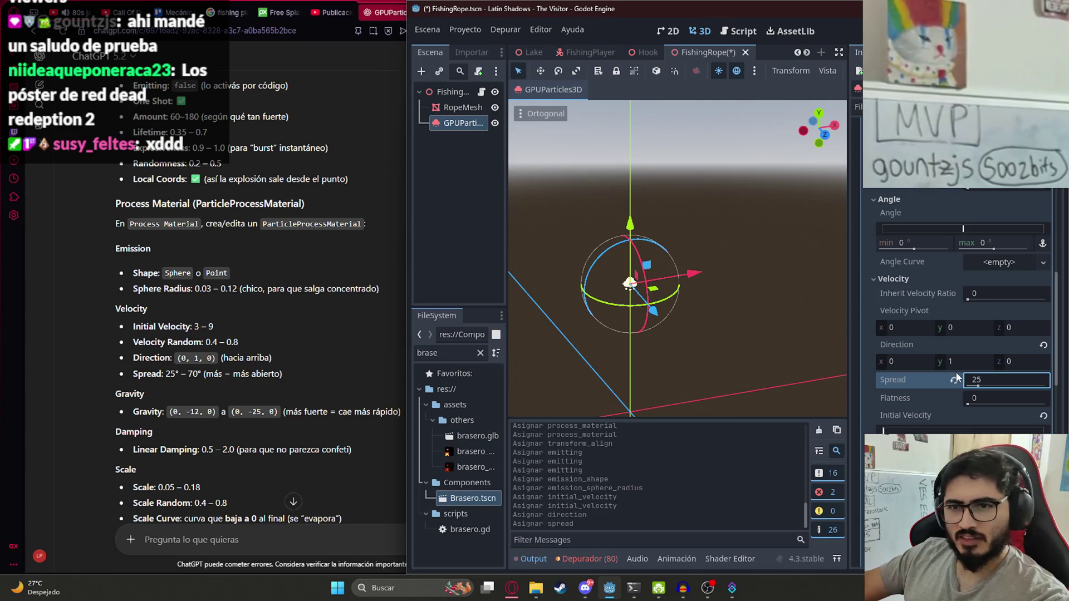
{"action": "scroll", "coordinate": [919, 319], "scroll_direction": "down", "scroll_amount": 5}
{"action": "scroll", "coordinate": [933, 340], "scroll_direction": "up", "scroll_amount": 5}
{"action": "scroll", "coordinate": [933, 341], "scroll_direction": "down", "scroll_amount": 5}
{"action": "left_click", "coordinate": [892, 340]}
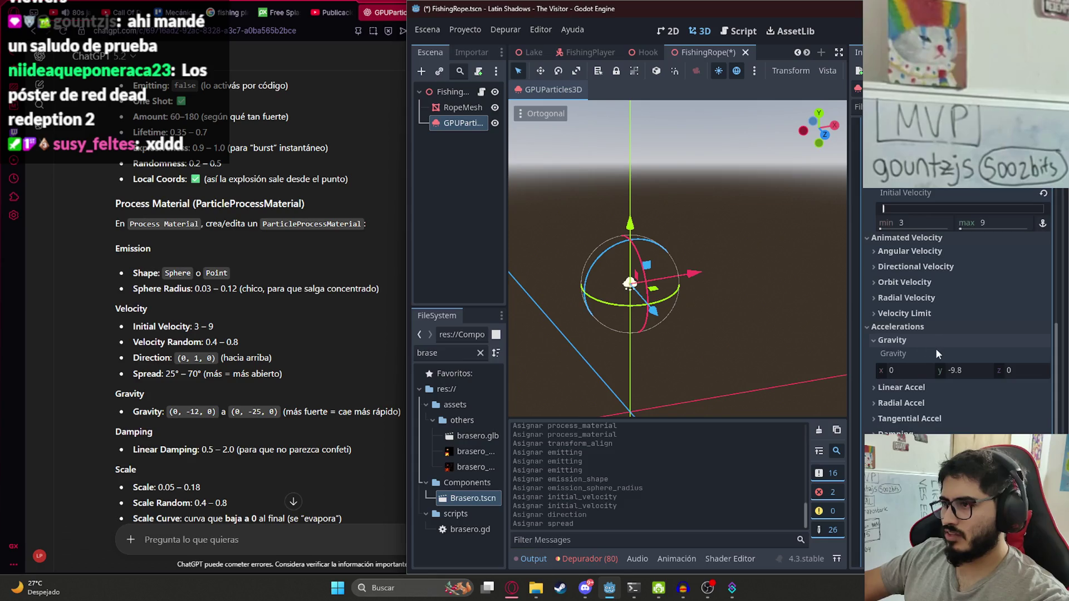
Set Gravity's y component to -12, giving gravity 0, -12, 0.
{"action": "scroll", "coordinate": [935, 348], "scroll_direction": "down", "scroll_amount": 2}
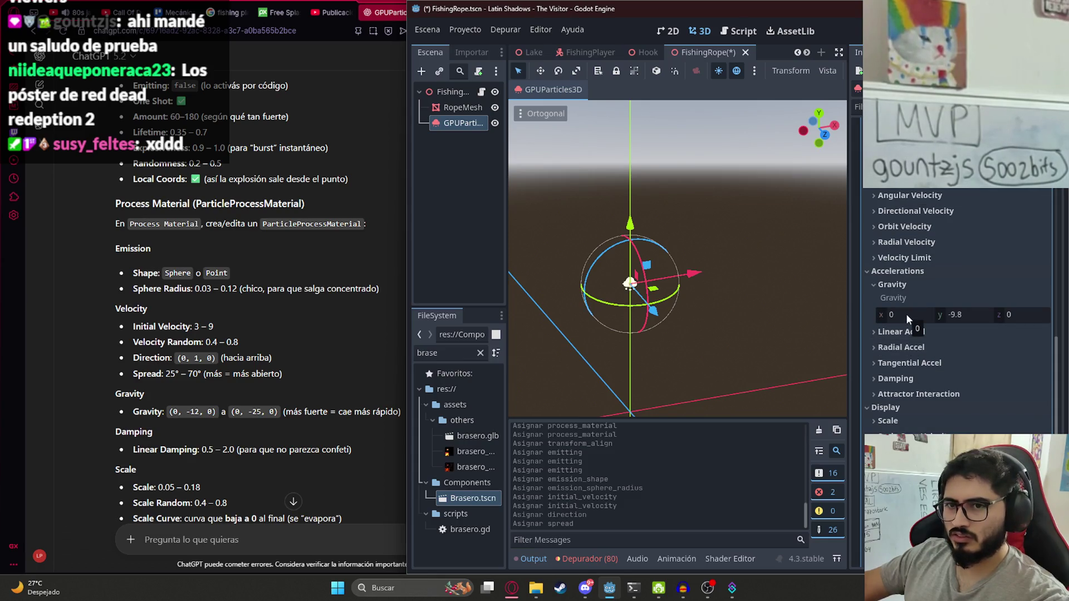
{"action": "left_click", "coordinate": [975, 315]}
{"action": "type", "text": "-12"}
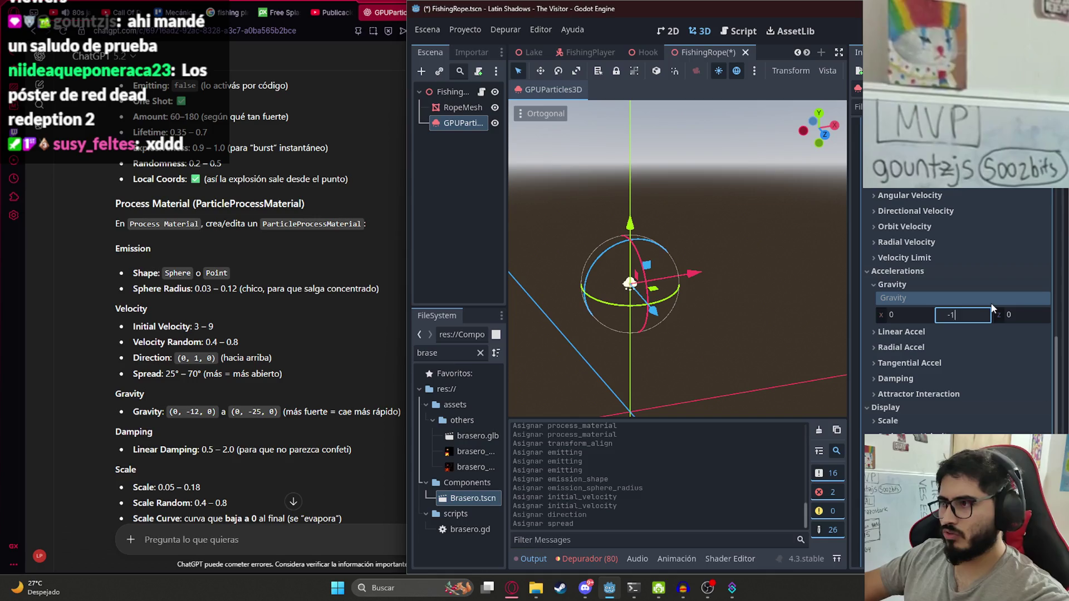
{"action": "key", "text": "Return"}
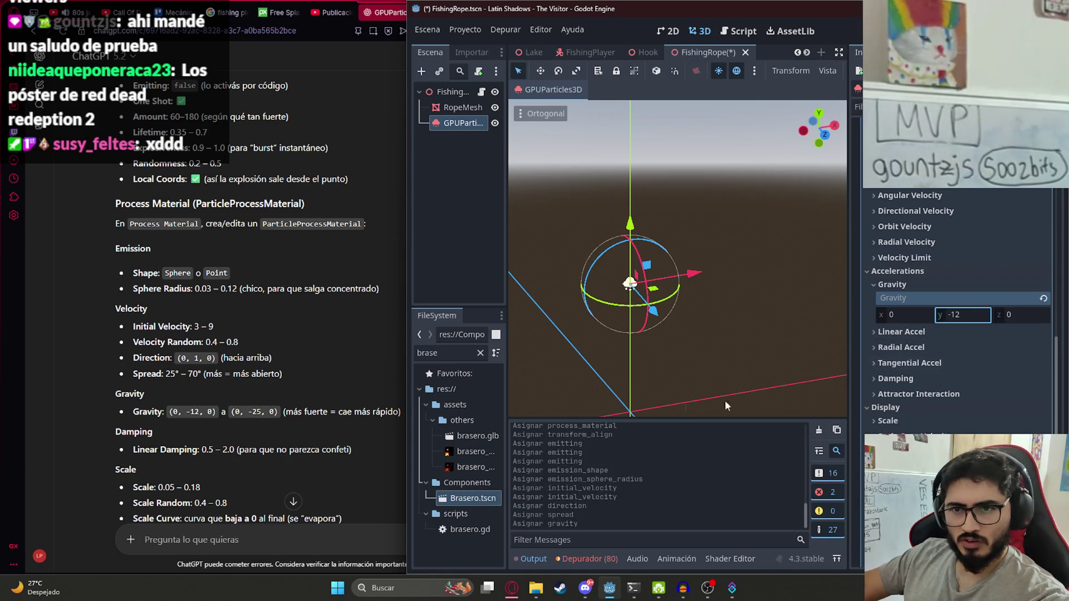
{"action": "scroll", "coordinate": [289, 375], "scroll_direction": "down", "scroll_amount": 3}
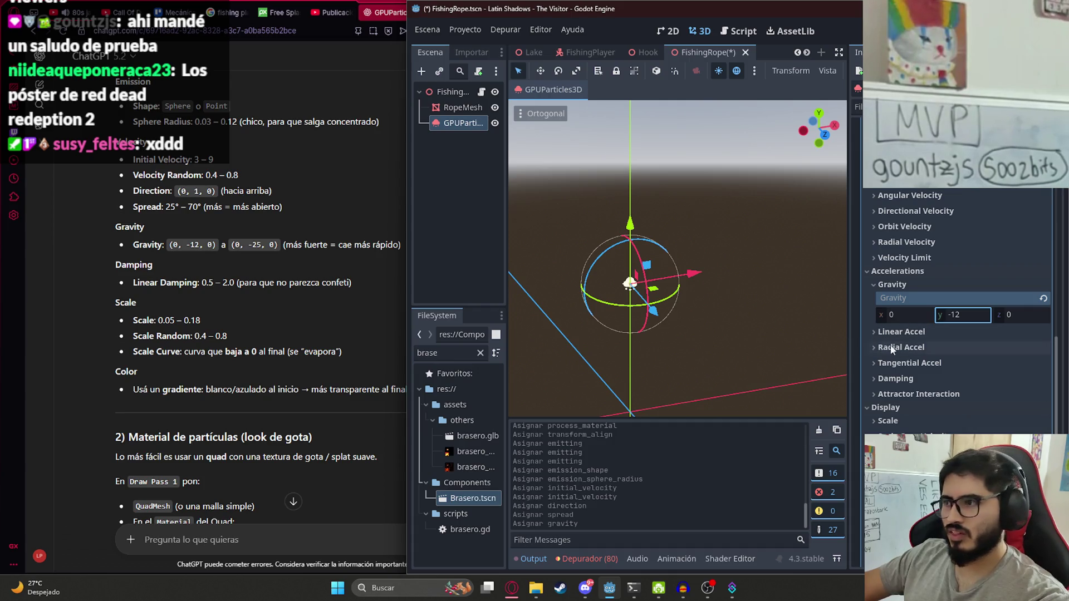
{"action": "scroll", "coordinate": [931, 433], "scroll_direction": "up", "scroll_amount": 2}
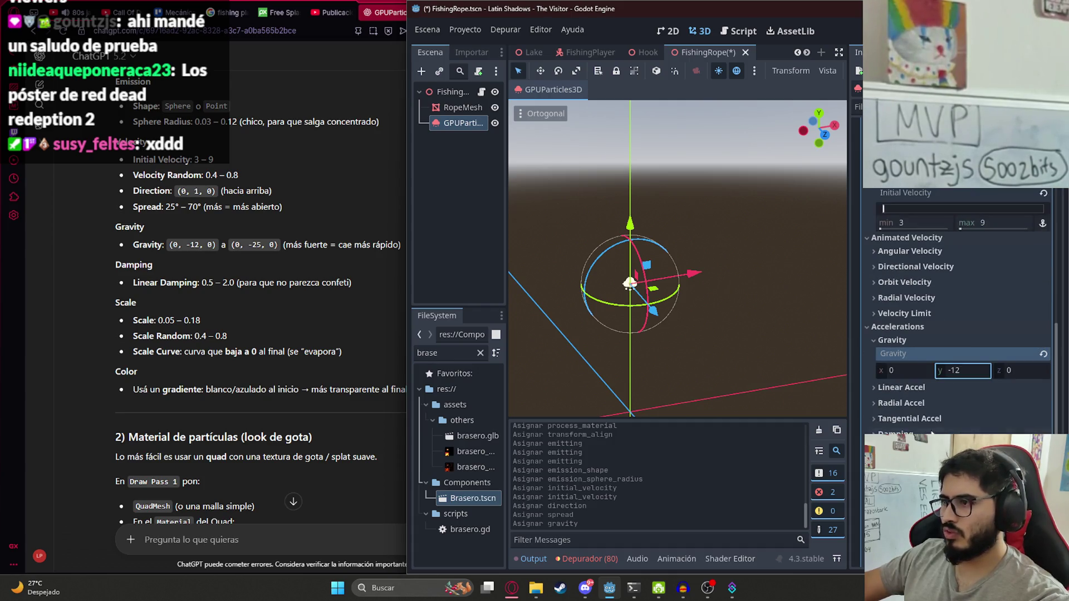
Expand the Linear, Radial and Tangential Accel and Damping sections.
{"action": "left_click", "coordinate": [910, 389]}
{"action": "left_click", "coordinate": [903, 412]}
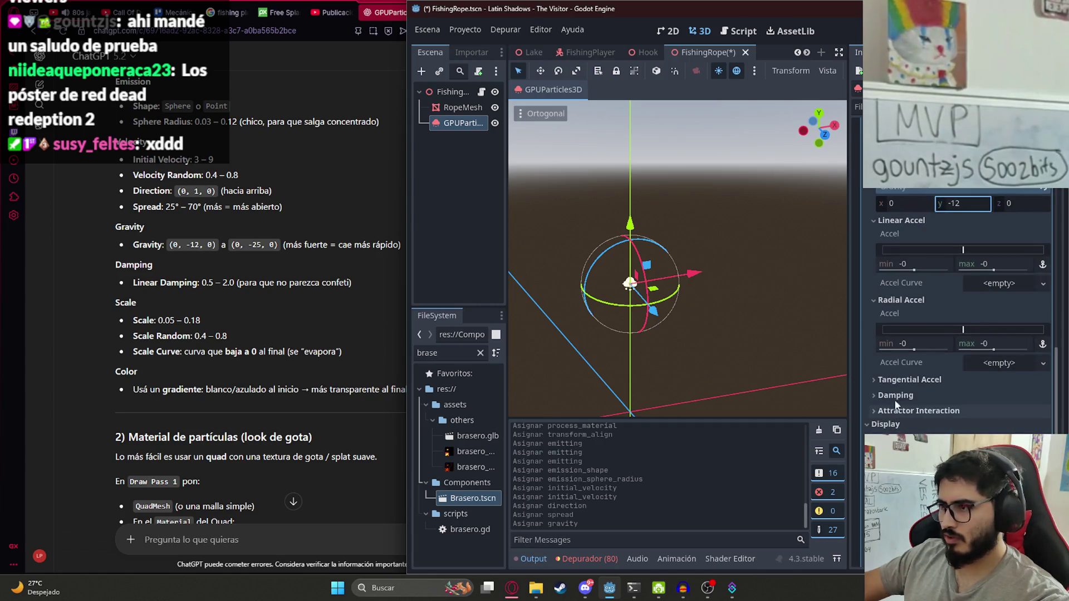
{"action": "left_click", "coordinate": [901, 400]}
{"action": "left_click", "coordinate": [891, 352]}
{"action": "left_click", "coordinate": [891, 352]}
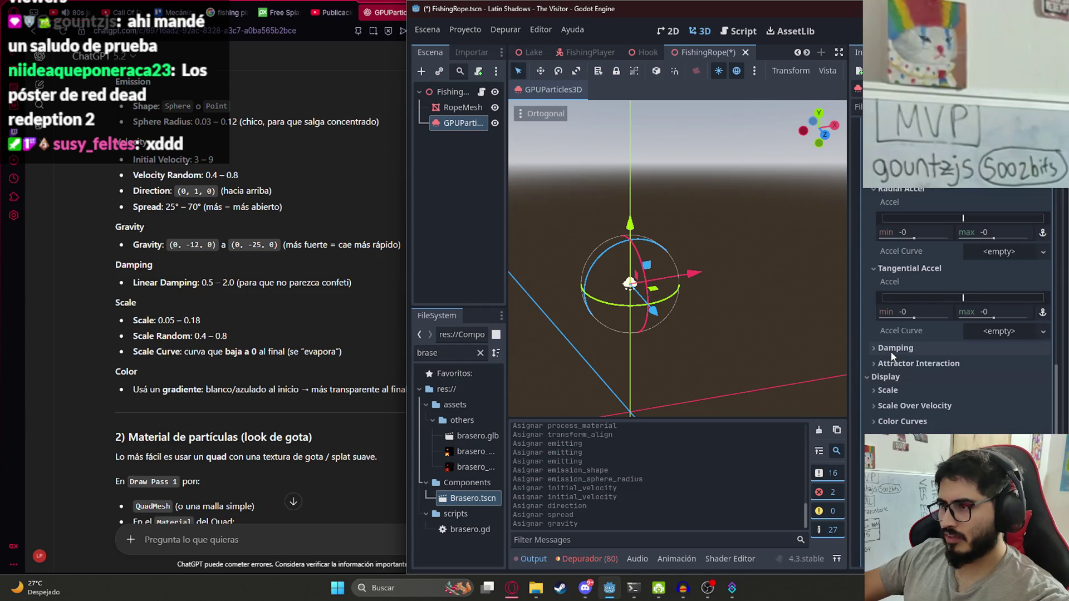
Set both the minimum and maximum Damping values to 0.18.
{"action": "left_click", "coordinate": [890, 352]}
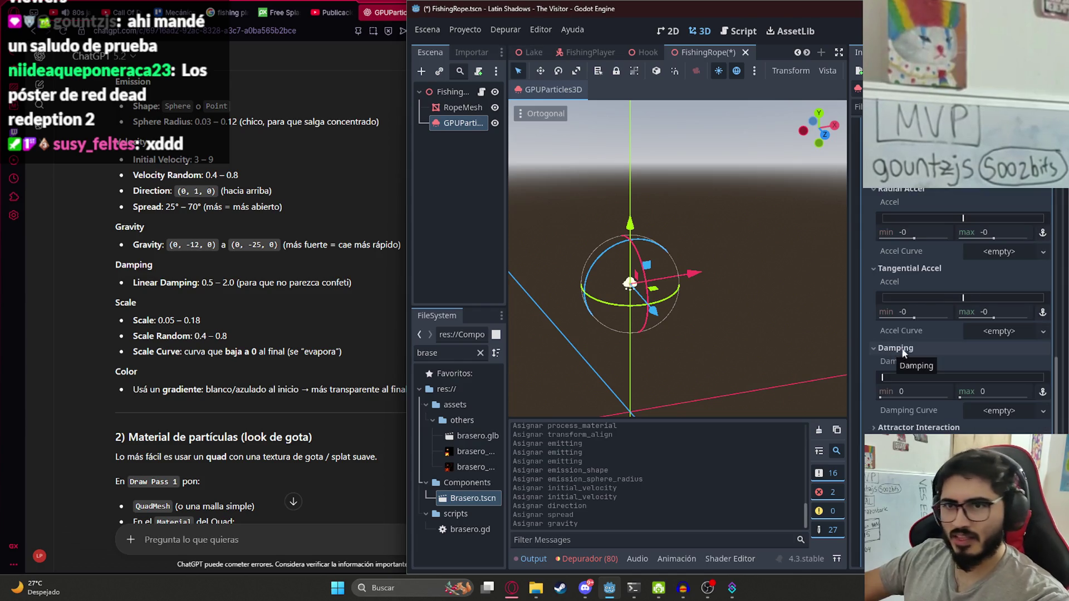
{"action": "left_click", "coordinate": [903, 391]}
{"action": "type", "text": "0.5"}
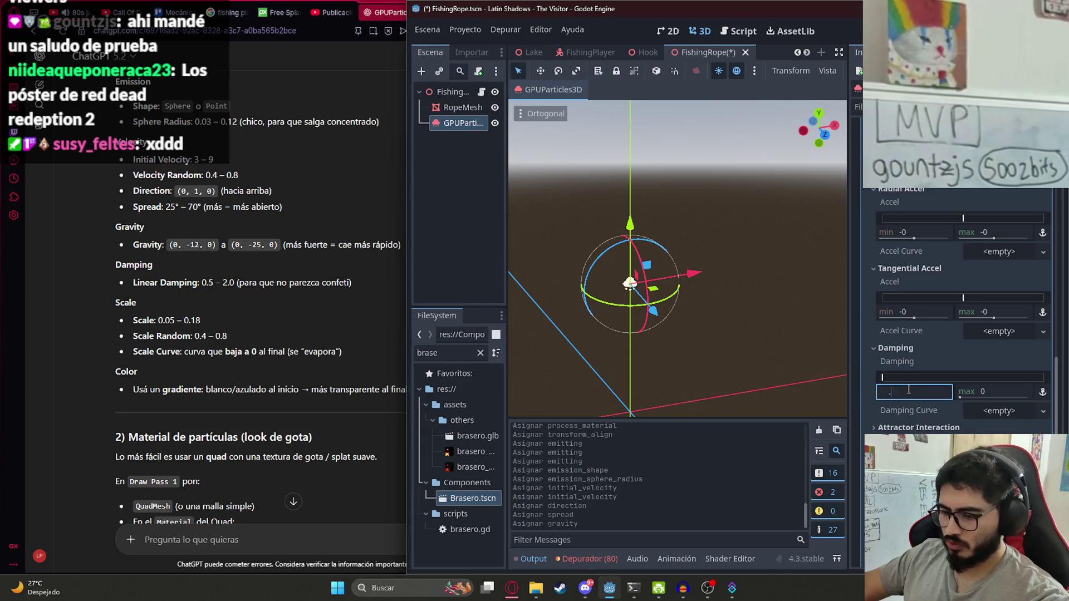
{"action": "left_click", "coordinate": [985, 391]}
{"action": "type", "text": ".18"}
{"action": "key", "text": "Return"}
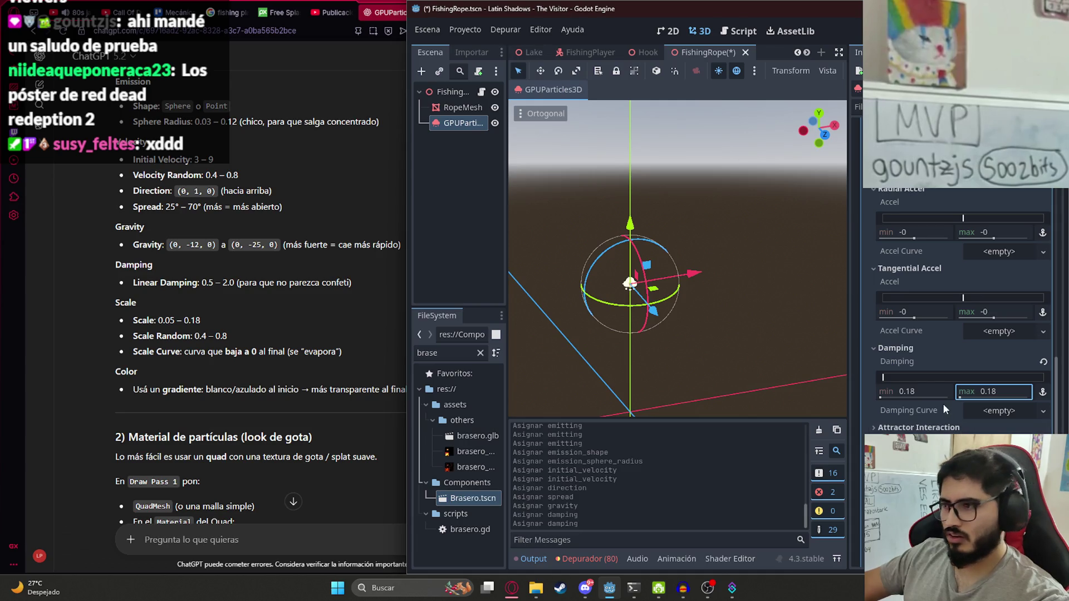
{"action": "scroll", "coordinate": [911, 412], "scroll_direction": "down", "scroll_amount": 3}
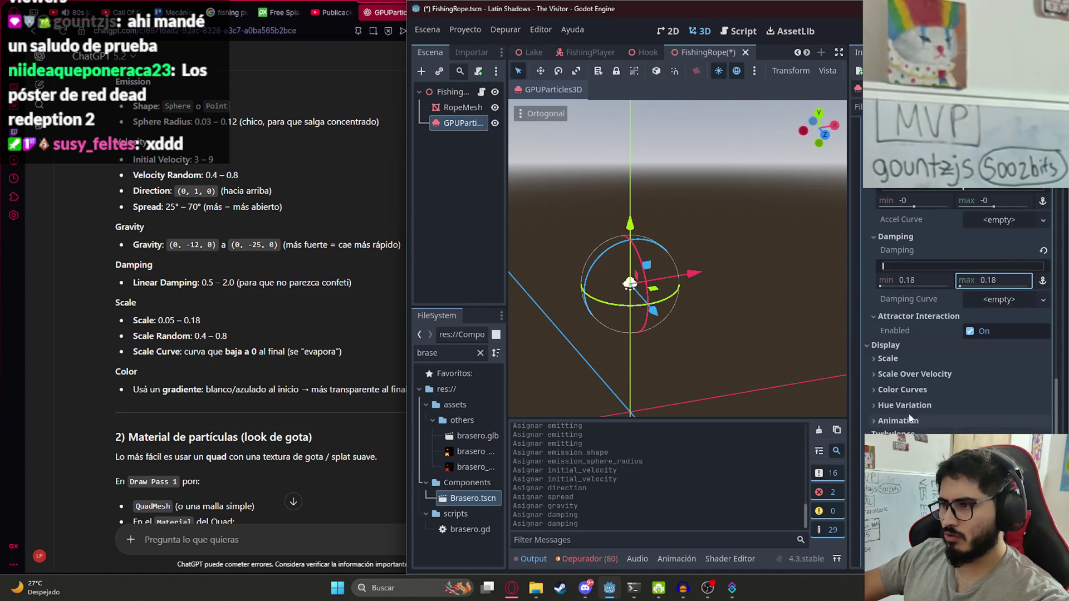
Drop base Scale to 0 and add a CurveTexture scale curve ending at 0.
{"action": "left_click", "coordinate": [891, 358]}
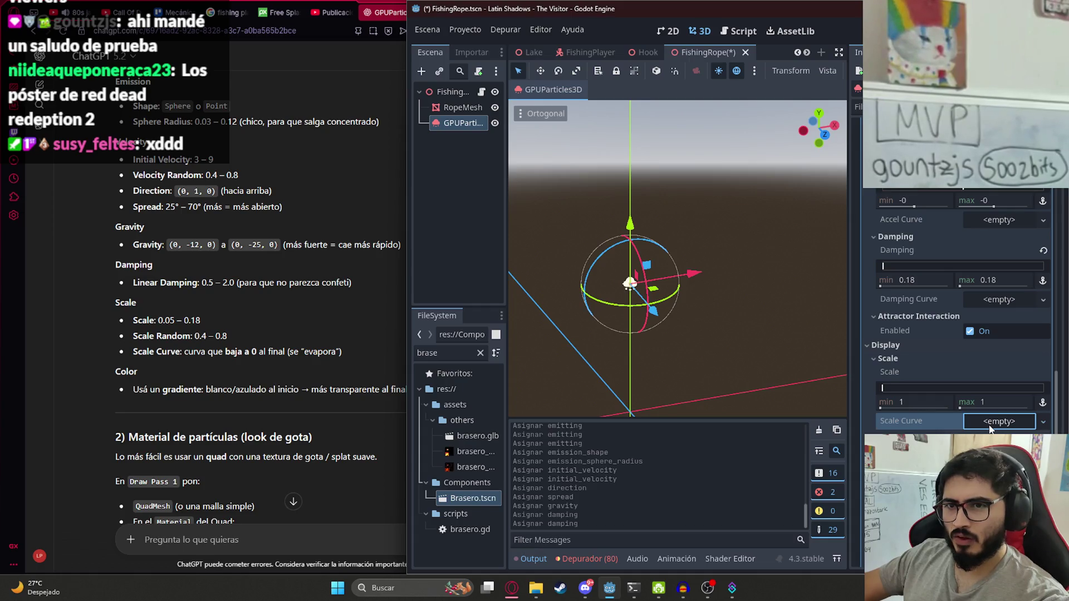
{"action": "left_click_drag", "start_coordinate": [899, 388], "coordinate": [895, 389]}
{"action": "left_click_drag", "start_coordinate": [1043, 389], "coordinate": [828, 390]}
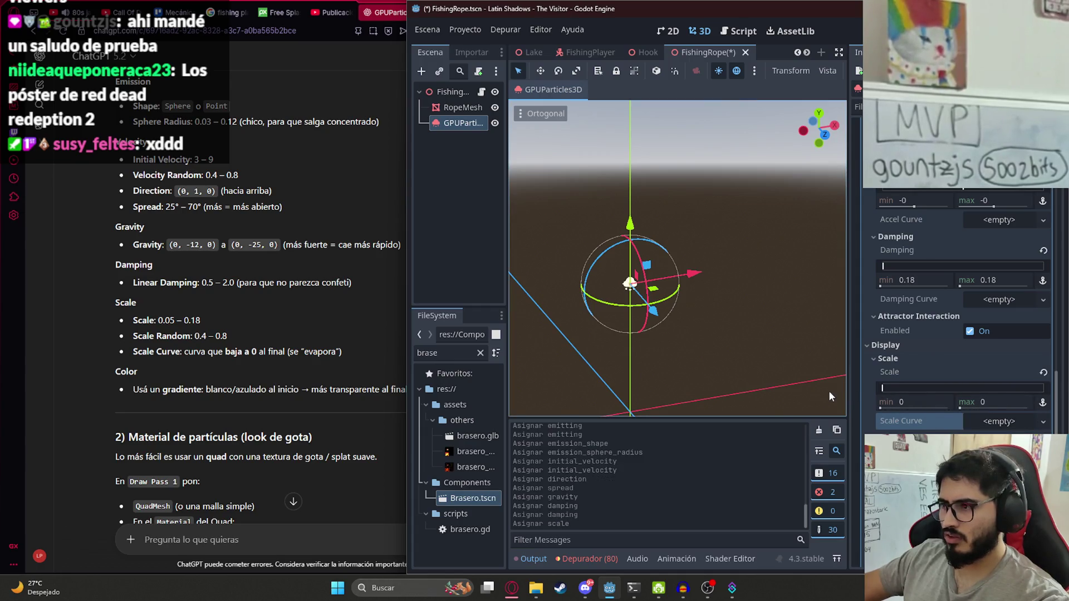
{"action": "left_click", "coordinate": [992, 421]}
{"action": "left_click", "coordinate": [996, 439]}
{"action": "left_click", "coordinate": [995, 422]}
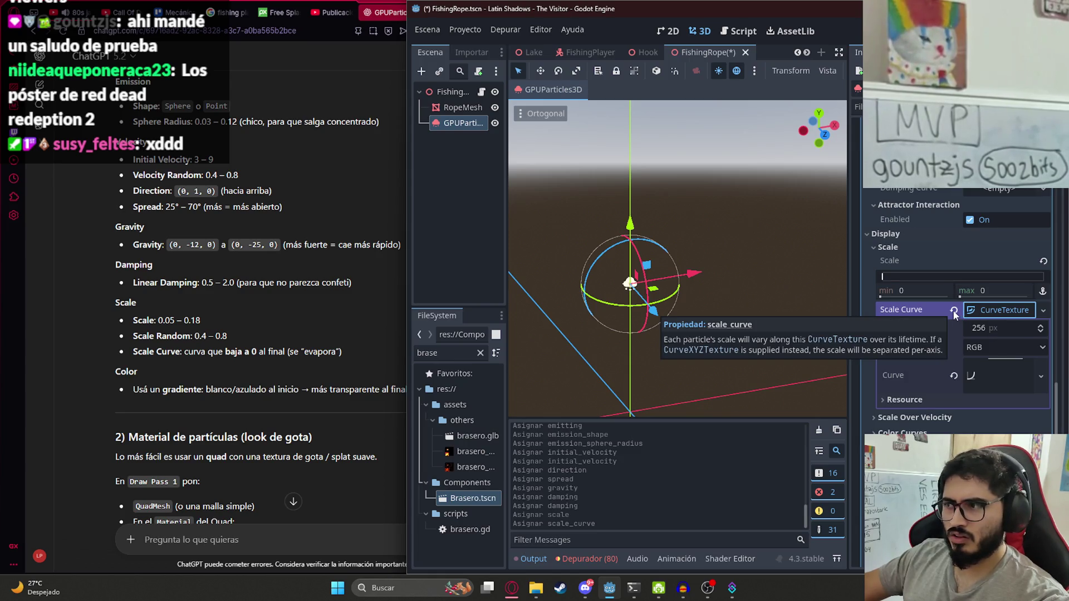
{"action": "left_click", "coordinate": [985, 376]}
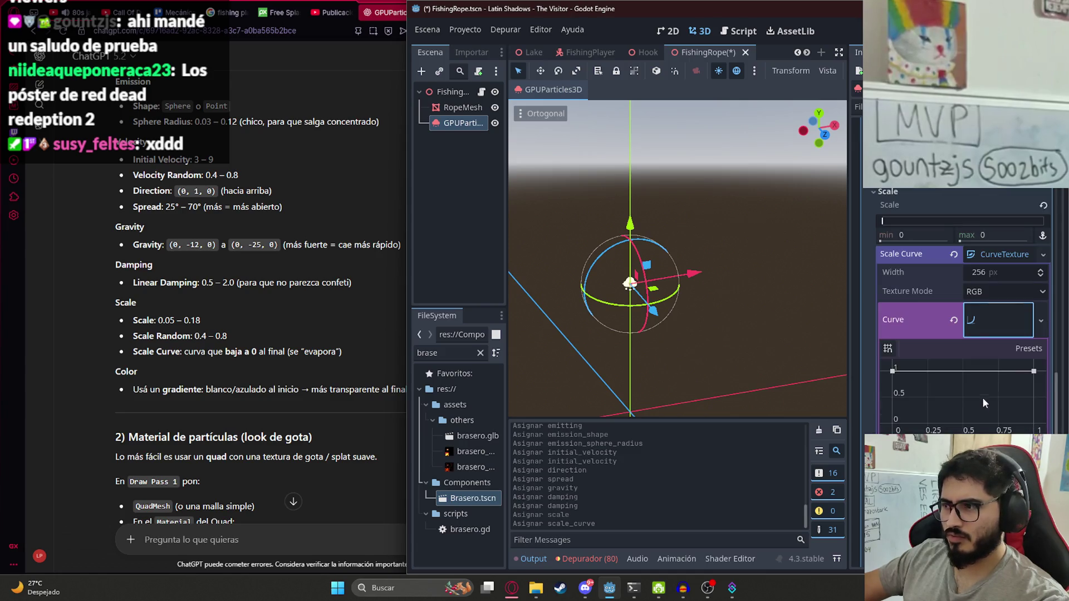
{"action": "left_click_drag", "start_coordinate": [1034, 371], "coordinate": [1028, 423]}
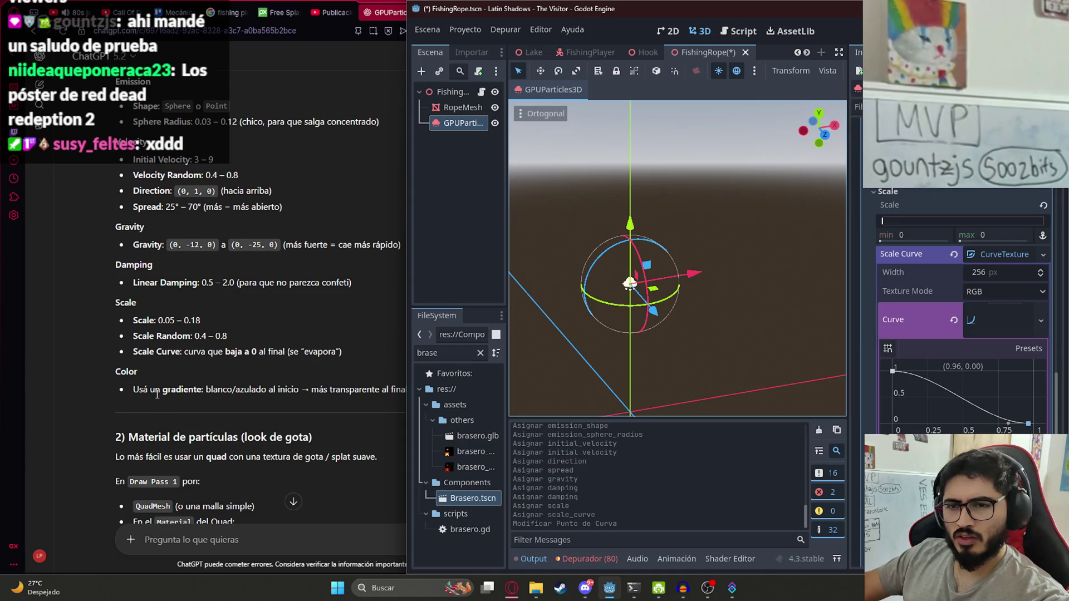
{"action": "scroll", "coordinate": [900, 390], "scroll_direction": "down", "scroll_amount": 5}
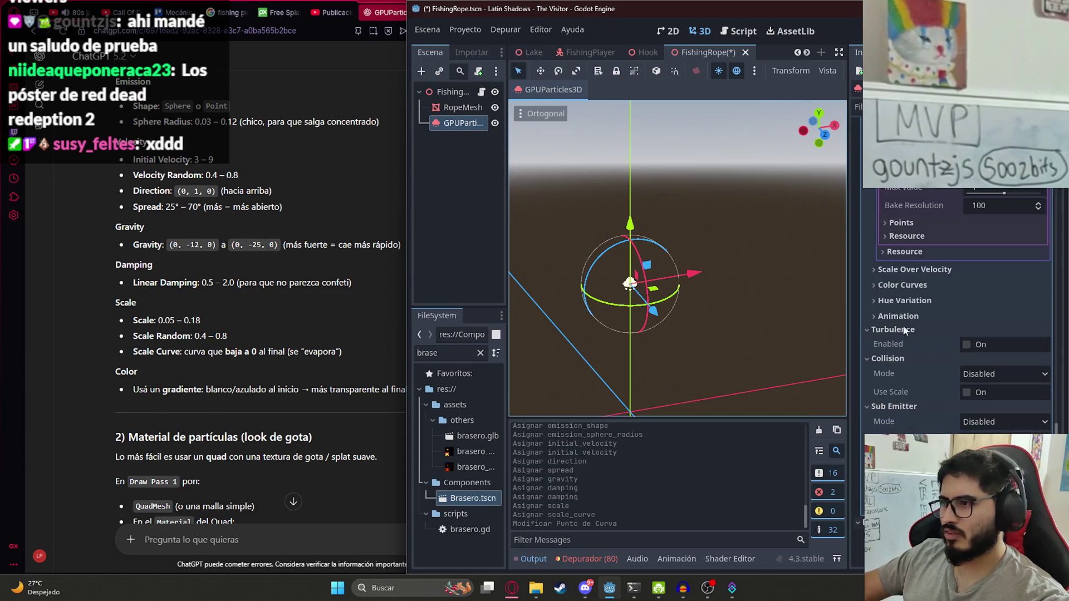
Assign a new GradientTexture1D as the Color Ramp, following ChatGPT's colour advice.
{"action": "left_click", "coordinate": [904, 290]}
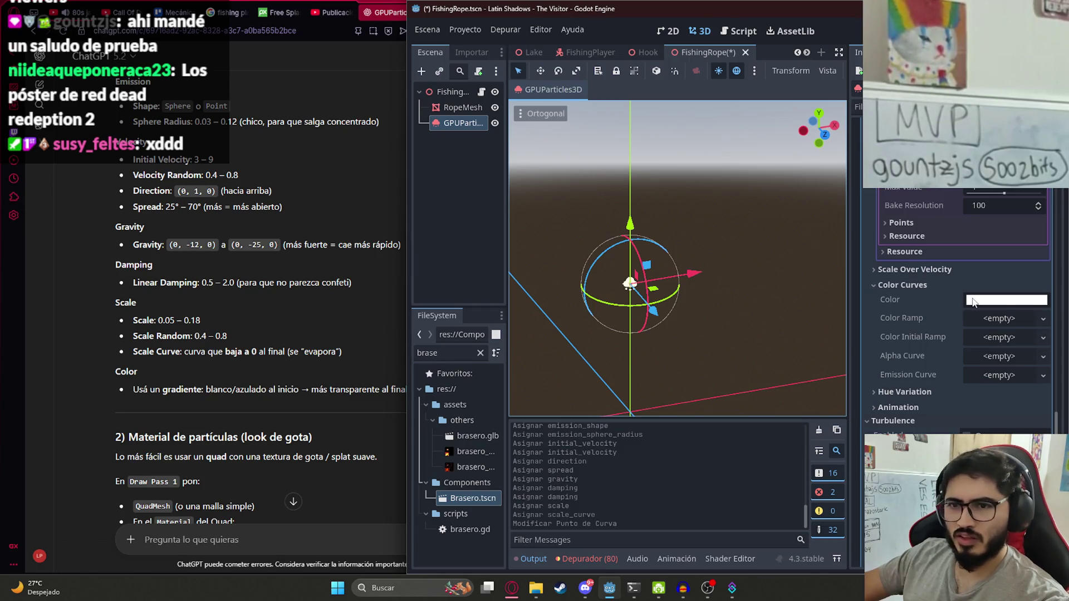
{"action": "left_click", "coordinate": [385, 390]}
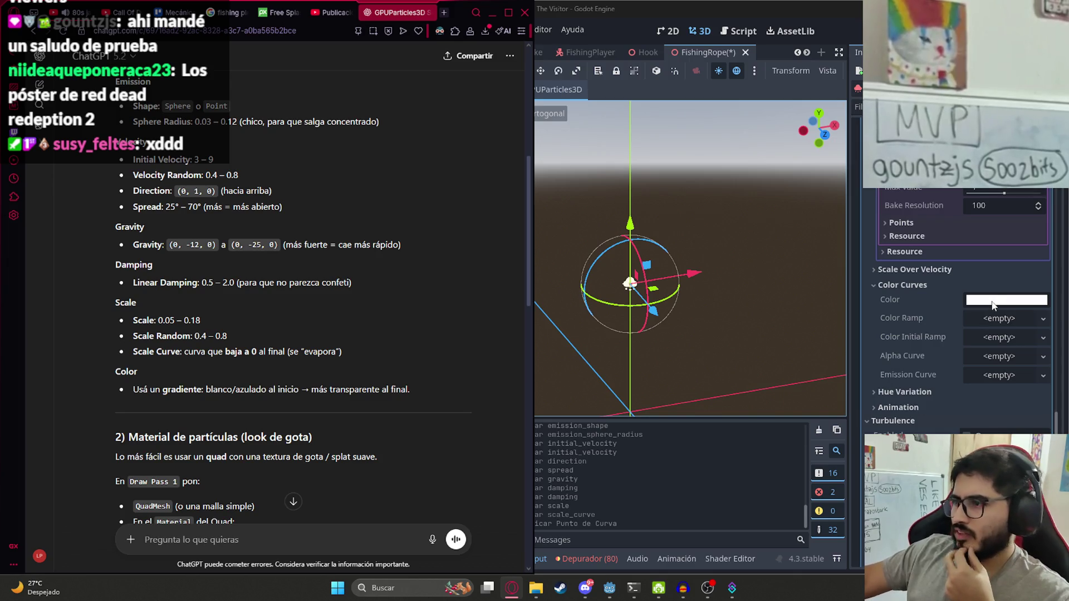
{"action": "left_click", "coordinate": [994, 301]}
{"action": "left_click", "coordinate": [996, 306]}
{"action": "left_click", "coordinate": [990, 318]}
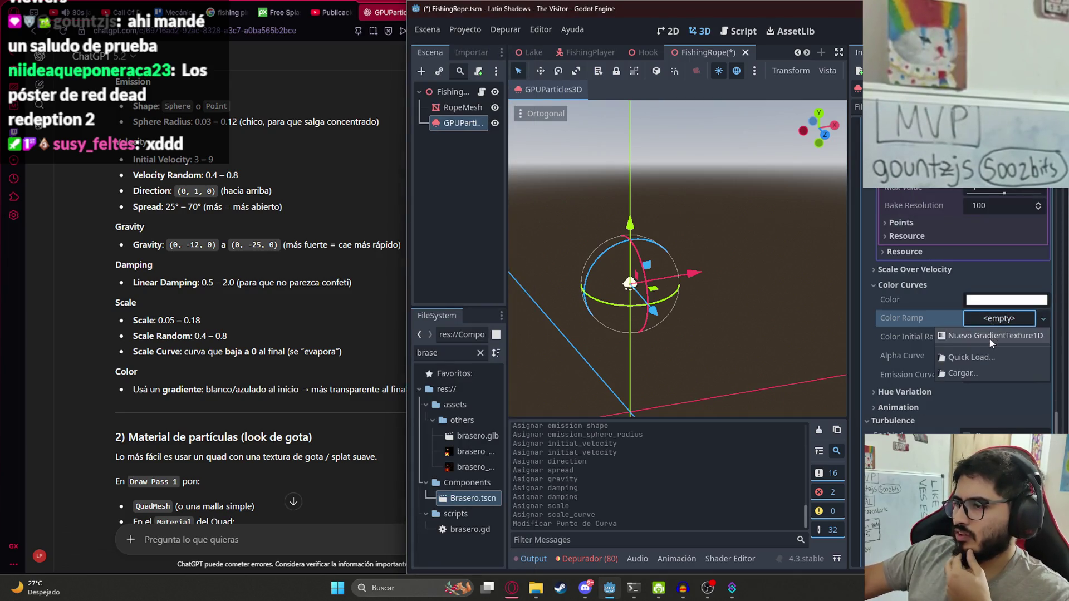
{"action": "left_click", "coordinate": [988, 336]}
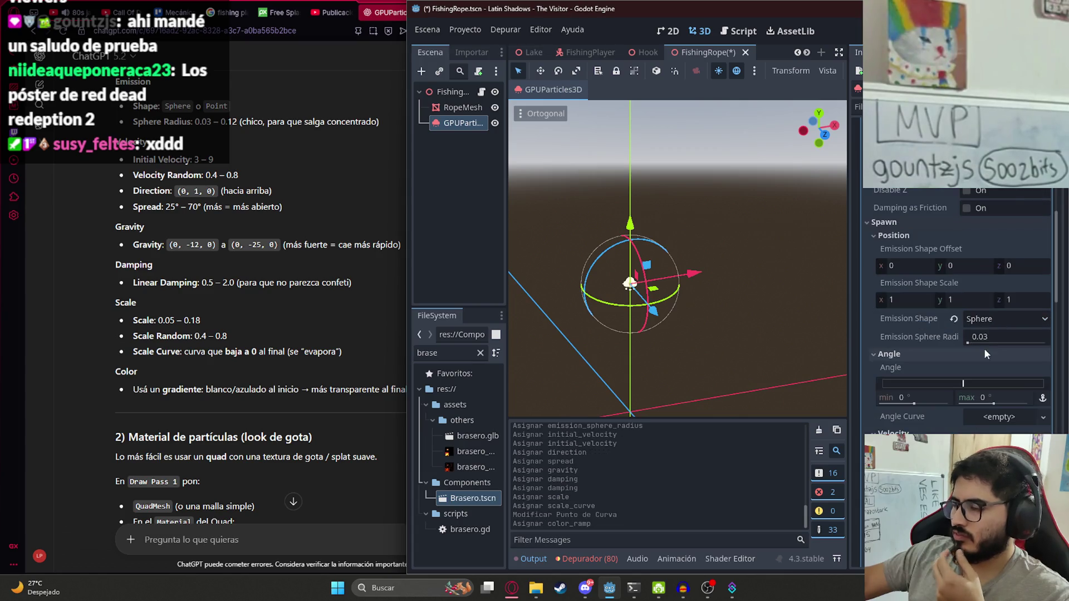
{"action": "scroll", "coordinate": [984, 358], "scroll_direction": "down", "scroll_amount": 15}
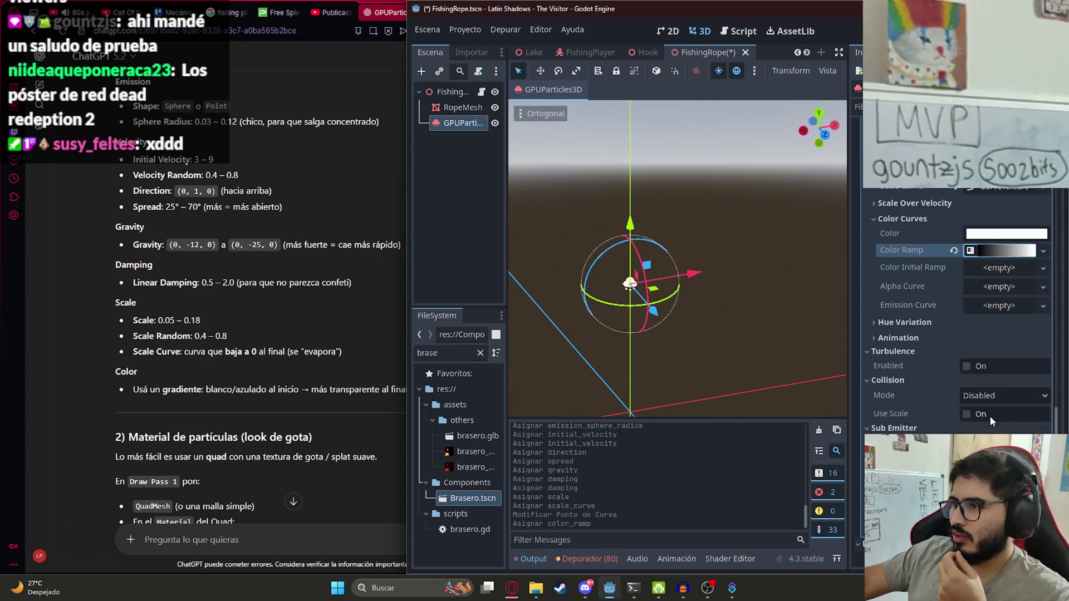
Edit the ramp's gradient to run from a dark start stop to white, undoing extra stops.
{"action": "left_click", "coordinate": [997, 256]}
{"action": "left_click", "coordinate": [996, 254]}
{"action": "left_click", "coordinate": [997, 254]}
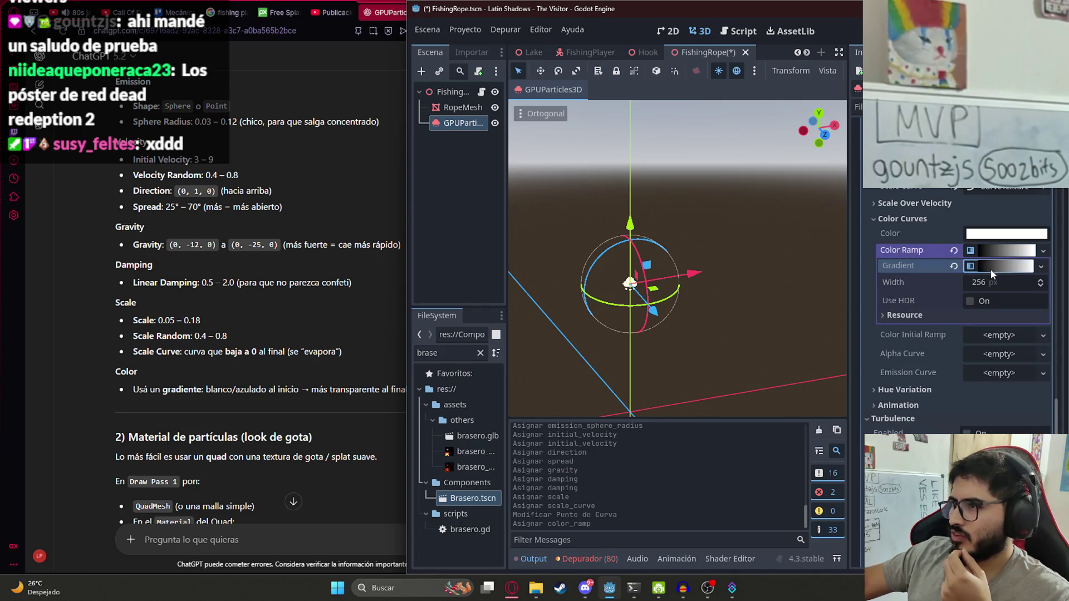
{"action": "left_click", "coordinate": [991, 267]}
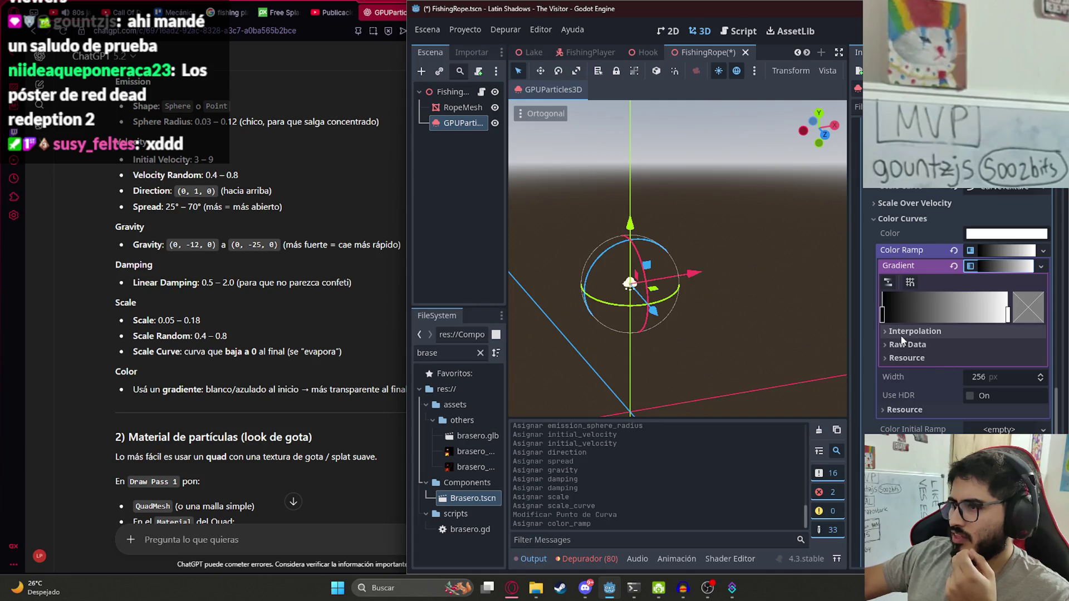
{"action": "left_click", "coordinate": [887, 345]}
{"action": "left_click", "coordinate": [885, 343]}
{"action": "left_click", "coordinate": [898, 309]}
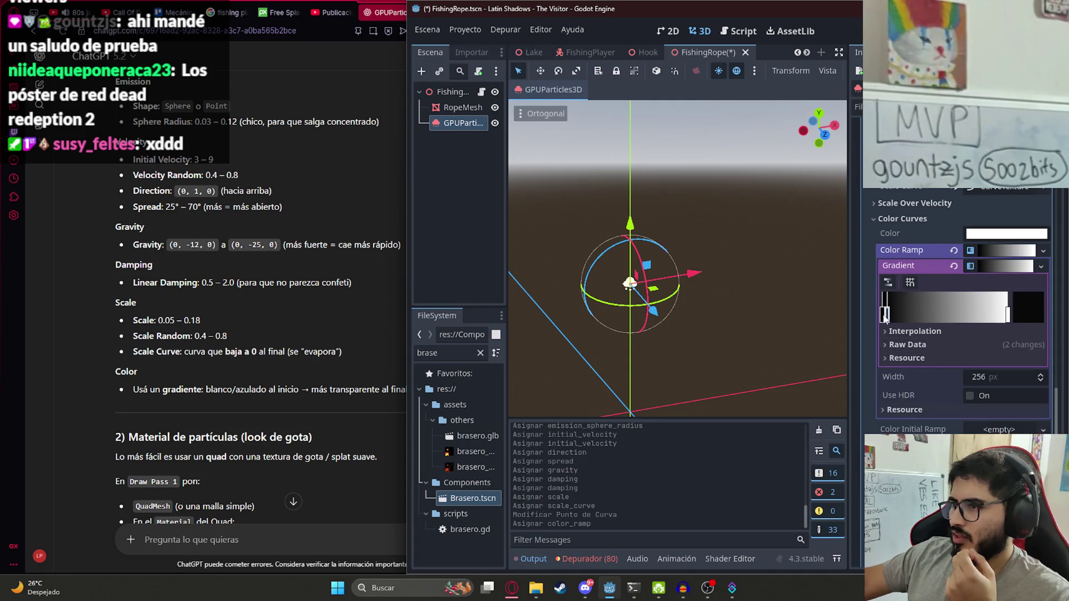
{"action": "left_click_drag", "start_coordinate": [882, 316], "coordinate": [882, 315]}
{"action": "left_click", "coordinate": [1009, 312]}
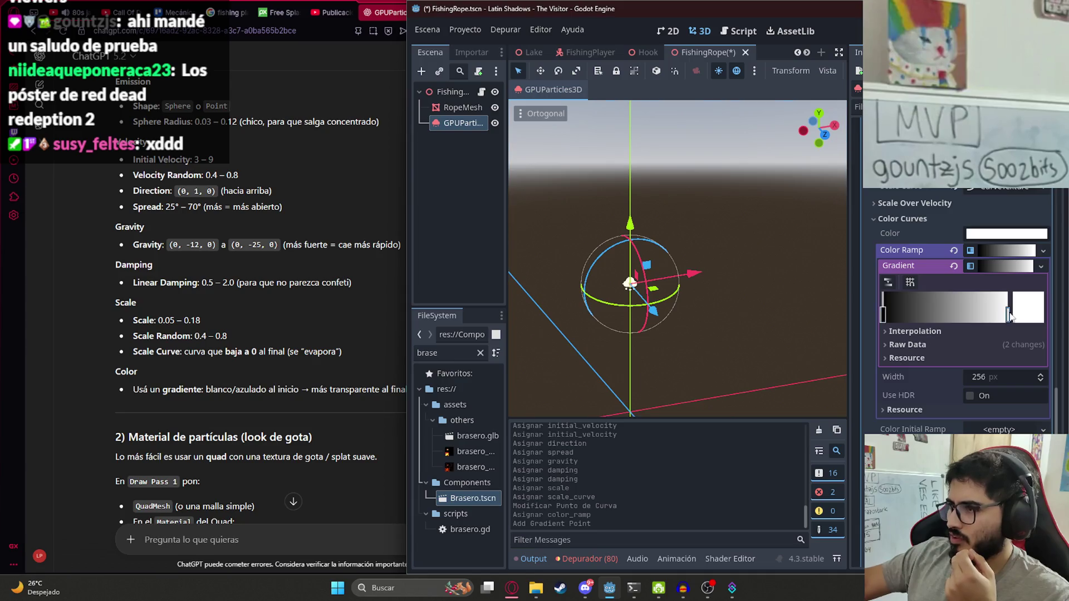
{"action": "left_click", "coordinate": [887, 316]}
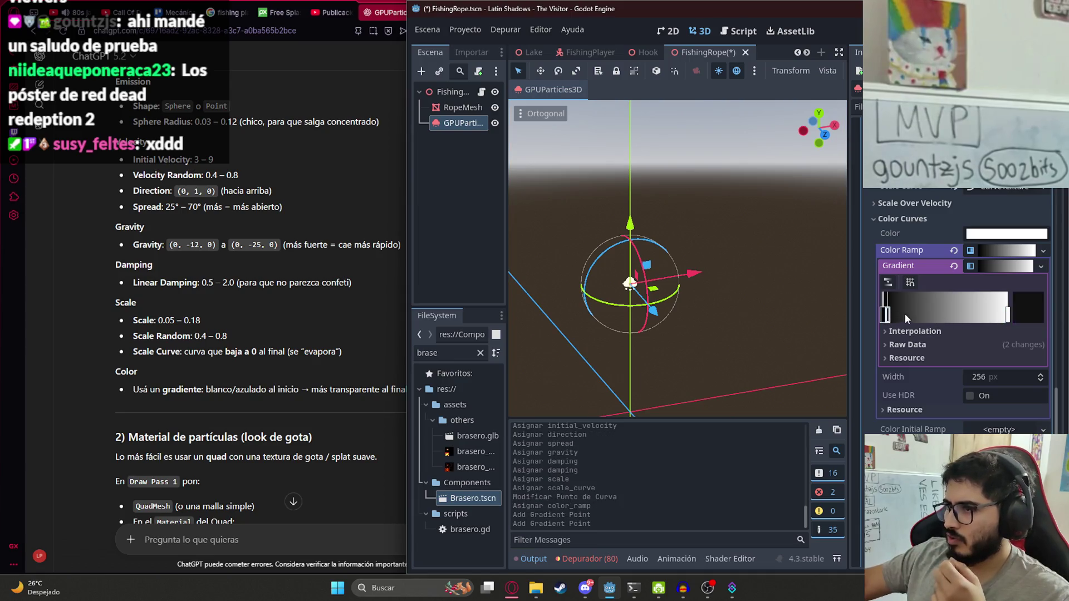
{"action": "left_click", "coordinate": [904, 313]}
{"action": "key", "text": "ctrl+z"}
{"action": "key", "text": "ctrl+z"}
{"action": "key", "text": "ctrl+z"}
{"action": "key", "text": "ctrl+z"}
{"action": "key", "text": "ctrl+shift+z"}
{"action": "left_click", "coordinate": [996, 251]}
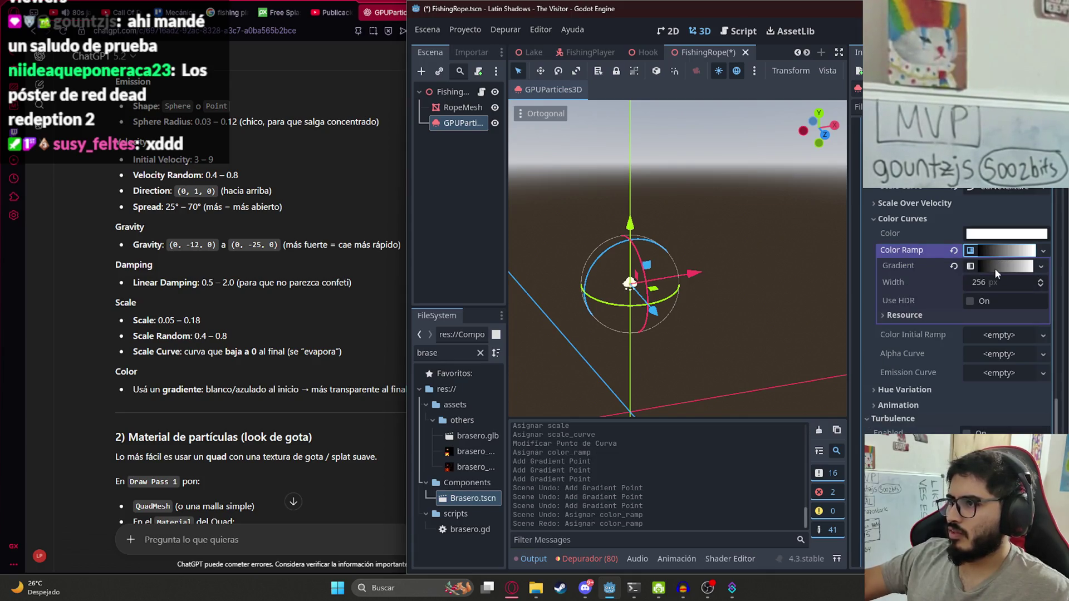
Try cyan as the particles' base colour, then return it to white and reopen the gradient editor.
{"action": "left_click", "coordinate": [995, 267]}
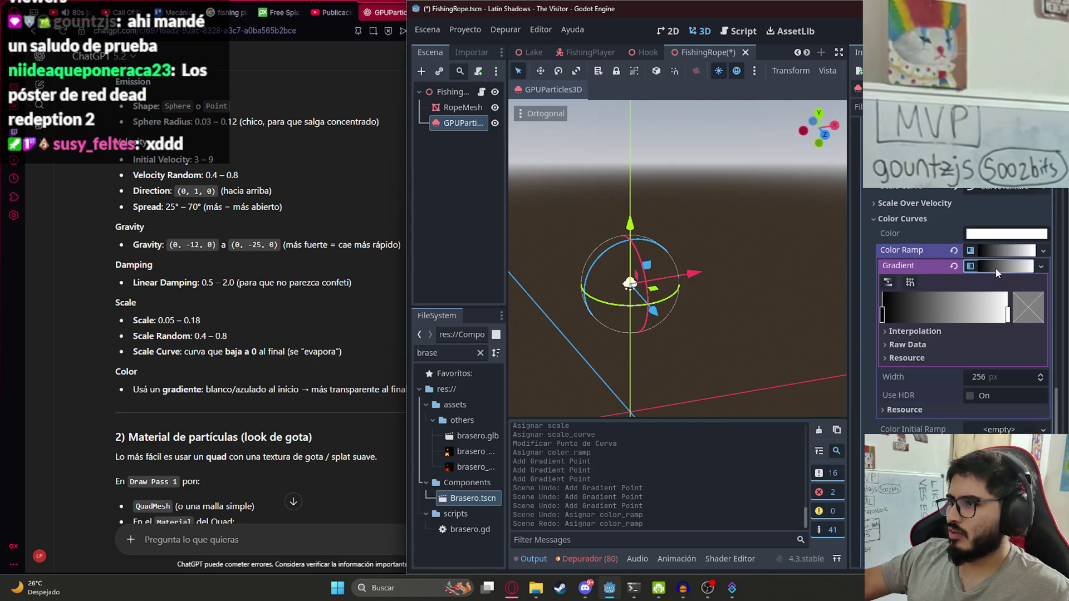
{"action": "left_click", "coordinate": [907, 358]}
{"action": "left_click", "coordinate": [908, 344]}
{"action": "left_click", "coordinate": [914, 332]}
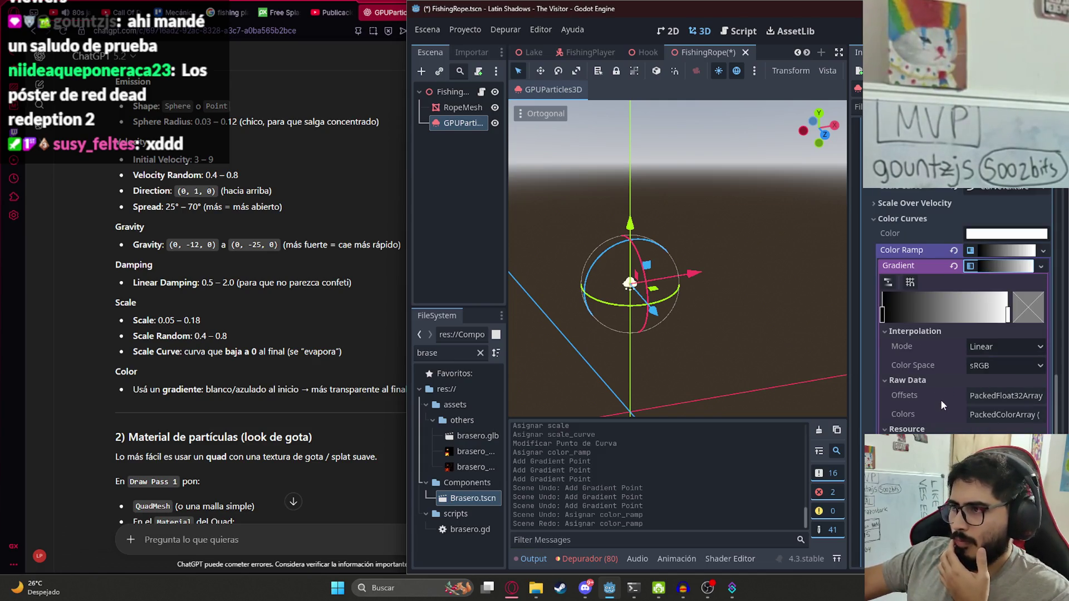
{"action": "left_click", "coordinate": [985, 234]}
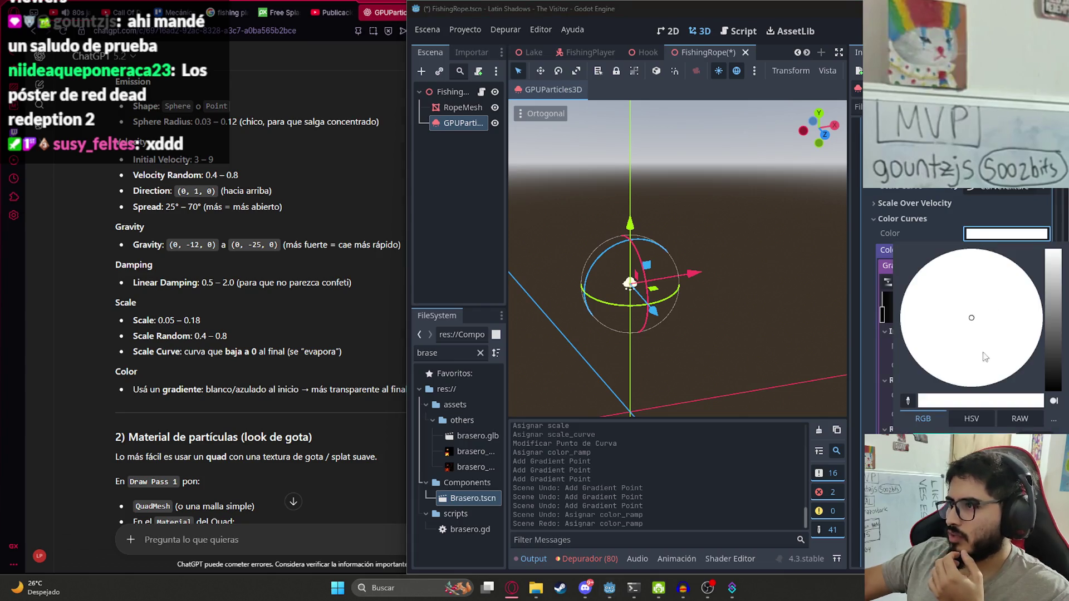
{"action": "left_click", "coordinate": [903, 299]}
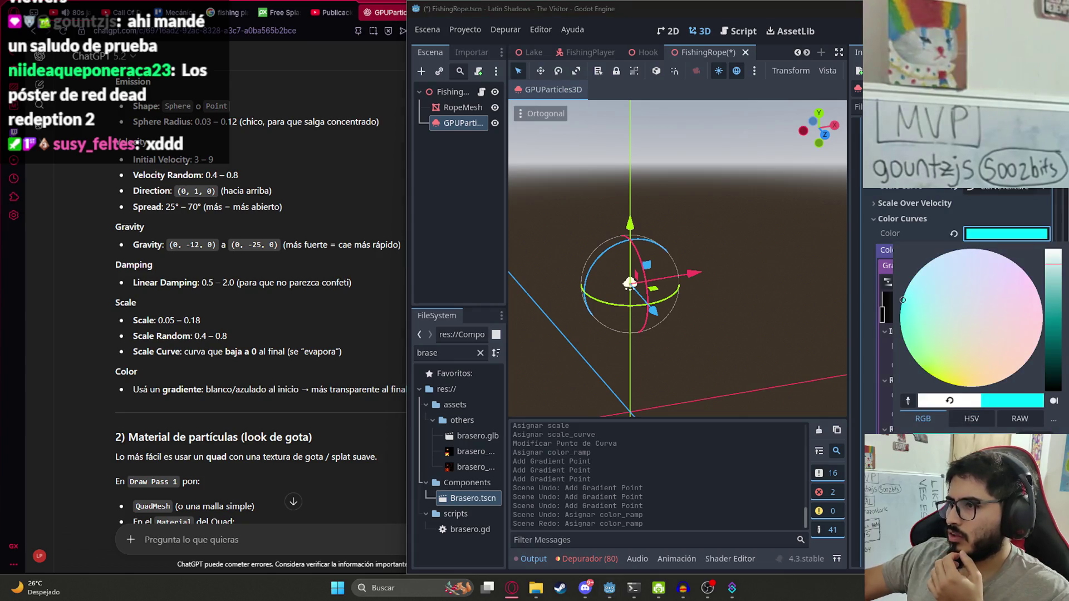
{"action": "left_click", "coordinate": [1000, 235]}
{"action": "left_click", "coordinate": [990, 238]}
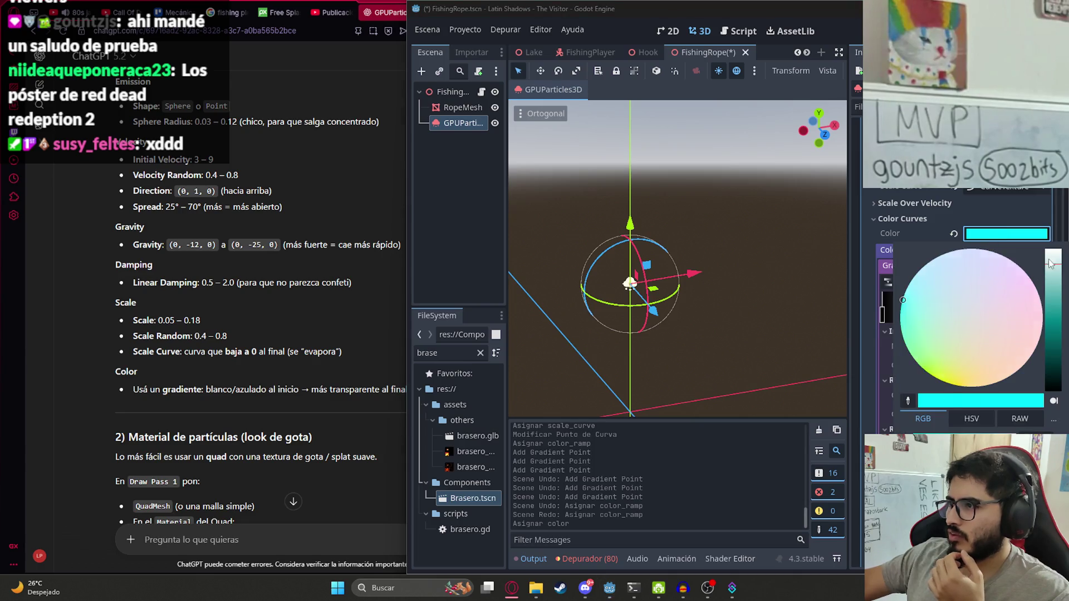
{"action": "left_click_drag", "start_coordinate": [1049, 264], "coordinate": [1049, 251]}
{"action": "left_click", "coordinate": [974, 256]}
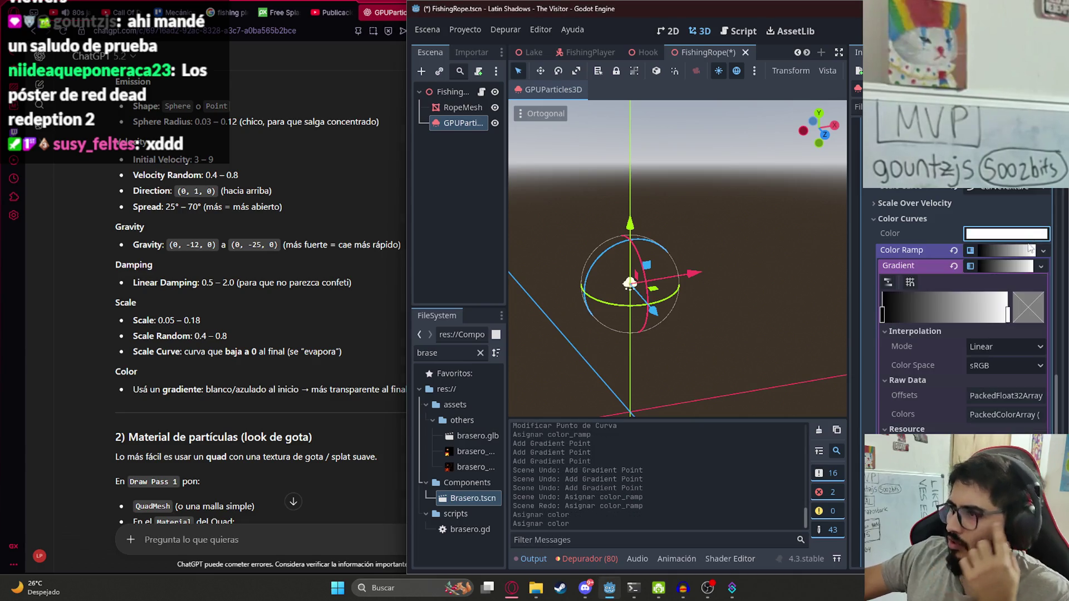
{"action": "left_click", "coordinate": [974, 251]}
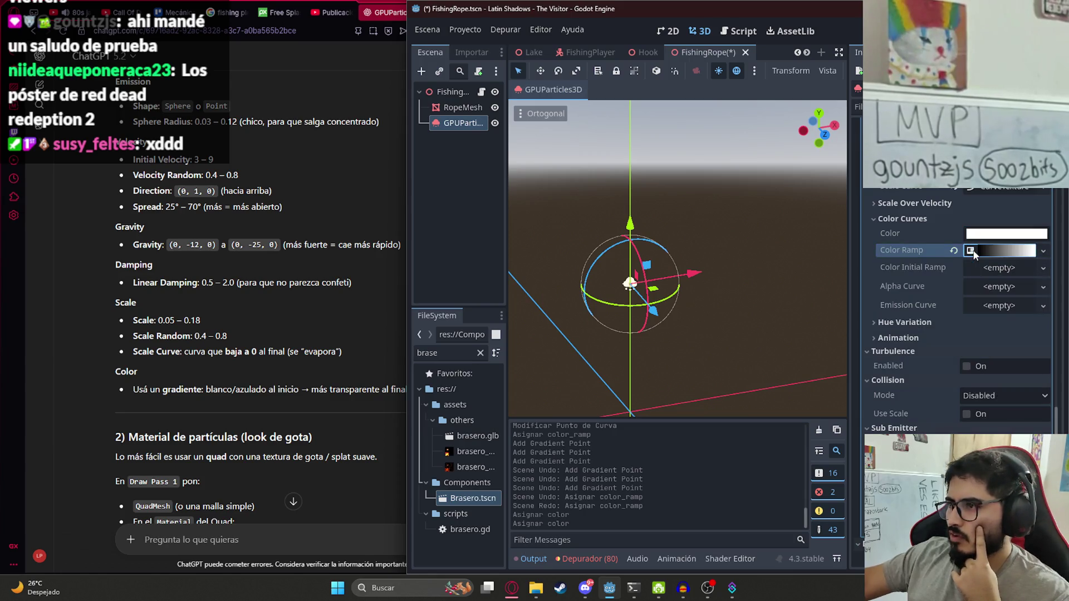
{"action": "left_click", "coordinate": [974, 251]}
{"action": "left_click", "coordinate": [972, 267]}
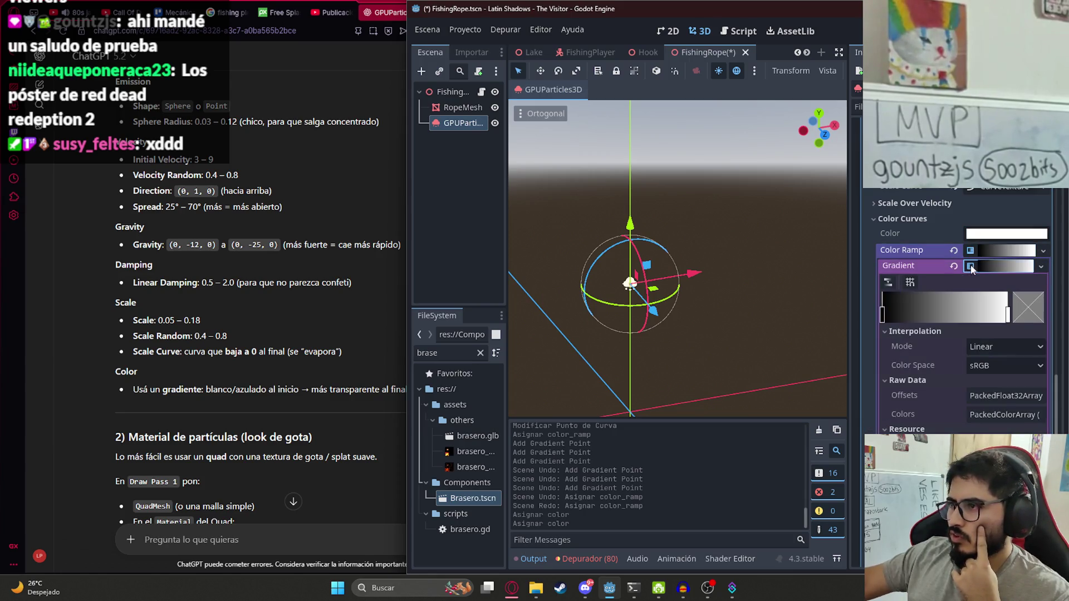
{"action": "left_click", "coordinate": [972, 267]}
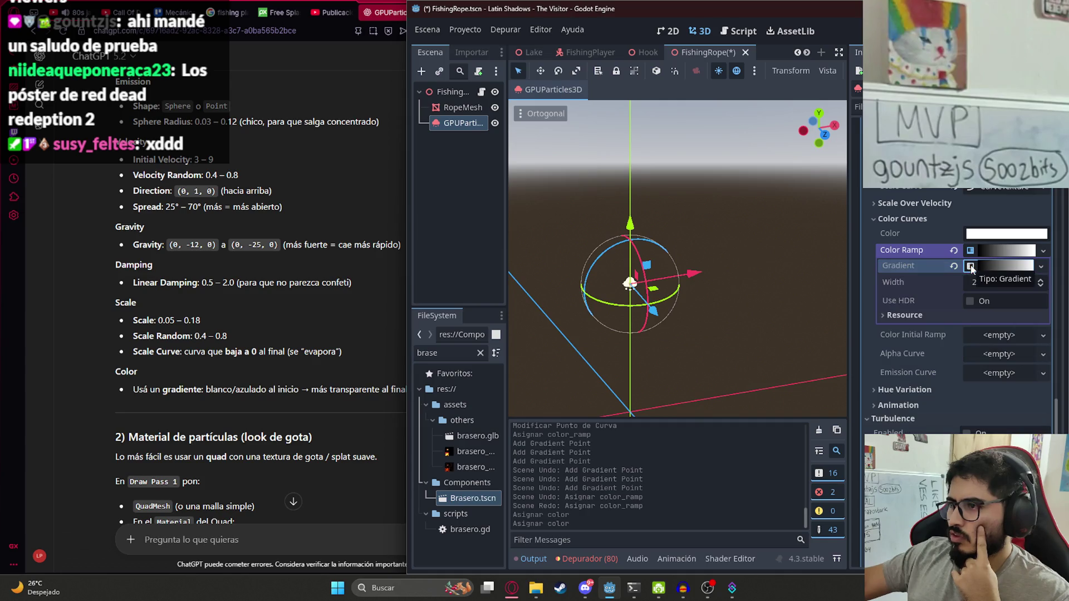
{"action": "left_click", "coordinate": [971, 267]}
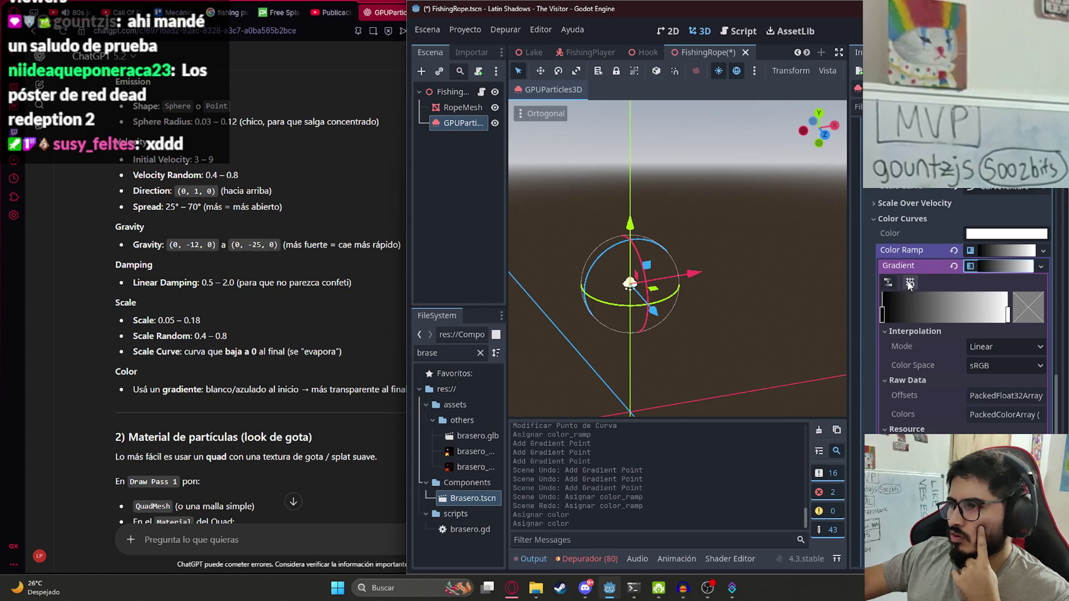
Switch the gradient colour space to Linear sRGB, then back to sRGB.
{"action": "left_click", "coordinate": [971, 347]}
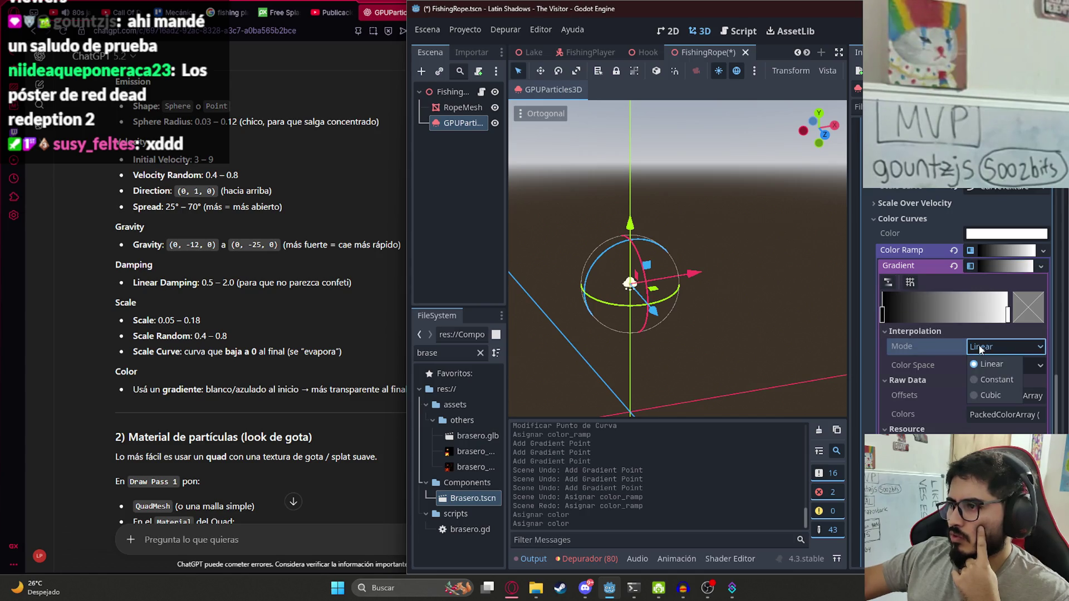
{"action": "left_click", "coordinate": [973, 364]}
{"action": "left_click", "coordinate": [990, 363]}
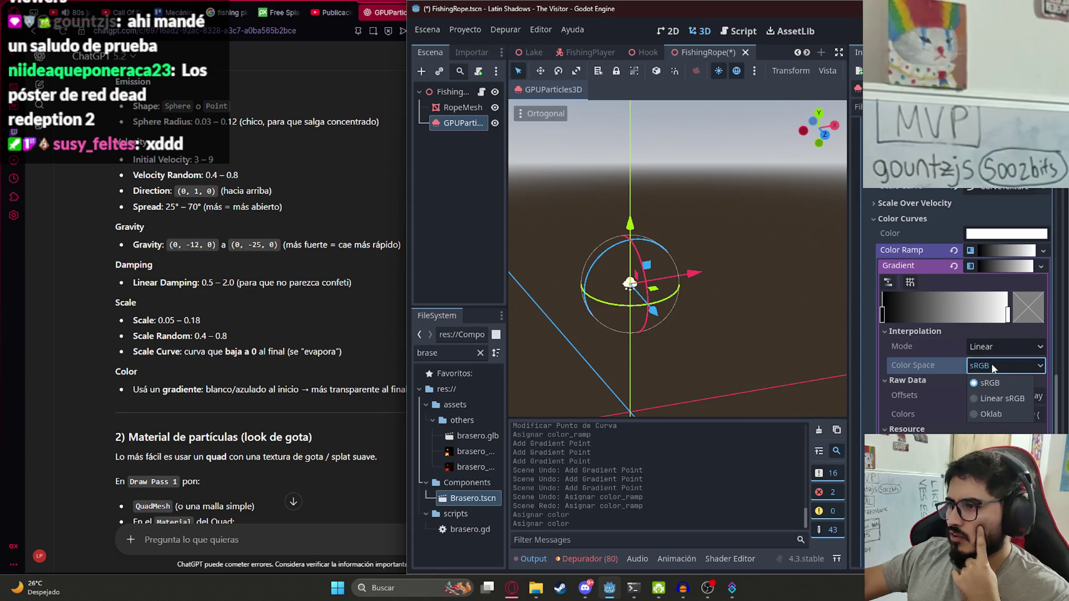
{"action": "left_click", "coordinate": [996, 399]}
{"action": "left_click", "coordinate": [993, 366]}
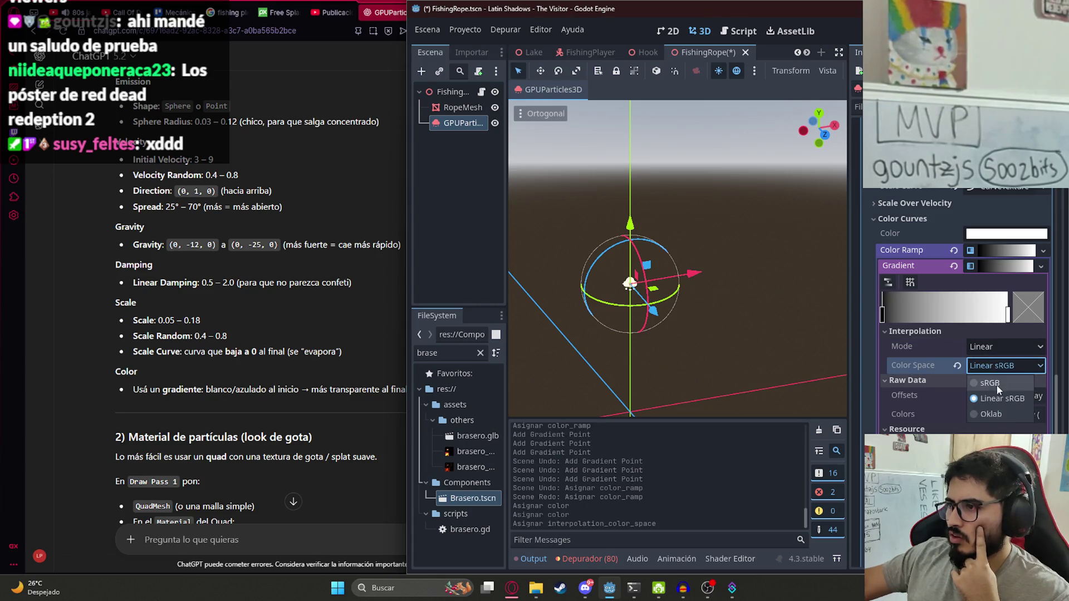
{"action": "left_click", "coordinate": [990, 383]}
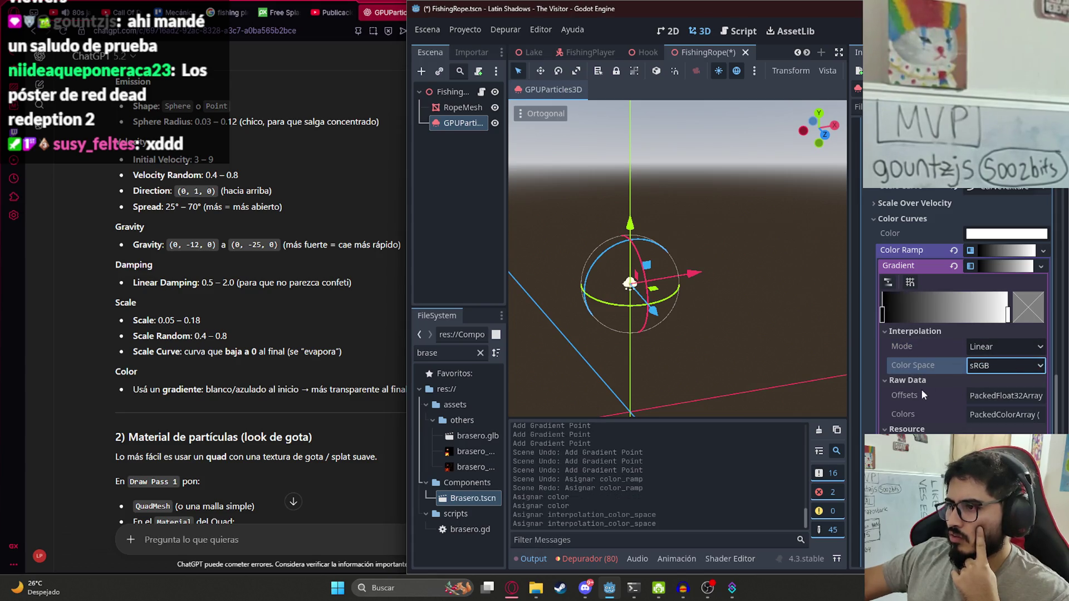
Set the gradient's starting colour point to light blue #84a4e7.
{"action": "left_click", "coordinate": [999, 414]}
{"action": "left_click", "coordinate": [996, 443]}
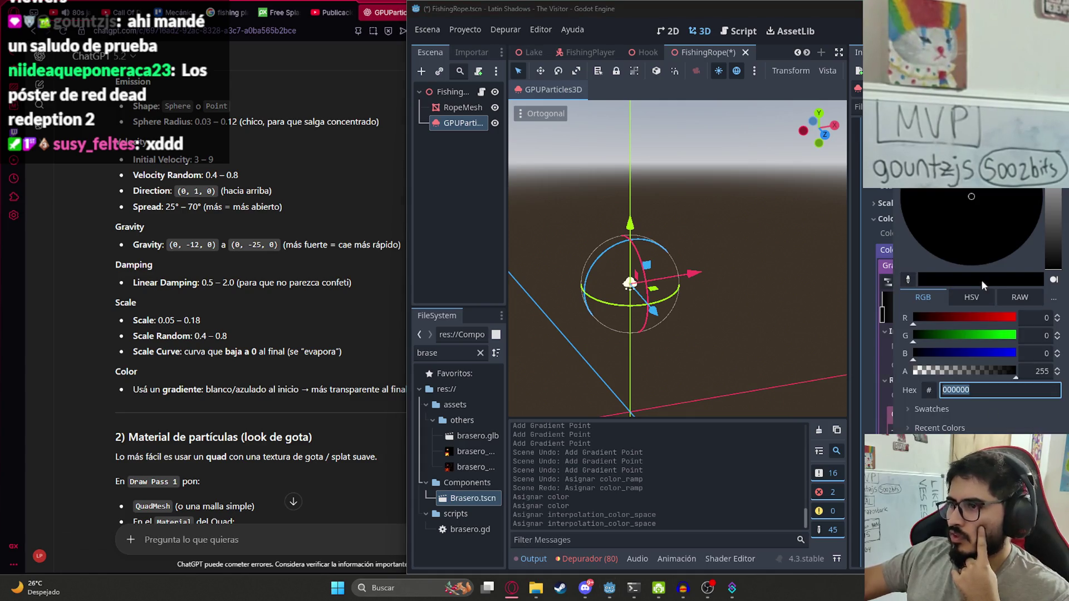
{"action": "left_click_drag", "start_coordinate": [996, 353], "coordinate": [1049, 345]}
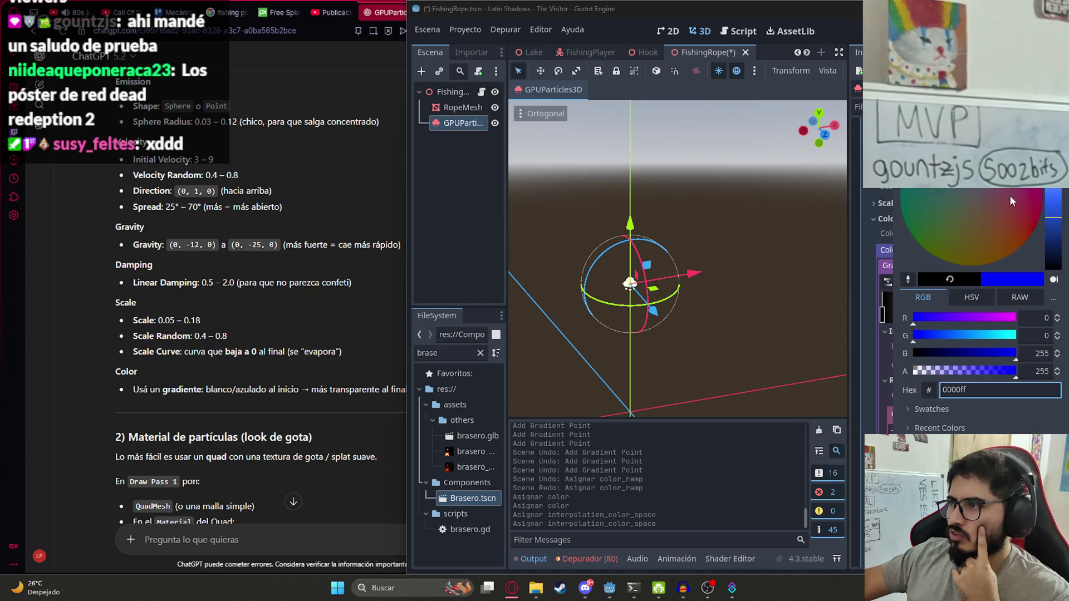
{"action": "type", "text": "1e52a3"}
{"action": "key", "text": "Return"}
{"action": "mouse_move", "coordinate": [1059, 194]}
{"action": "left_mouse_down"}
{"action": "mouse_move", "coordinate": [1059, 162]}
{"action": "mouse_move", "coordinate": [1058, 175]}
{"action": "left_mouse_up"}
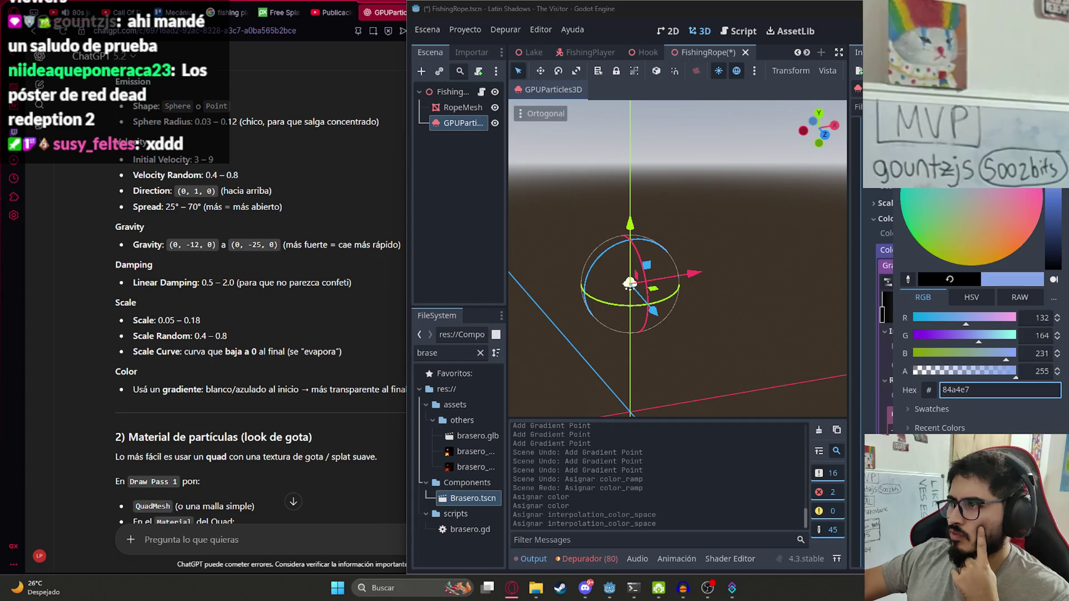
{"action": "key", "text": "Escape"}
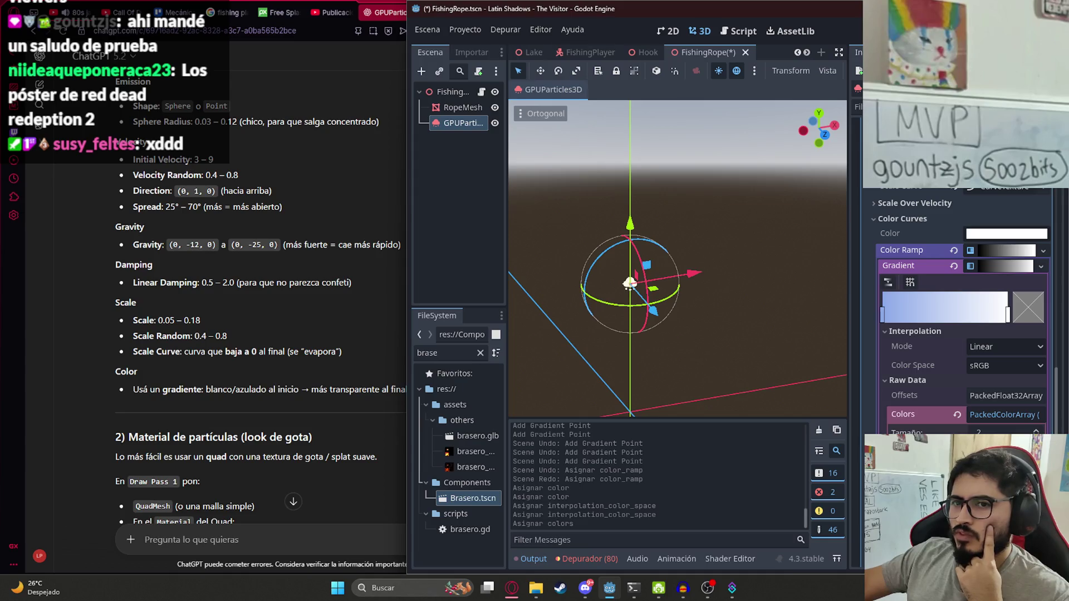
{"action": "scroll", "coordinate": [329, 398], "scroll_direction": "down", "scroll_amount": 5}
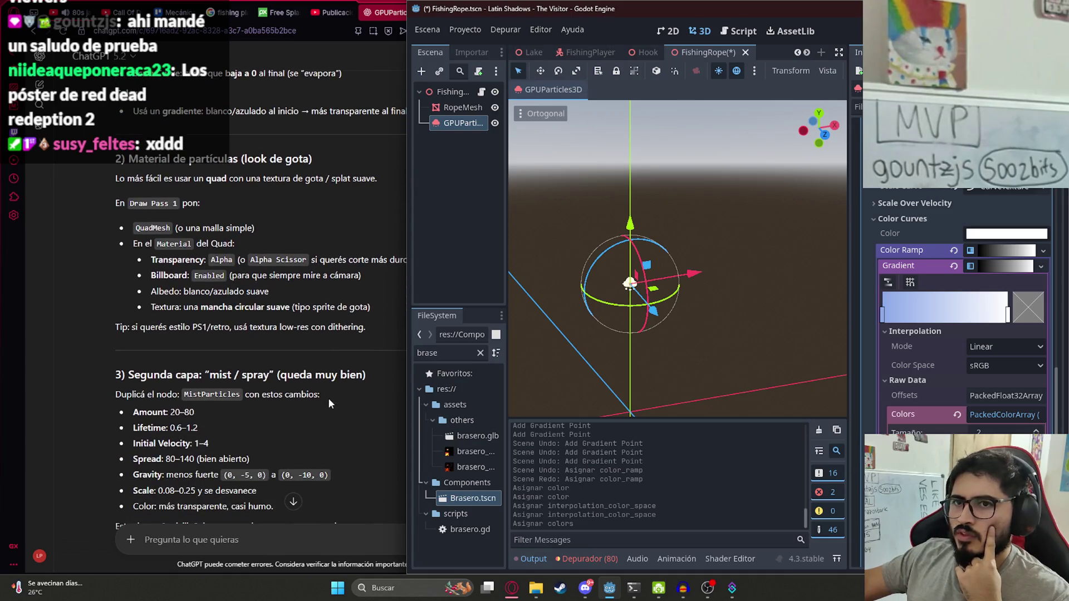
{"action": "scroll", "coordinate": [300, 371], "scroll_direction": "up", "scroll_amount": 9}
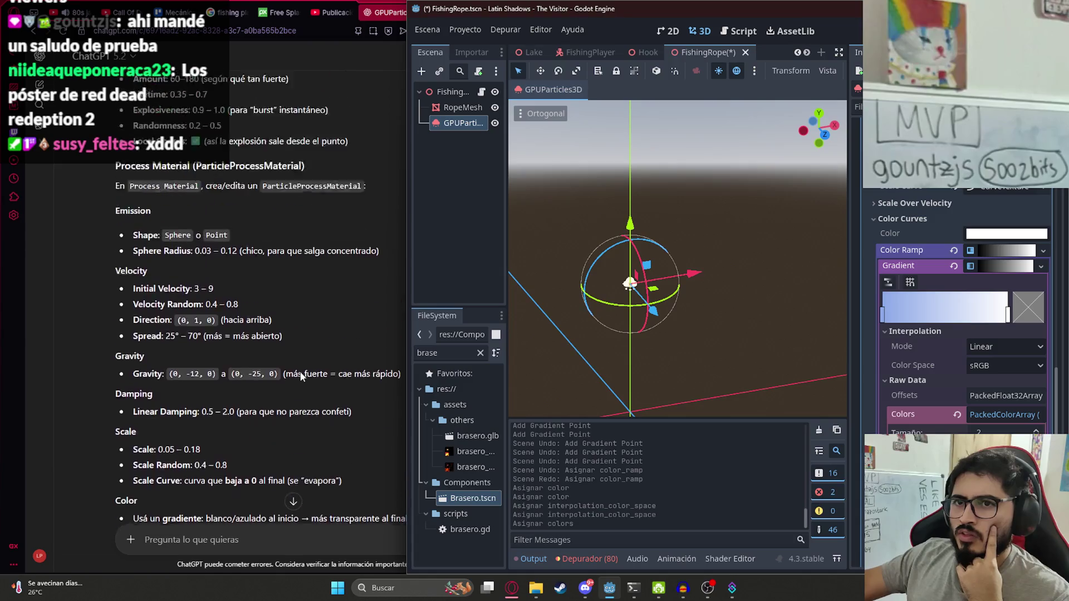
Zoom and orbit the viewport to preview the splash burst, then save the FishingRope scene.
{"action": "scroll", "coordinate": [248, 303], "scroll_direction": "up", "scroll_amount": 3}
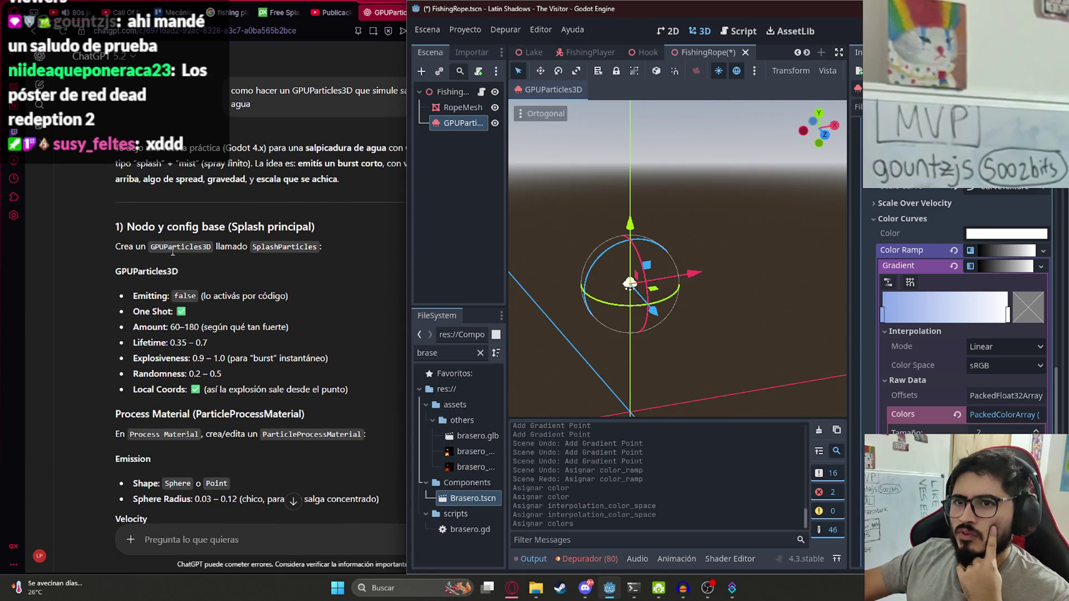
{"action": "scroll", "coordinate": [181, 294], "scroll_direction": "down", "scroll_amount": 12}
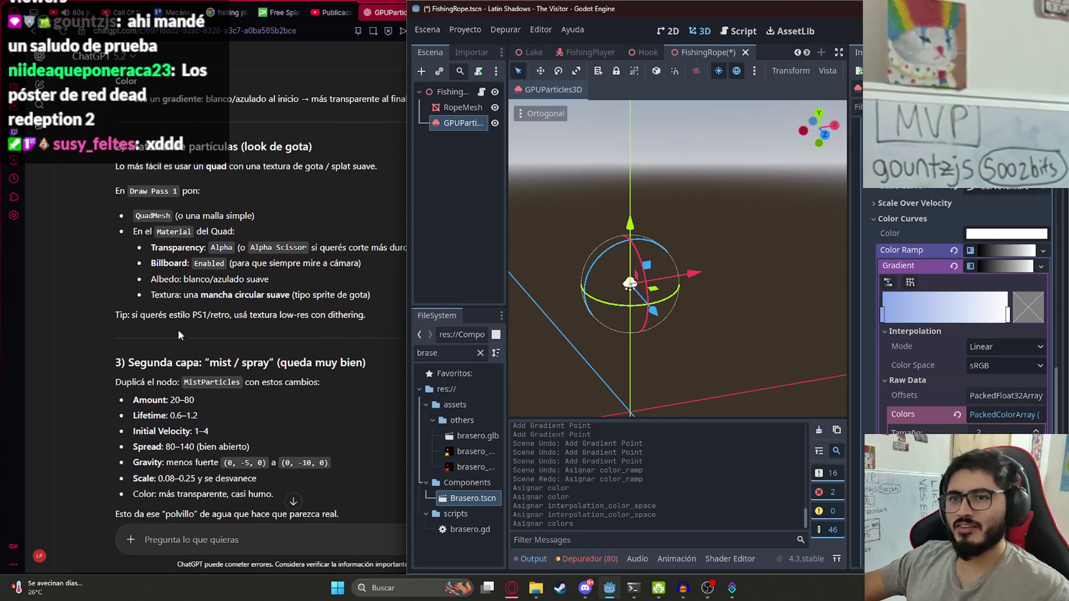
{"action": "scroll", "coordinate": [948, 223], "scroll_direction": "up", "scroll_amount": 10}
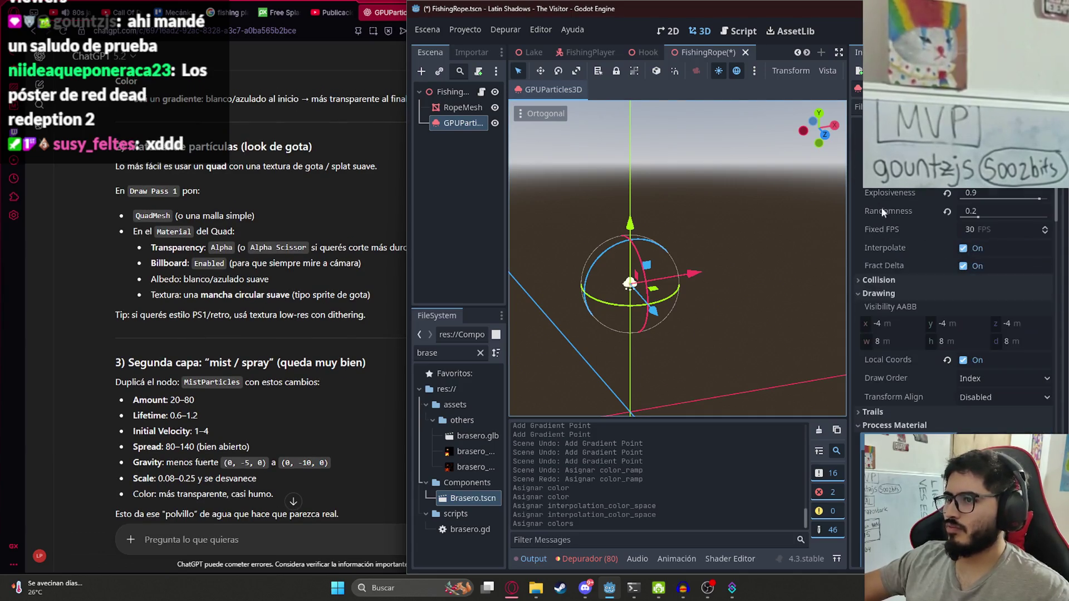
{"action": "scroll", "coordinate": [606, 310], "scroll_direction": "up", "scroll_amount": 3}
{"action": "left_click_drag", "start_coordinate": [606, 310], "coordinate": [671, 214]}
{"action": "scroll", "coordinate": [733, 196], "scroll_direction": "up", "scroll_amount": 2}
{"action": "scroll", "coordinate": [946, 178], "scroll_direction": "up", "scroll_amount": 3}
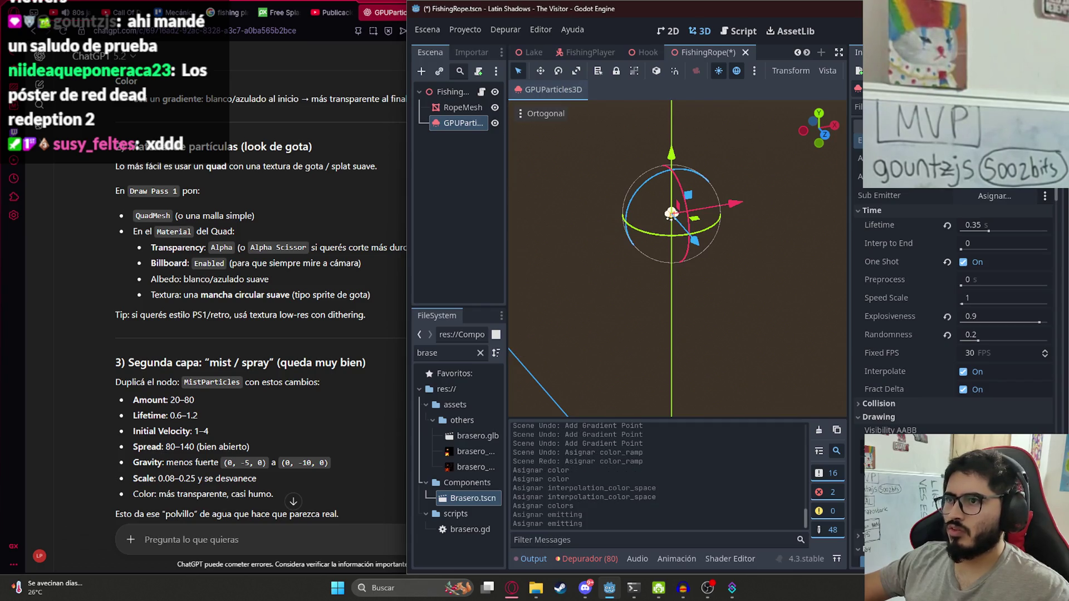
{"action": "scroll", "coordinate": [677, 259], "scroll_direction": "down", "scroll_amount": 5}
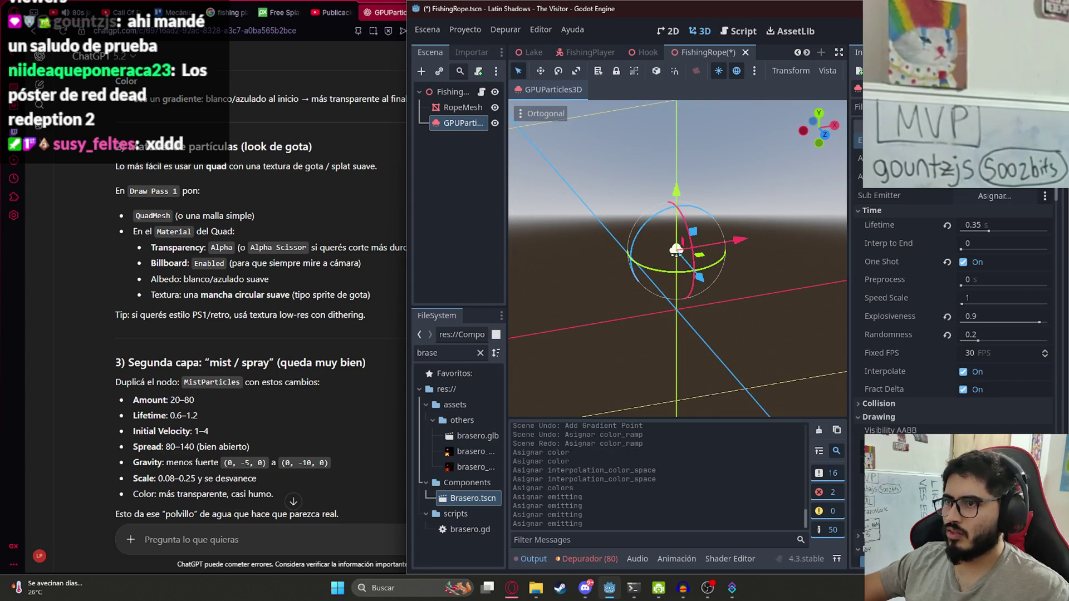
{"action": "key", "text": "ctrl+s"}
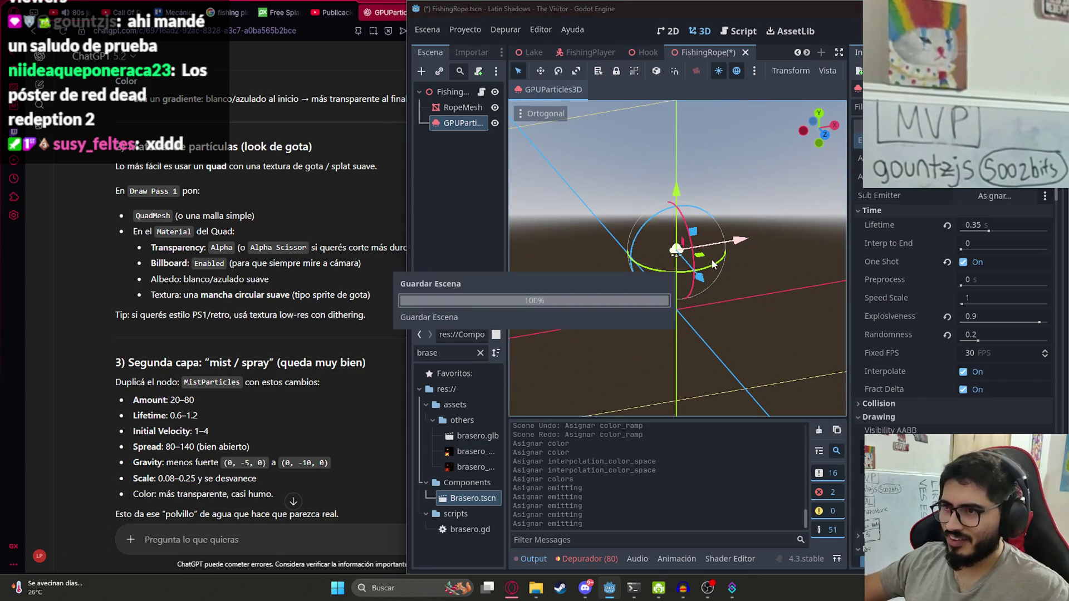
Scroll through ChatGPT's splash recipe and begin a follow-up prompt.
{"action": "scroll", "coordinate": [676, 253], "scroll_direction": "up", "scroll_amount": 5}
{"action": "scroll", "coordinate": [677, 259], "scroll_direction": "up", "scroll_amount": 2}
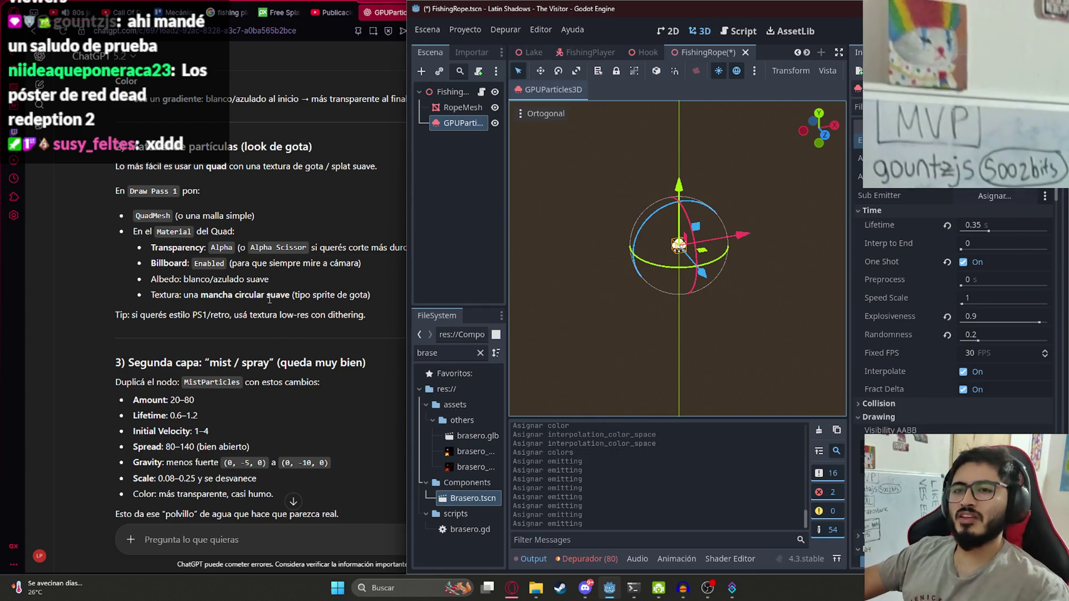
{"action": "scroll", "coordinate": [240, 253], "scroll_direction": "up", "scroll_amount": 1}
{"action": "scroll", "coordinate": [927, 306], "scroll_direction": "down", "scroll_amount": 5}
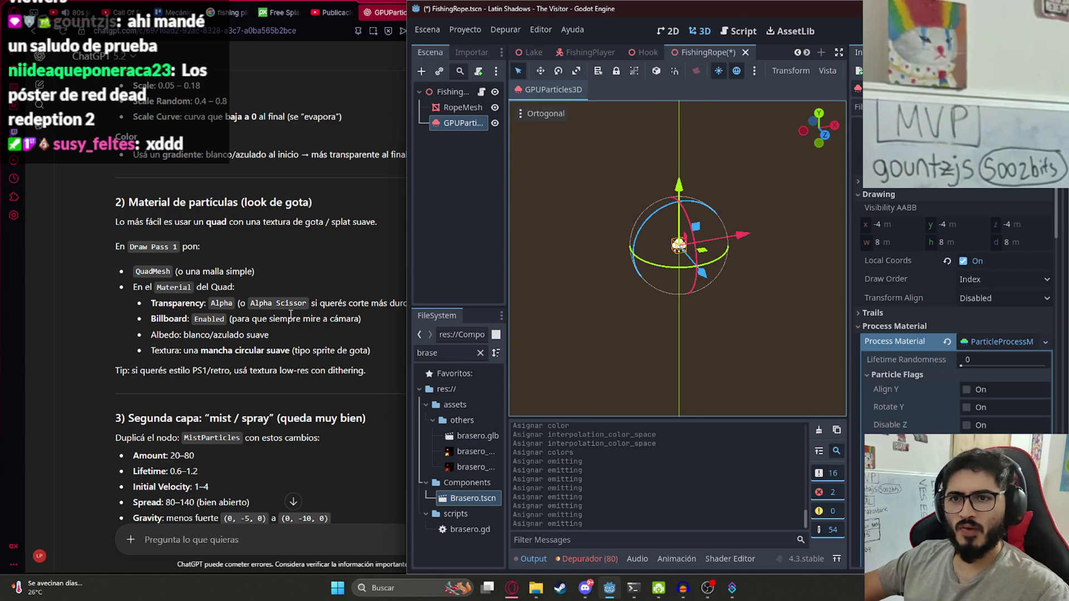
{"action": "scroll", "coordinate": [228, 314], "scroll_direction": "down", "scroll_amount": 3}
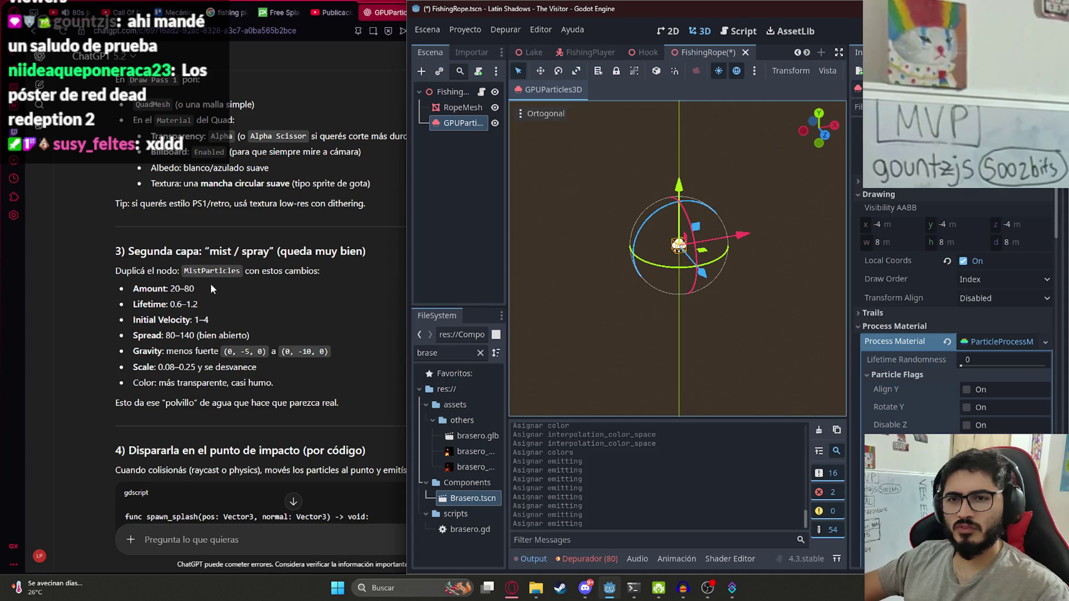
{"action": "scroll", "coordinate": [211, 285], "scroll_direction": "down", "scroll_amount": 10}
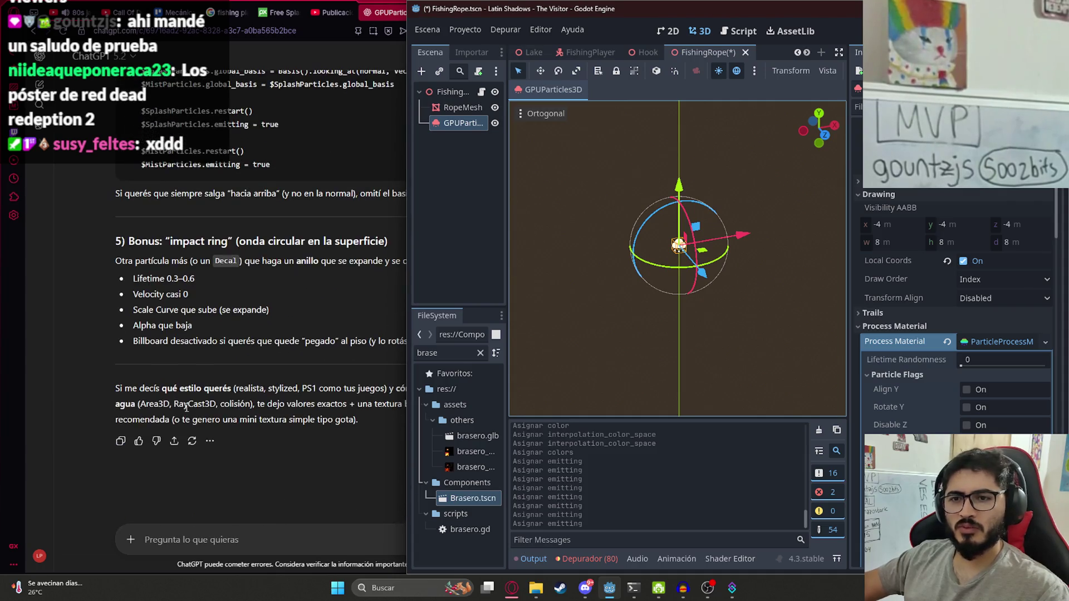
{"action": "left_click", "coordinate": [177, 537]}
Ask ChatGPT 'no hay otro camino mas sencillo que usar particles?'.
{"action": "type", "text": "no hay ot"}
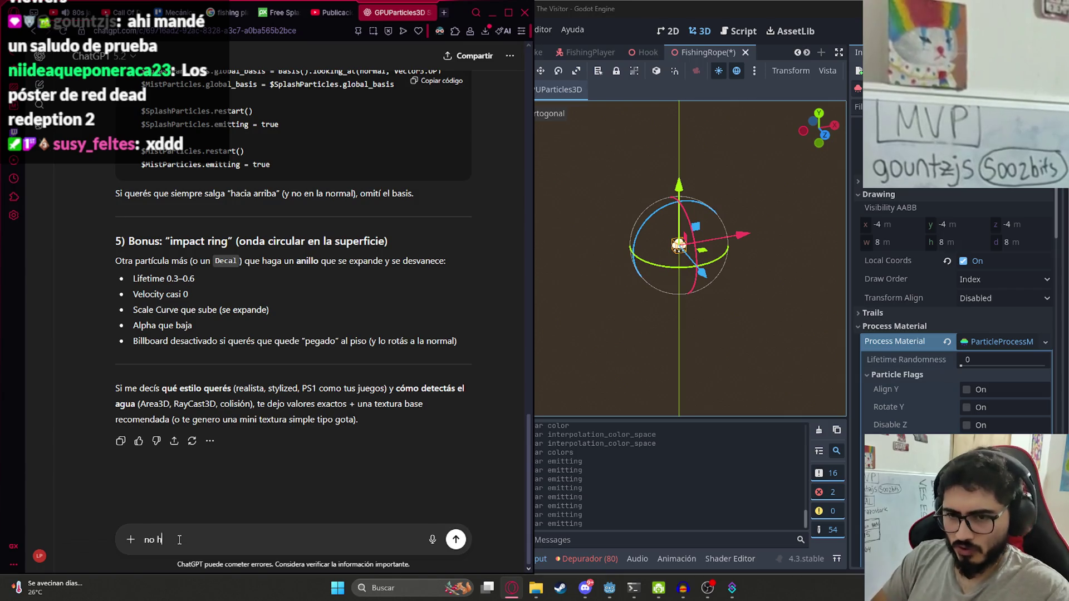
{"action": "type", "text": "r"}
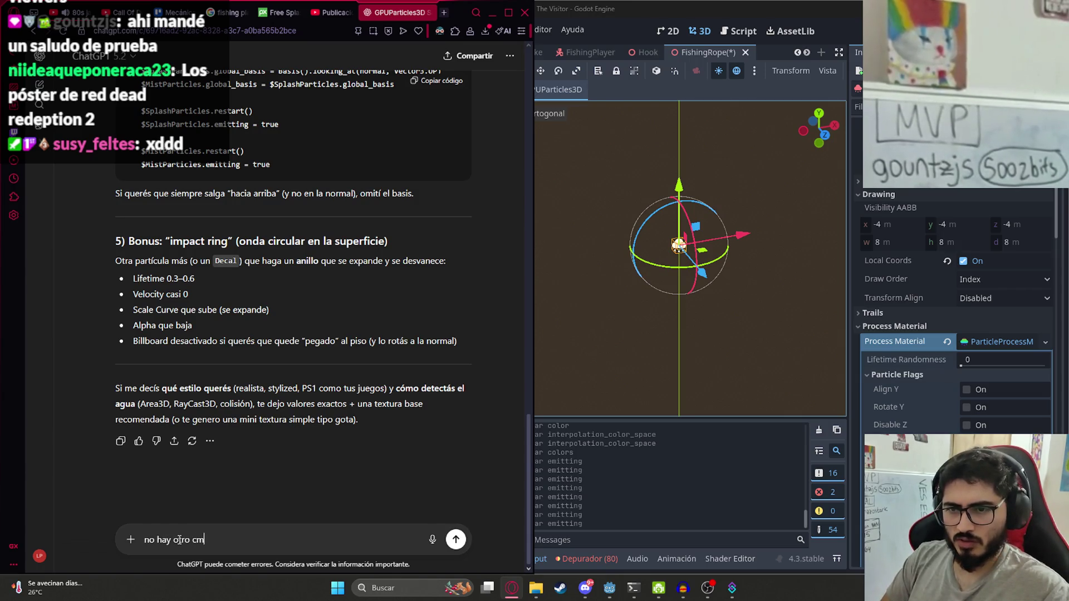
{"action": "type", "text": "o camino mas sencillo que usar particles"}
{"action": "key", "text": "BackSpace"}
{"action": "type", "text": "?"}
{"action": "key", "text": "Return"}
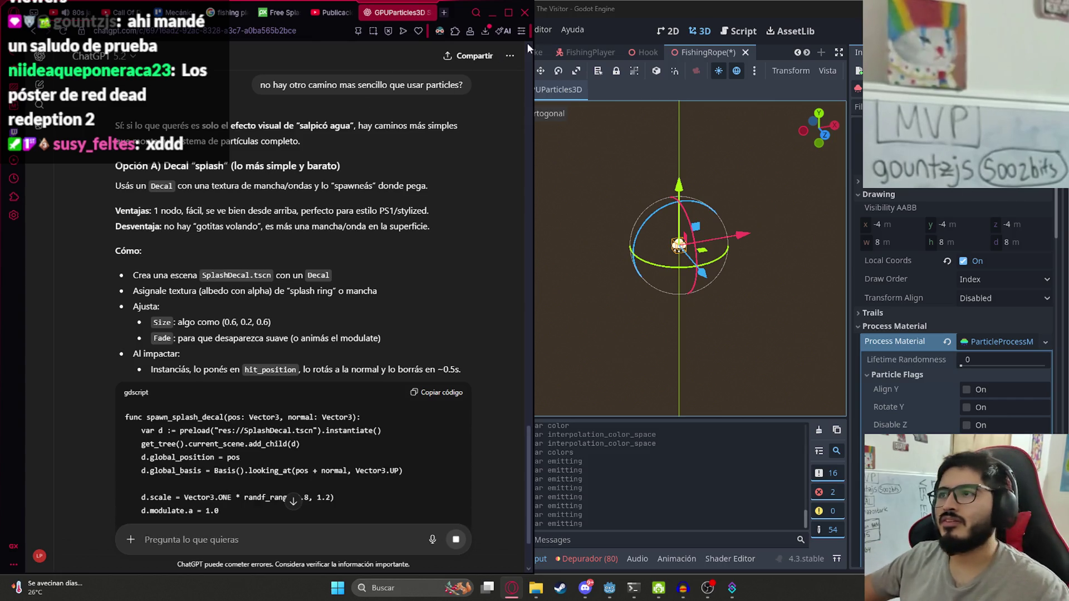
{"action": "left_click", "coordinate": [636, 17]}
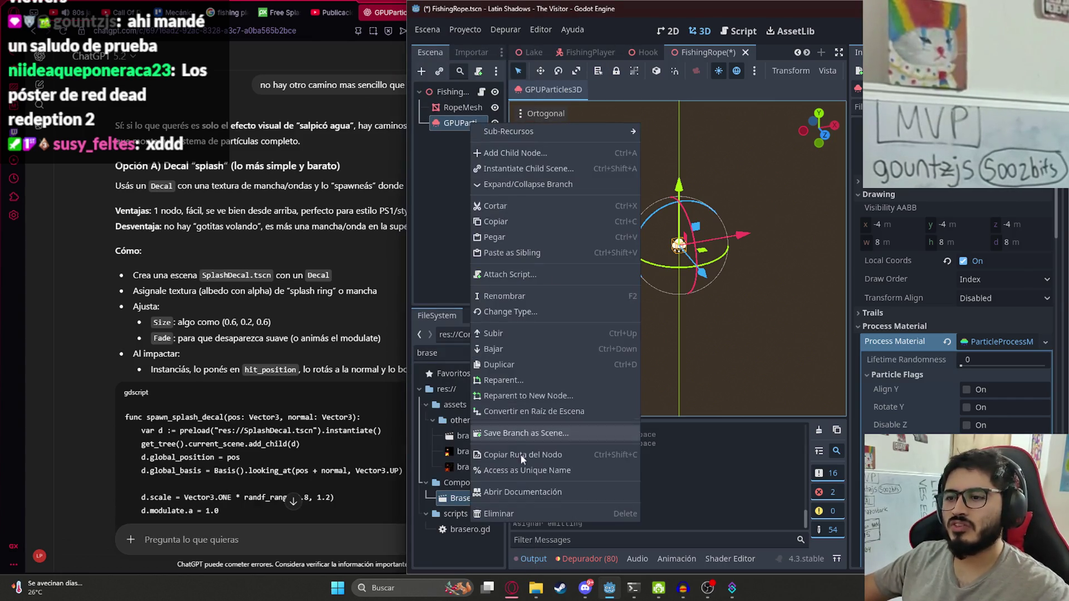
Delete the GPUParticles3D node, save FishingRope, and show the scene in the file browser.
{"action": "left_click", "coordinate": [496, 511]}
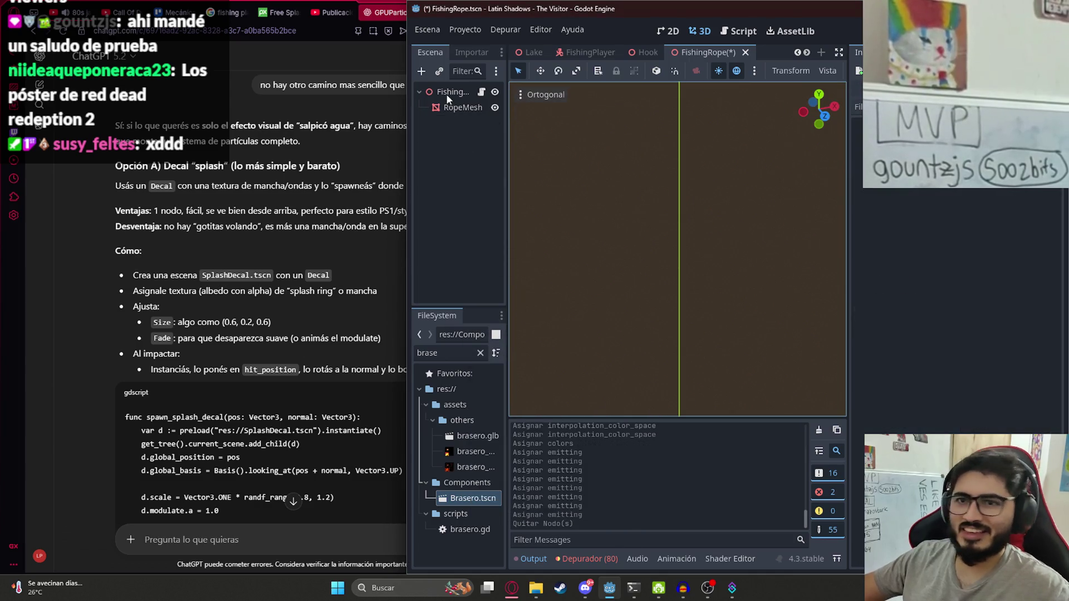
{"action": "right_click", "coordinate": [445, 92]}
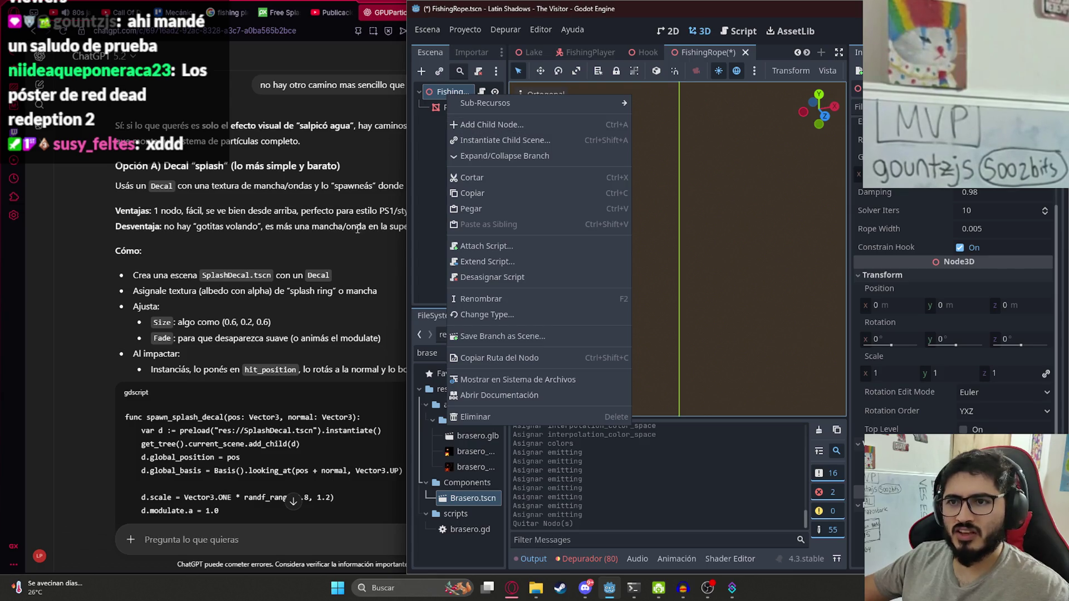
{"action": "left_click", "coordinate": [429, 231]}
{"action": "key", "text": "ctrl+s"}
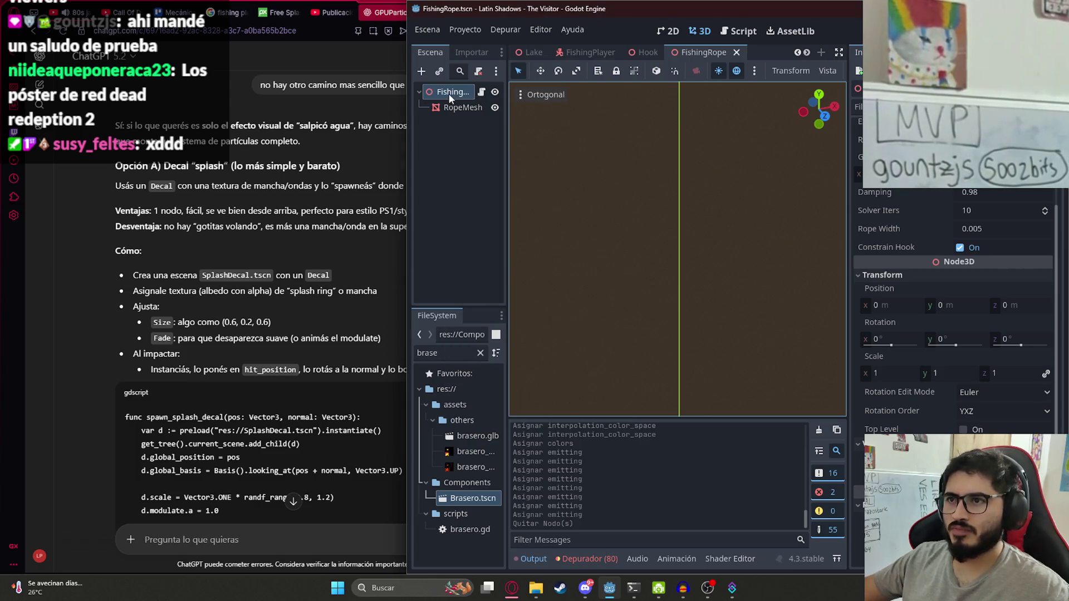
{"action": "left_click", "coordinate": [479, 353]}
{"action": "right_click", "coordinate": [695, 52]}
{"action": "left_click", "coordinate": [768, 134]}
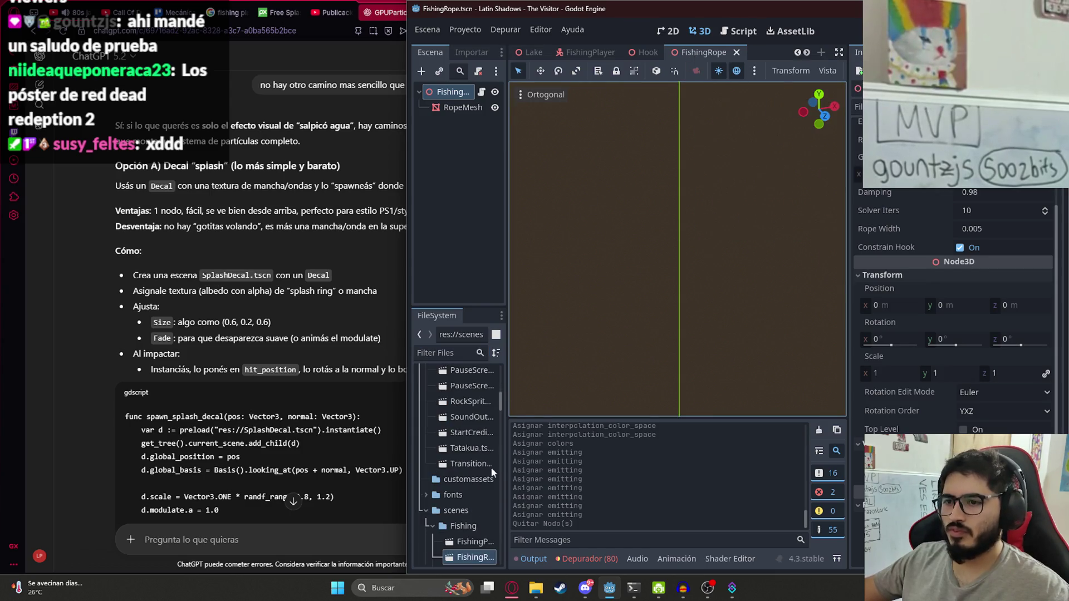
Create a SplashDecal scene in the Fishing folder with a Node3D root.
{"action": "scroll", "coordinate": [479, 463], "scroll_direction": "down", "scroll_amount": 2}
{"action": "right_click", "coordinate": [463, 480]}
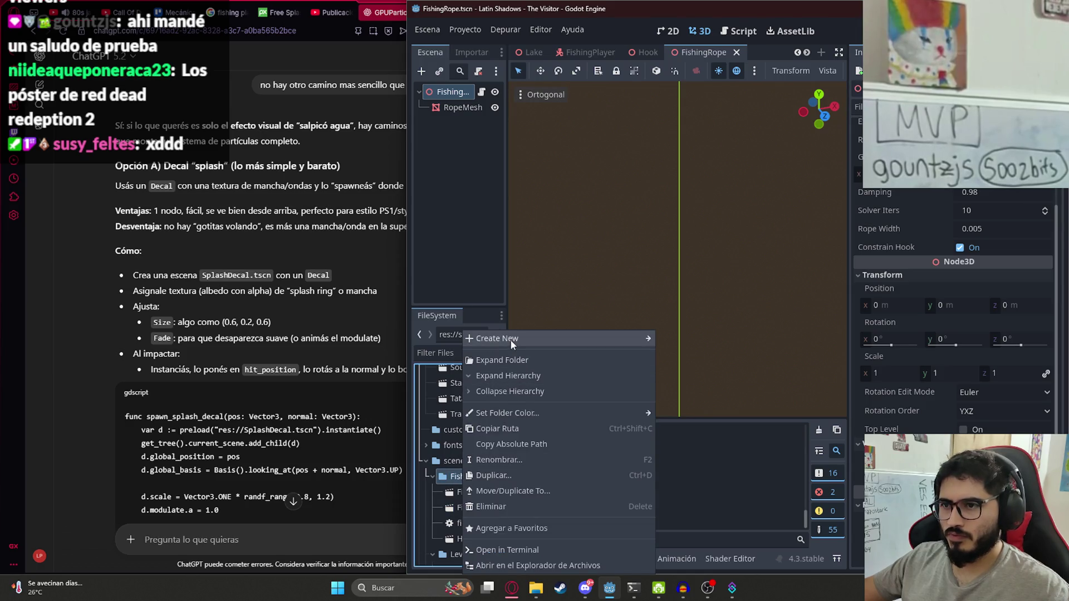
{"action": "mouse_move", "coordinate": [645, 341]}
{"action": "left_click", "coordinate": [669, 355]}
{"action": "type", "text": "SplashD"}
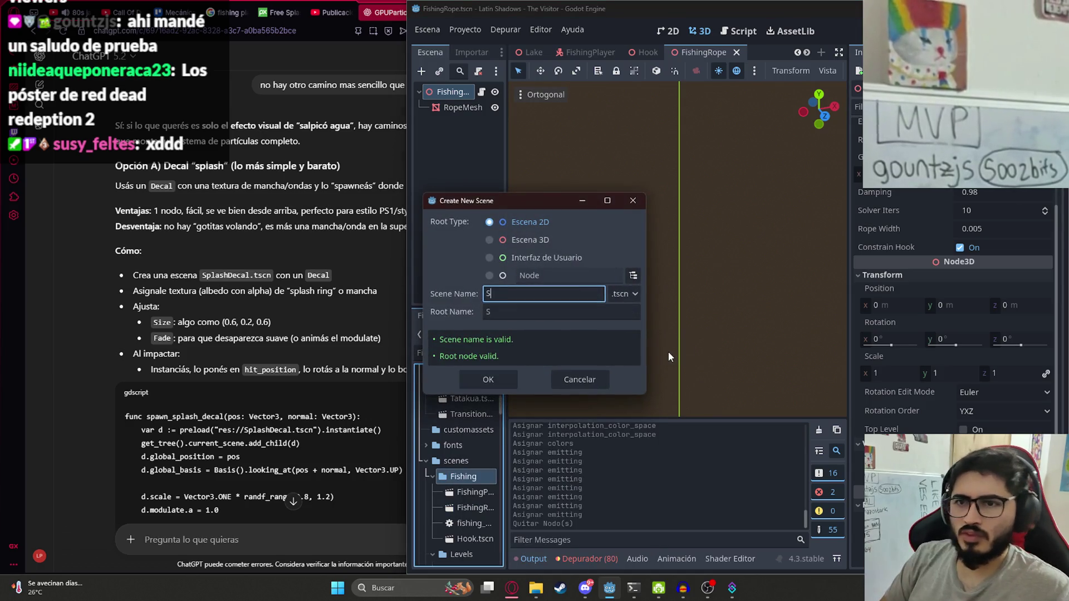
{"action": "type", "text": "ecal"}
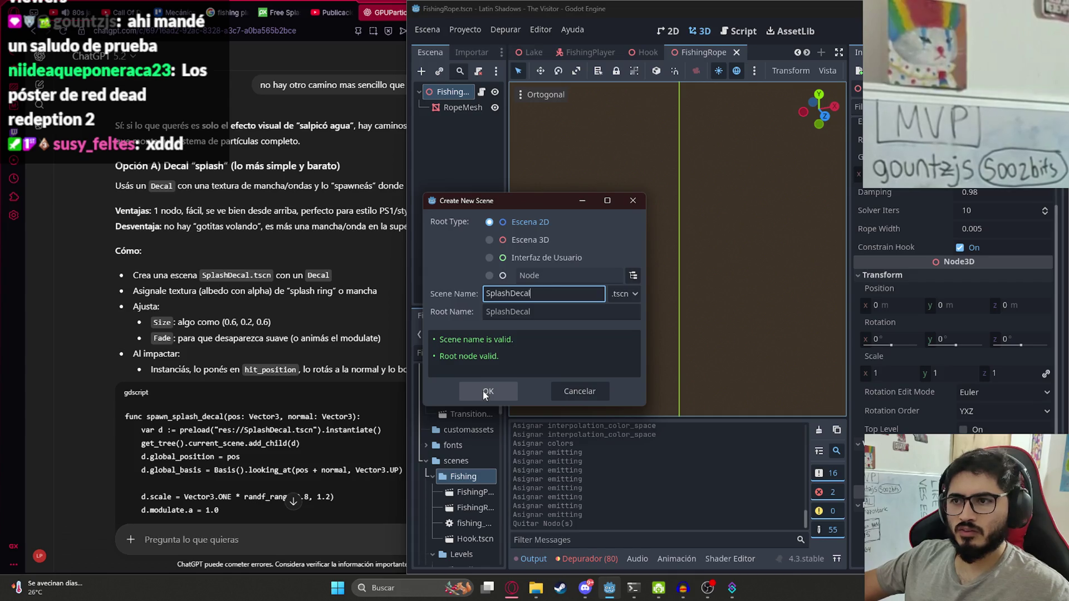
{"action": "left_click", "coordinate": [490, 275]}
{"action": "left_click", "coordinate": [632, 275]}
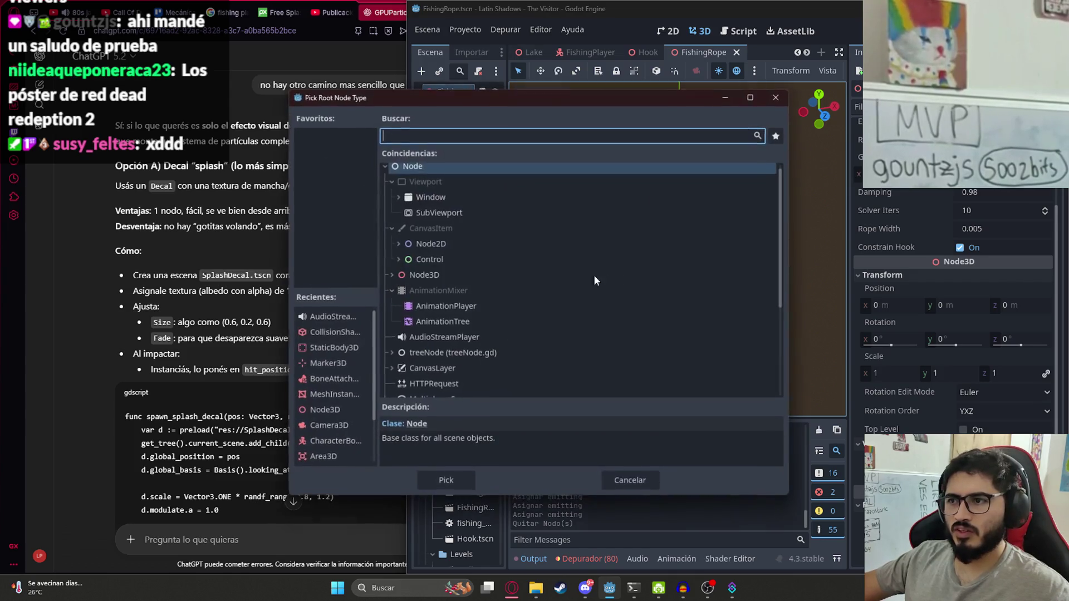
{"action": "left_click", "coordinate": [427, 273]}
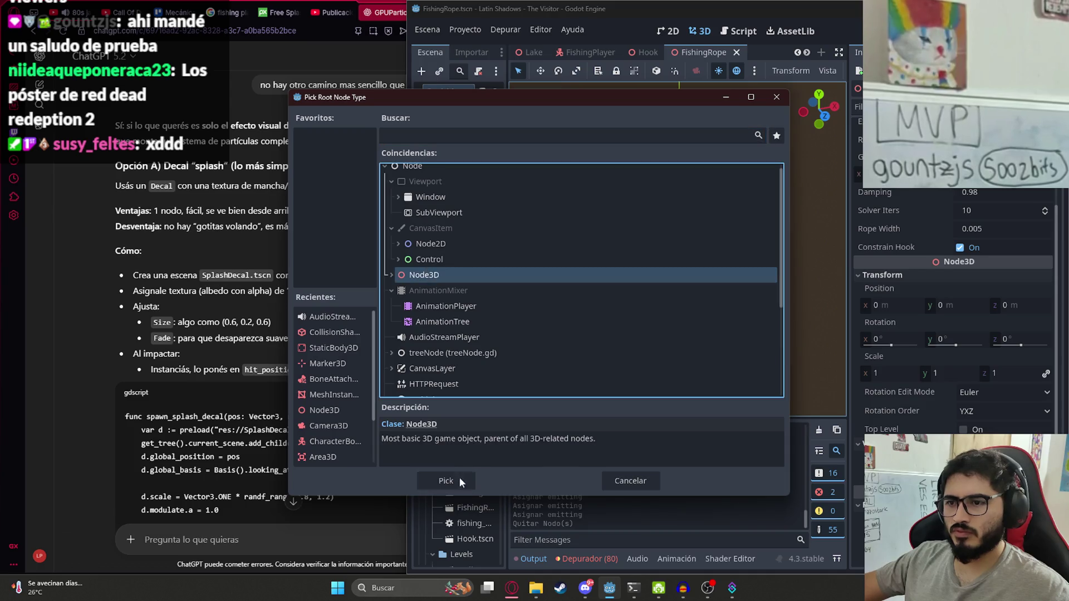
{"action": "left_click", "coordinate": [460, 482]}
{"action": "left_click", "coordinate": [477, 390]}
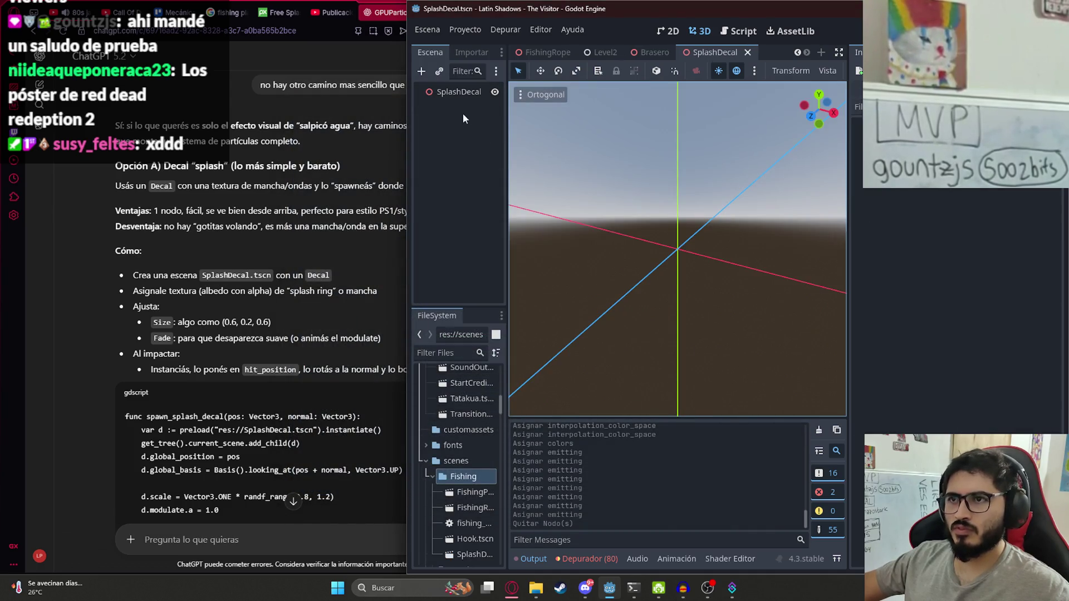
Add a Decal child under SplashDecal, then undo it.
{"action": "right_click", "coordinate": [463, 119]}
{"action": "left_click", "coordinate": [480, 107]}
{"action": "type", "text": "decal"}
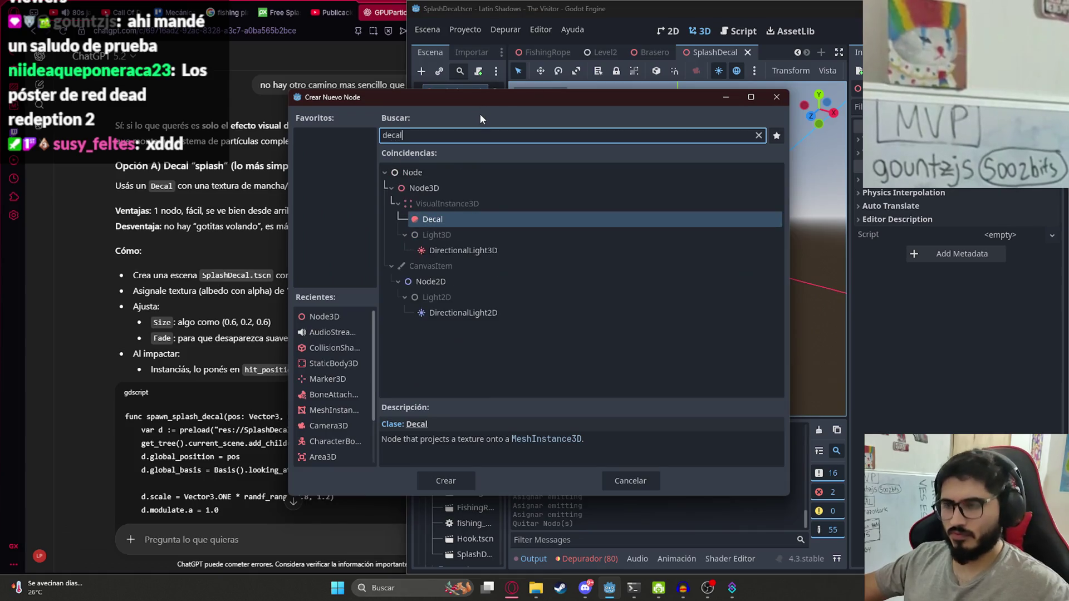
{"action": "key", "text": "Return"}
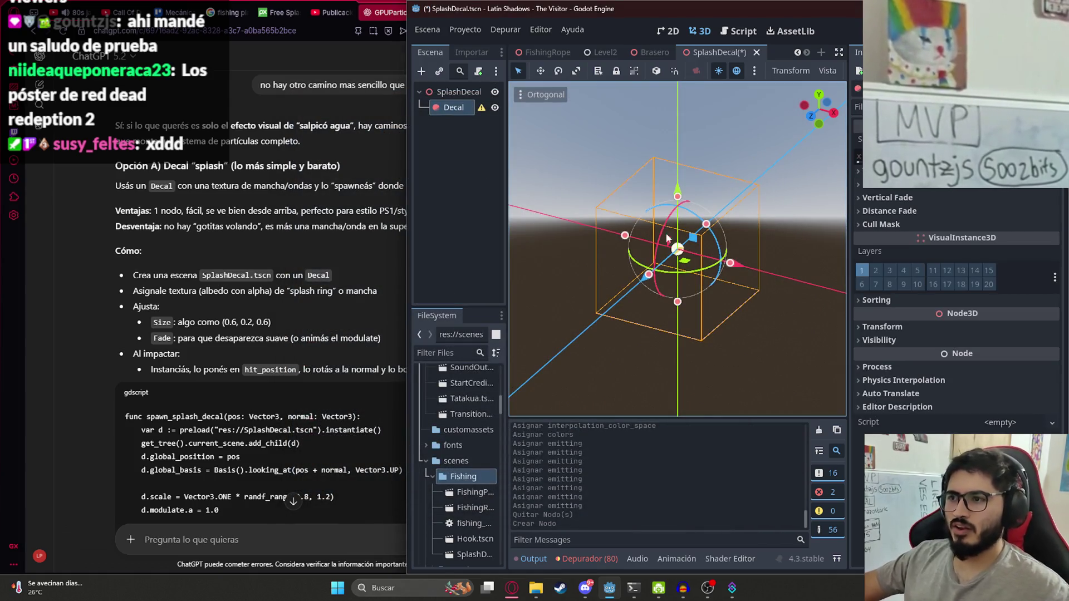
{"action": "key", "text": "ctrl+z"}
Change the SplashDecal root node's type to Decal.
{"action": "right_click", "coordinate": [456, 93]}
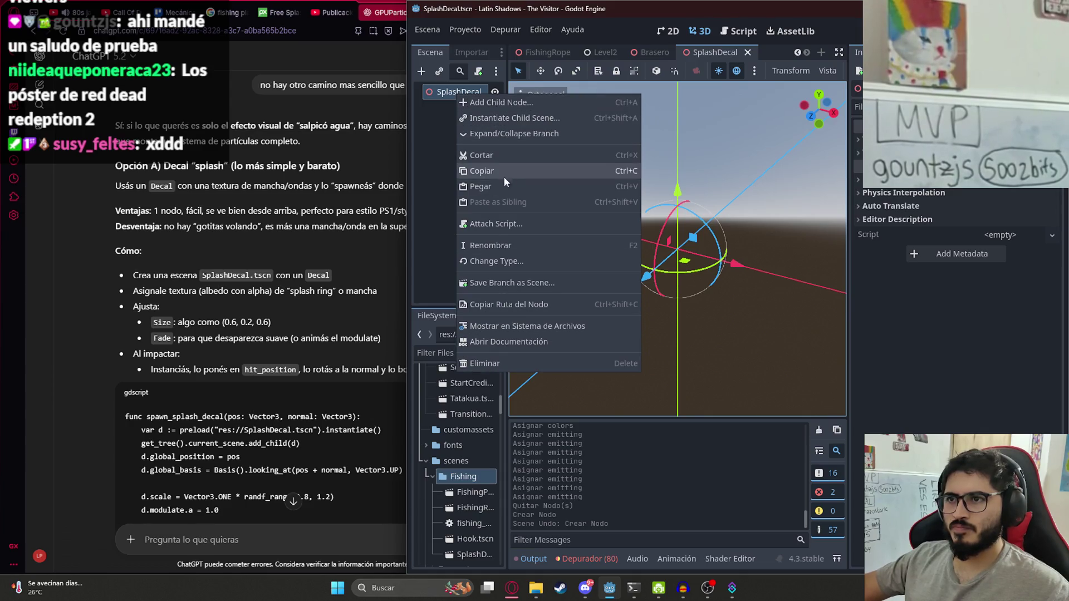
{"action": "left_click", "coordinate": [495, 261]}
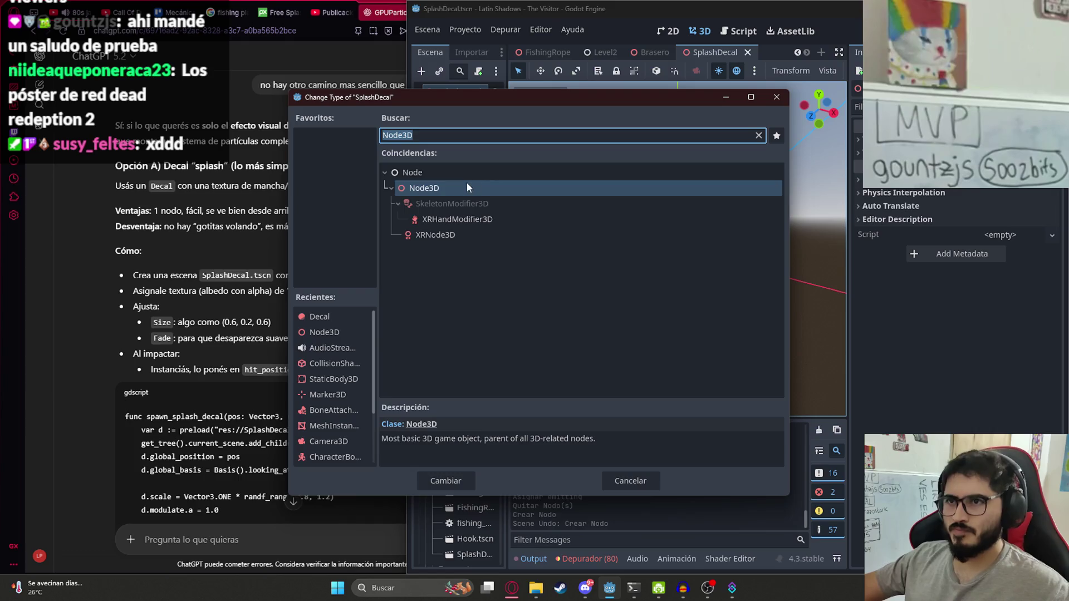
{"action": "type", "text": "decal"}
{"action": "key", "text": "Return"}
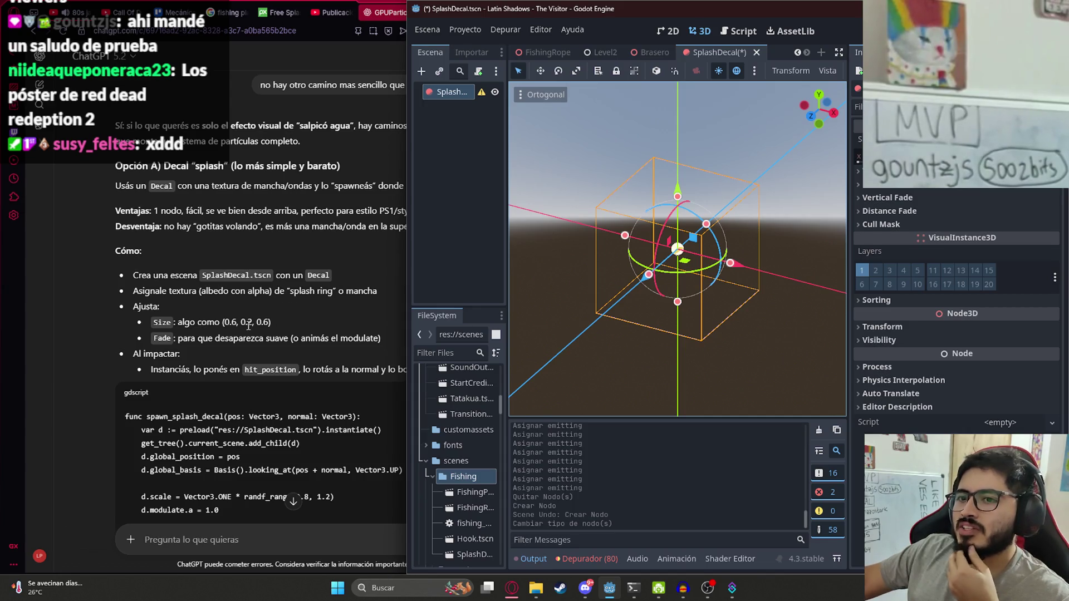
{"action": "scroll", "coordinate": [944, 192], "scroll_direction": "up", "scroll_amount": 3}
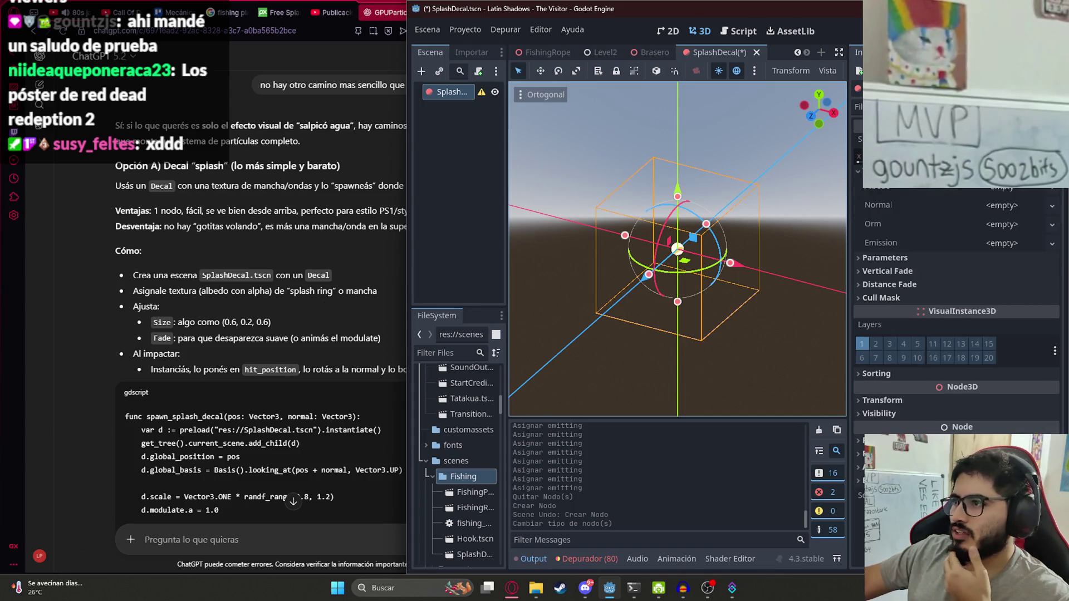
{"action": "left_click", "coordinate": [996, 189]}
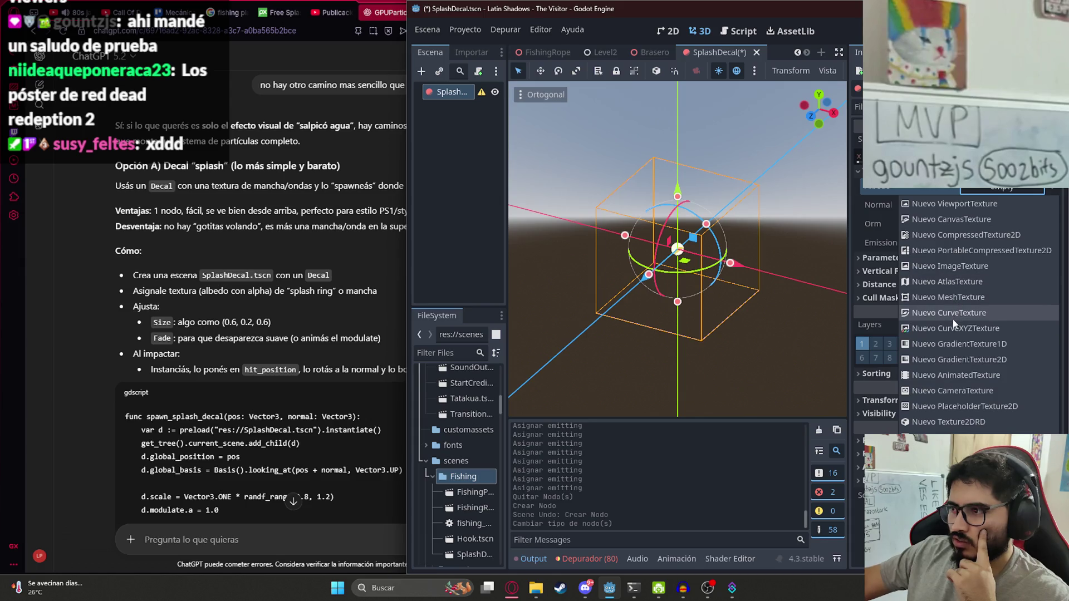
{"action": "left_click", "coordinate": [988, 192]}
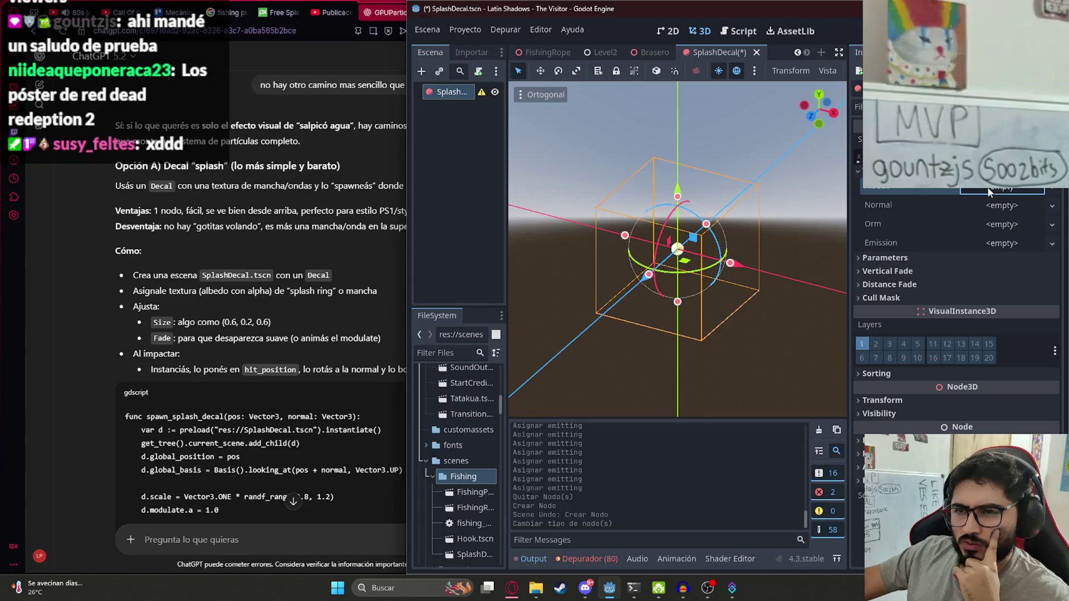
{"action": "left_click", "coordinate": [991, 189]}
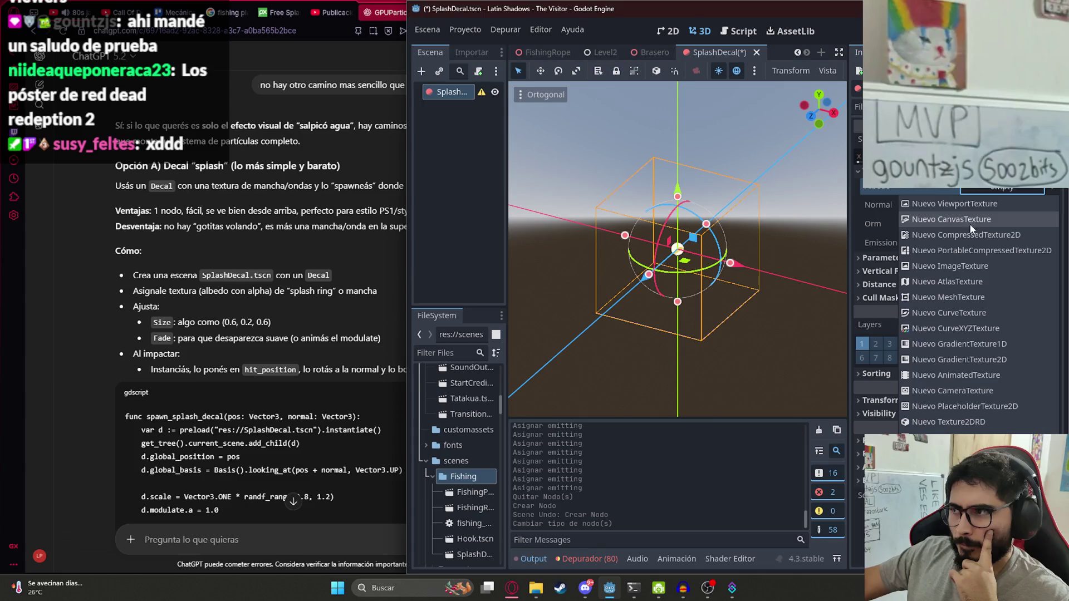
{"action": "left_click", "coordinate": [945, 194]}
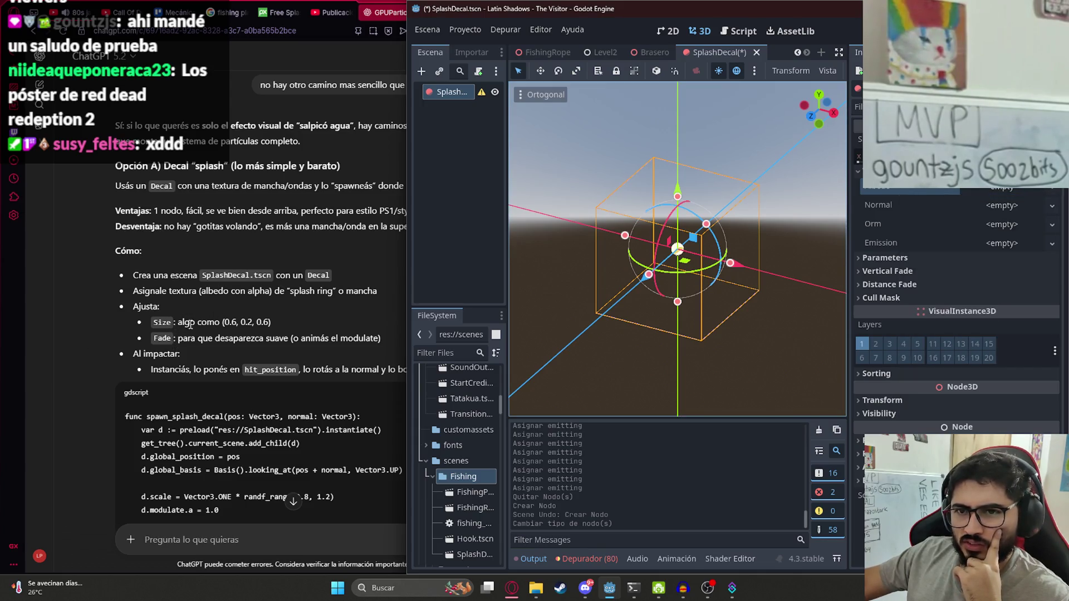
{"action": "scroll", "coordinate": [258, 322], "scroll_direction": "down", "scroll_amount": 2}
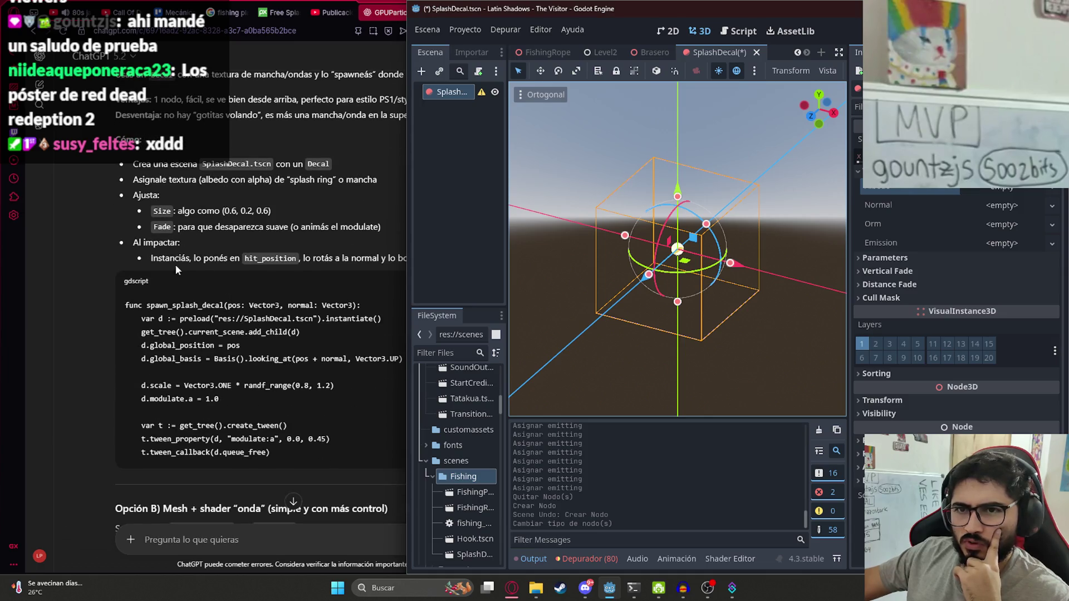
Inspect the spawn_splash_decal gdscript example in ChatGPT, selecting its key lines.
{"action": "left_click", "coordinate": [208, 329]}
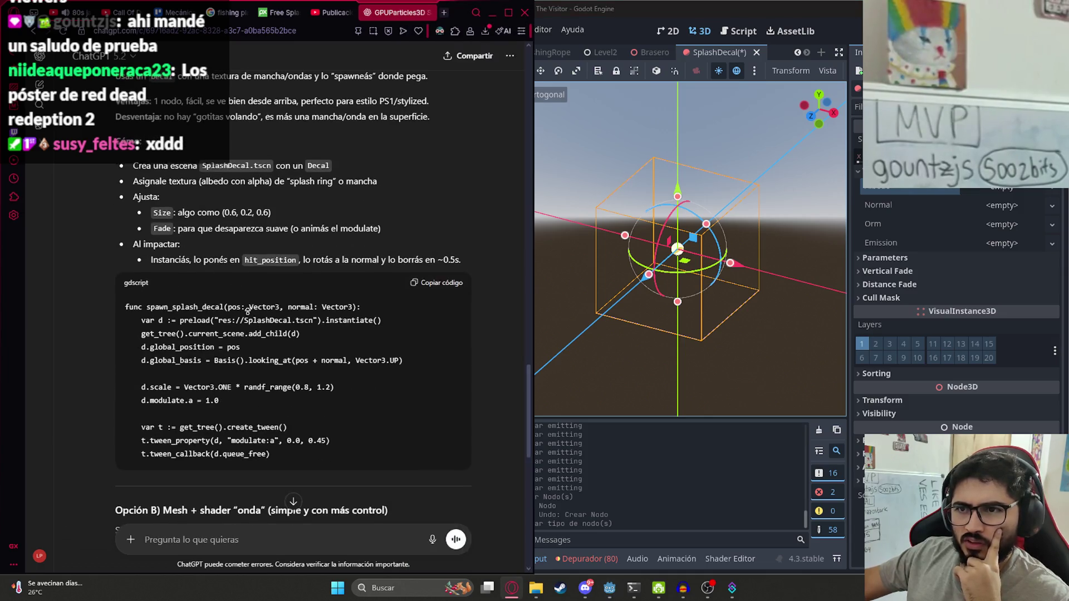
{"action": "scroll", "coordinate": [280, 334], "scroll_direction": "down", "scroll_amount": 6}
{"action": "scroll", "coordinate": [219, 270], "scroll_direction": "up", "scroll_amount": 4}
{"action": "double_click", "coordinate": [159, 200]}
{"action": "left_click", "coordinate": [270, 292]}
{"action": "triple_click", "coordinate": [141, 216]}
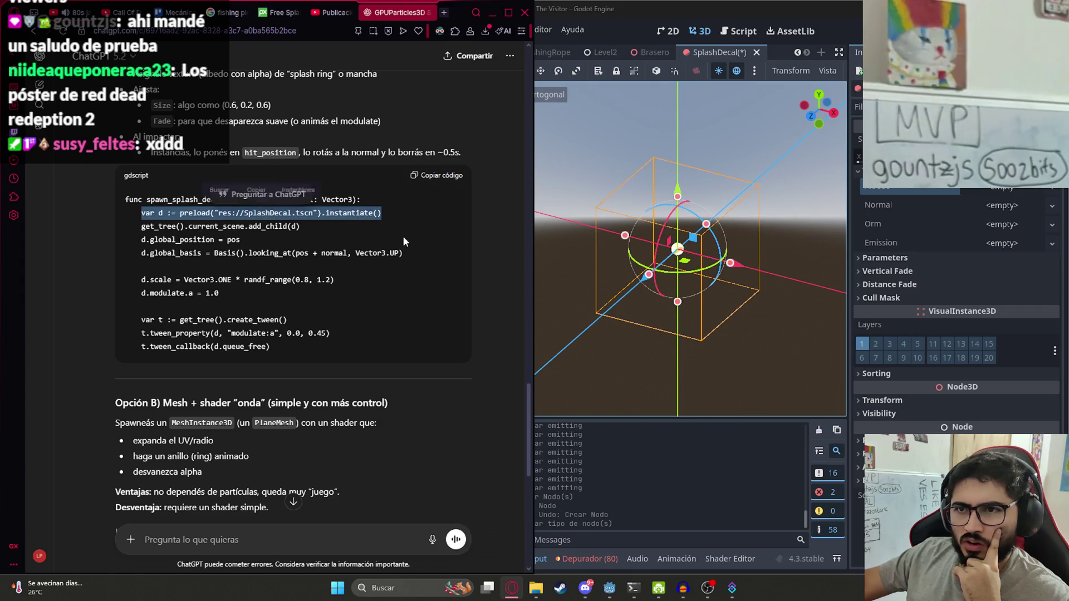
{"action": "triple_click", "coordinate": [142, 226]}
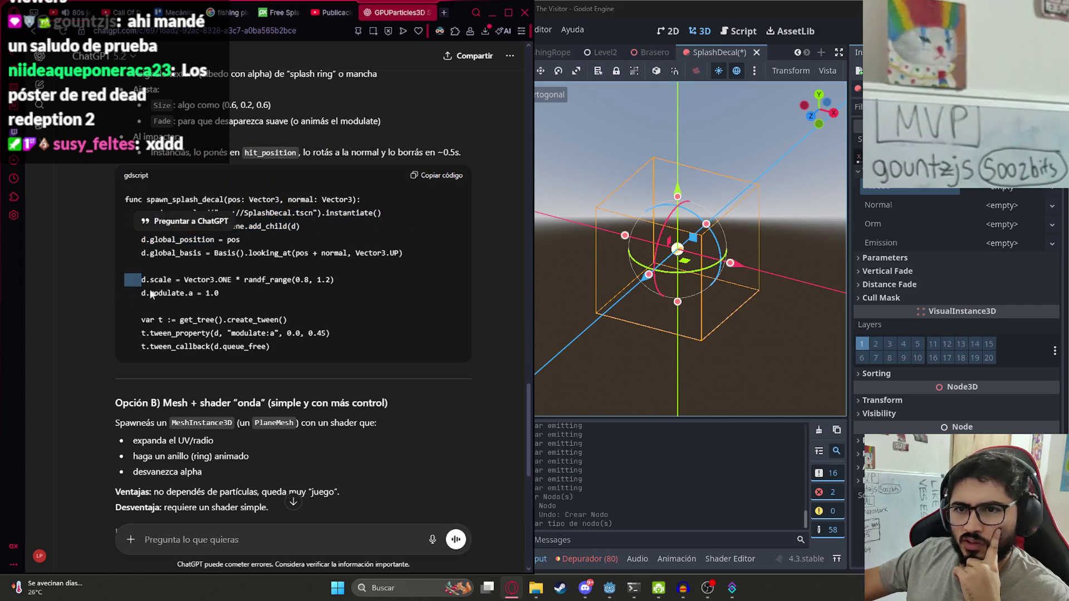
{"action": "left_click_drag", "start_coordinate": [189, 347], "coordinate": [195, 347]}
{"action": "left_click", "coordinate": [330, 348]}
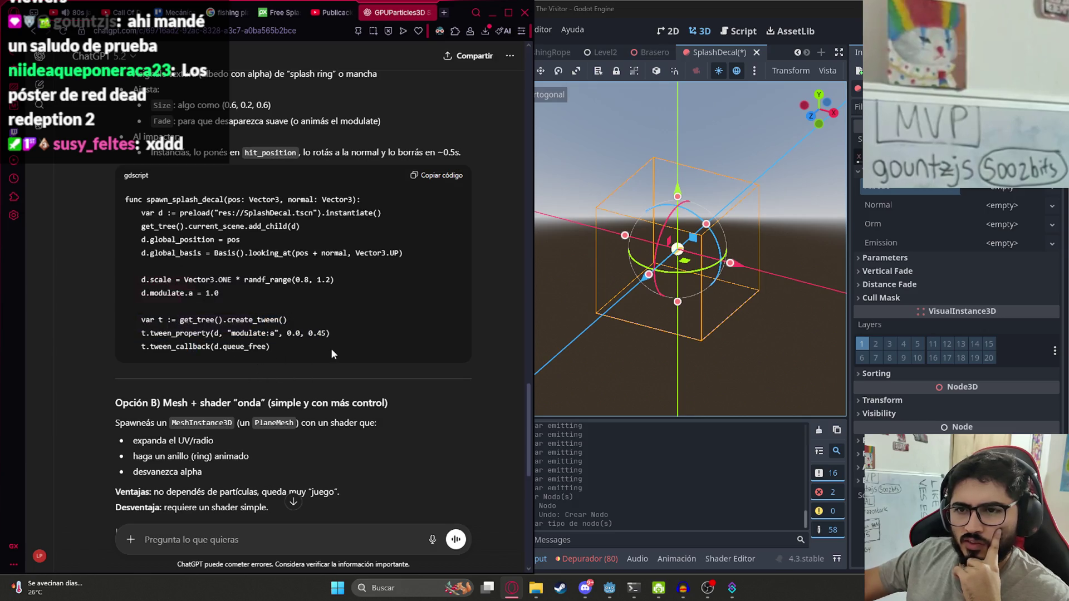
Read down to the Opción B heading, then switch back to Godot.
{"action": "scroll", "coordinate": [267, 275], "scroll_direction": "down", "scroll_amount": 3}
{"action": "triple_click", "coordinate": [141, 236]}
{"action": "left_click", "coordinate": [275, 321]}
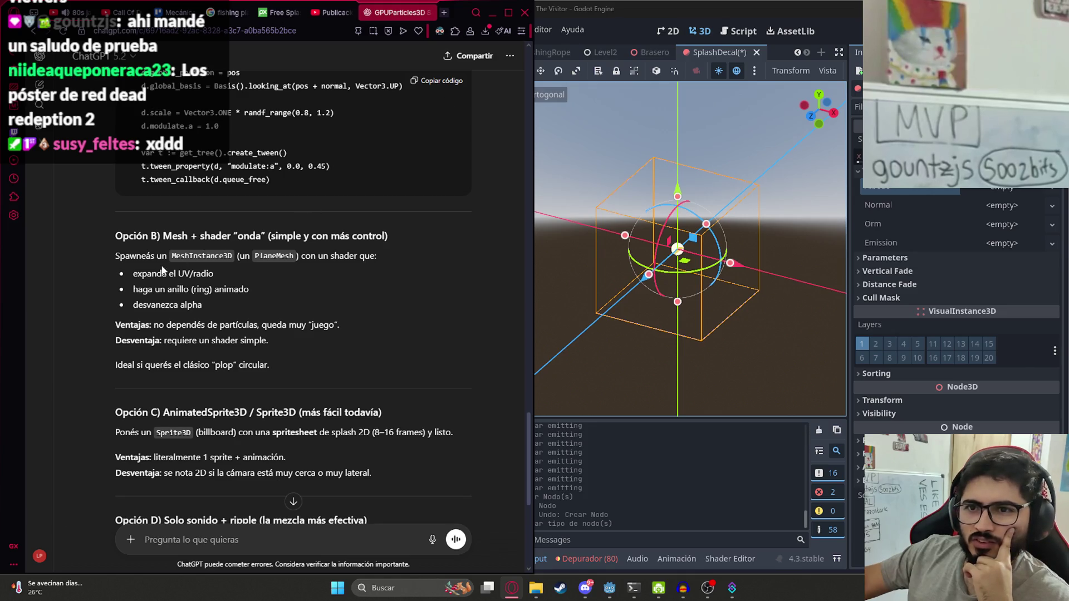
{"action": "key", "text": "alt+Tab"}
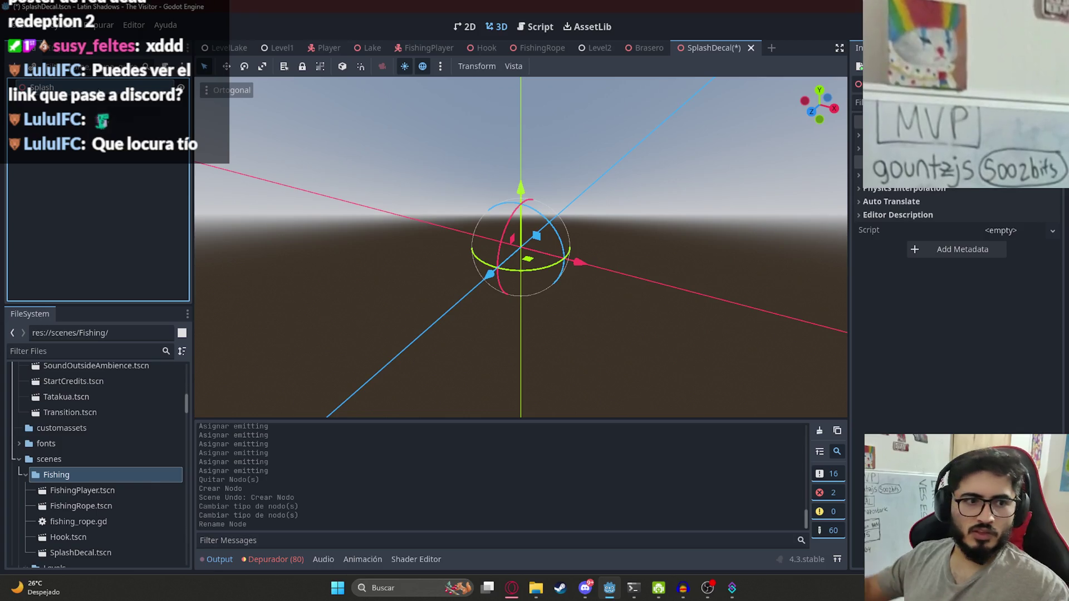
{"action": "left_click", "coordinate": [376, 190]}
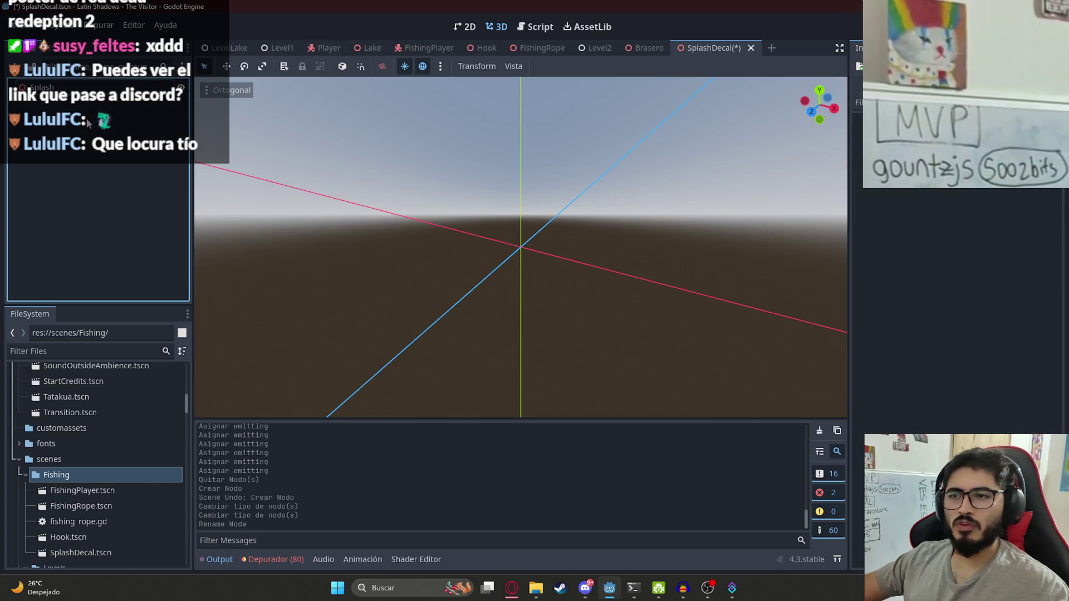
{"action": "left_click_drag", "start_coordinate": [527, 246], "coordinate": [525, 239]}
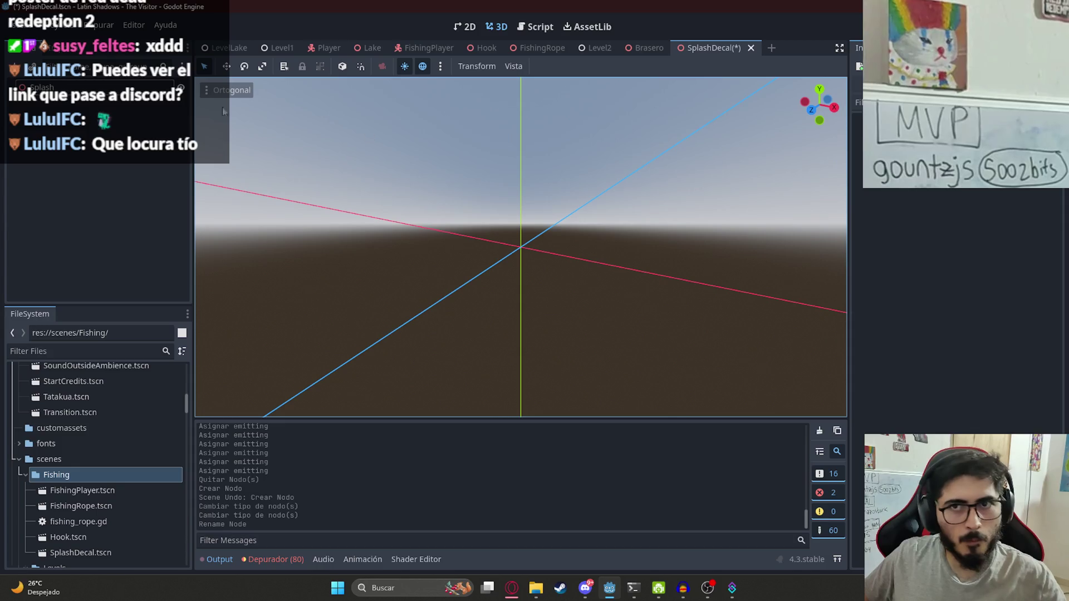
{"action": "right_click", "coordinate": [54, 89]}
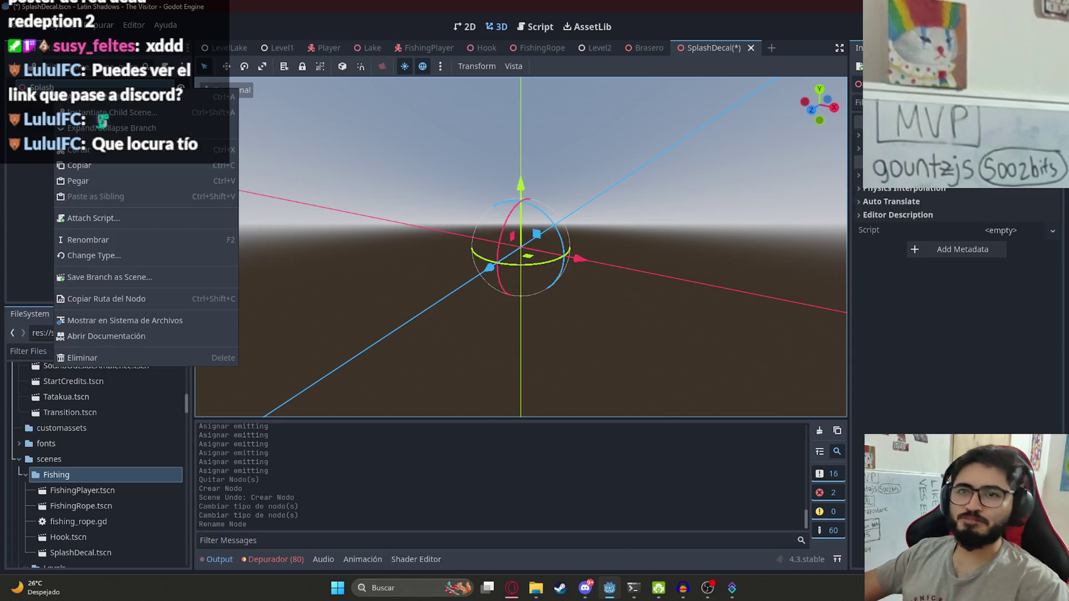
{"action": "left_click", "coordinate": [585, 588]}
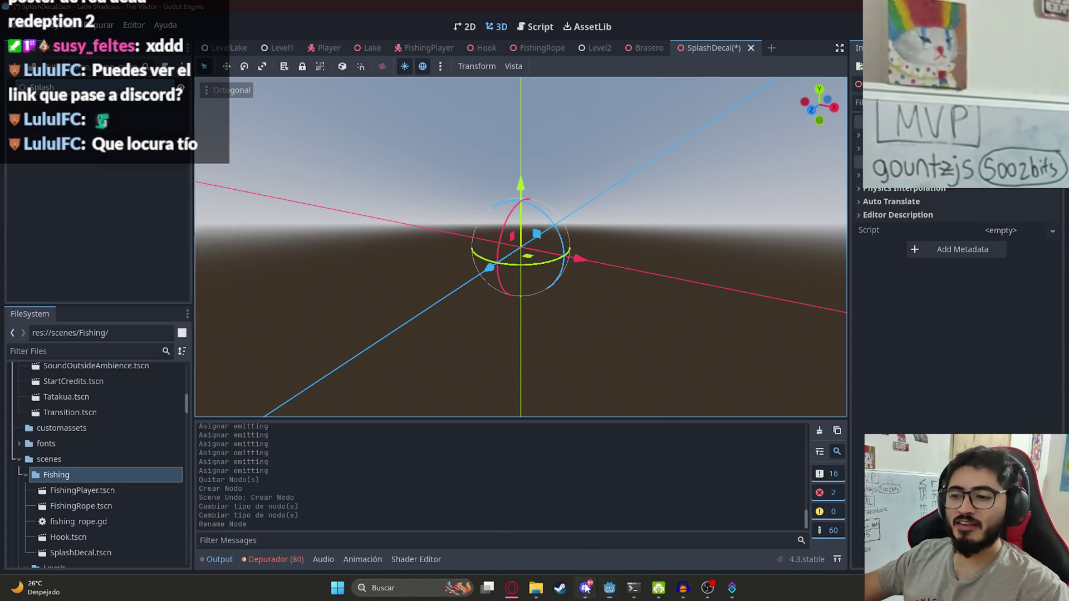
Unblock the blocked member under Sin conexión via Desbloquear, then minimize Discord.
{"action": "scroll", "coordinate": [988, 356], "scroll_direction": "down", "scroll_amount": 3}
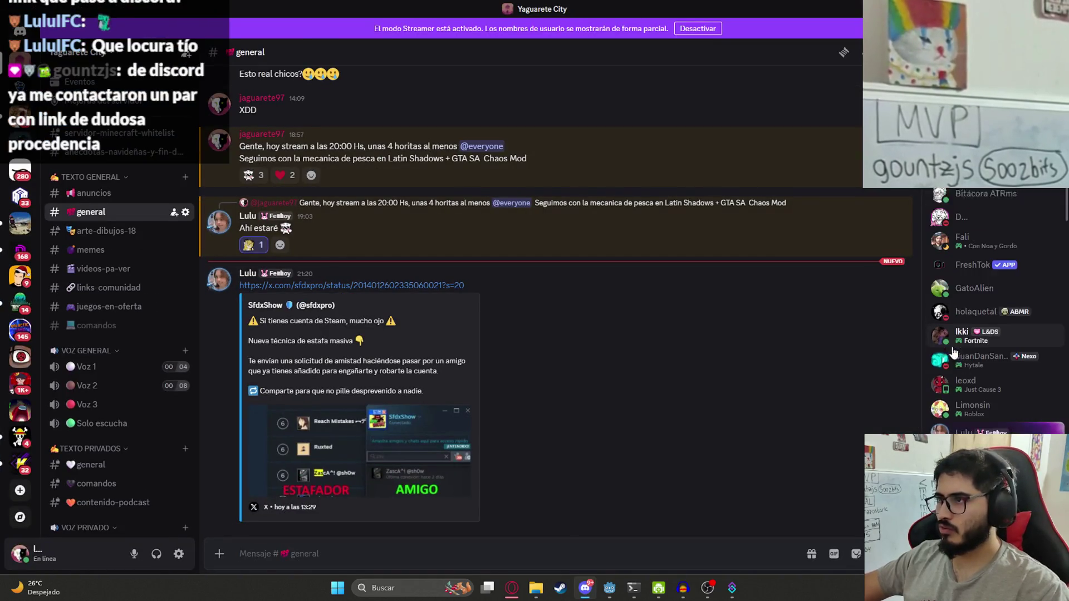
{"action": "scroll", "coordinate": [988, 361], "scroll_direction": "down", "scroll_amount": 5}
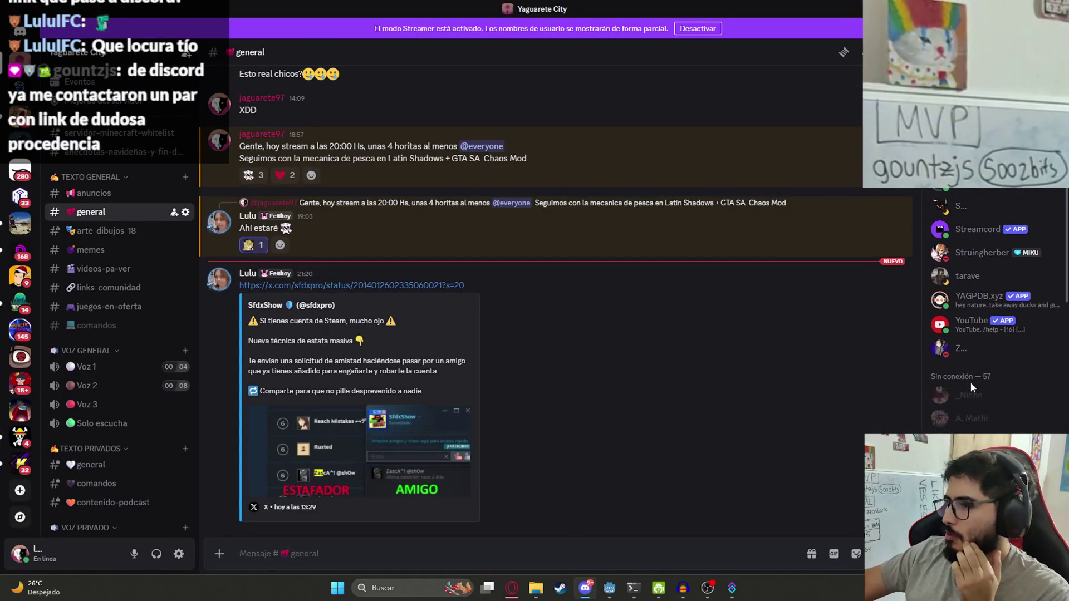
{"action": "scroll", "coordinate": [996, 349], "scroll_direction": "down", "scroll_amount": 1}
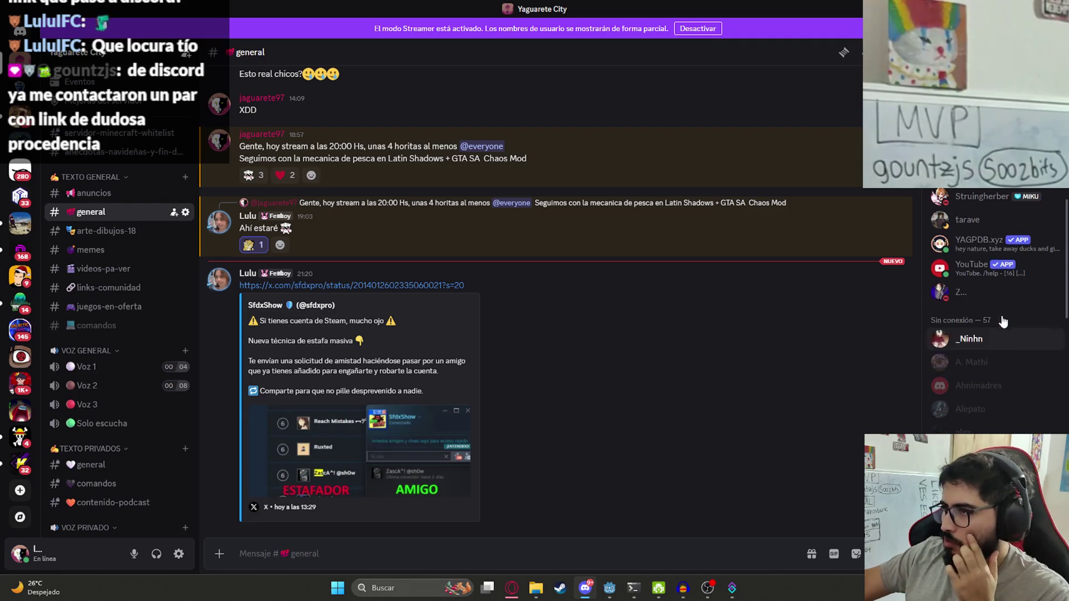
{"action": "left_click", "coordinate": [971, 340]}
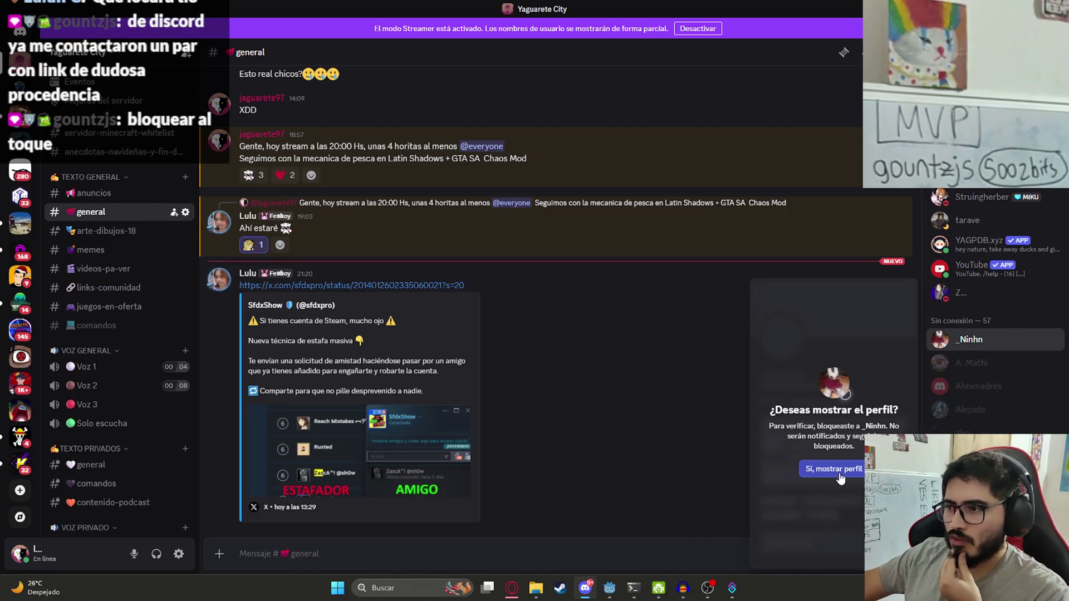
{"action": "left_click", "coordinate": [833, 468]}
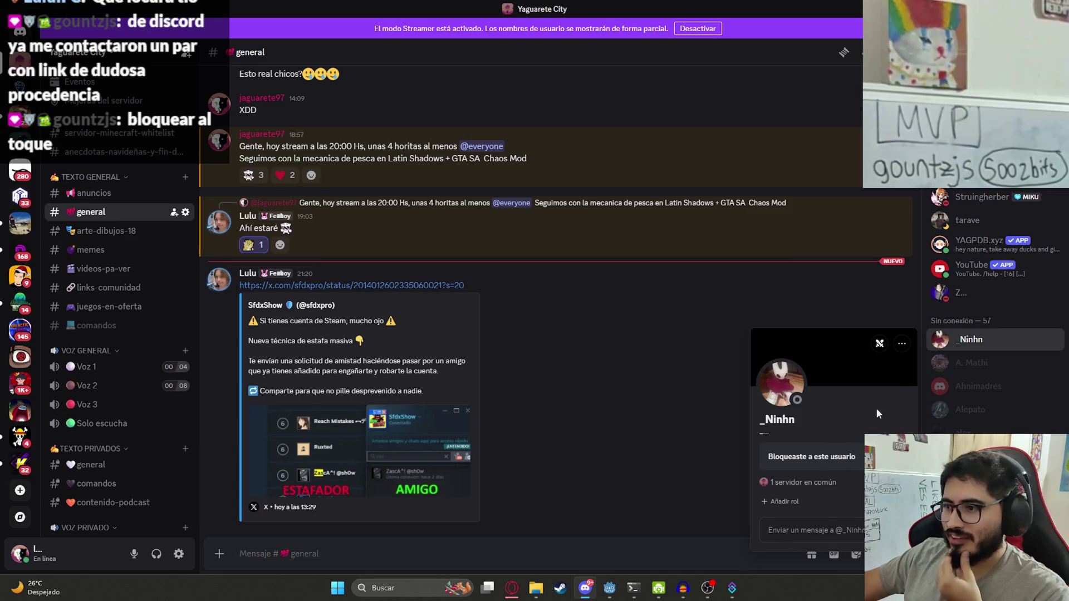
{"action": "left_click", "coordinate": [902, 343]}
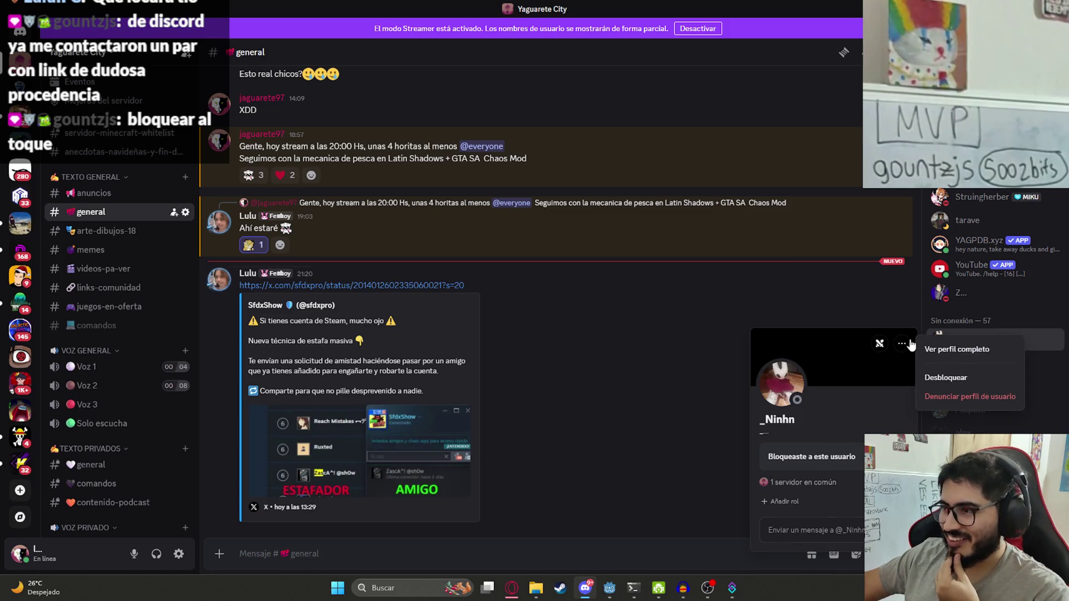
{"action": "left_click", "coordinate": [948, 379]}
{"action": "left_click", "coordinate": [674, 365]}
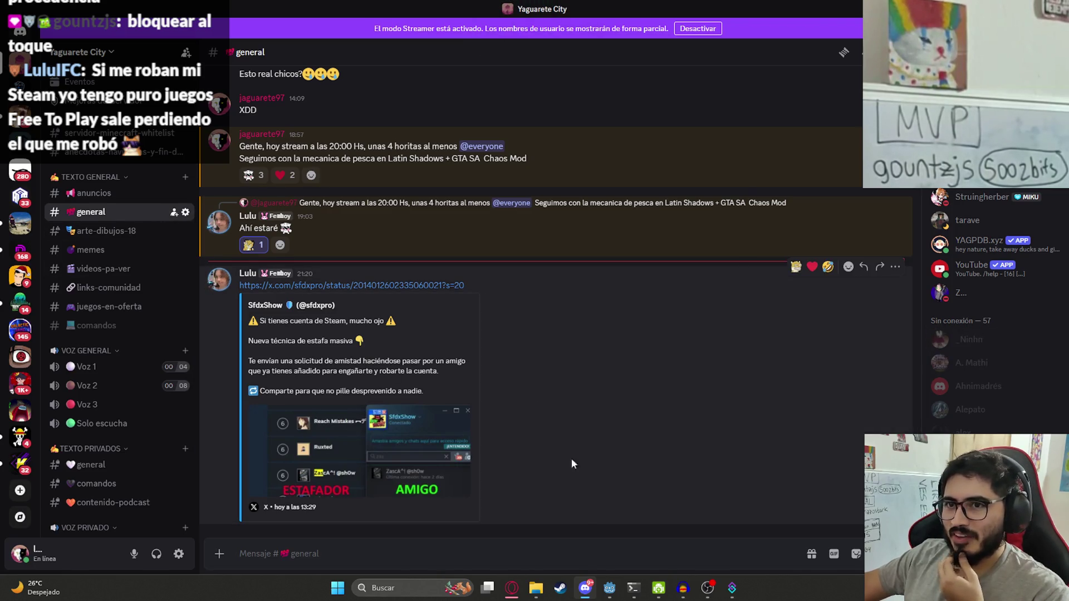
{"action": "left_click", "coordinate": [581, 587]}
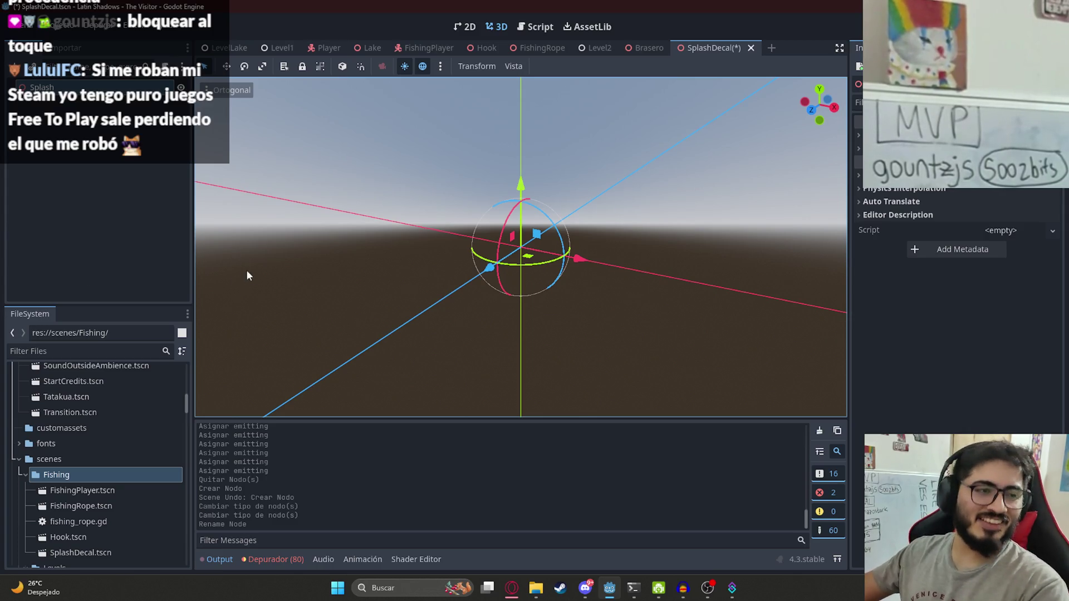
Orbit the 3D view around the root node and save the SplashDecal scene.
{"action": "mouse_move", "coordinate": [305, 178]}
{"action": "left_mouse_down"}
{"action": "mouse_move", "coordinate": [445, 195]}
{"action": "mouse_move", "coordinate": [384, 223]}
{"action": "mouse_move", "coordinate": [441, 268]}
{"action": "mouse_move", "coordinate": [607, 145]}
{"action": "left_mouse_up"}
{"action": "key", "text": "ctrl+s"}
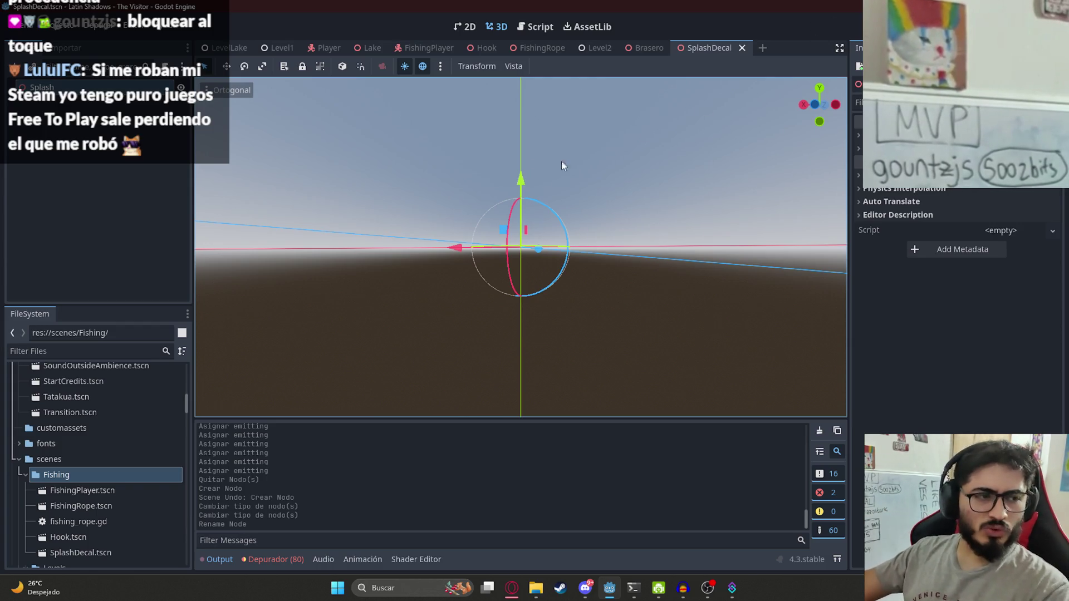
{"action": "right_click", "coordinate": [133, 88]}
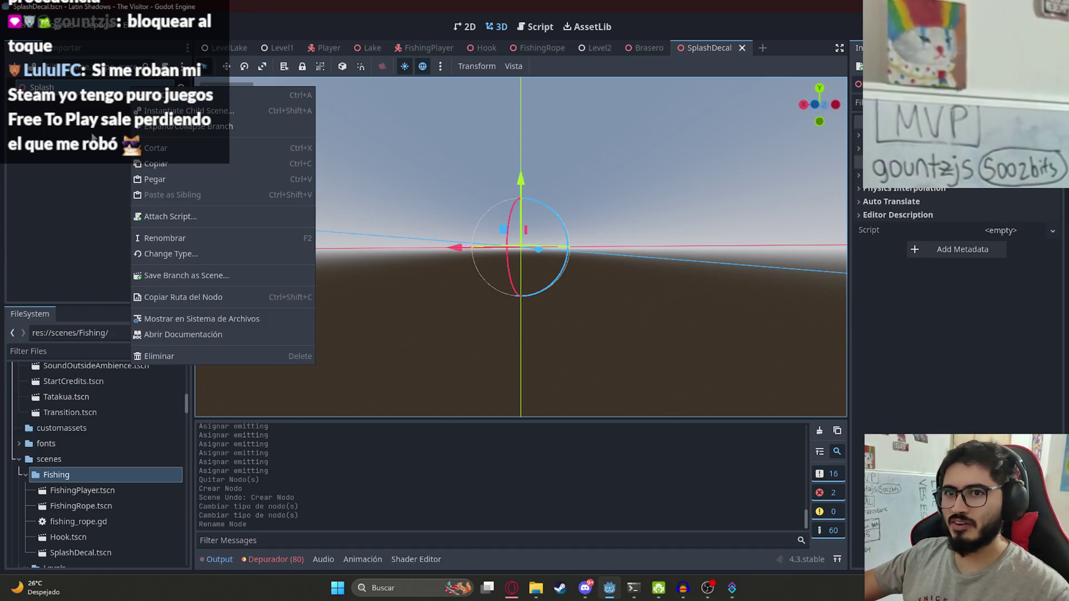
{"action": "left_click", "coordinate": [512, 588]}
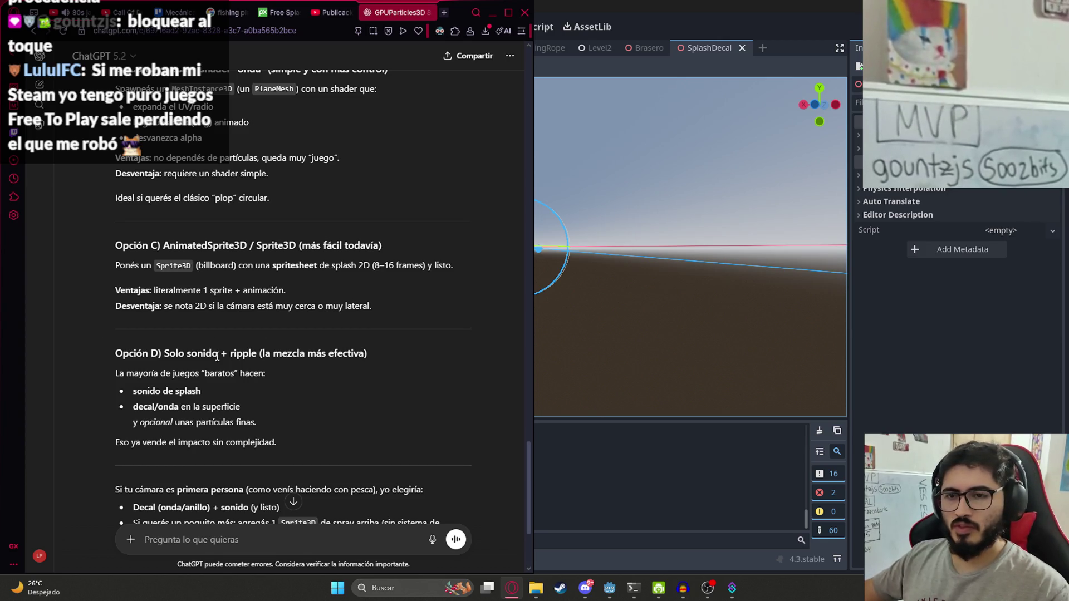
Ask ChatGPT for a transparent water-splash texture for the Opción C Sprite3D approach.
{"action": "scroll", "coordinate": [187, 319], "scroll_direction": "up", "scroll_amount": 1}
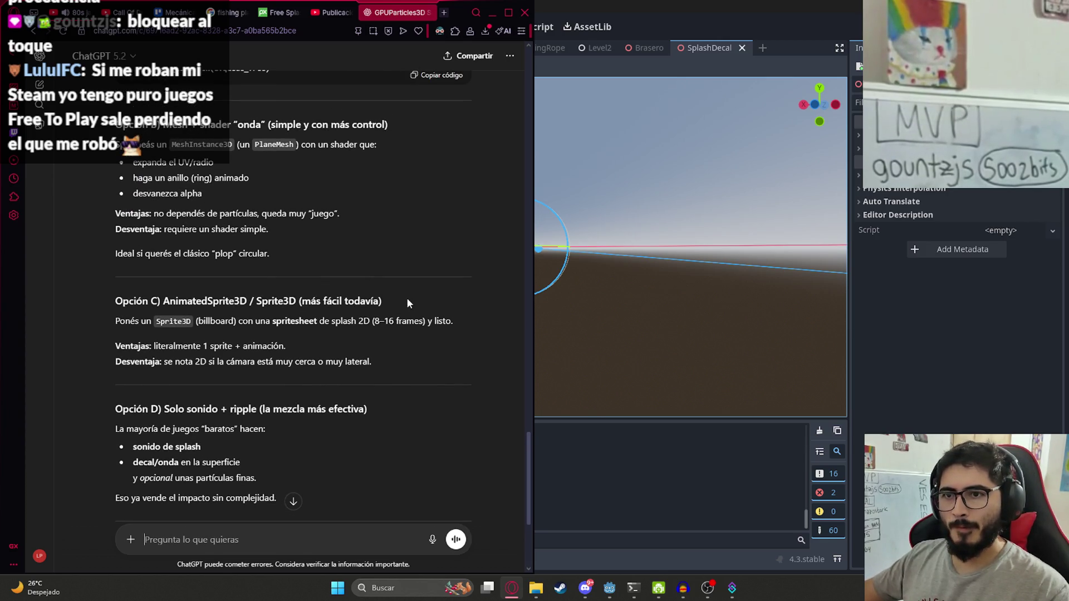
{"action": "left_click_drag", "start_coordinate": [408, 303], "coordinate": [110, 305]}
{"action": "left_click", "coordinate": [232, 550]}
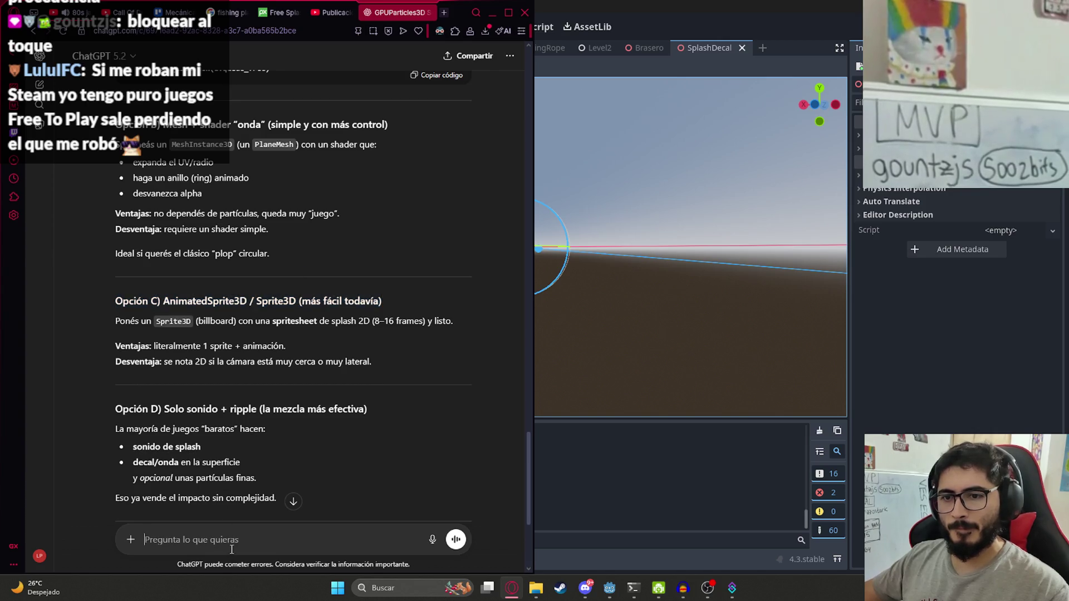
{"action": "type", "text": "para Opción C) AnimatedSprite3D / Sprite3D (más fácil todavía),"}
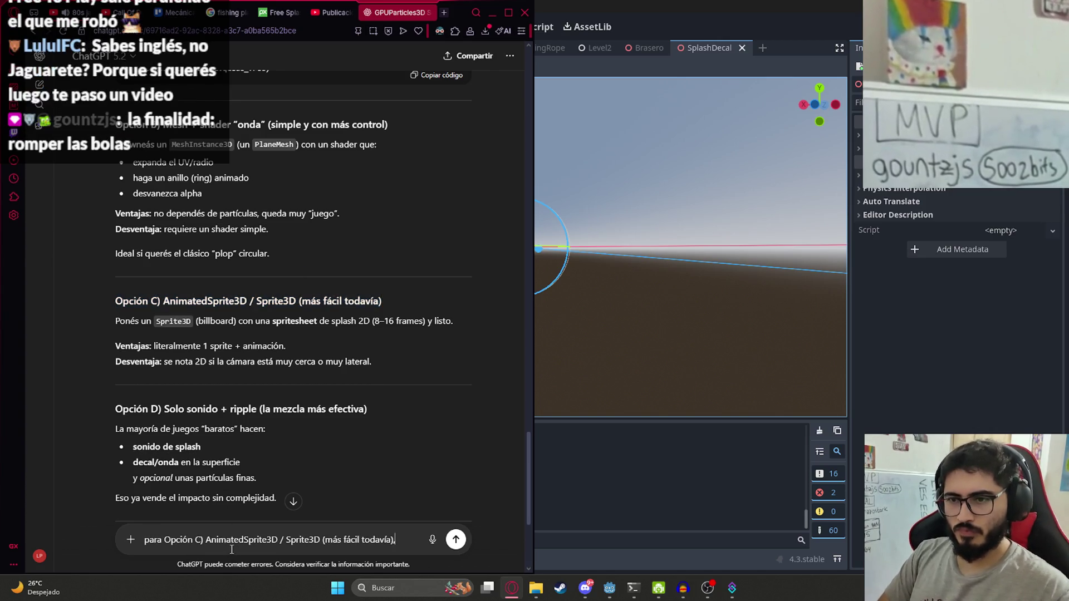
{"action": "type", "text": "hazme una textura "}
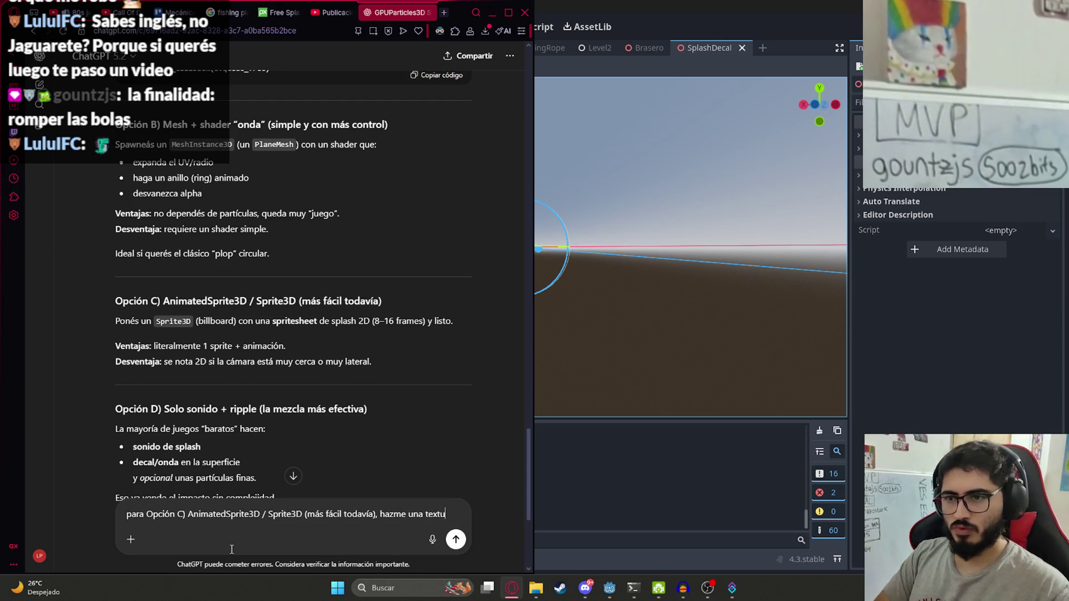
{"action": "type", "text": "de splash de agua co"}
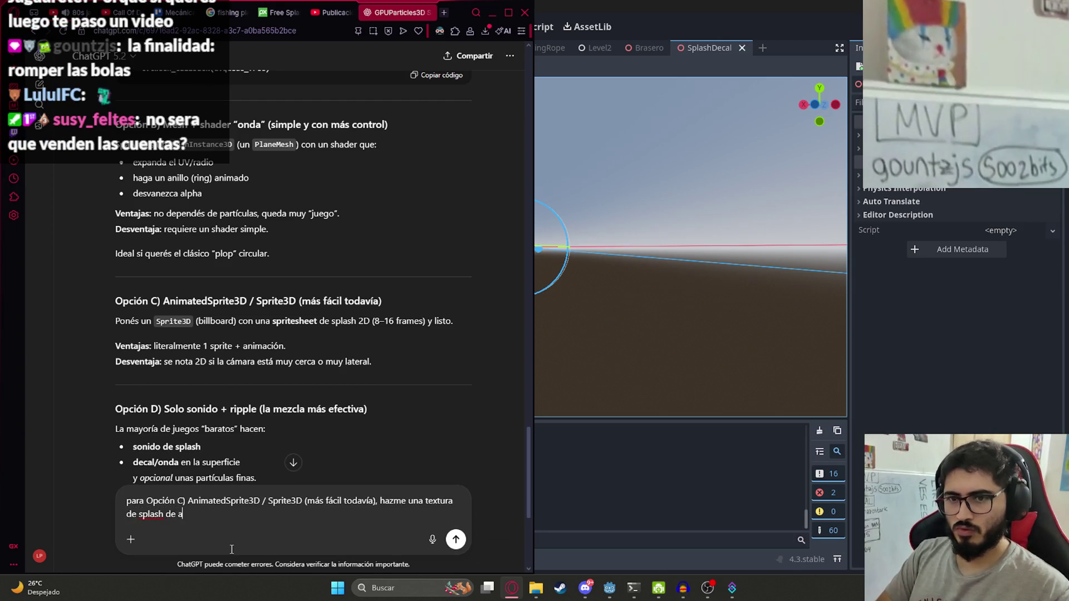
{"action": "type", "text": "n transpa"}
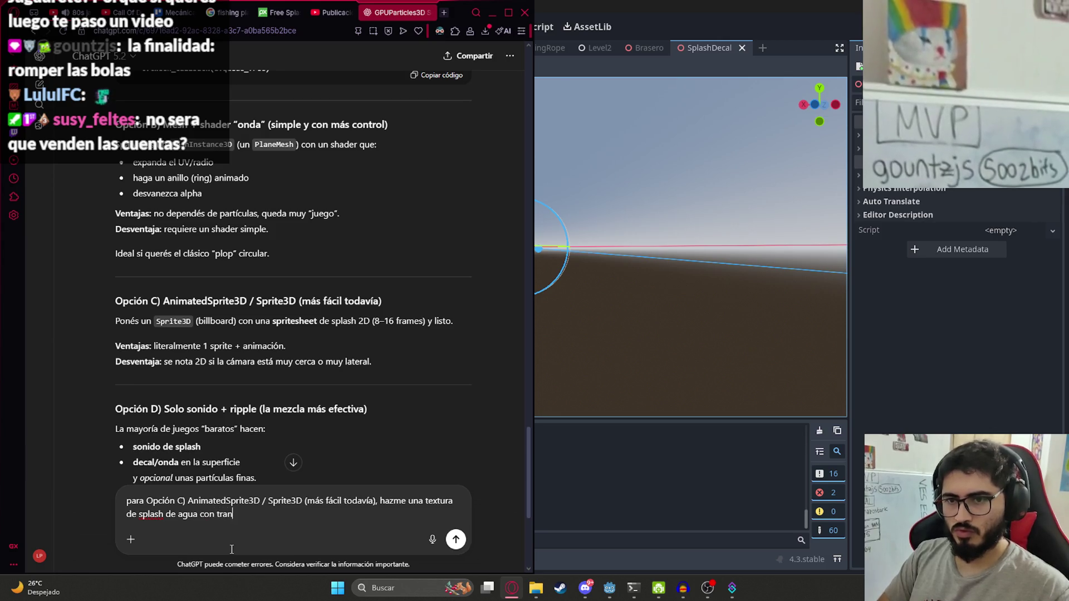
{"action": "type", "text": "rencia para usa"}
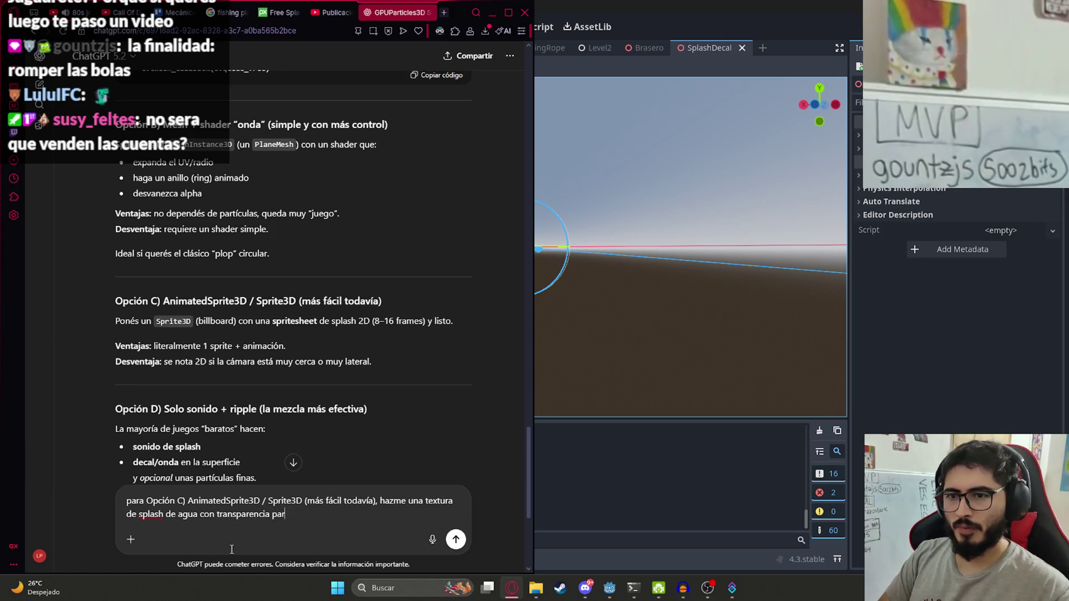
{"action": "type", "text": "rlo"}
{"action": "key", "text": "Return"}
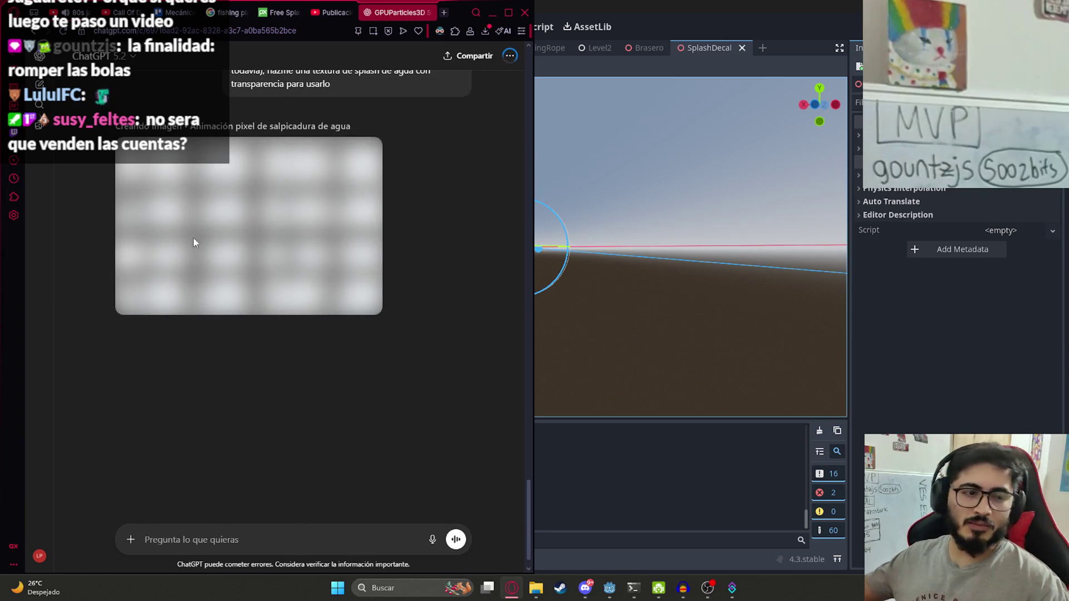
Add a Sprite3D child node under the Splash root.
{"action": "left_click", "coordinate": [680, 5]}
{"action": "right_click", "coordinate": [90, 88]}
{"action": "left_click", "coordinate": [115, 100]}
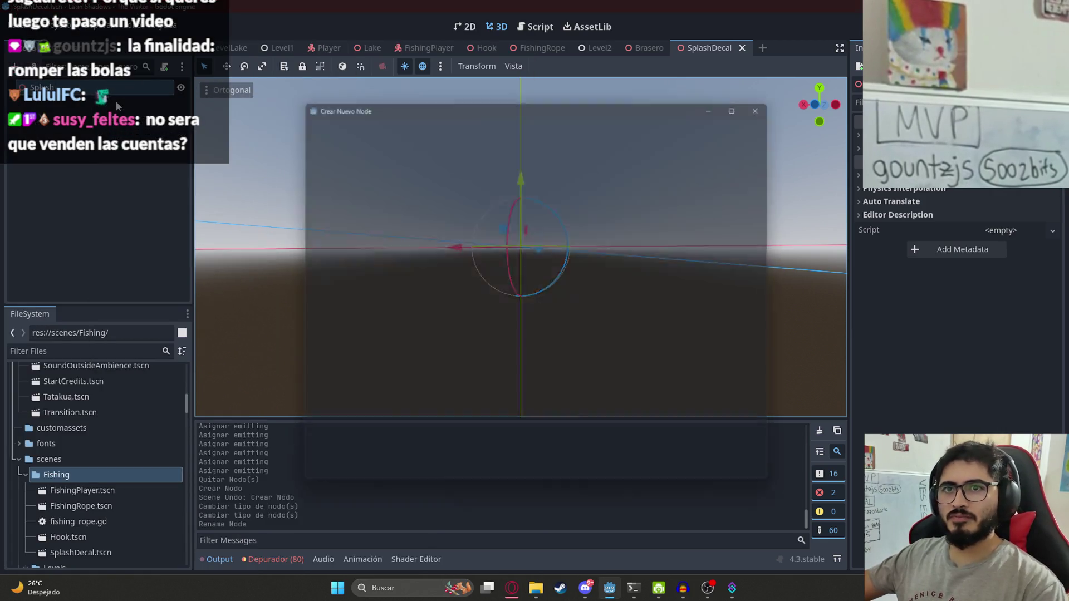
{"action": "key", "text": "BackSpace"}
{"action": "key", "text": "BackSpace"}
{"action": "key", "text": "BackSpace"}
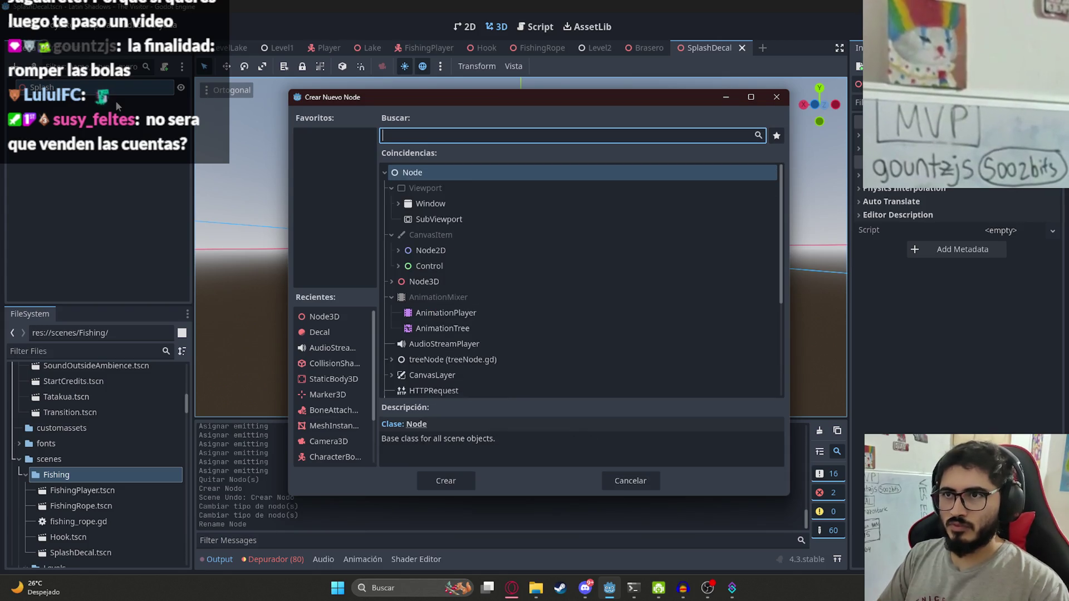
{"action": "type", "text": "texture"}
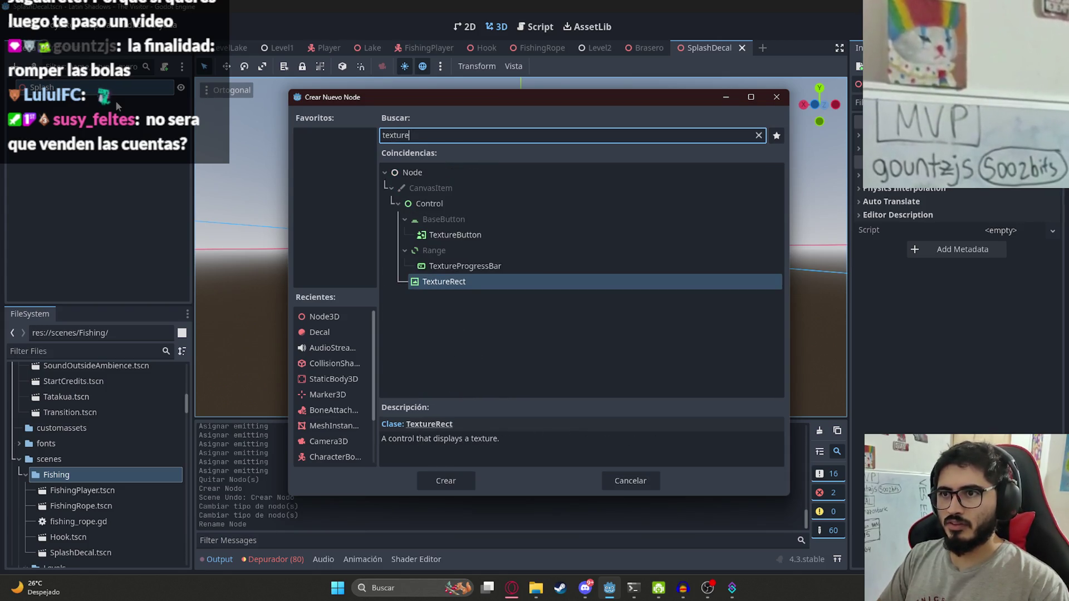
{"action": "key", "text": "BackSpace"}
{"action": "key", "text": "BackSpace"}
{"action": "key", "text": "BackSpace"}
{"action": "type", "text": "sprite3d"}
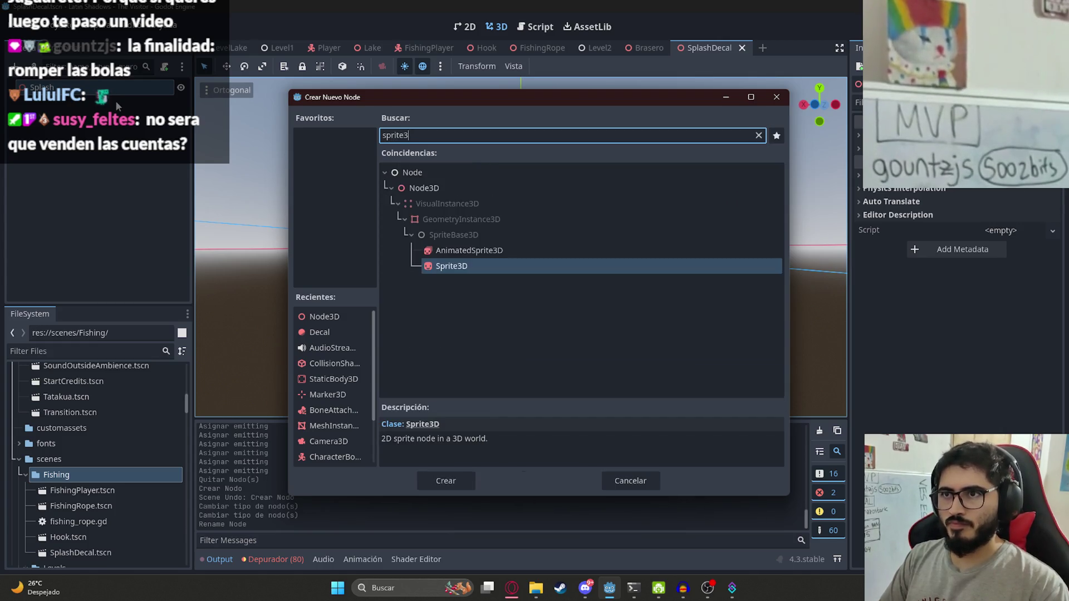
{"action": "key", "text": "Return"}
Add an AnimationPlayer child under Splash, then select the Sprite3D node.
{"action": "right_click", "coordinate": [103, 89]}
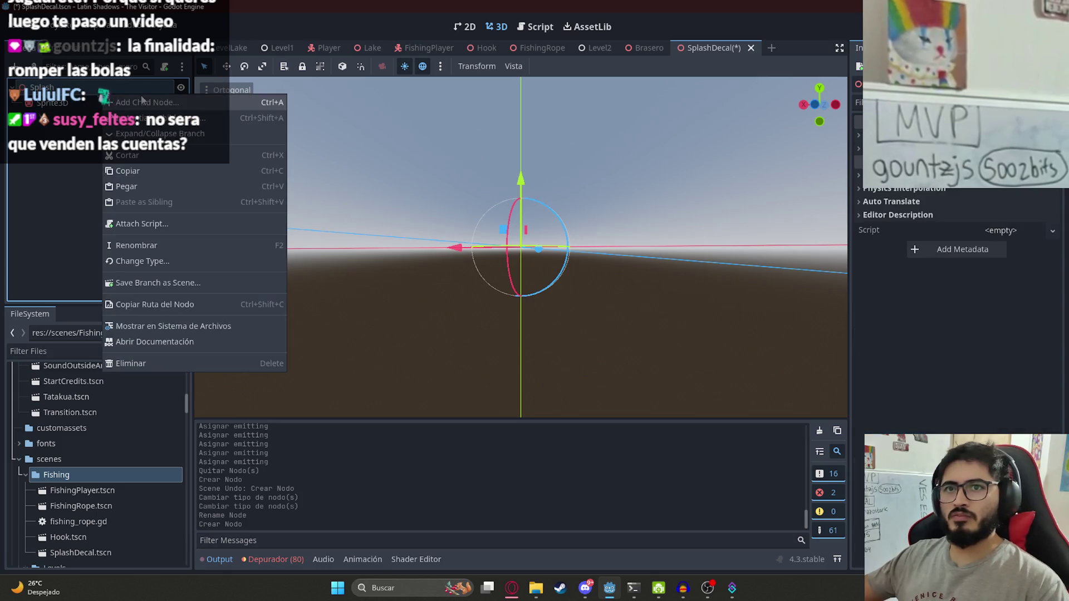
{"action": "left_click", "coordinate": [141, 95]}
{"action": "type", "text": "animation"}
{"action": "key", "text": "Return"}
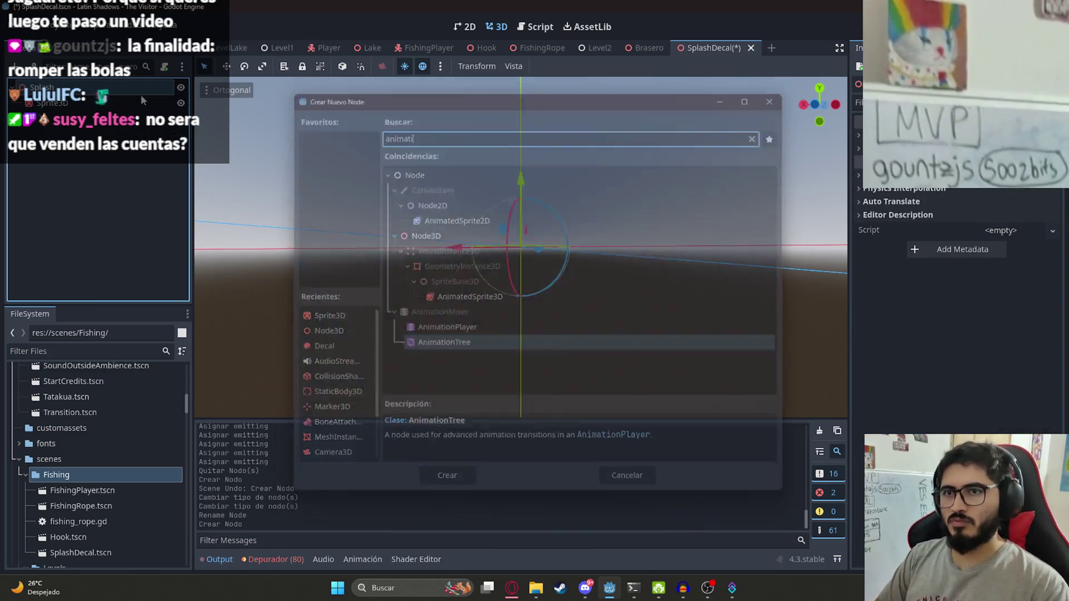
{"action": "right_click", "coordinate": [134, 88]}
{"action": "left_click", "coordinate": [149, 91]}
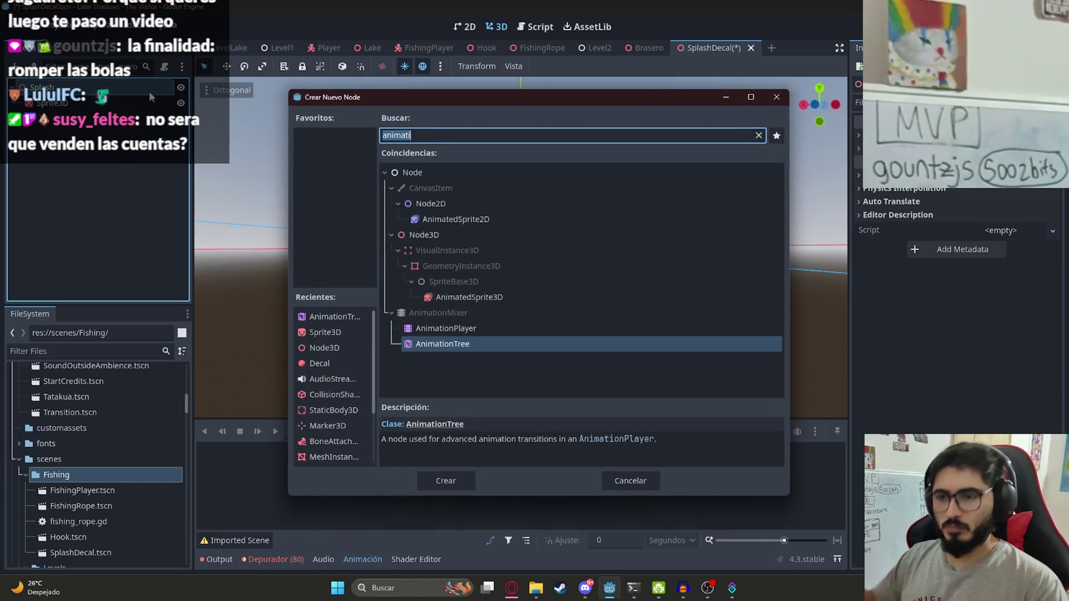
{"action": "type", "text": "animation"}
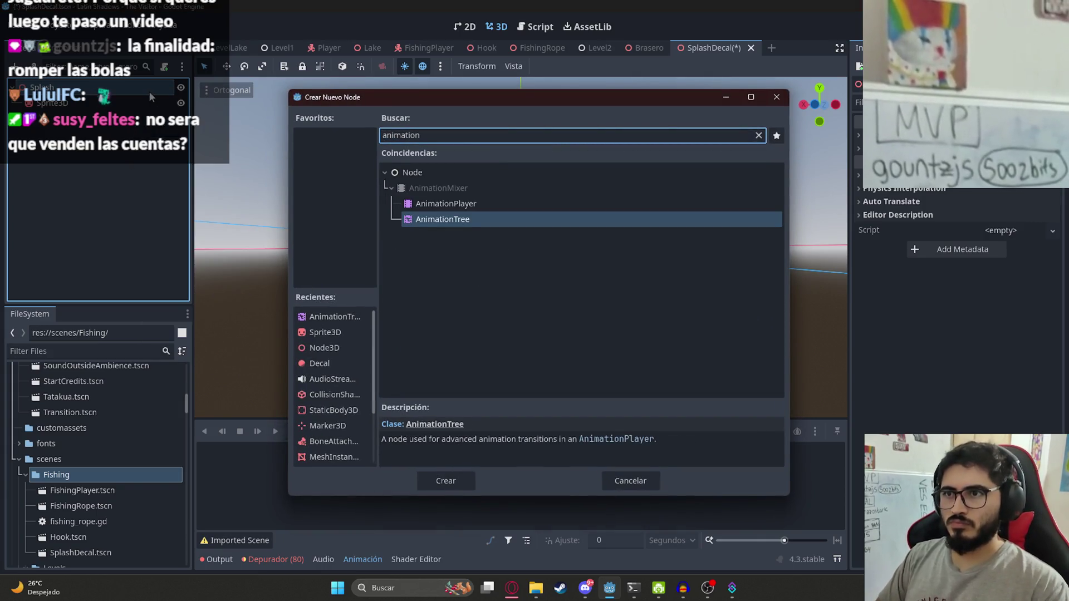
{"action": "key", "text": "Up"}
{"action": "key", "text": "Return"}
{"action": "mouse_move", "coordinate": [426, 206]}
{"action": "left_mouse_down"}
{"action": "mouse_move", "coordinate": [508, 262]}
{"action": "mouse_move", "coordinate": [154, 135]}
{"action": "left_mouse_up"}
{"action": "left_click", "coordinate": [122, 105]}
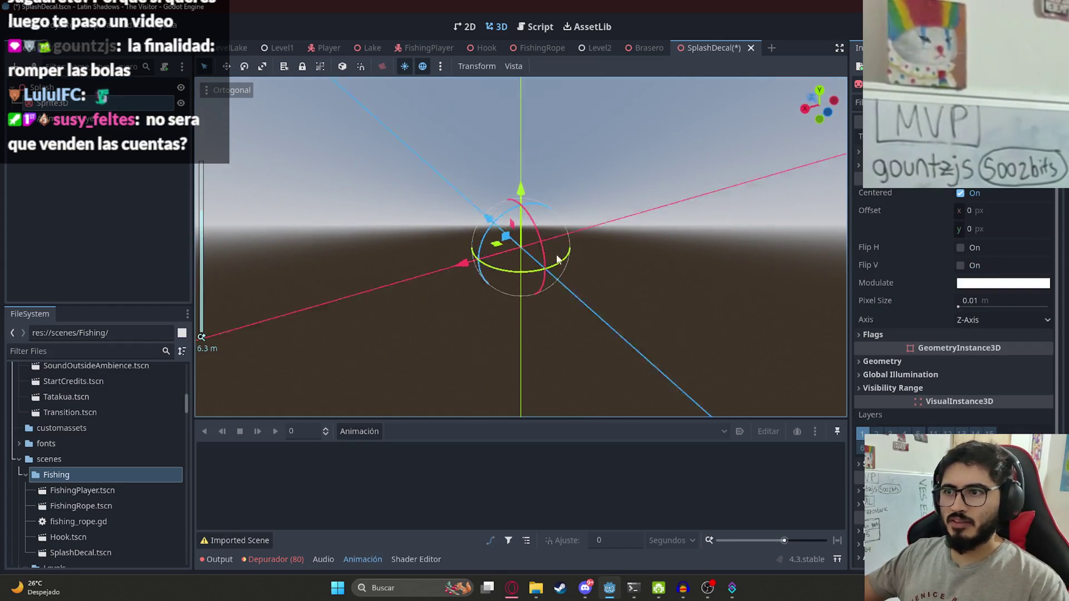
Bring the ChatGPT browser window forward and maximize it to view the eight-frame splash spritesheet.
{"action": "mouse_move", "coordinate": [512, 588]}
{"action": "left_click", "coordinate": [500, 565]}
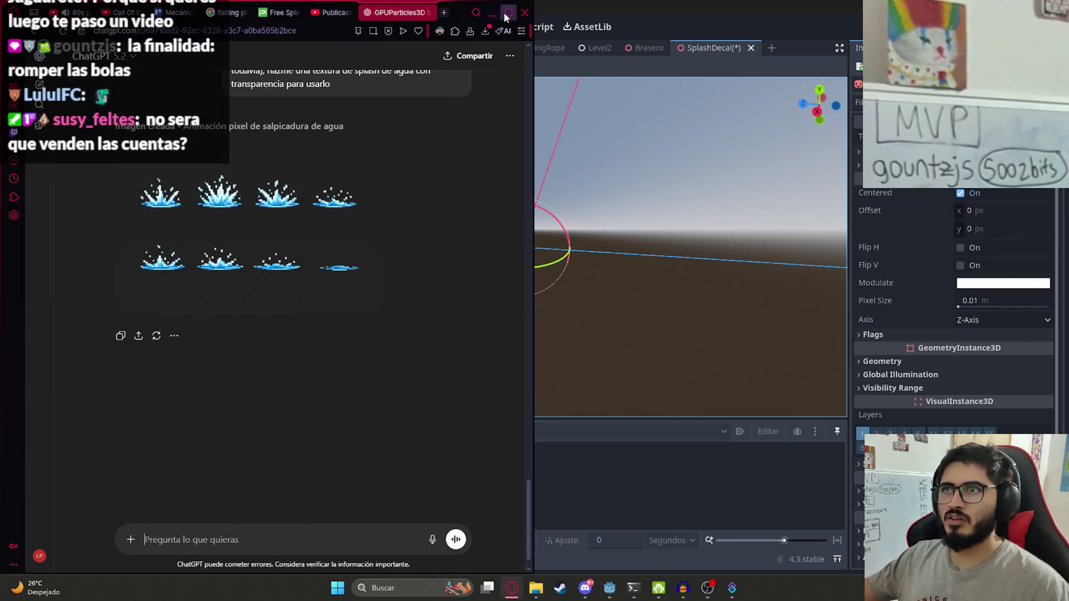
{"action": "left_click", "coordinate": [508, 12]}
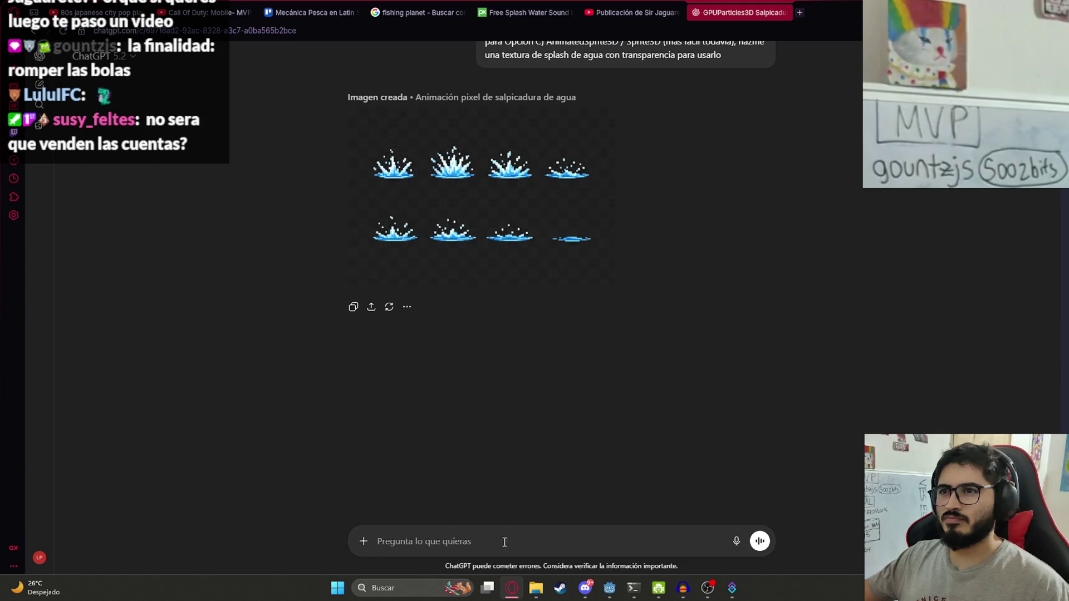
Draft an unsent follow-up: que sea mas "realista" pero con estetica ps1.
{"action": "type", "text": "que sea mas @"}
{"action": "key", "text": "BackSpace"}
{"action": "type", "text": "\"realista\""}
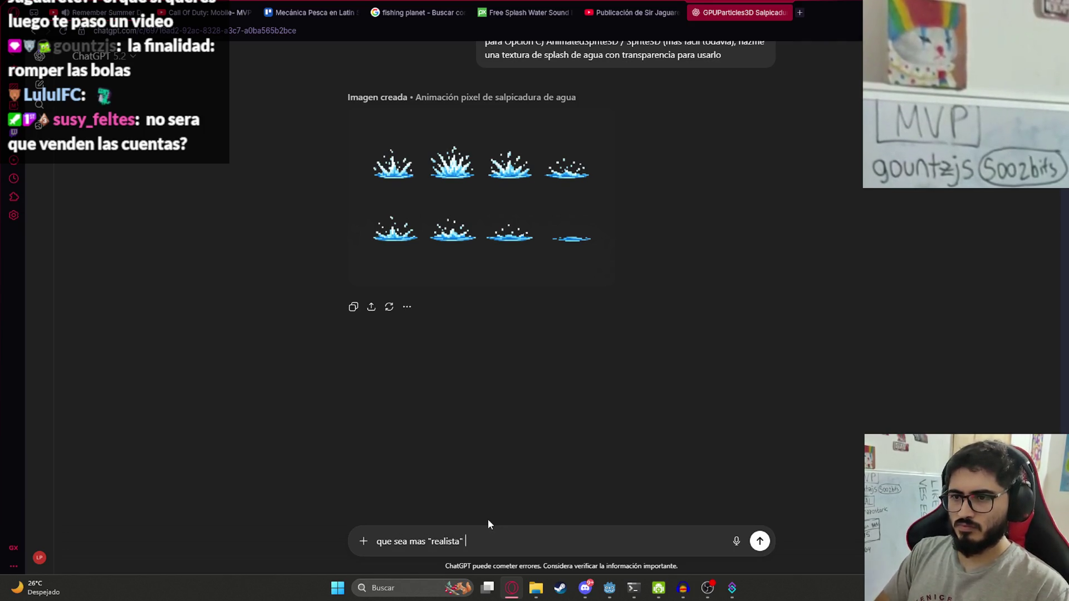
{"action": "type", "text": " pero con estetica ps1"}
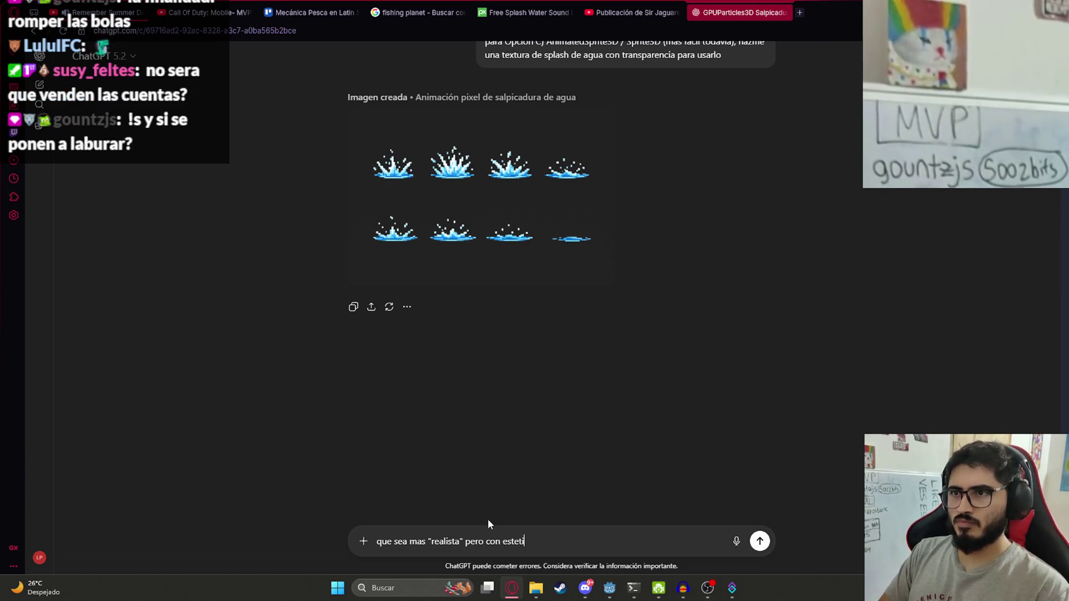
{"action": "type", "text": " y"}
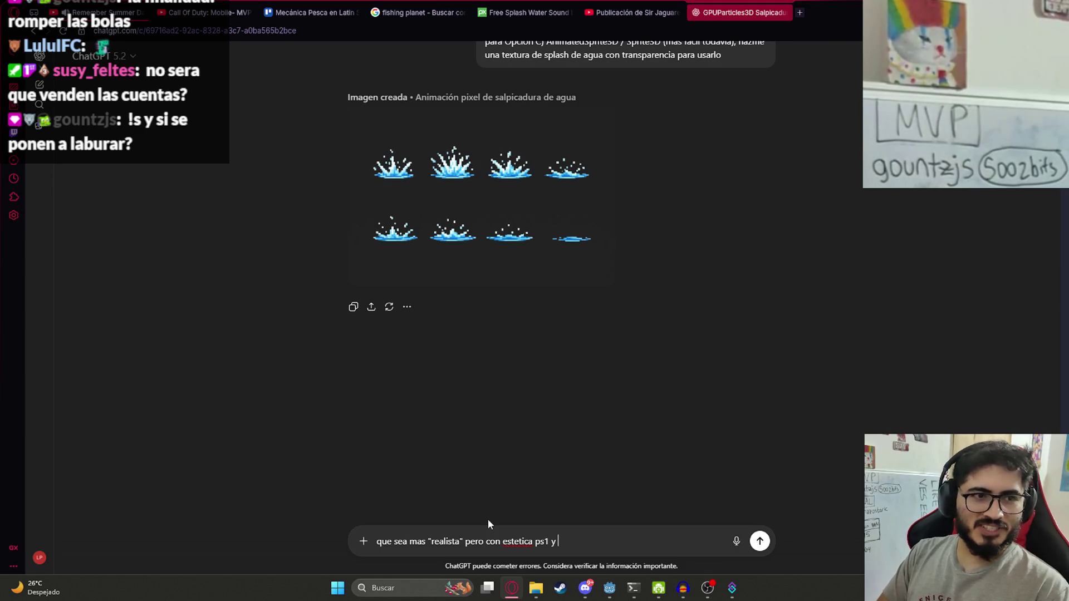
{"action": "type", "text": "co"}
{"action": "key", "text": "BackSpace"}
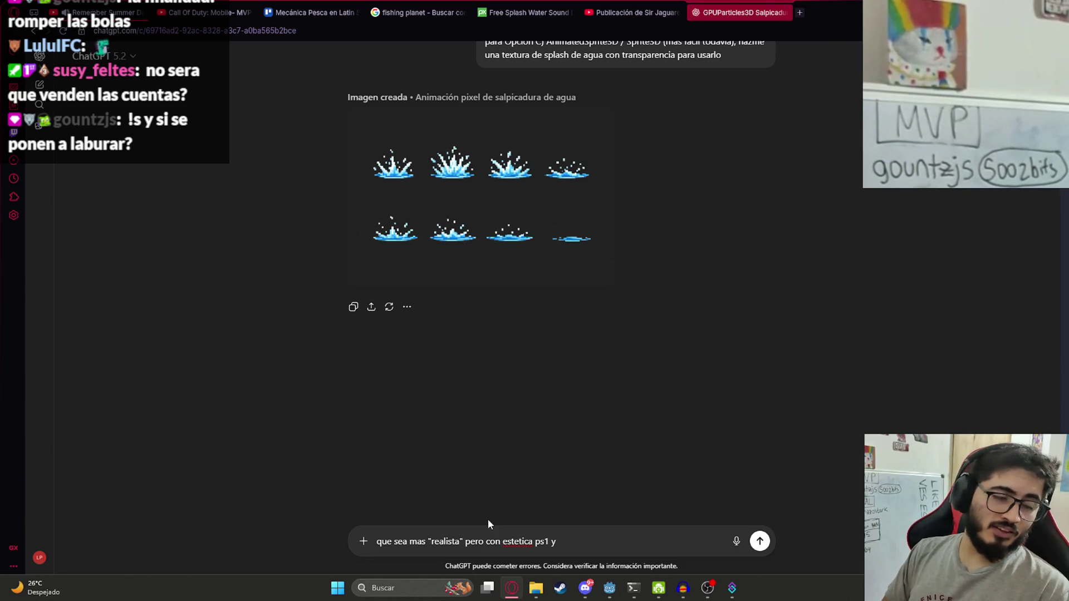
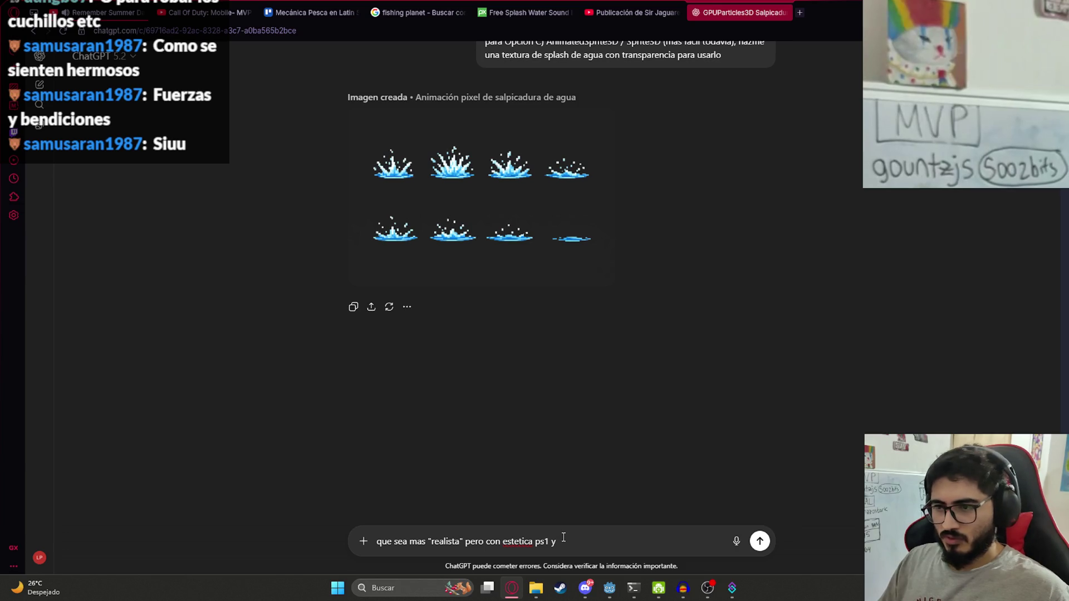
Send the follow-up request for a realistic PS1-style splash without a base, then open a new browser tab.
{"action": "type", "text": "e no tenga "}
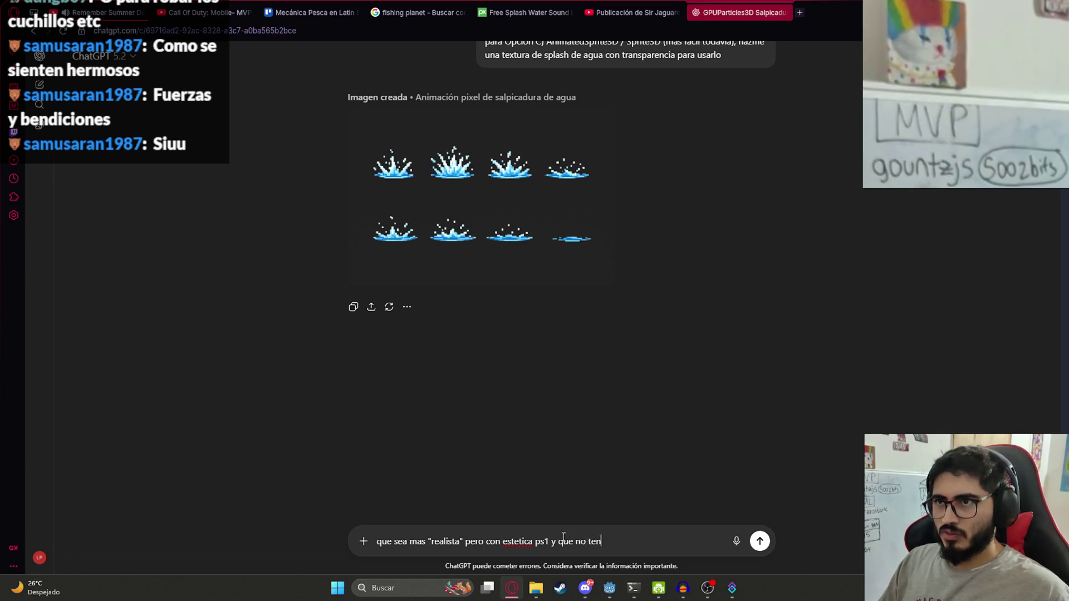
{"action": "type", "text": "base"}
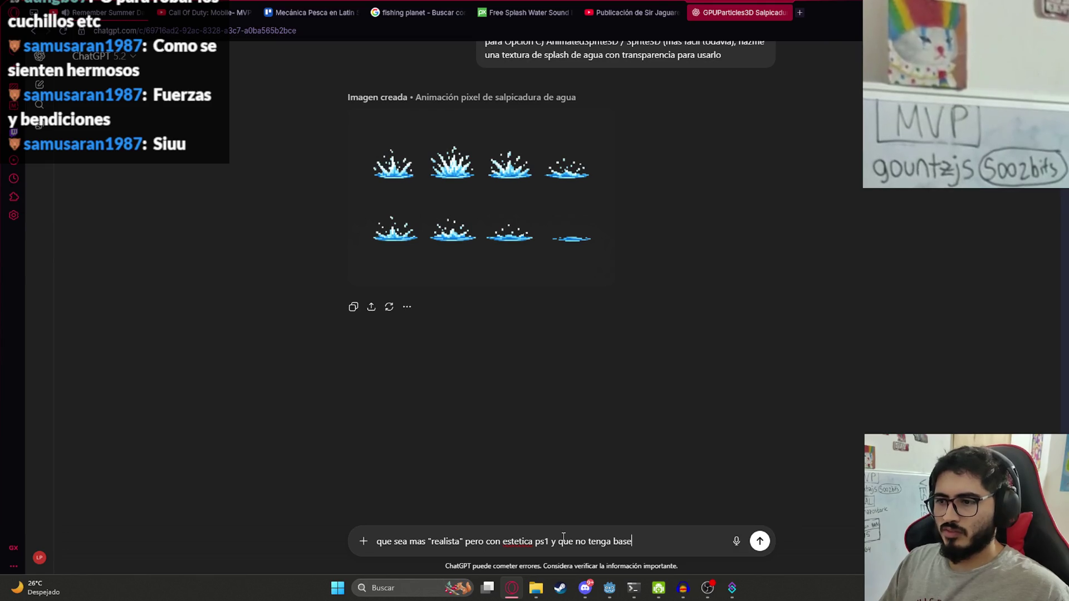
{"action": "key", "text": "Return"}
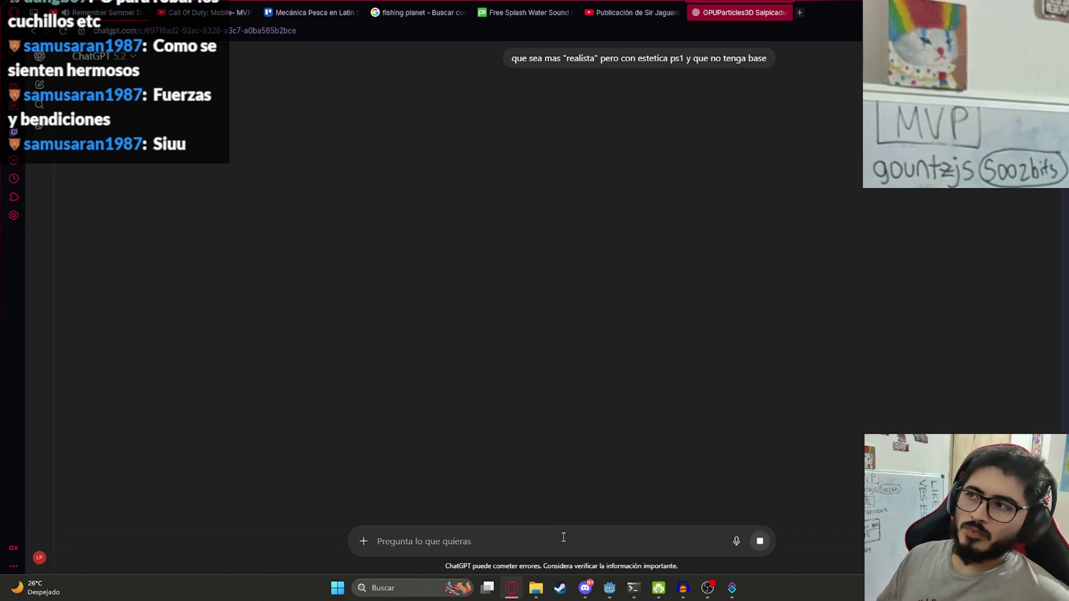
{"action": "left_click", "coordinate": [800, 11]}
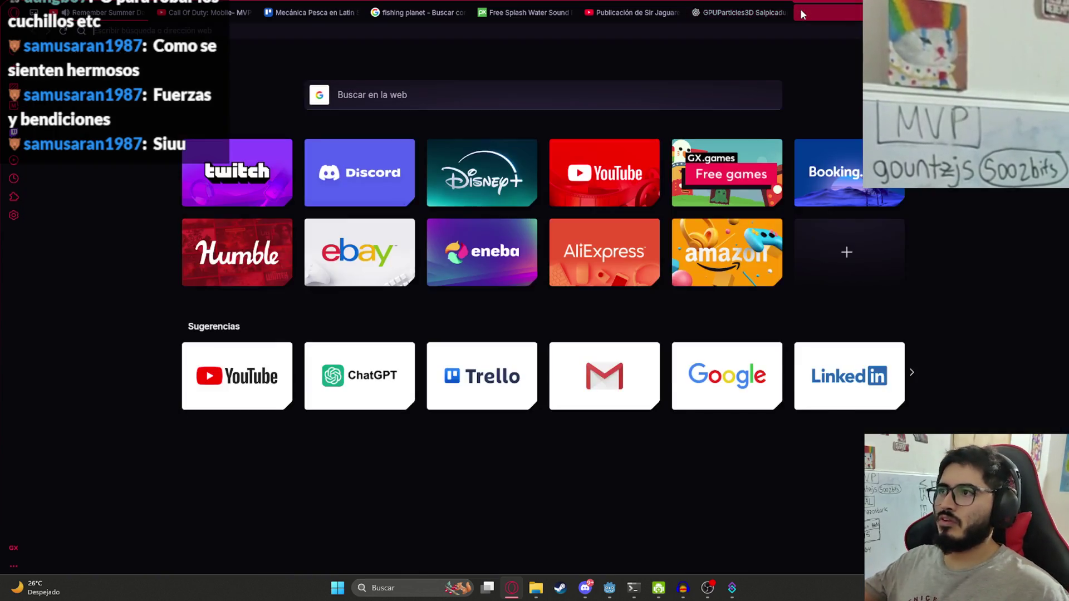
Search Google Images for 'splash water' and preview an Adobe Stock splash result.
{"action": "type", "text": "splash water"}
{"action": "key", "text": "Return"}
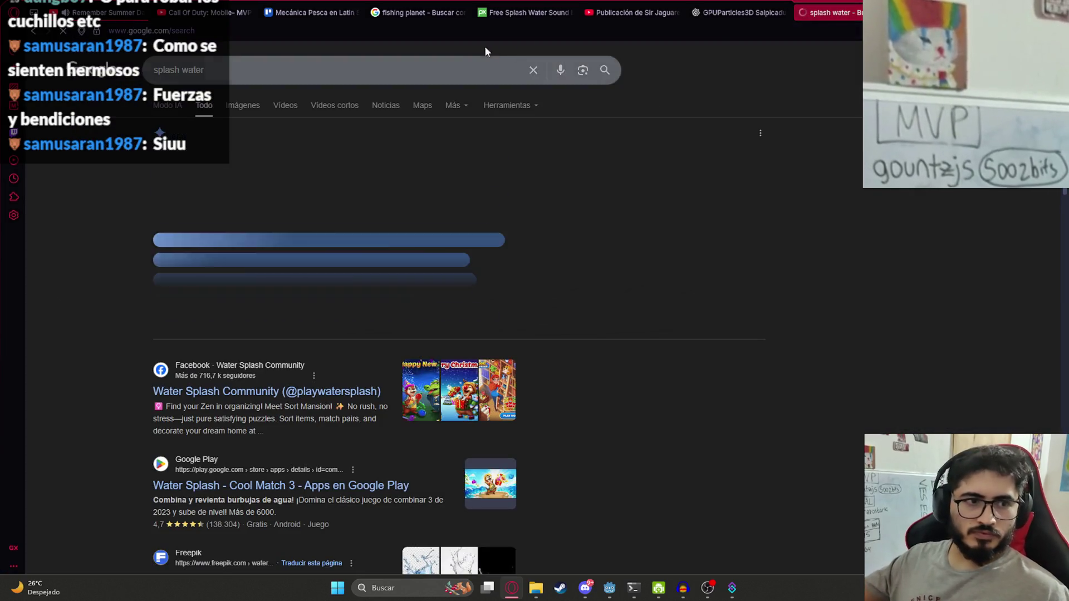
{"action": "left_click", "coordinate": [241, 106]}
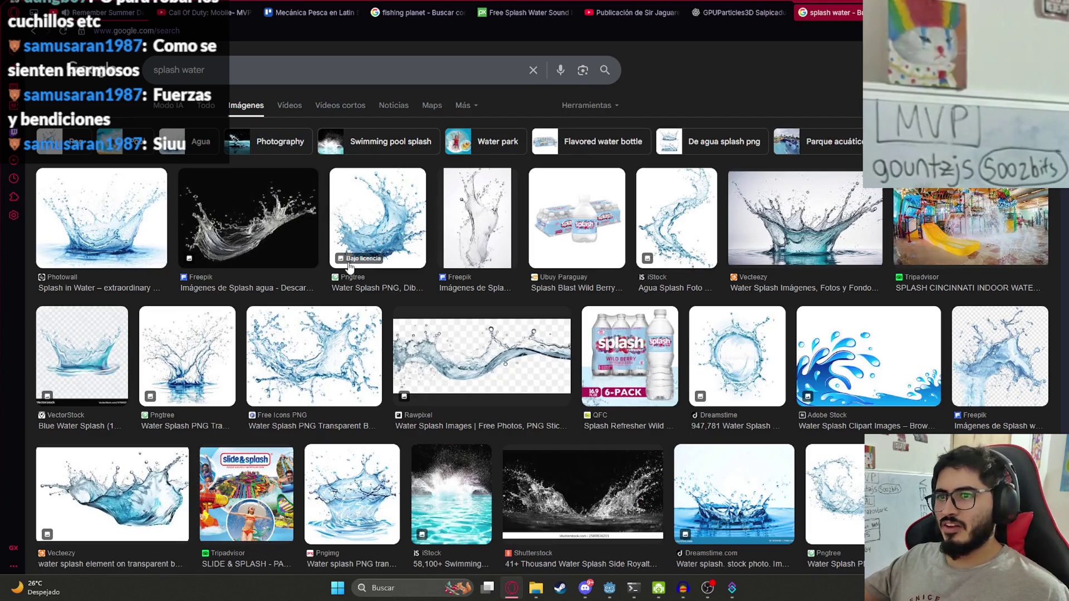
{"action": "scroll", "coordinate": [529, 312], "scroll_direction": "down", "scroll_amount": 5}
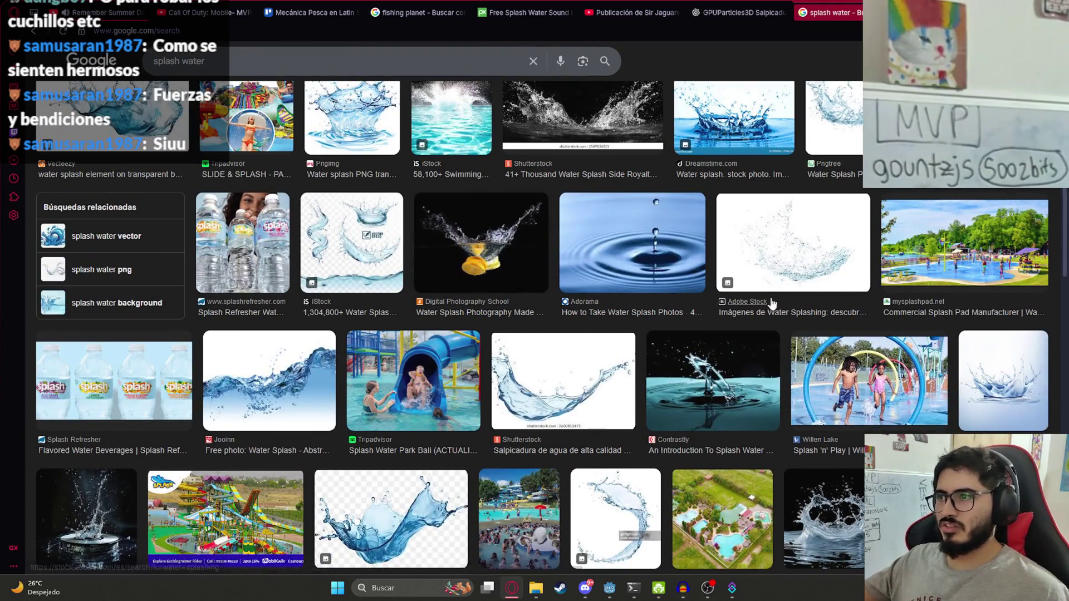
{"action": "left_click", "coordinate": [777, 236]}
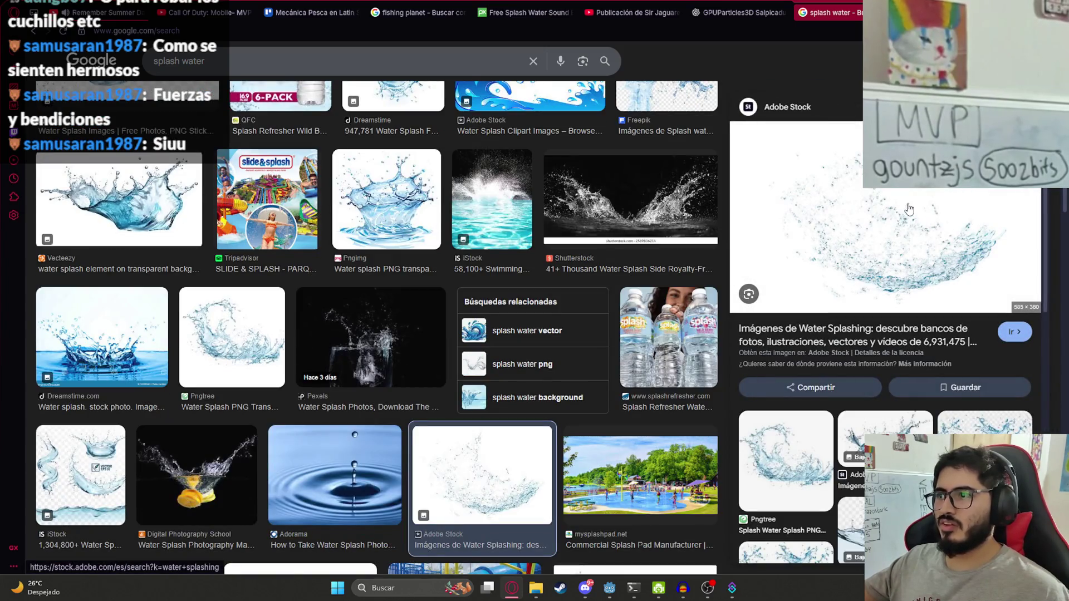
Check ChatGPT's image progress while scrolling through more splash water references.
{"action": "left_click", "coordinate": [751, 8]}
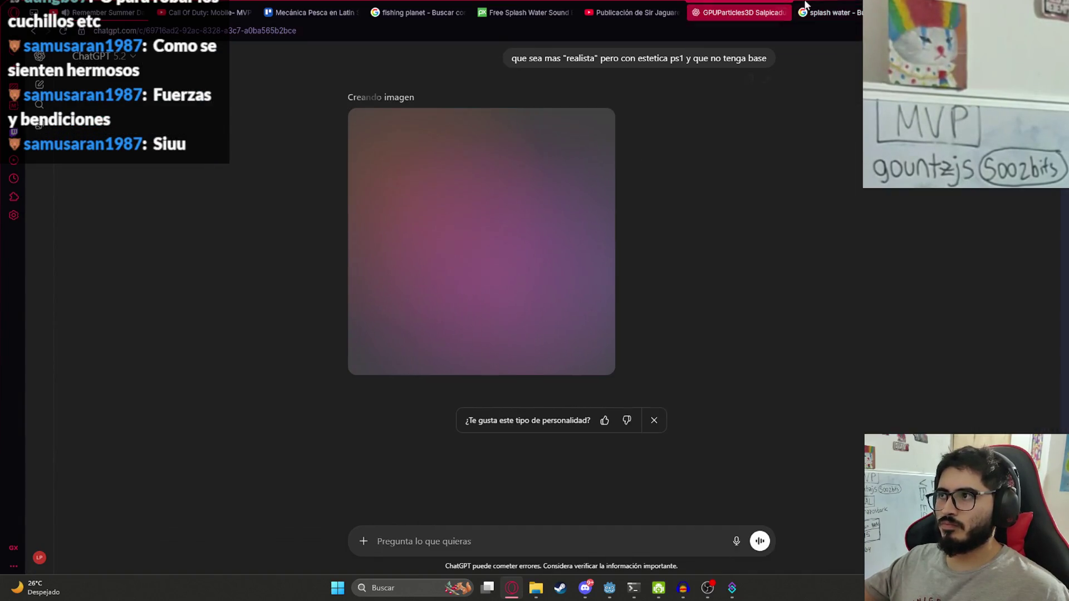
{"action": "left_click", "coordinate": [805, 6]}
{"action": "scroll", "coordinate": [896, 416], "scroll_direction": "down", "scroll_amount": 5}
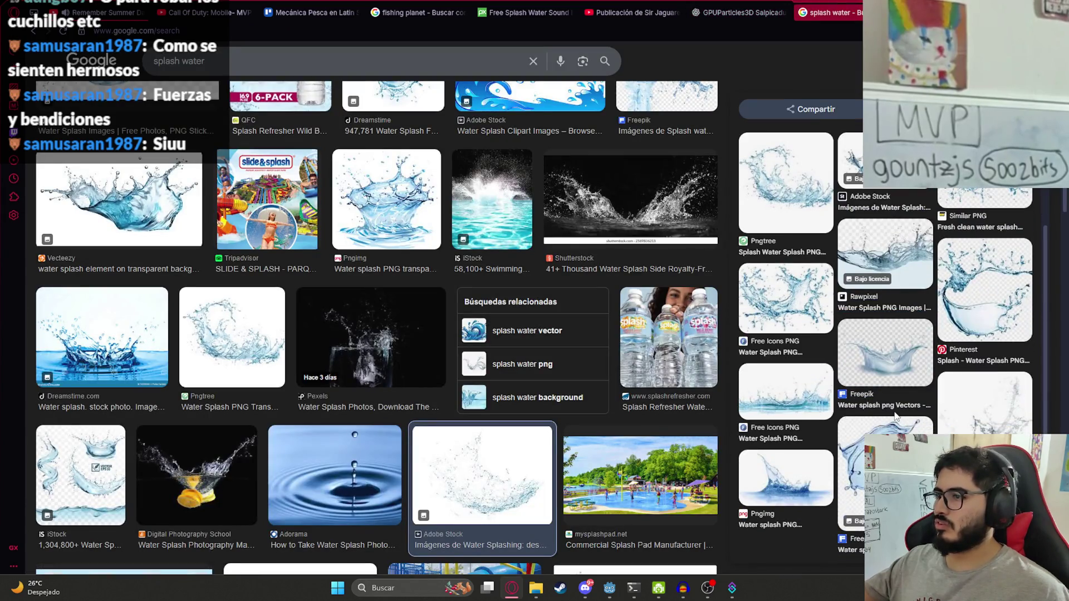
{"action": "scroll", "coordinate": [895, 416], "scroll_direction": "up", "scroll_amount": 5}
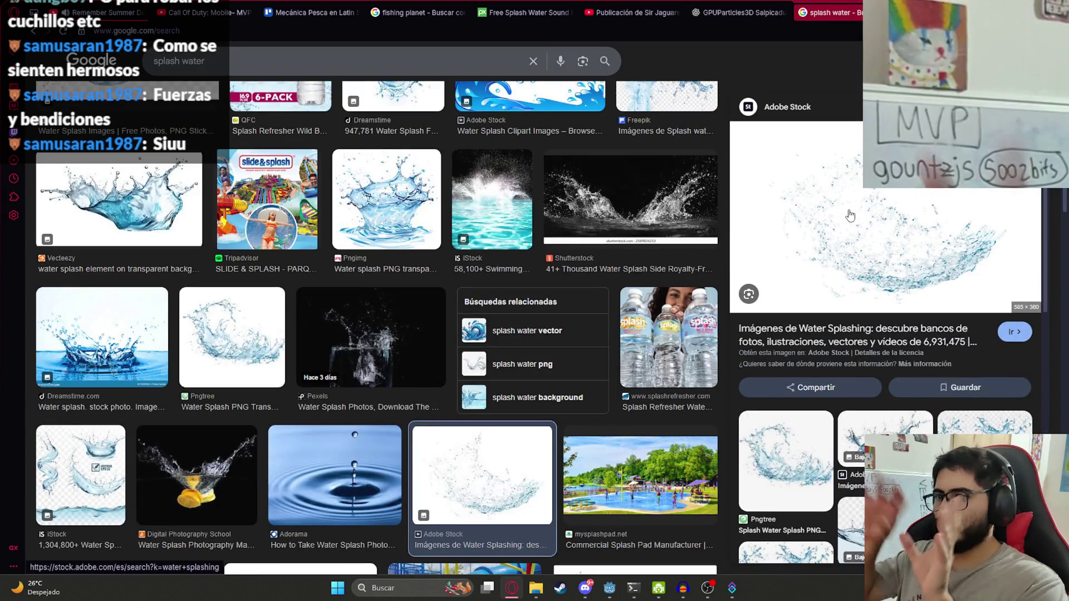
{"action": "scroll", "coordinate": [393, 334], "scroll_direction": "down", "scroll_amount": 3}
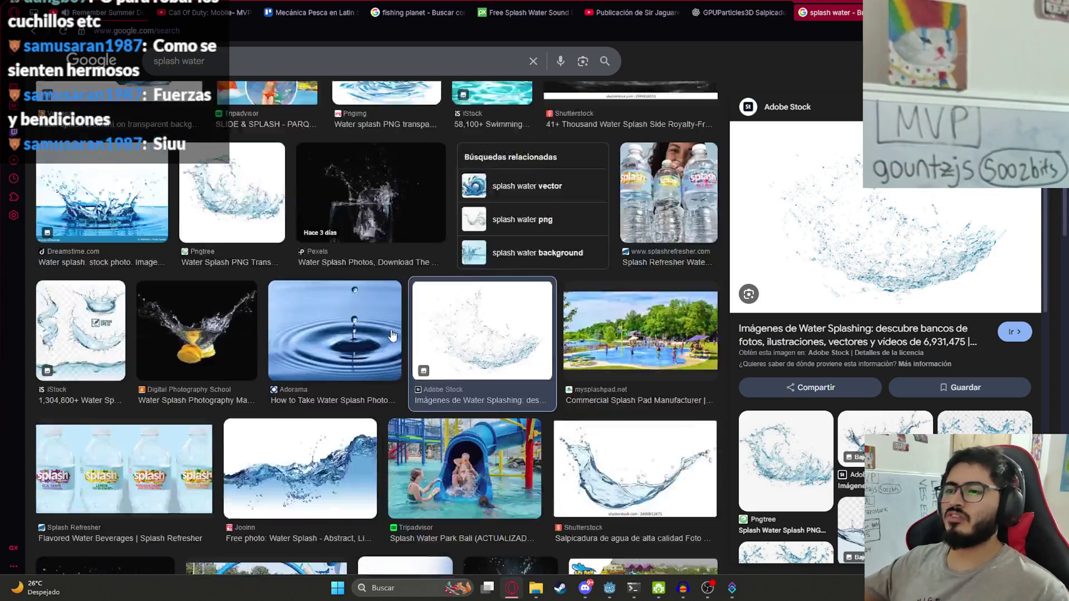
{"action": "scroll", "coordinate": [393, 334], "scroll_direction": "down", "scroll_amount": 10}
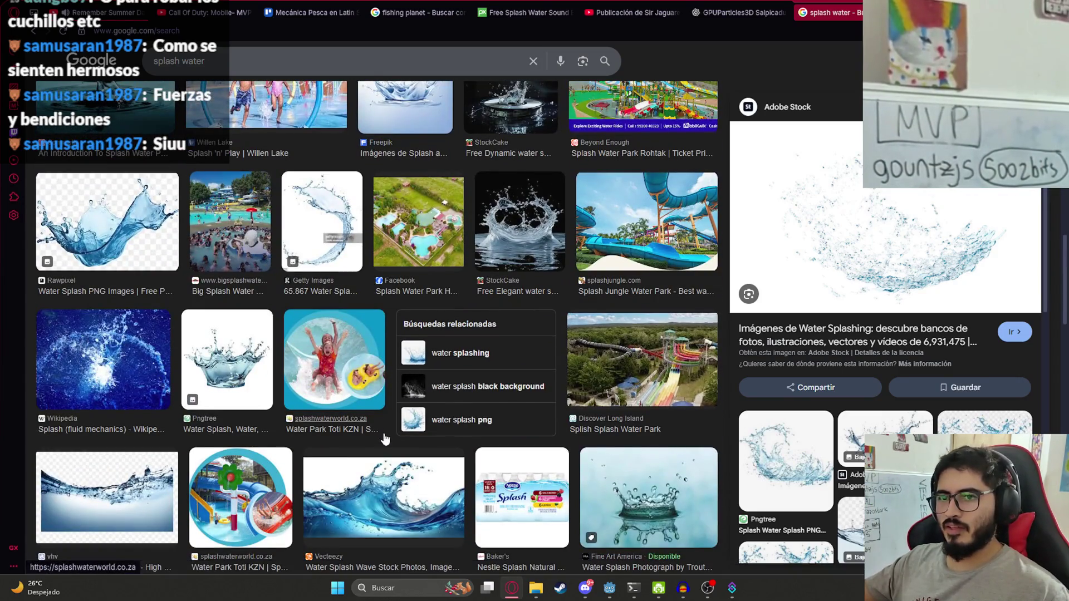
{"action": "scroll", "coordinate": [384, 439], "scroll_direction": "down", "scroll_amount": 3}
{"action": "left_click", "coordinate": [724, 12]}
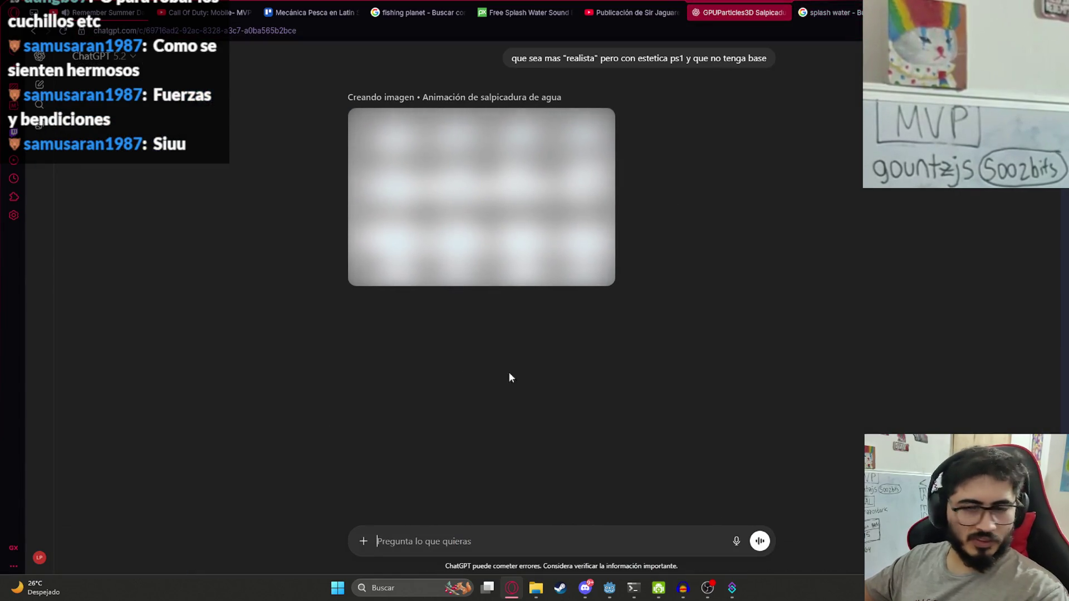
Run the LevelLake scene in Godot and pick up the fishing rod in-game.
{"action": "left_click", "coordinate": [609, 588]}
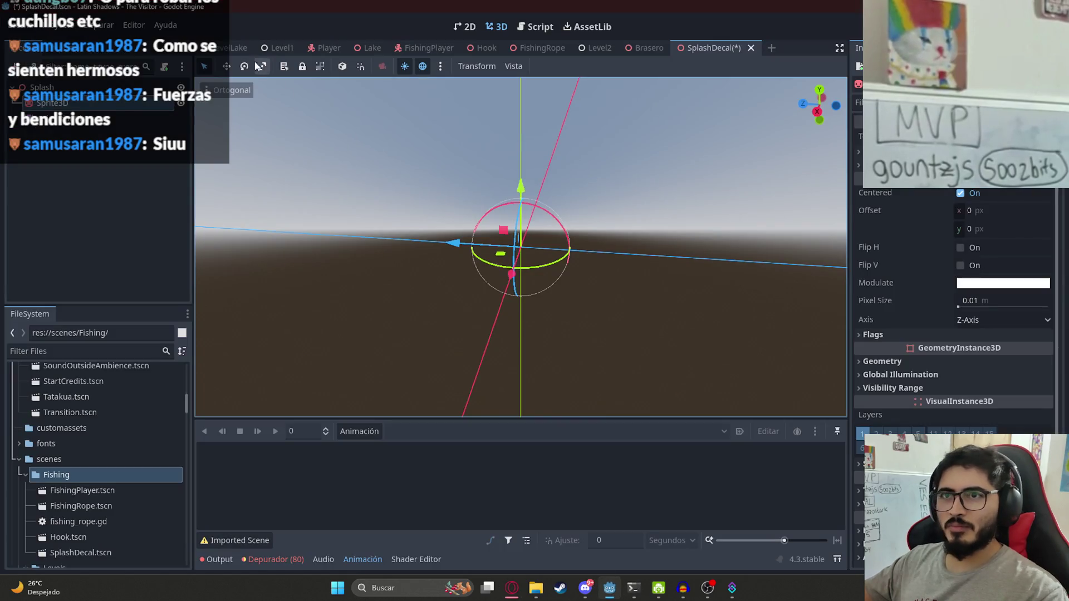
{"action": "left_click", "coordinate": [237, 47]}
{"action": "right_click", "coordinate": [222, 48]}
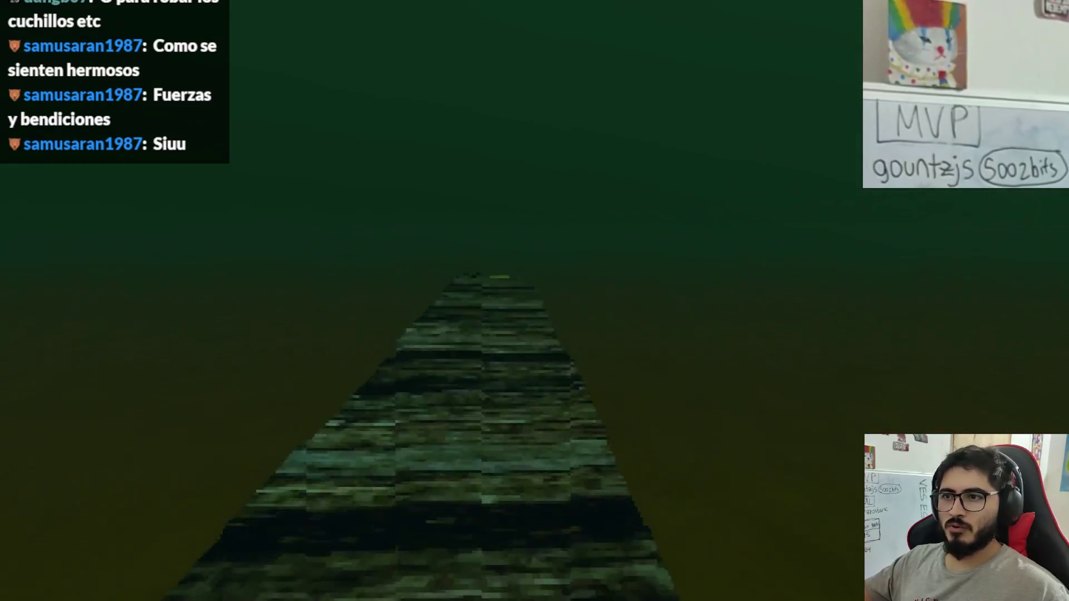
{"action": "key", "text": "Return"}
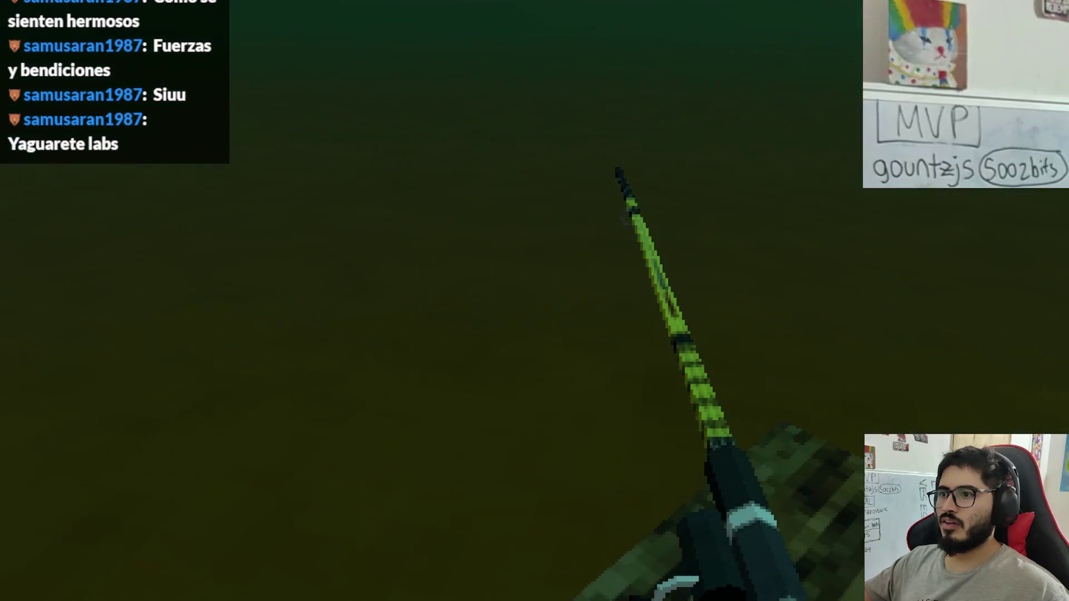
Cast and reel in the fishing line several times at different angles, then close the game.
{"action": "left_click", "coordinate": [534, 301]}
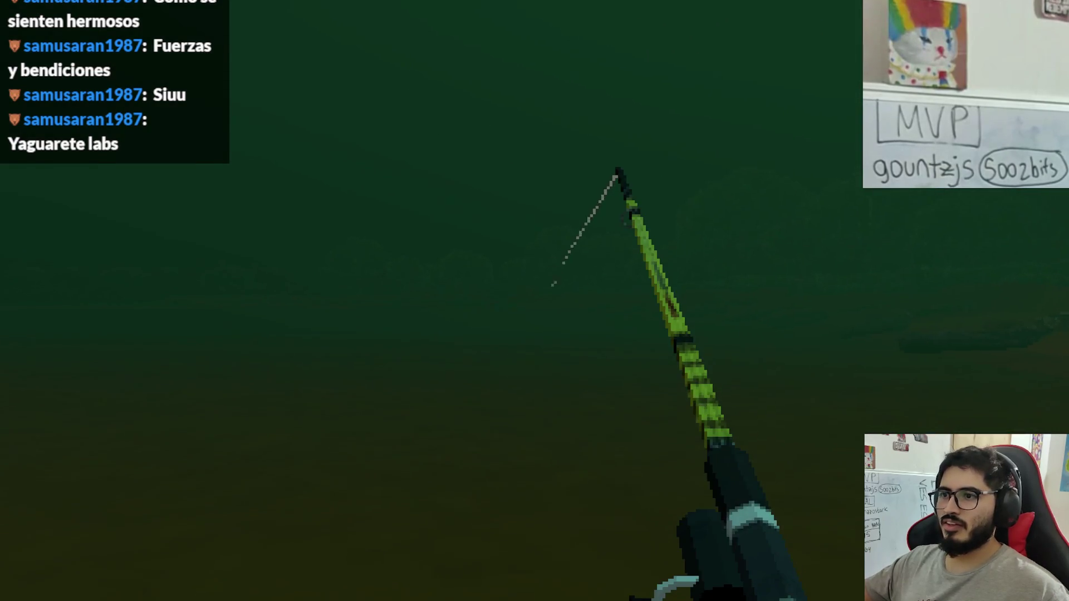
{"action": "left_click", "coordinate": [535, 301]}
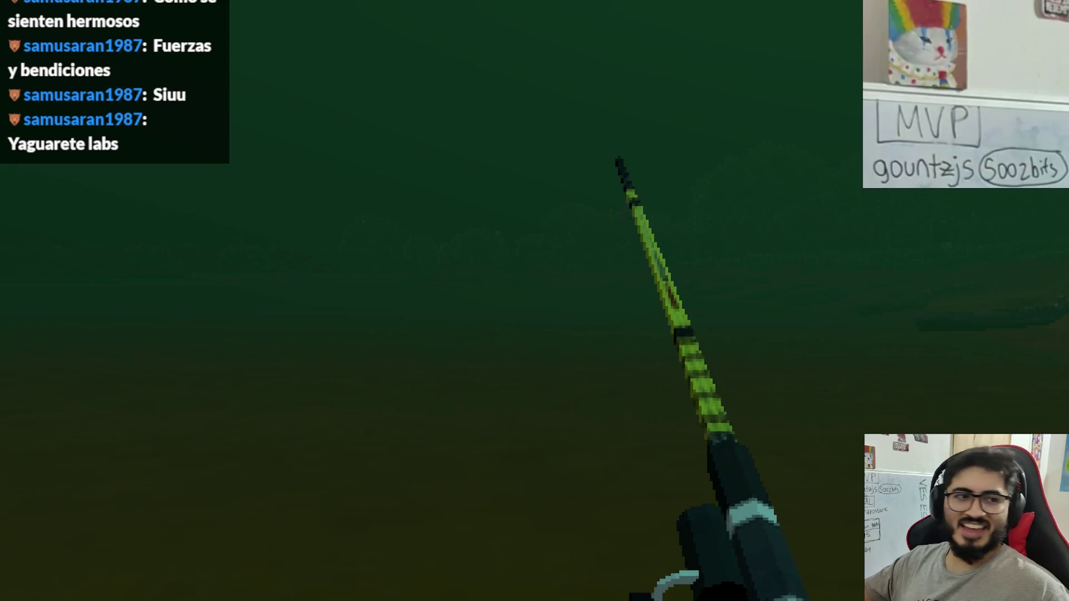
{"action": "left_click", "coordinate": [535, 301]}
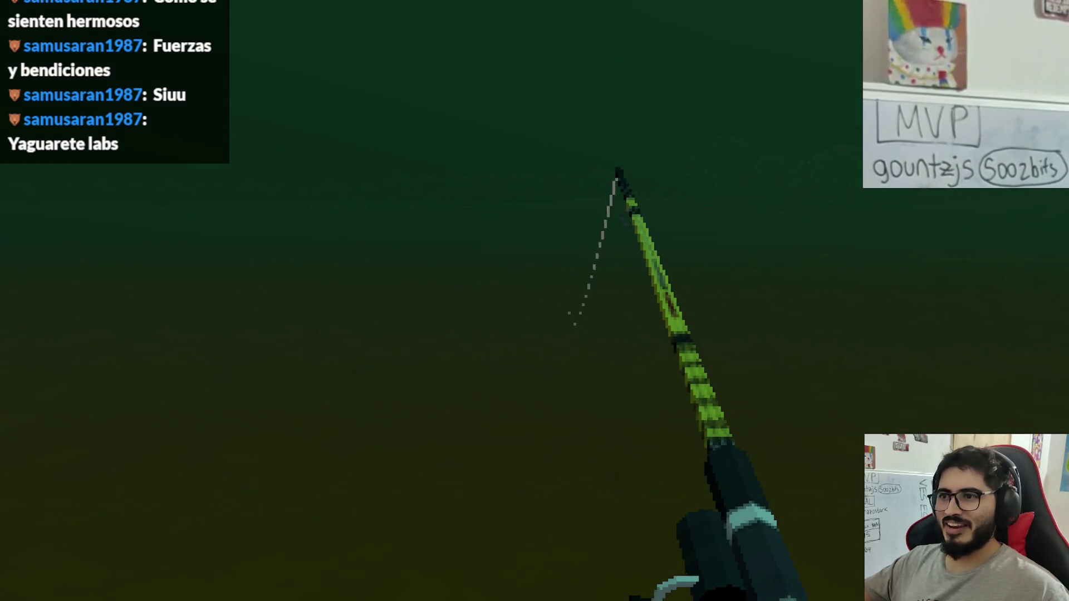
{"action": "left_click", "coordinate": [535, 300]}
{"action": "left_click", "coordinate": [535, 301]}
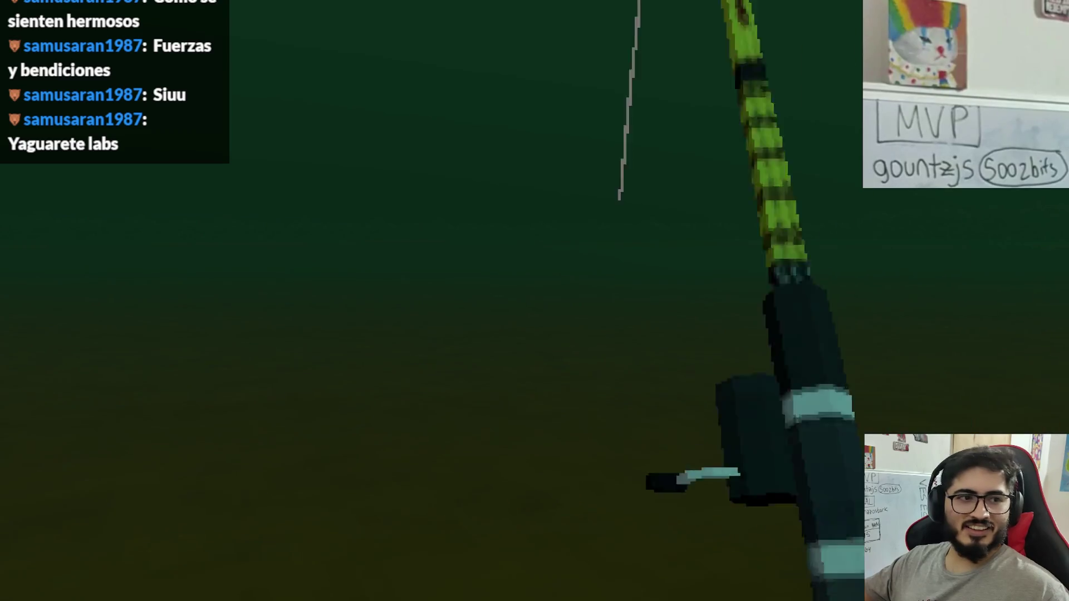
{"action": "left_click", "coordinate": [534, 300]}
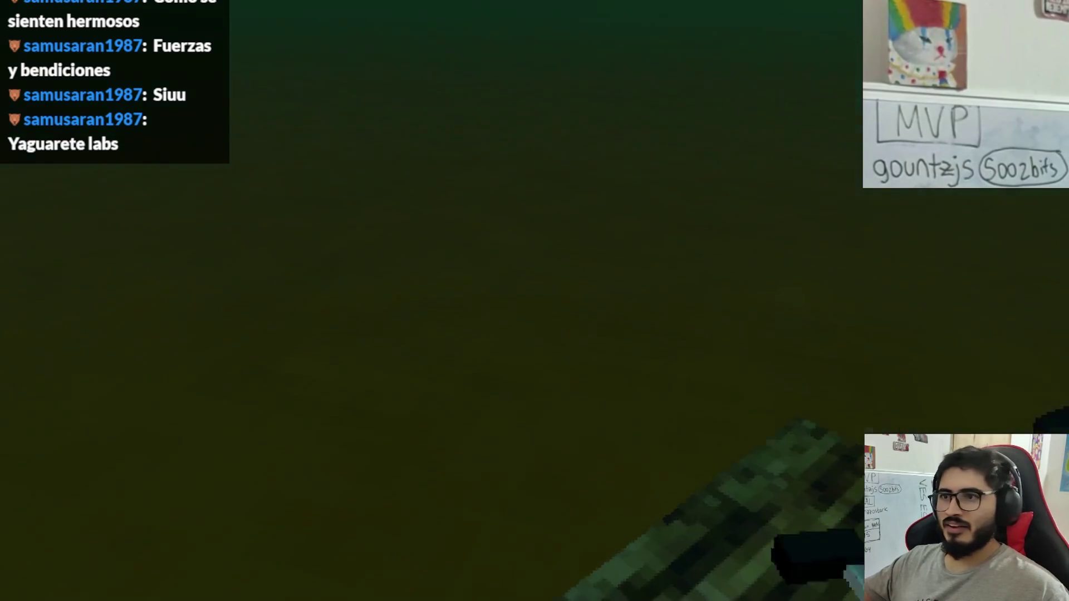
{"action": "left_click", "coordinate": [535, 300]}
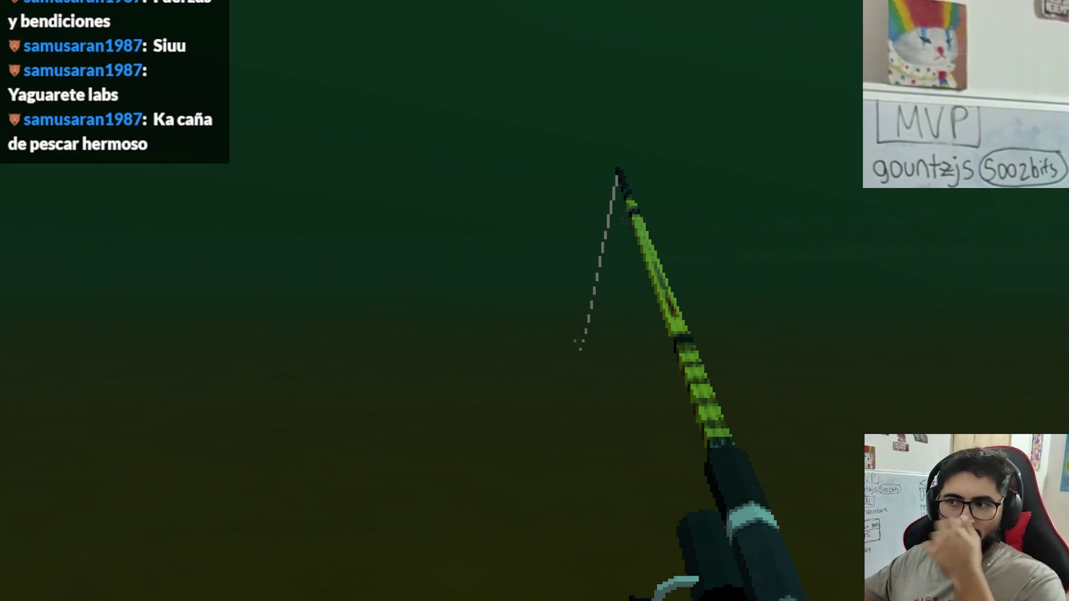
{"action": "left_click", "coordinate": [534, 300]}
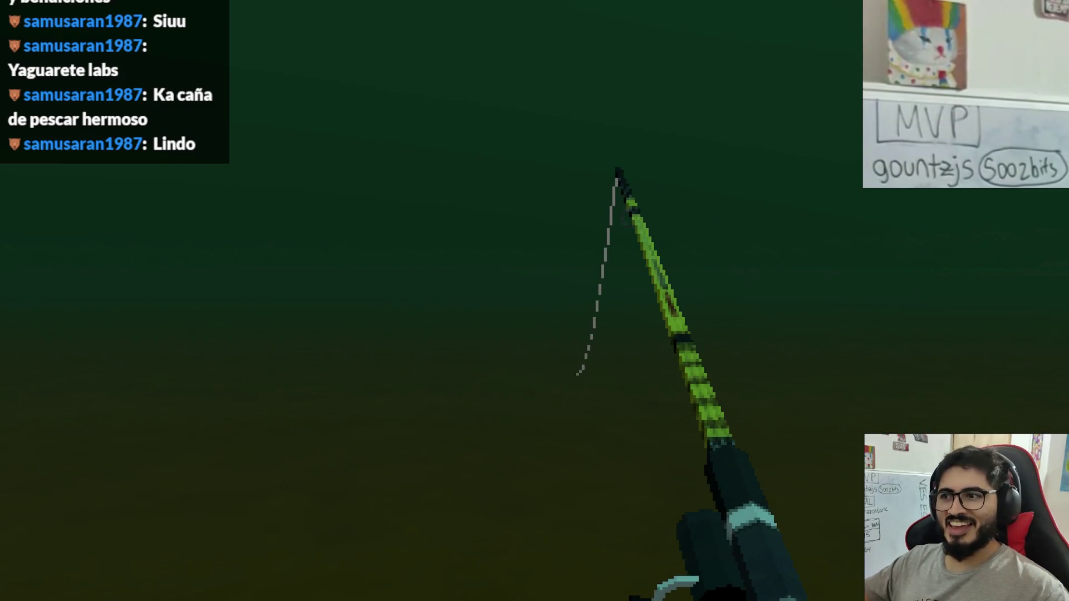
{"action": "left_click", "coordinate": [535, 300]}
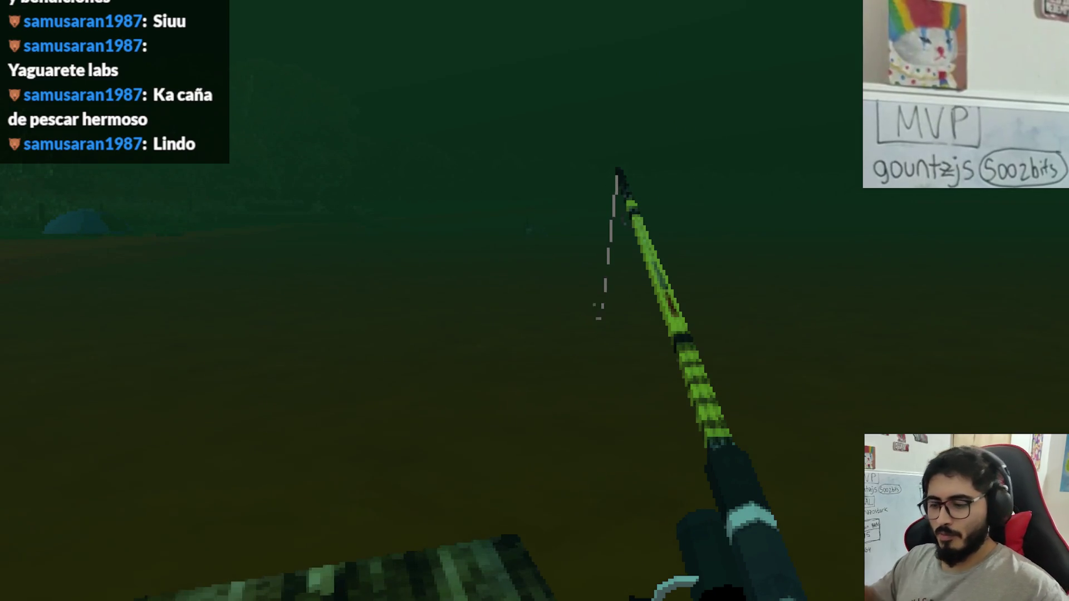
{"action": "key", "text": "alt+F4"}
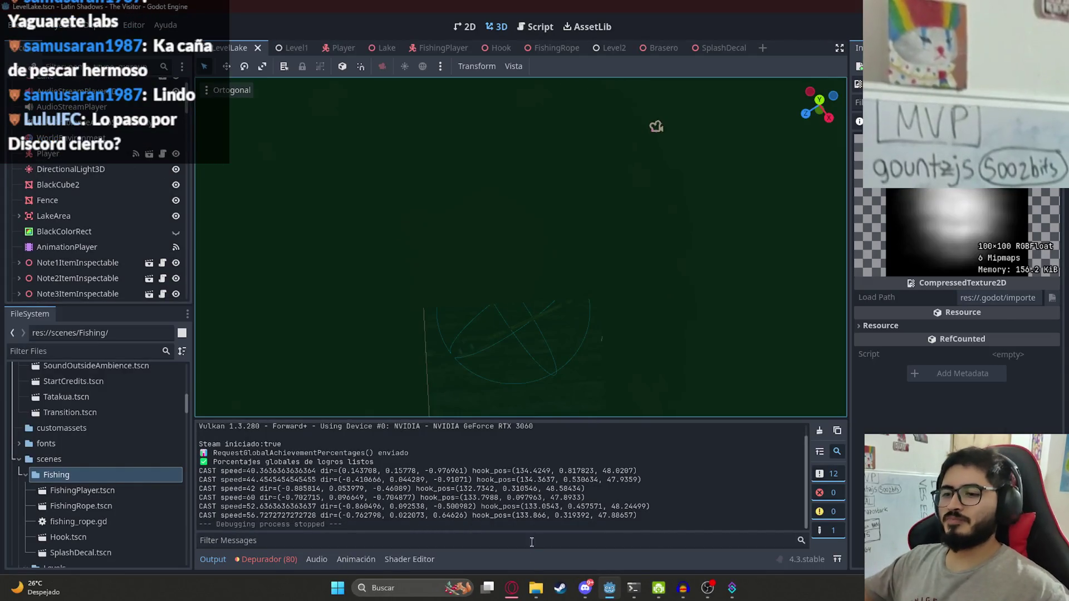
{"action": "left_click", "coordinate": [511, 588]}
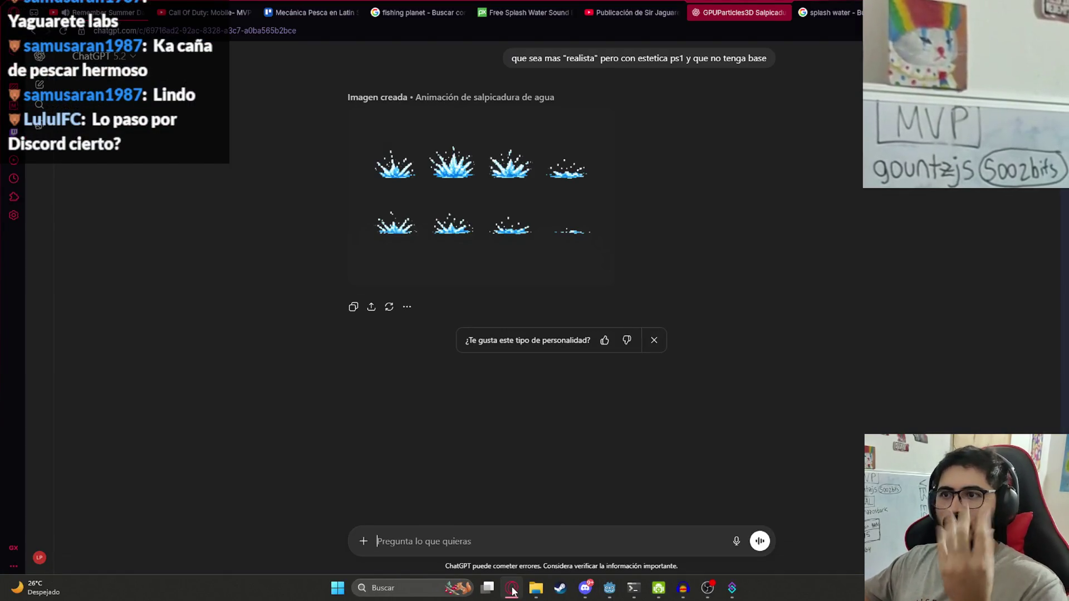
Go to the Mis Videojuegos folder and select CowUV.clip.
{"action": "scroll", "coordinate": [589, 317], "scroll_direction": "up", "scroll_amount": 2}
{"action": "mouse_move", "coordinate": [535, 588]}
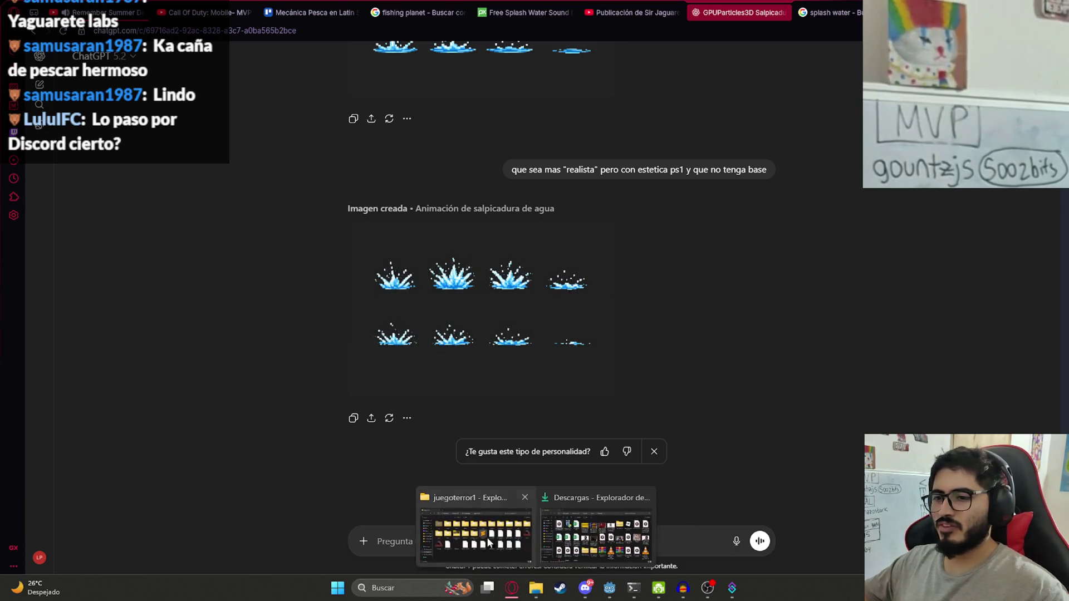
{"action": "left_click", "coordinate": [488, 543]}
{"action": "left_click", "coordinate": [498, 85]}
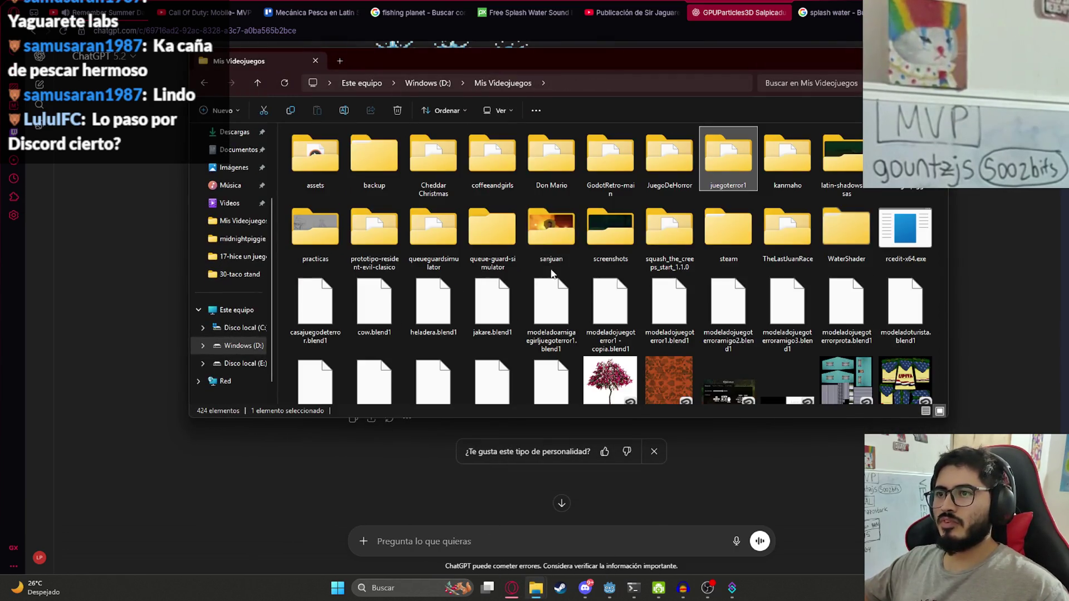
{"action": "scroll", "coordinate": [579, 262], "scroll_direction": "down", "scroll_amount": 4}
{"action": "scroll", "coordinate": [583, 262], "scroll_direction": "up", "scroll_amount": 2}
{"action": "scroll", "coordinate": [663, 292], "scroll_direction": "down", "scroll_amount": 1}
{"action": "left_click", "coordinate": [666, 295]}
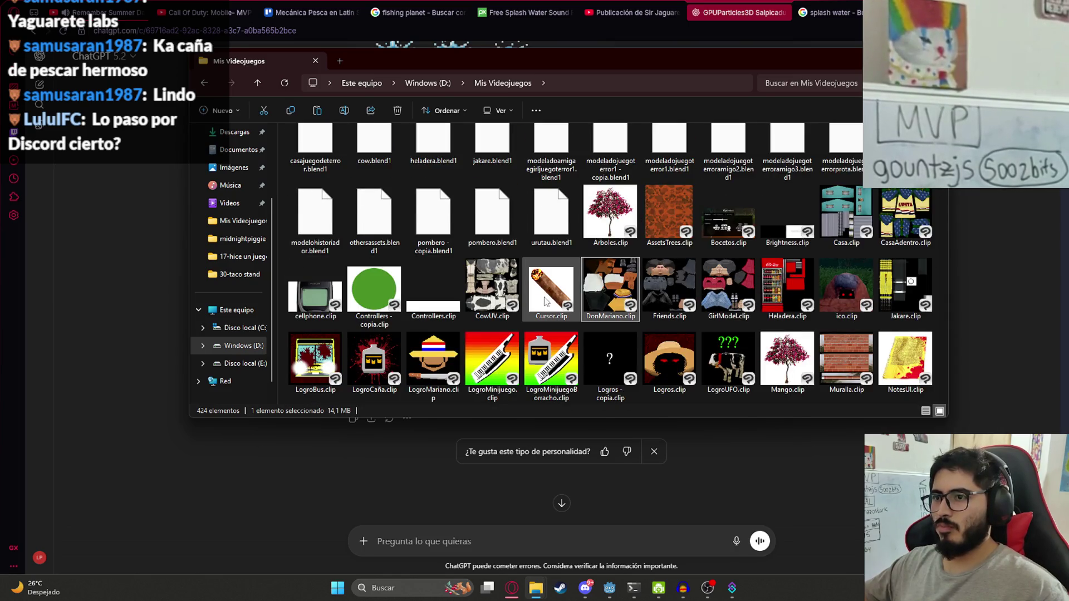
{"action": "left_click", "coordinate": [525, 301]}
{"action": "left_click", "coordinate": [503, 303]}
Duplicate CowUV.clip, rename the copy WaterSplash.clip, and open it in Clip Studio Paint.
{"action": "key", "text": "ctrl+c"}
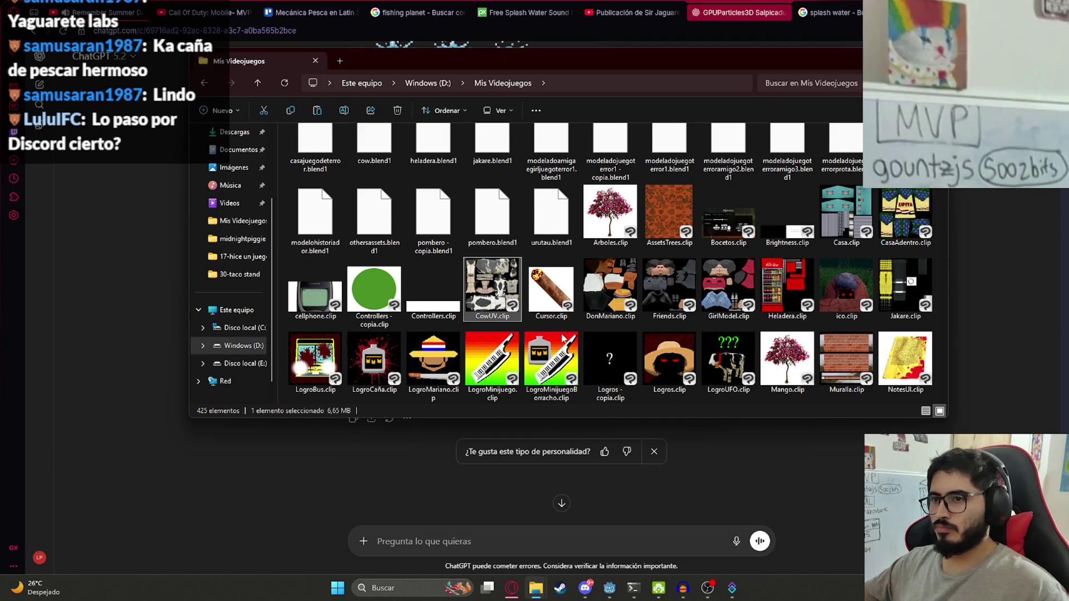
{"action": "key", "text": "ctrl+v"}
{"action": "key", "text": "F2"}
{"action": "type", "text": "S"}
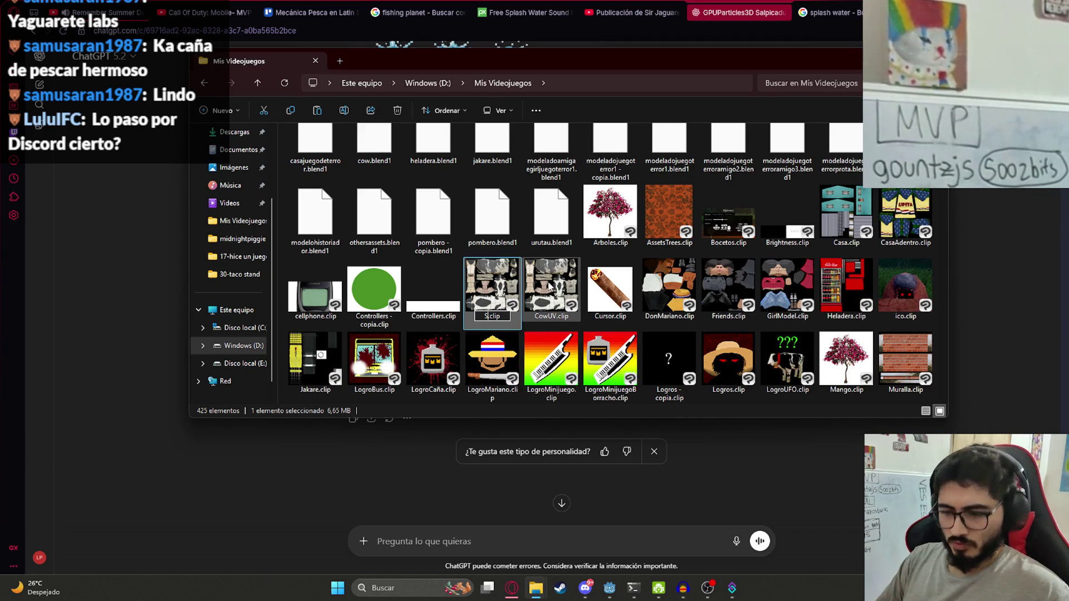
{"action": "type", "text": "WaterSplash"}
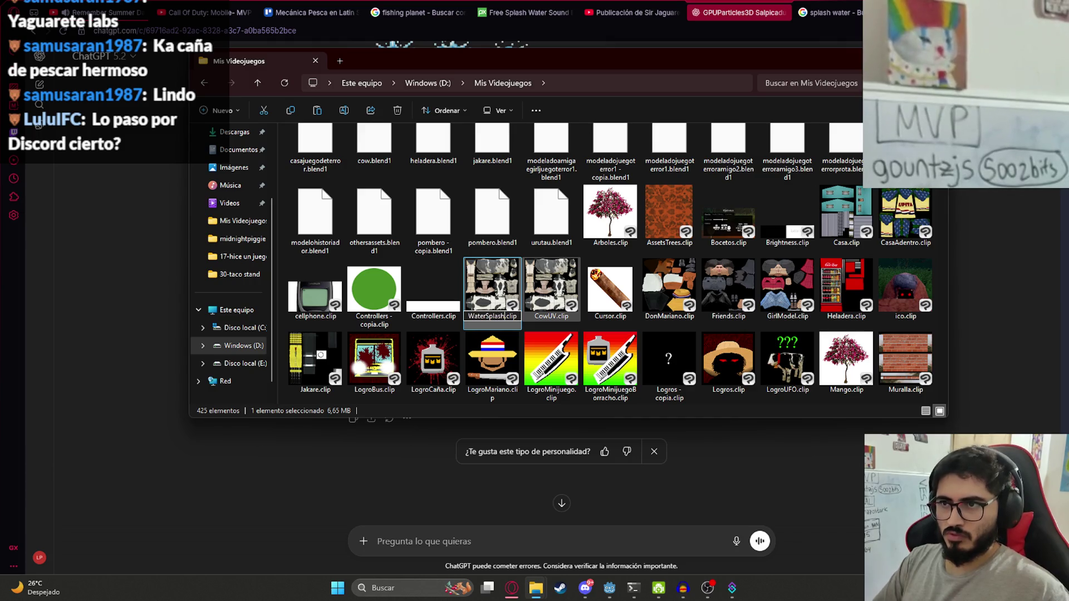
{"action": "key", "text": "Return"}
{"action": "double_click", "coordinate": [548, 285]}
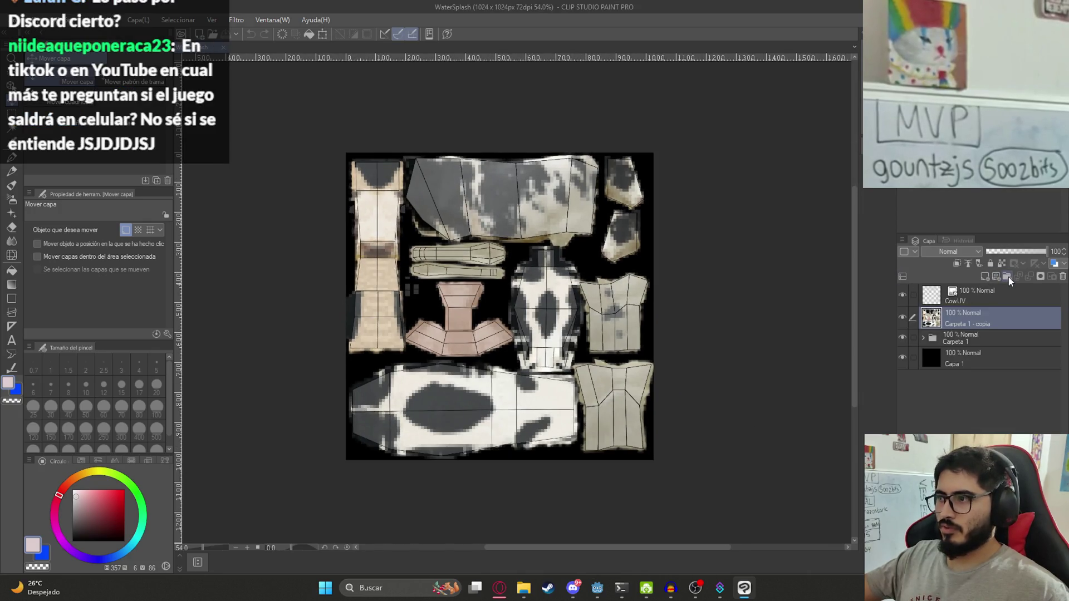
Delete the cow texture and CowUV wireframe layers, leaving the empty Capa 2 in Carpeta 2 selected.
{"action": "left_click", "coordinate": [983, 336], "text": "shift"}
{"action": "right_click", "coordinate": [984, 317]}
{"action": "left_click", "coordinate": [977, 189]}
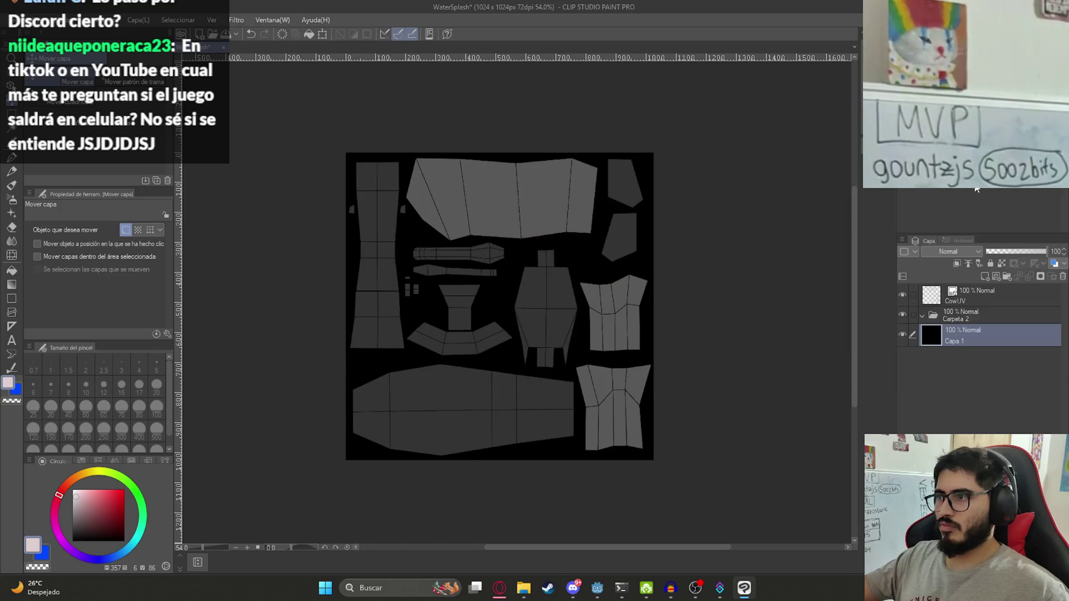
{"action": "left_click", "coordinate": [958, 320]}
{"action": "left_click", "coordinate": [990, 275]}
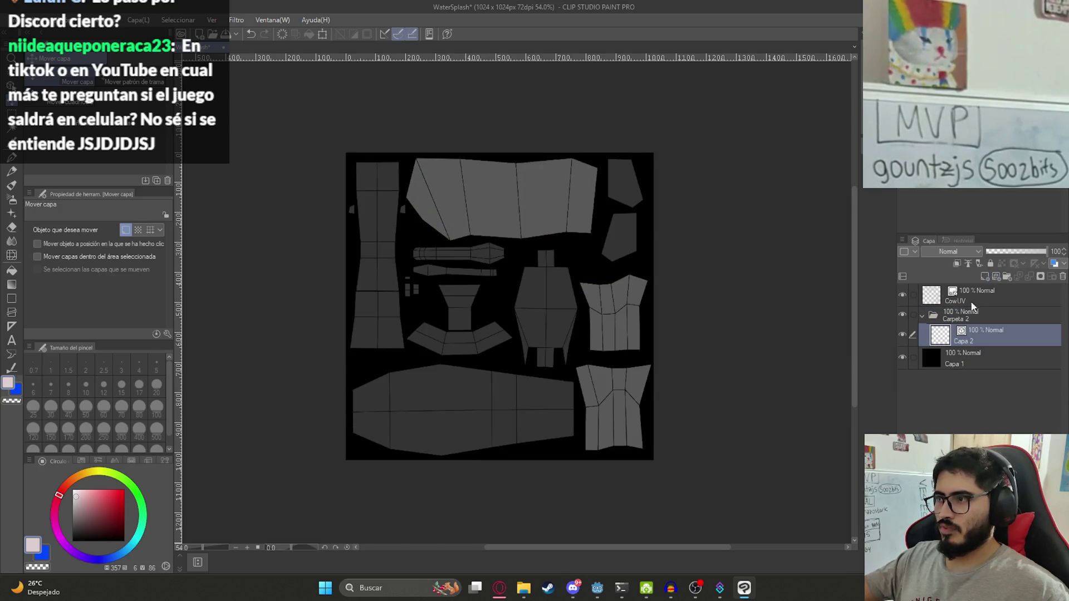
{"action": "right_click", "coordinate": [983, 288]}
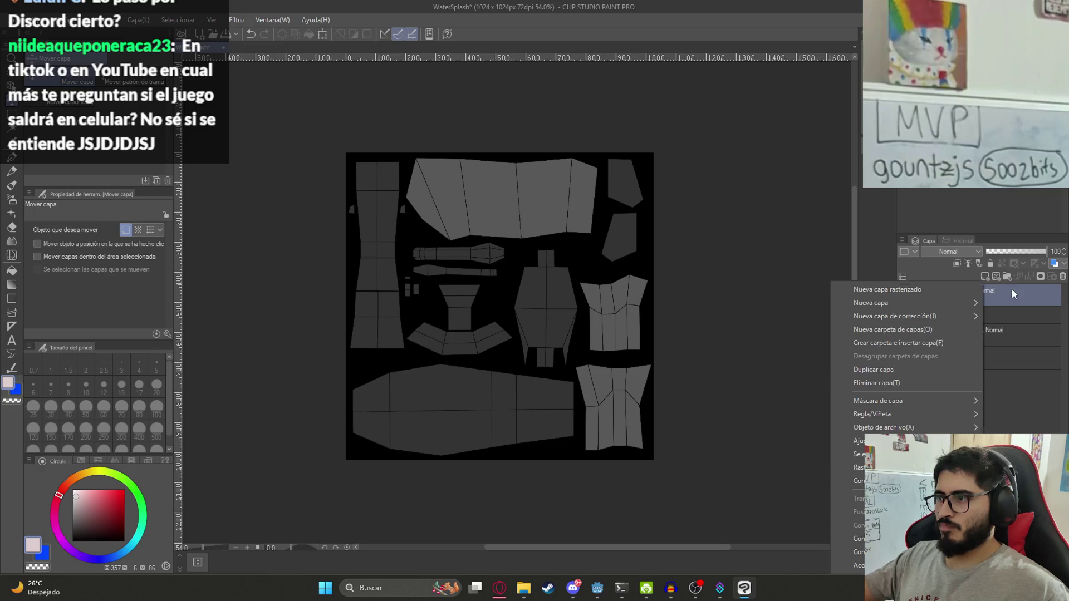
{"action": "left_click", "coordinate": [1011, 293]}
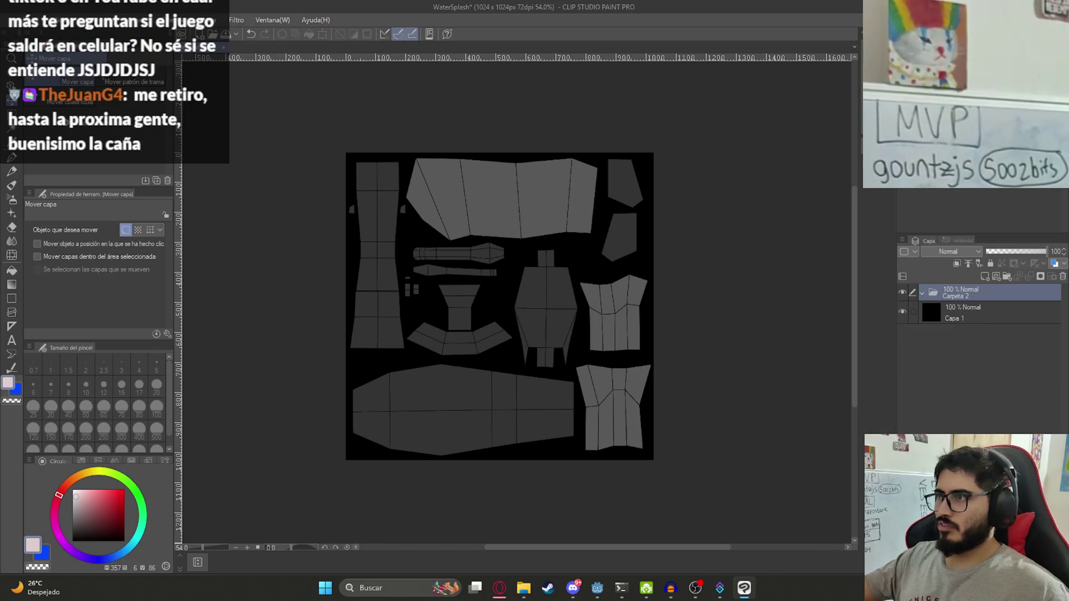
{"action": "left_click", "coordinate": [985, 278]}
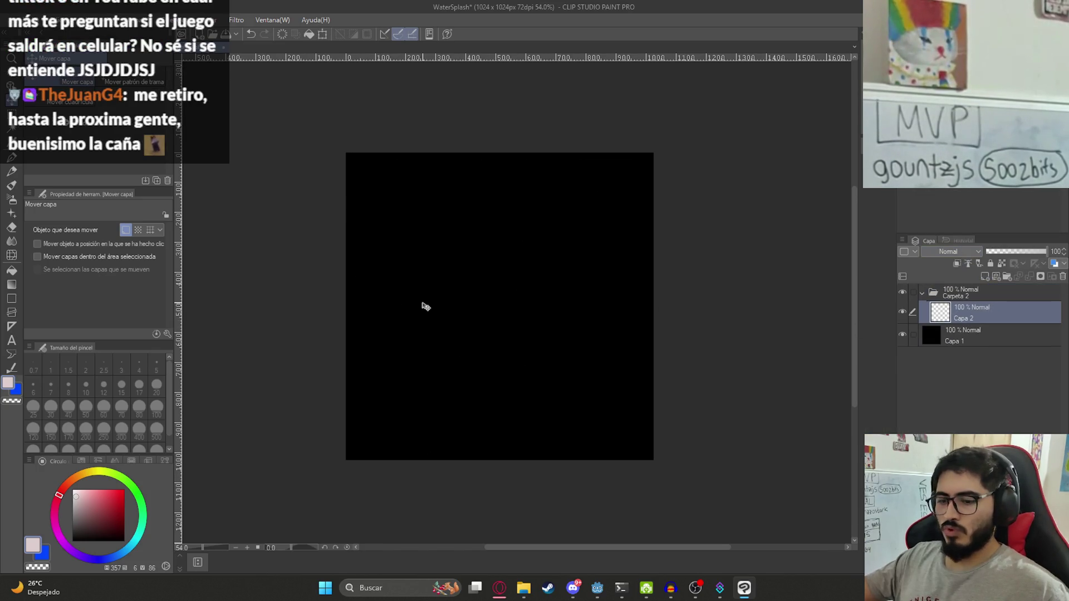
{"action": "left_click", "coordinate": [11, 185]}
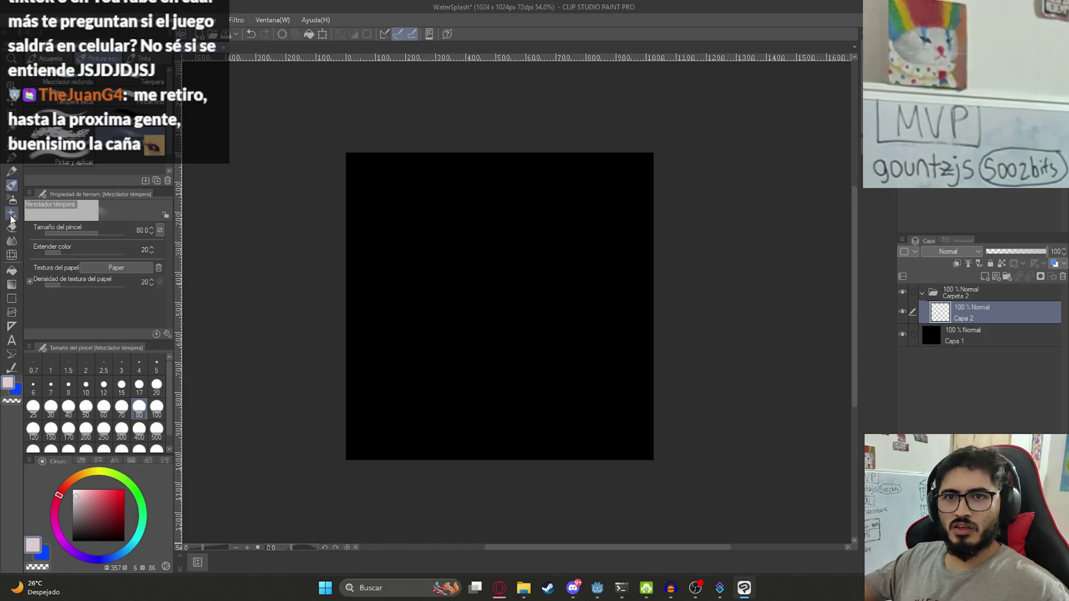
Spray white particles over the canvas centre with the Purpurina airbrush at size 300.
{"action": "left_click", "coordinate": [11, 214]}
{"action": "left_click", "coordinate": [153, 114]}
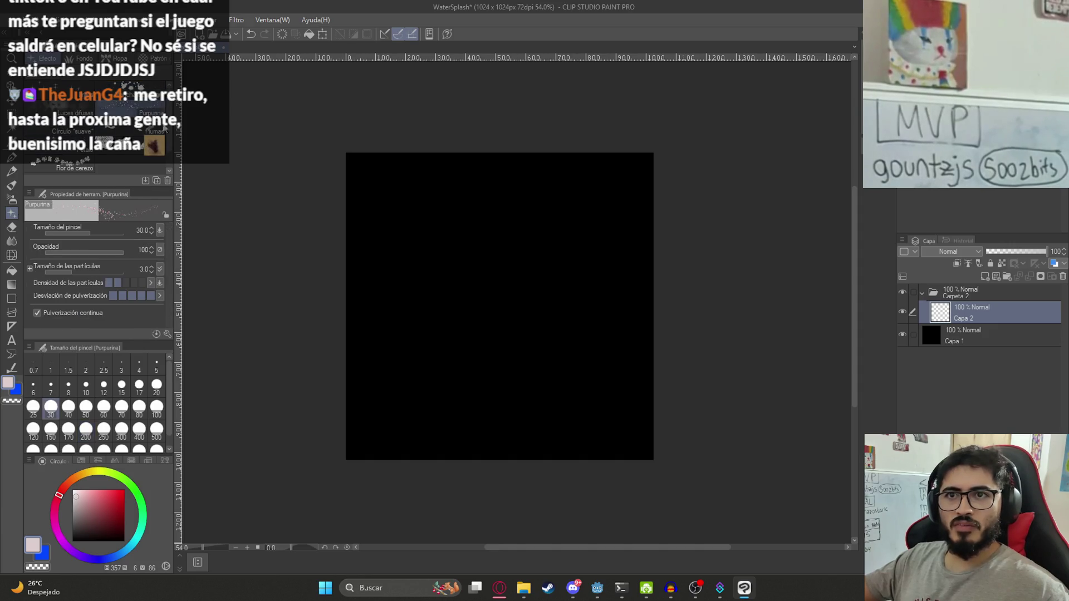
{"action": "left_click", "coordinate": [121, 430]}
{"action": "mouse_move", "coordinate": [334, 312]}
{"action": "left_mouse_down"}
{"action": "mouse_move", "coordinate": [322, 353]}
{"action": "mouse_move", "coordinate": [501, 238]}
{"action": "mouse_move", "coordinate": [448, 253]}
{"action": "left_mouse_up"}
{"action": "key", "text": "ctrl+z"}
{"action": "scroll", "coordinate": [455, 245], "scroll_direction": "down", "scroll_amount": 1}
{"action": "mouse_move", "coordinate": [445, 303]}
{"action": "left_mouse_down"}
{"action": "mouse_move", "coordinate": [451, 329]}
{"action": "mouse_move", "coordinate": [524, 351]}
{"action": "mouse_move", "coordinate": [534, 310]}
{"action": "mouse_move", "coordinate": [506, 300]}
{"action": "mouse_move", "coordinate": [561, 237]}
{"action": "mouse_move", "coordinate": [515, 245]}
{"action": "mouse_move", "coordinate": [451, 231]}
{"action": "mouse_move", "coordinate": [420, 265]}
{"action": "mouse_move", "coordinate": [438, 331]}
{"action": "mouse_move", "coordinate": [478, 322]}
{"action": "mouse_move", "coordinate": [490, 223]}
{"action": "mouse_move", "coordinate": [504, 219]}
{"action": "mouse_move", "coordinate": [499, 380]}
{"action": "mouse_move", "coordinate": [572, 310]}
{"action": "mouse_move", "coordinate": [526, 345]}
{"action": "mouse_move", "coordinate": [509, 377]}
{"action": "left_mouse_up"}
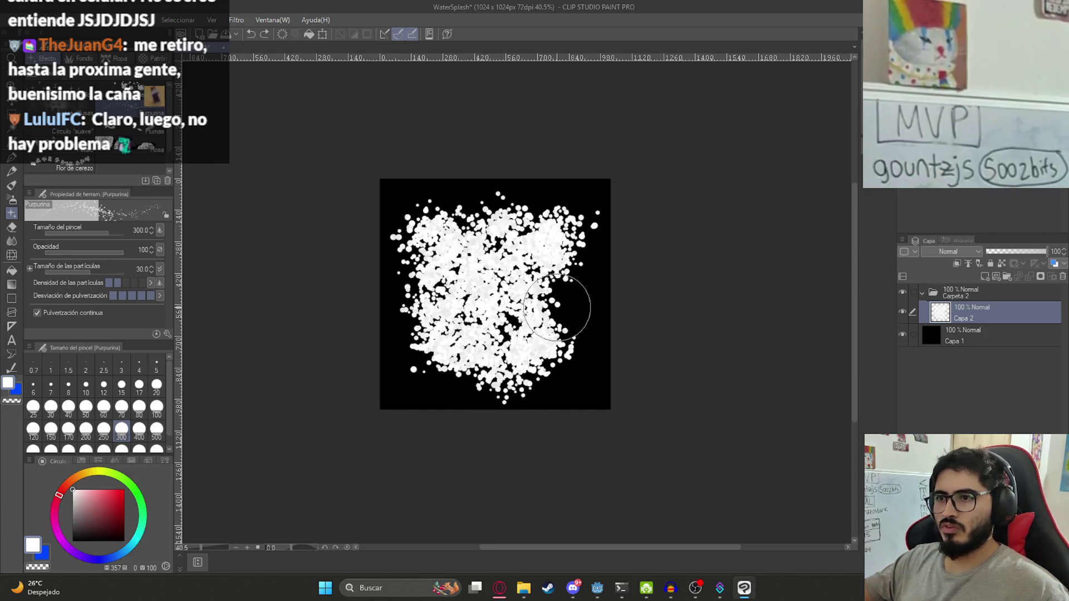
On a new layer, try cyan and then green particle sprays over the splash.
{"action": "left_click", "coordinate": [128, 550]}
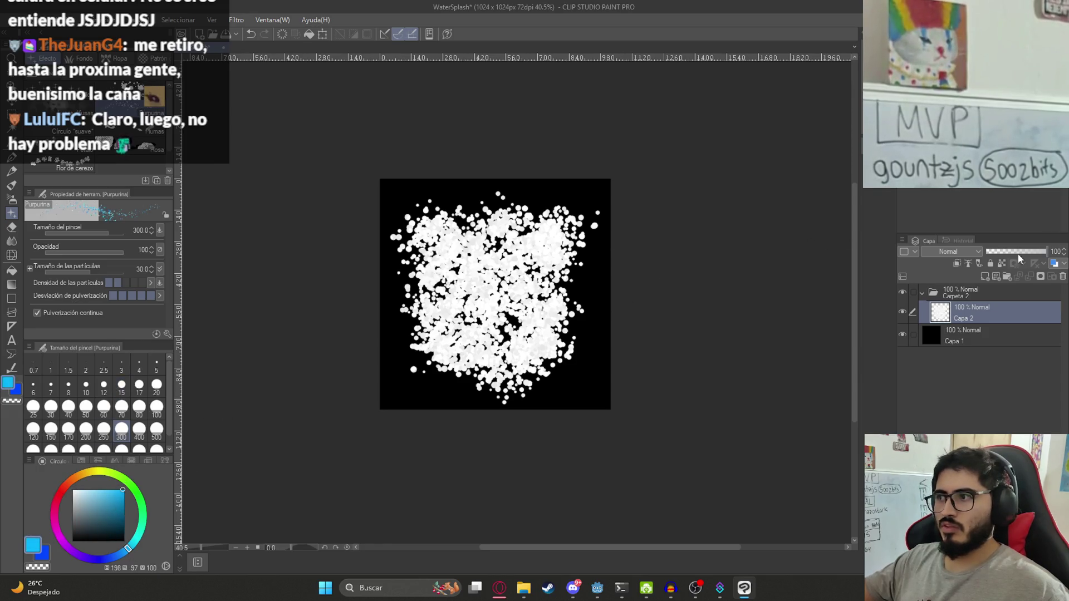
{"action": "left_click", "coordinate": [985, 277]}
{"action": "mouse_move", "coordinate": [529, 334]}
{"action": "left_mouse_down"}
{"action": "mouse_move", "coordinate": [462, 334]}
{"action": "mouse_move", "coordinate": [445, 295]}
{"action": "mouse_move", "coordinate": [489, 287]}
{"action": "mouse_move", "coordinate": [473, 245]}
{"action": "mouse_move", "coordinate": [445, 256]}
{"action": "mouse_move", "coordinate": [524, 340]}
{"action": "mouse_move", "coordinate": [534, 313]}
{"action": "left_mouse_up"}
{"action": "key", "text": "ctrl+z"}
{"action": "key", "text": "ctrl+z"}
{"action": "key", "text": "ctrl+z"}
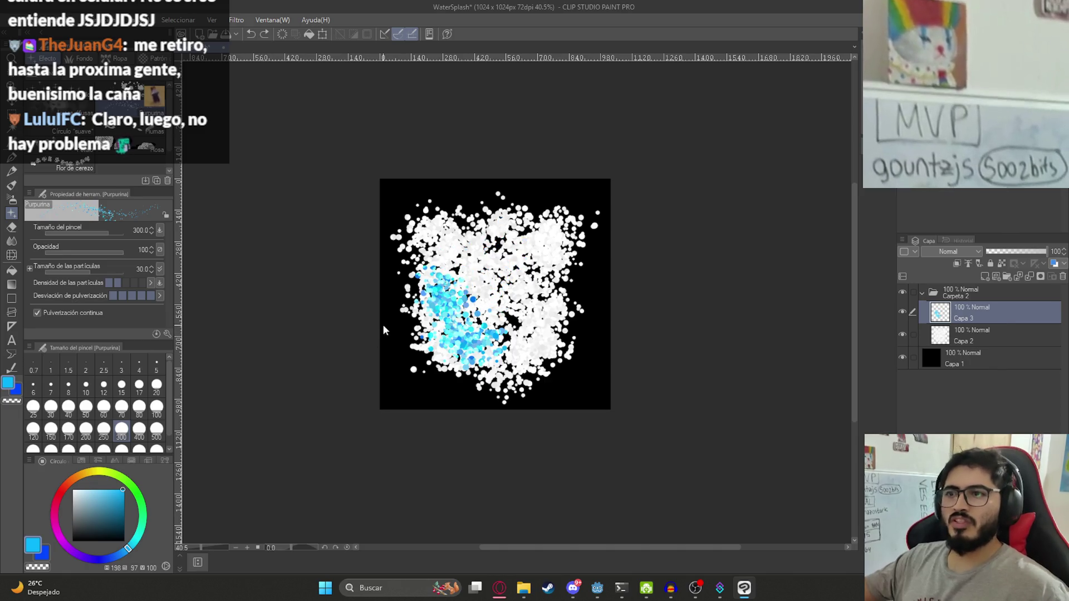
{"action": "key", "text": "ctrl+z"}
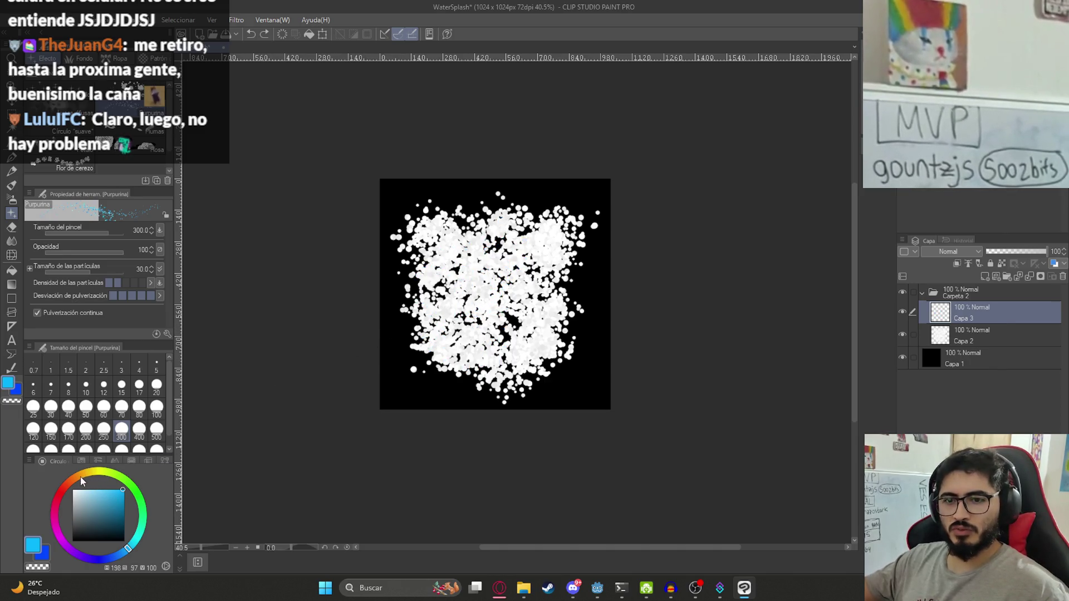
{"action": "left_click_drag", "start_coordinate": [82, 482], "coordinate": [134, 490]}
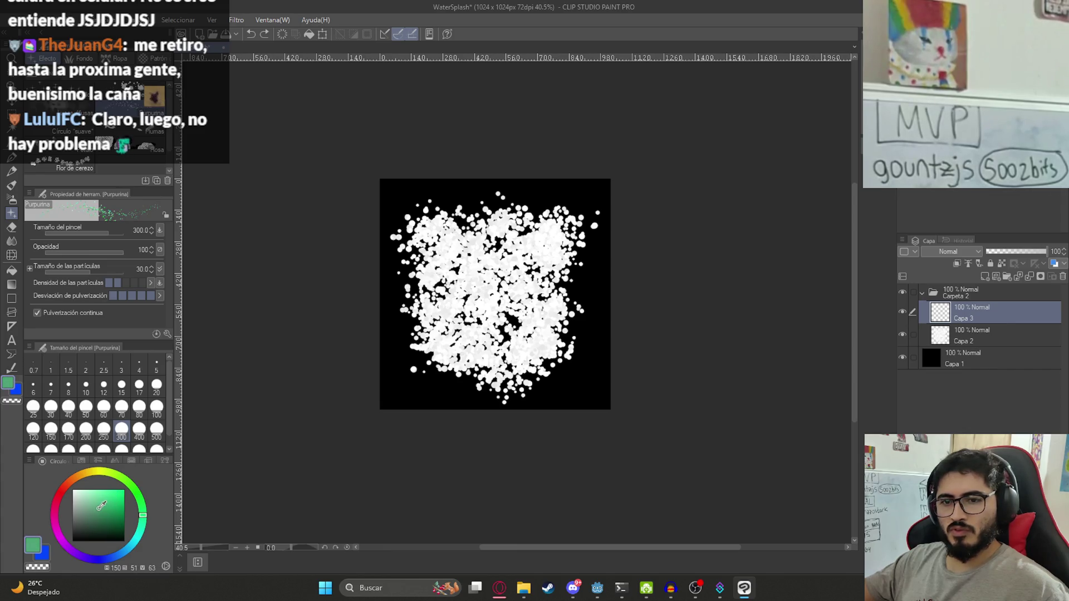
{"action": "mouse_move", "coordinate": [420, 257]}
{"action": "left_mouse_down"}
{"action": "mouse_move", "coordinate": [462, 316]}
{"action": "mouse_move", "coordinate": [501, 270]}
{"action": "mouse_move", "coordinate": [536, 329]}
{"action": "mouse_move", "coordinate": [490, 351]}
{"action": "mouse_move", "coordinate": [446, 334]}
{"action": "mouse_move", "coordinate": [521, 270]}
{"action": "mouse_move", "coordinate": [445, 240]}
{"action": "mouse_move", "coordinate": [551, 239]}
{"action": "mouse_move", "coordinate": [534, 318]}
{"action": "left_mouse_up"}
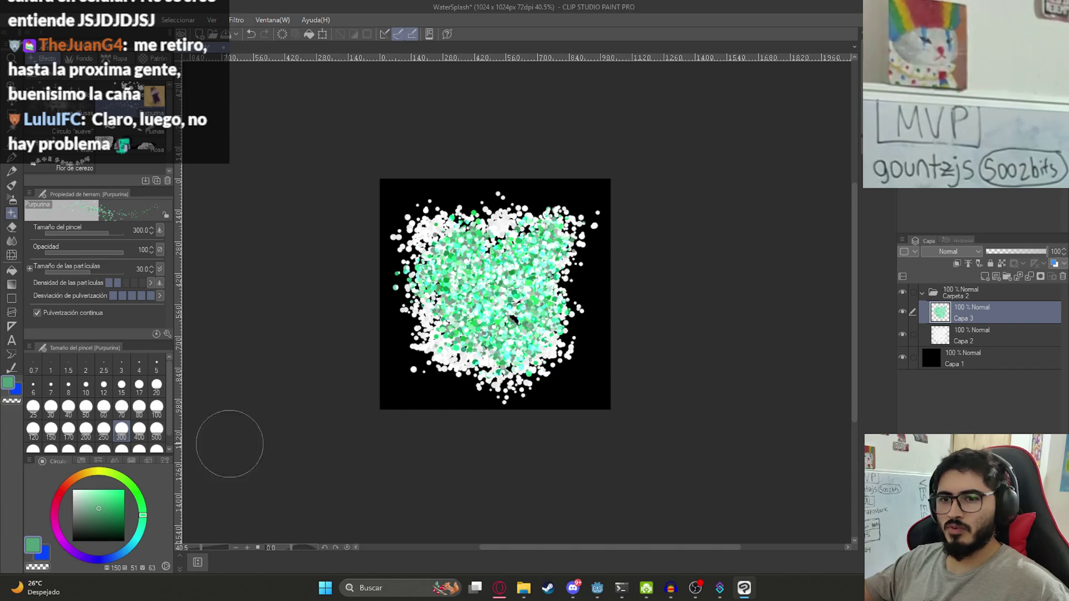
Replace the green spray with yellow particles across the splash centre.
{"action": "left_click", "coordinate": [97, 473]}
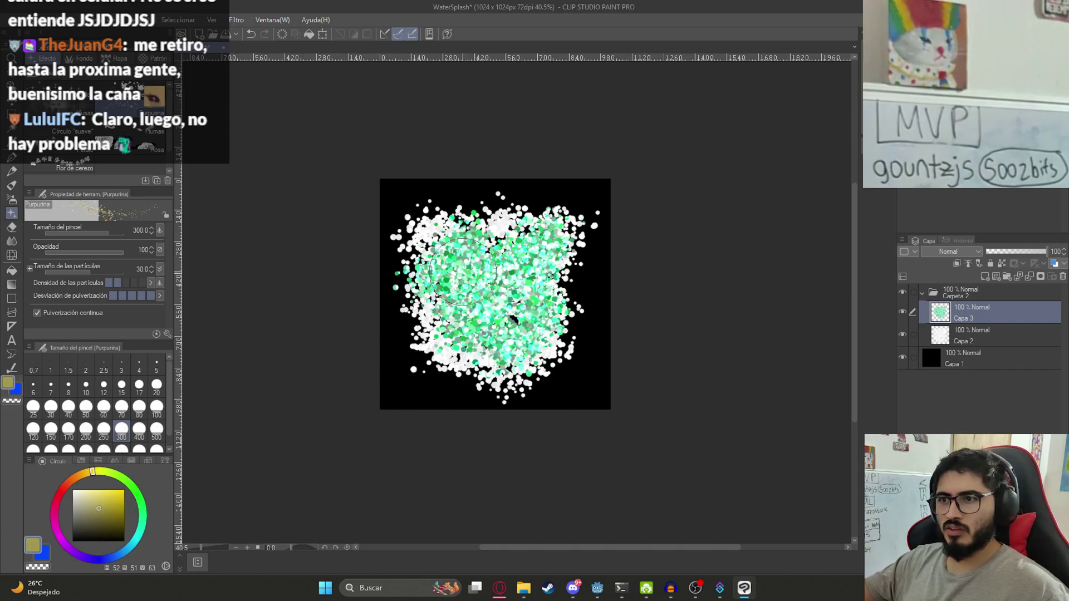
{"action": "key", "text": "Delete"}
{"action": "mouse_move", "coordinate": [467, 271]}
{"action": "left_mouse_down"}
{"action": "mouse_move", "coordinate": [453, 295]}
{"action": "mouse_move", "coordinate": [482, 329]}
{"action": "mouse_move", "coordinate": [473, 350]}
{"action": "mouse_move", "coordinate": [515, 334]}
{"action": "mouse_move", "coordinate": [546, 266]}
{"action": "mouse_move", "coordinate": [515, 248]}
{"action": "mouse_move", "coordinate": [479, 266]}
{"action": "left_mouse_up"}
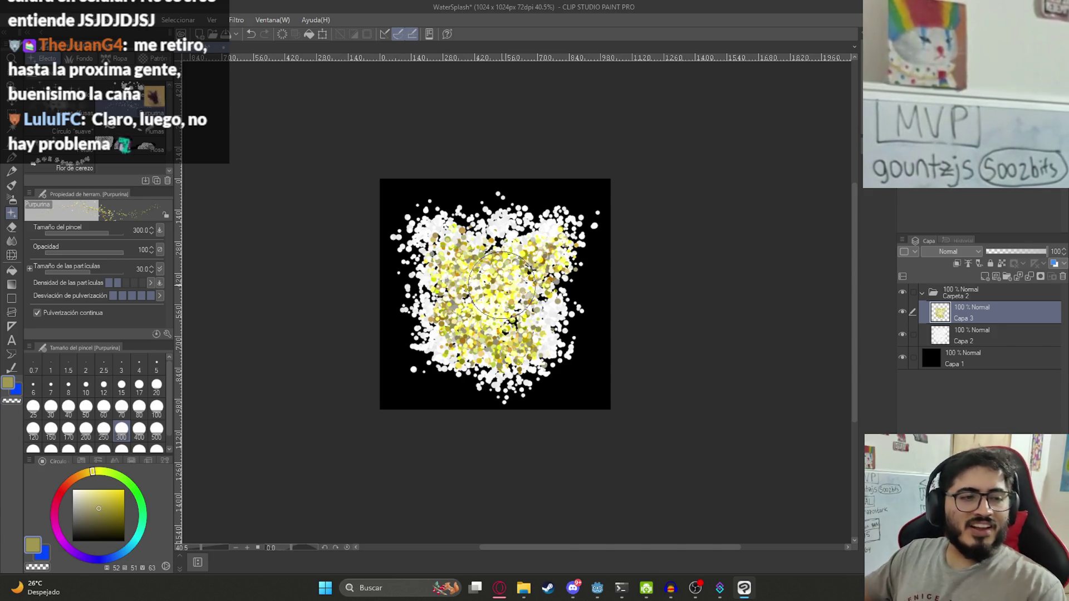
{"action": "mouse_move", "coordinate": [483, 252]}
{"action": "left_mouse_down"}
{"action": "mouse_move", "coordinate": [506, 328]}
{"action": "mouse_move", "coordinate": [465, 301]}
{"action": "mouse_move", "coordinate": [505, 328]}
{"action": "mouse_move", "coordinate": [539, 318]}
{"action": "mouse_move", "coordinate": [462, 335]}
{"action": "left_mouse_up"}
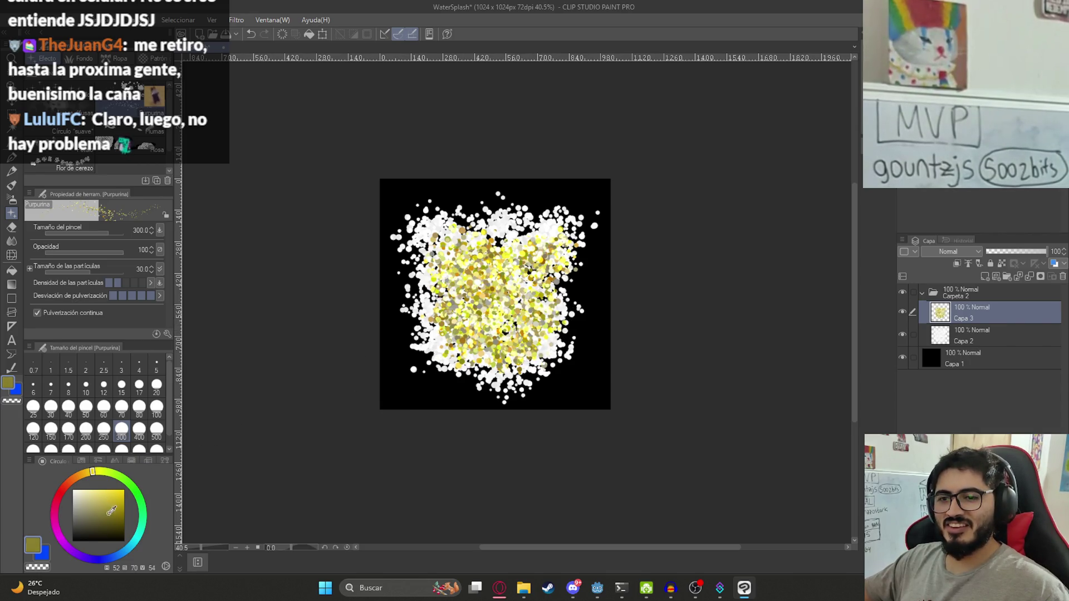
{"action": "mouse_move", "coordinate": [498, 266]}
{"action": "left_mouse_down"}
{"action": "mouse_move", "coordinate": [489, 290]}
{"action": "mouse_move", "coordinate": [501, 309]}
{"action": "mouse_move", "coordinate": [497, 300]}
{"action": "left_mouse_up"}
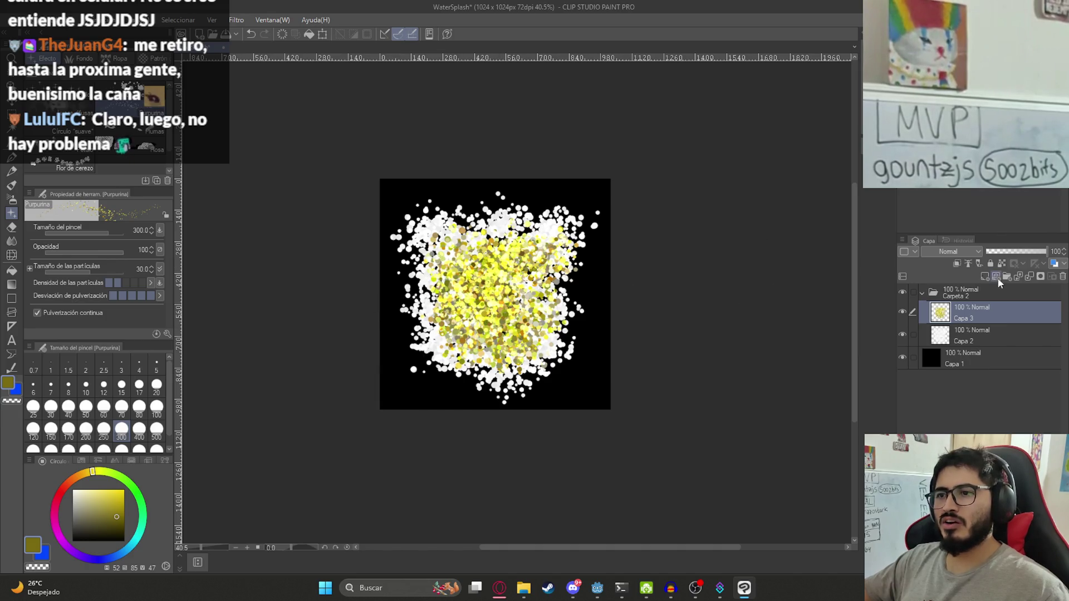
{"action": "left_click", "coordinate": [984, 276]}
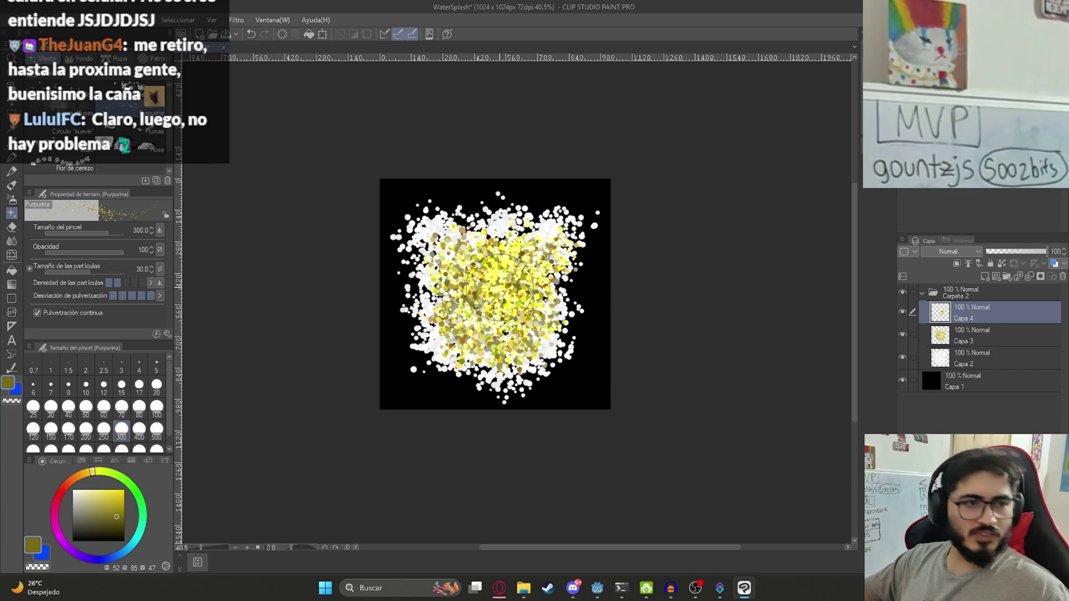
Spray olive-yellow Purpurina particles all around the splash on Capa 4.
{"action": "left_click_drag", "start_coordinate": [474, 317], "coordinate": [479, 323]}
{"action": "mouse_move", "coordinate": [453, 269]}
{"action": "left_mouse_down"}
{"action": "mouse_move", "coordinate": [501, 206]}
{"action": "mouse_move", "coordinate": [459, 245]}
{"action": "left_mouse_up"}
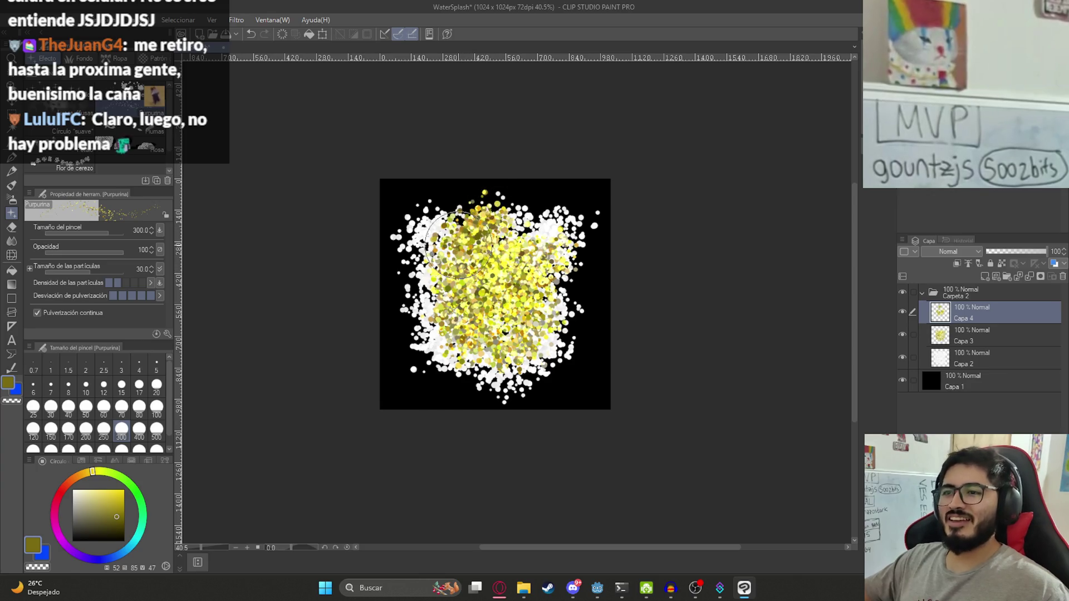
{"action": "mouse_move", "coordinate": [464, 320]}
{"action": "left_mouse_down"}
{"action": "mouse_move", "coordinate": [451, 362]}
{"action": "mouse_move", "coordinate": [503, 359]}
{"action": "mouse_move", "coordinate": [551, 295]}
{"action": "mouse_move", "coordinate": [550, 340]}
{"action": "mouse_move", "coordinate": [562, 315]}
{"action": "left_mouse_up"}
{"action": "mouse_move", "coordinate": [454, 262]}
{"action": "left_mouse_down"}
{"action": "mouse_move", "coordinate": [440, 273]}
{"action": "mouse_move", "coordinate": [542, 231]}
{"action": "mouse_move", "coordinate": [528, 256]}
{"action": "left_mouse_up"}
{"action": "mouse_move", "coordinate": [451, 331]}
{"action": "left_mouse_down"}
{"action": "mouse_move", "coordinate": [448, 303]}
{"action": "mouse_move", "coordinate": [462, 306]}
{"action": "mouse_move", "coordinate": [482, 347]}
{"action": "left_mouse_up"}
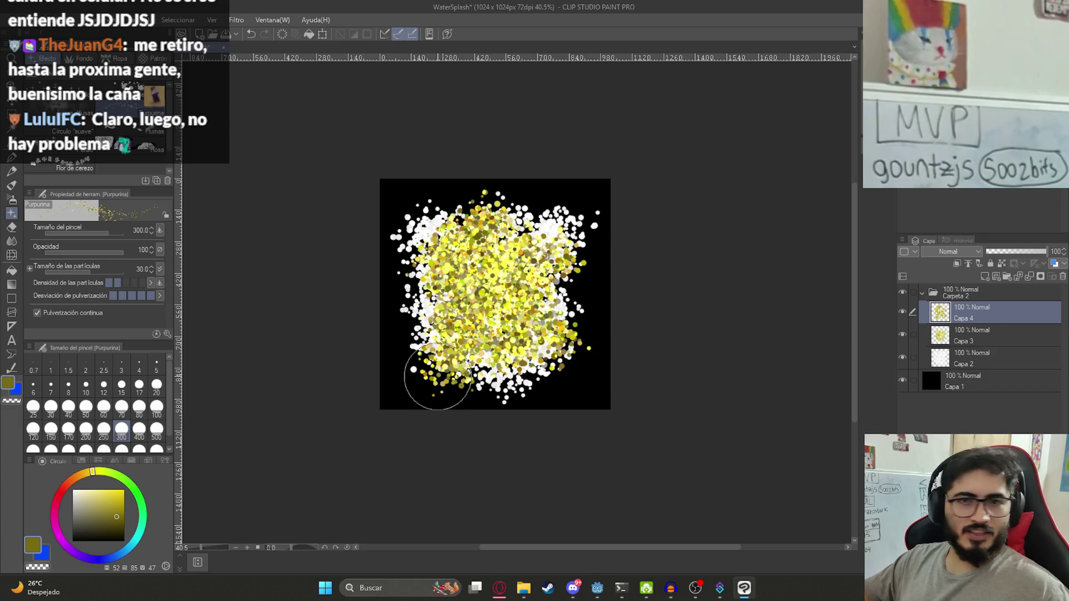
{"action": "scroll", "coordinate": [509, 278], "scroll_direction": "down", "scroll_amount": 2}
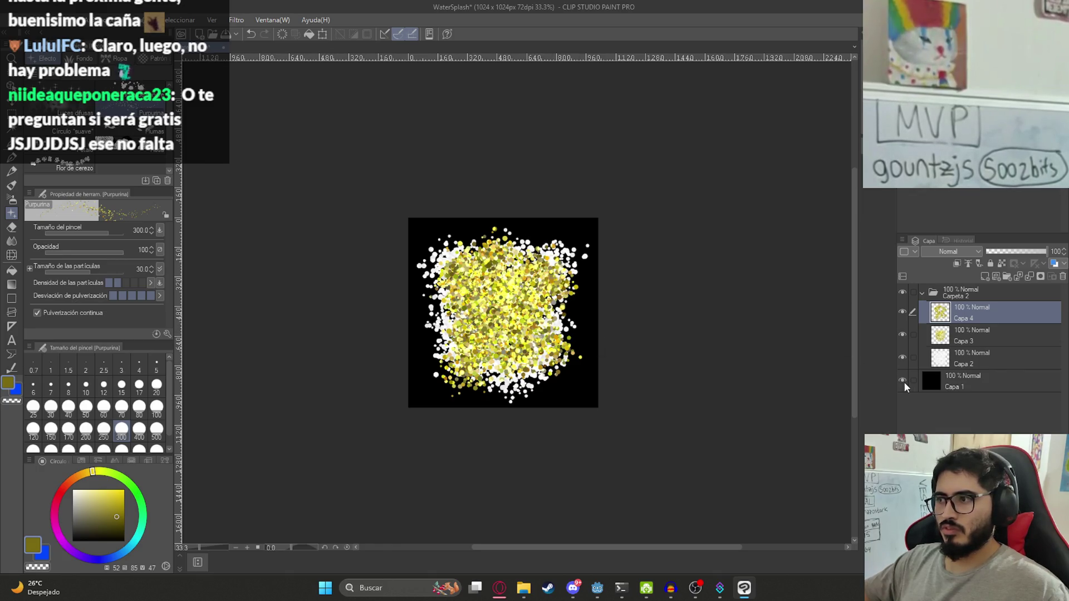
{"action": "left_click", "coordinate": [963, 292]}
Duplicate the Carpeta 2 folder, merge the copy into one layer, and hide the original.
{"action": "left_click_drag", "start_coordinate": [962, 292], "coordinate": [984, 276]}
{"action": "right_click", "coordinate": [1000, 273]}
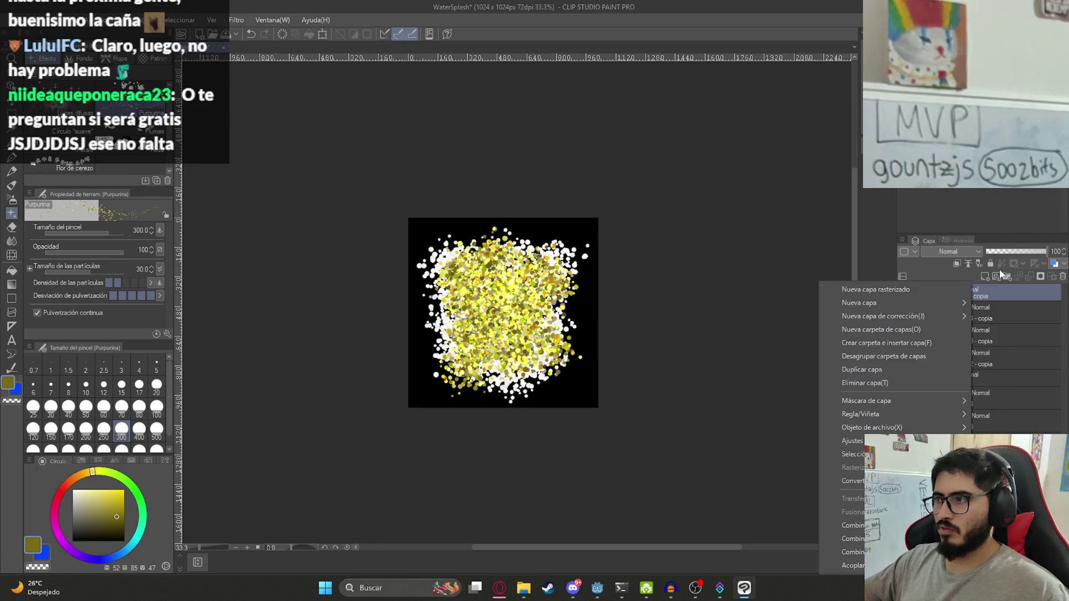
{"action": "left_click", "coordinate": [852, 525]}
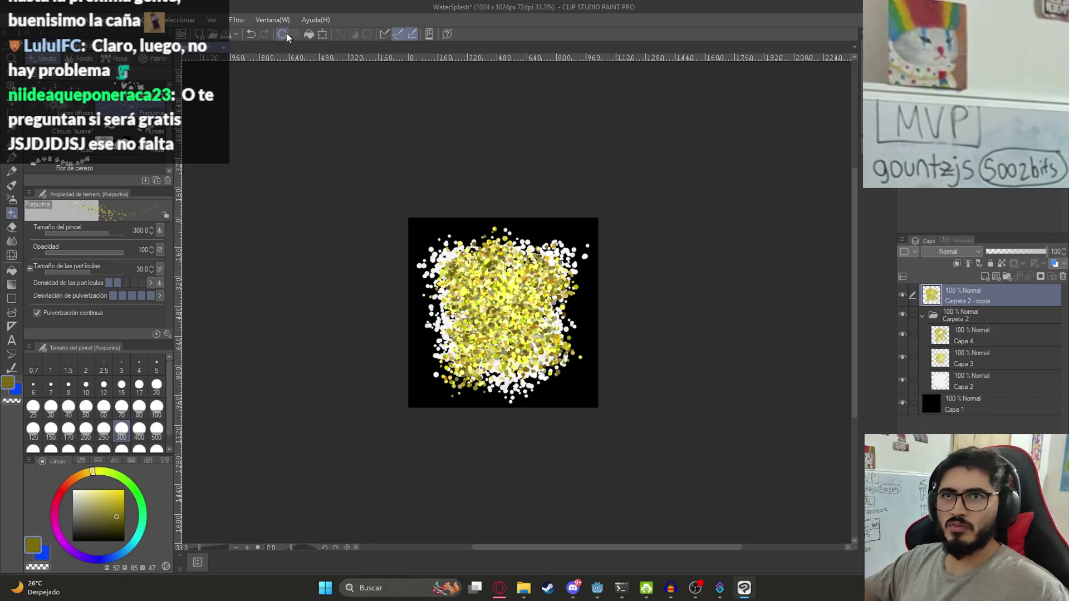
{"action": "left_click", "coordinate": [902, 316]}
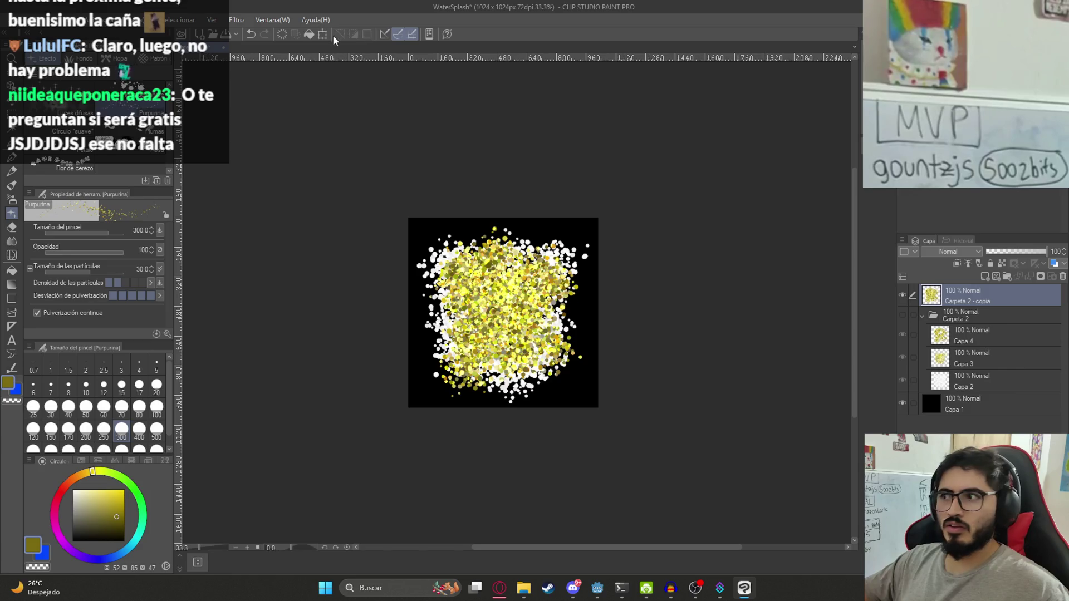
Apply the Mosaico filter with size 20 to the merged layer and hide the black background.
{"action": "left_click", "coordinate": [236, 20]}
{"action": "mouse_move", "coordinate": [267, 72]}
{"action": "left_click", "coordinate": [384, 89]}
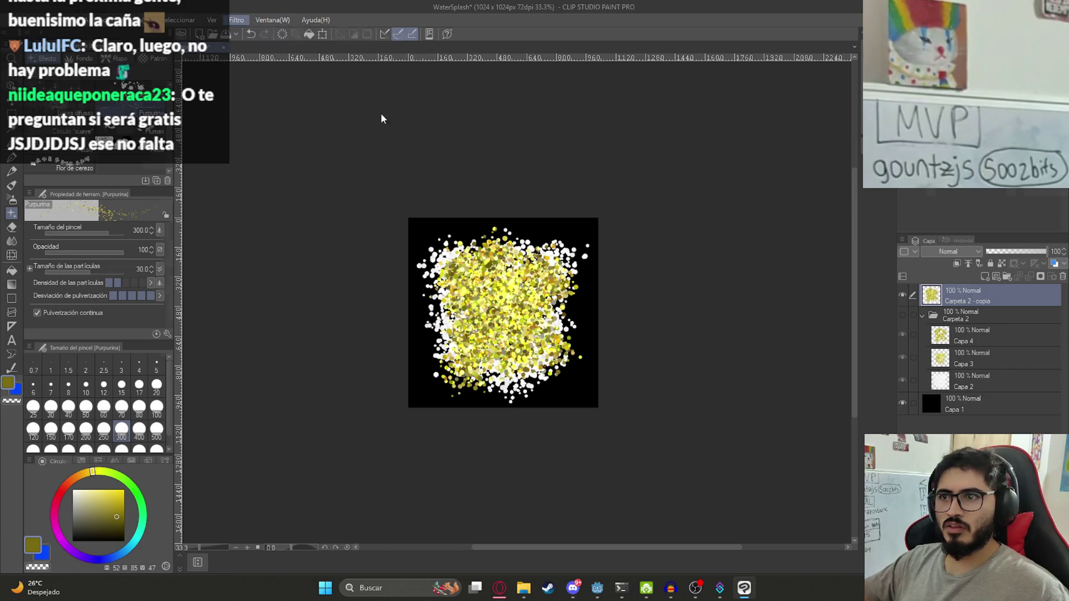
{"action": "scroll", "coordinate": [491, 237], "scroll_direction": "up", "scroll_amount": 1}
{"action": "type", "text": "20"}
{"action": "scroll", "coordinate": [588, 321], "scroll_direction": "down", "scroll_amount": 1}
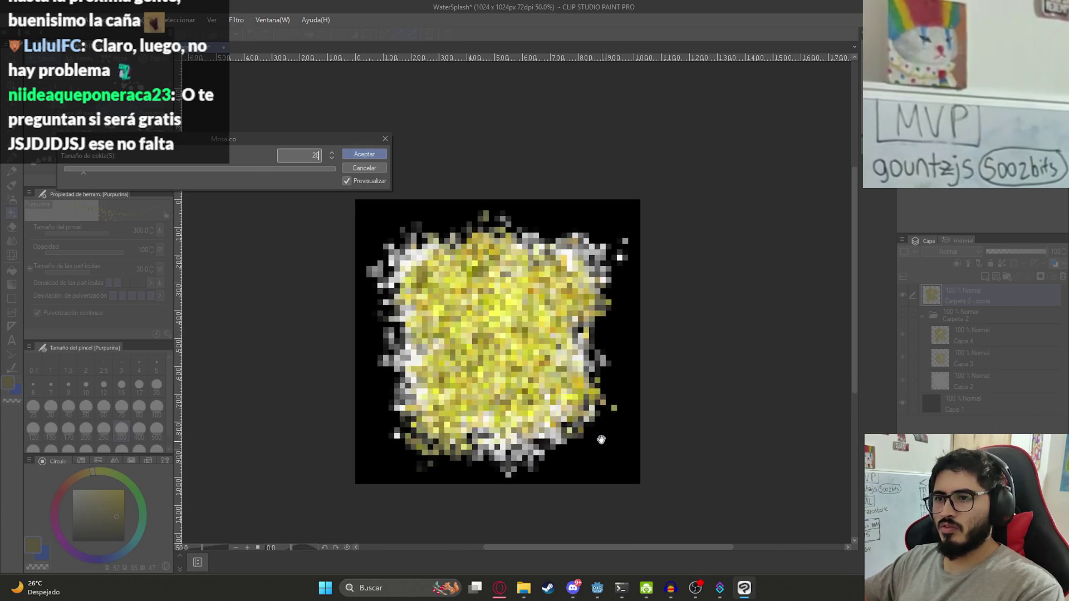
{"action": "key", "text": "Return"}
{"action": "left_click", "coordinate": [901, 403]}
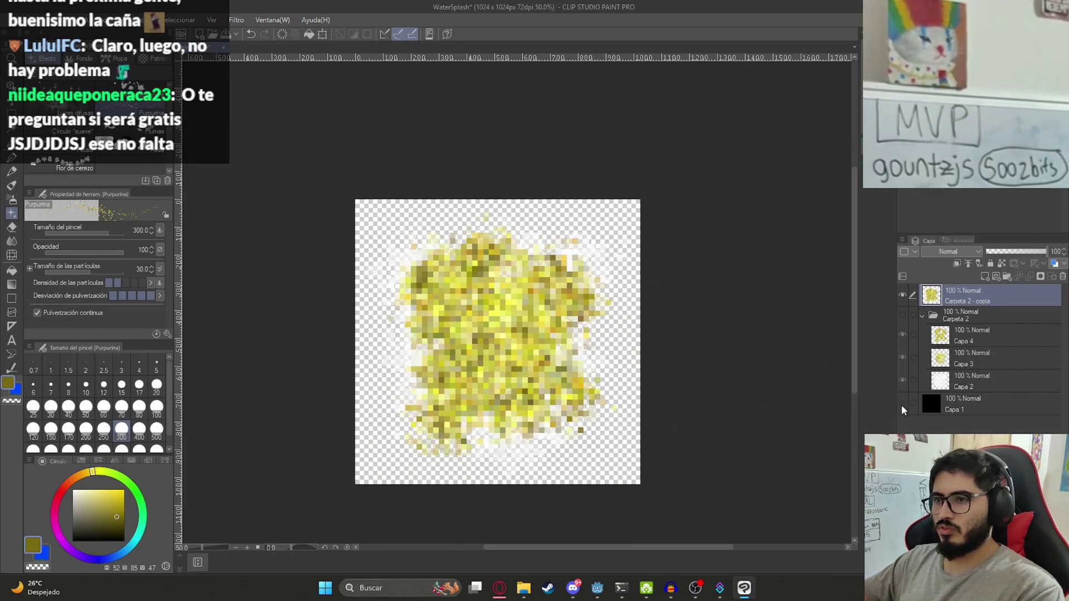
{"action": "left_click", "coordinate": [64, 19]}
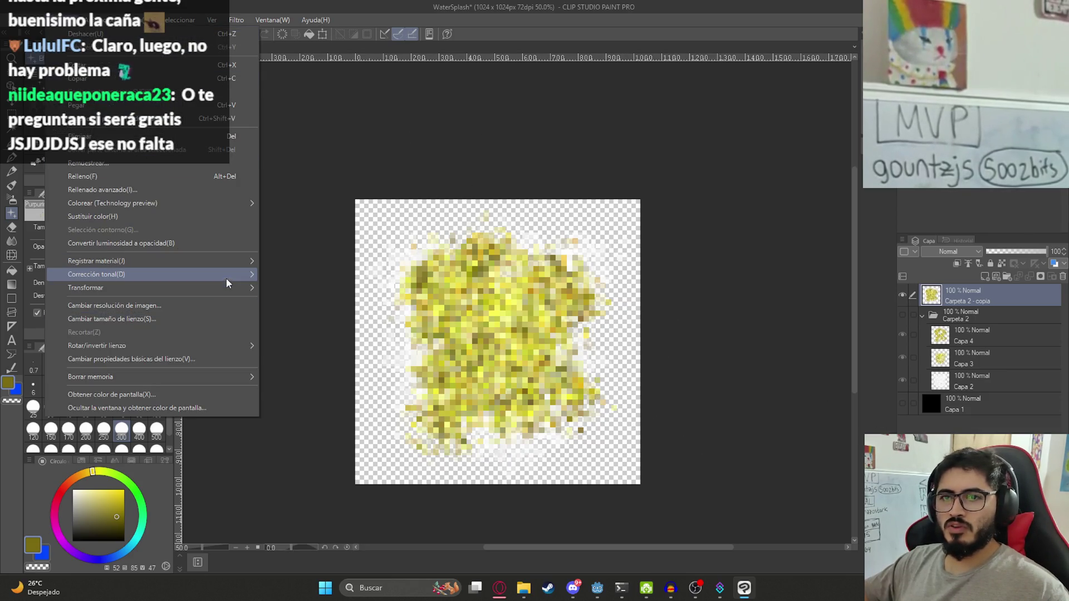
Try a Brightness/Contrast adjustment with lowered contrast on the splash, then undo it.
{"action": "mouse_move", "coordinate": [226, 279]}
{"action": "left_click", "coordinate": [315, 279]}
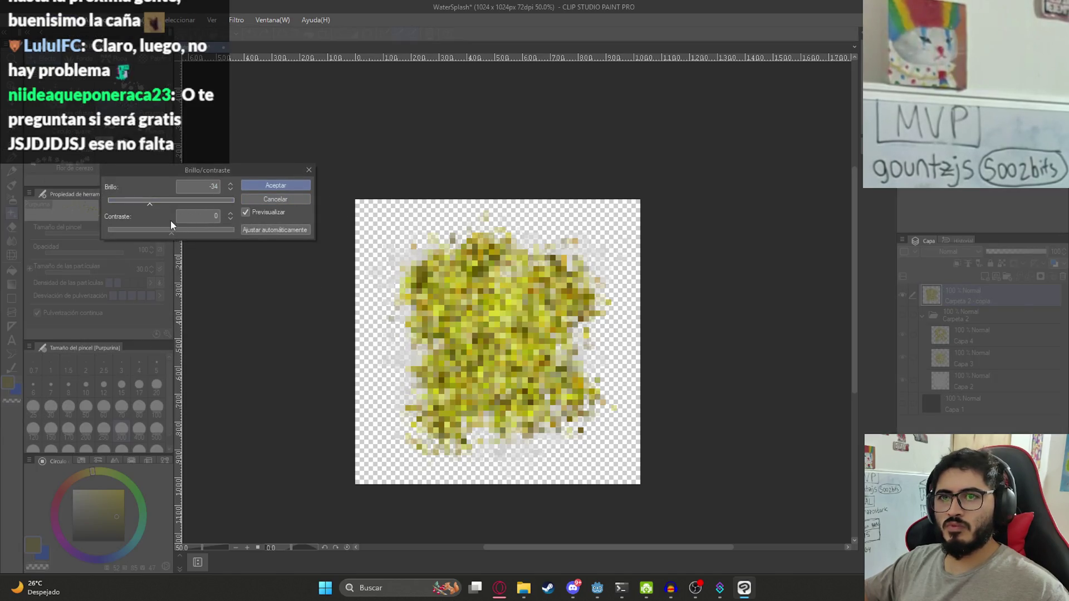
{"action": "mouse_move", "coordinate": [170, 233]}
{"action": "left_mouse_down"}
{"action": "mouse_move", "coordinate": [149, 231]}
{"action": "mouse_move", "coordinate": [167, 233]}
{"action": "mouse_move", "coordinate": [157, 237]}
{"action": "left_mouse_up"}
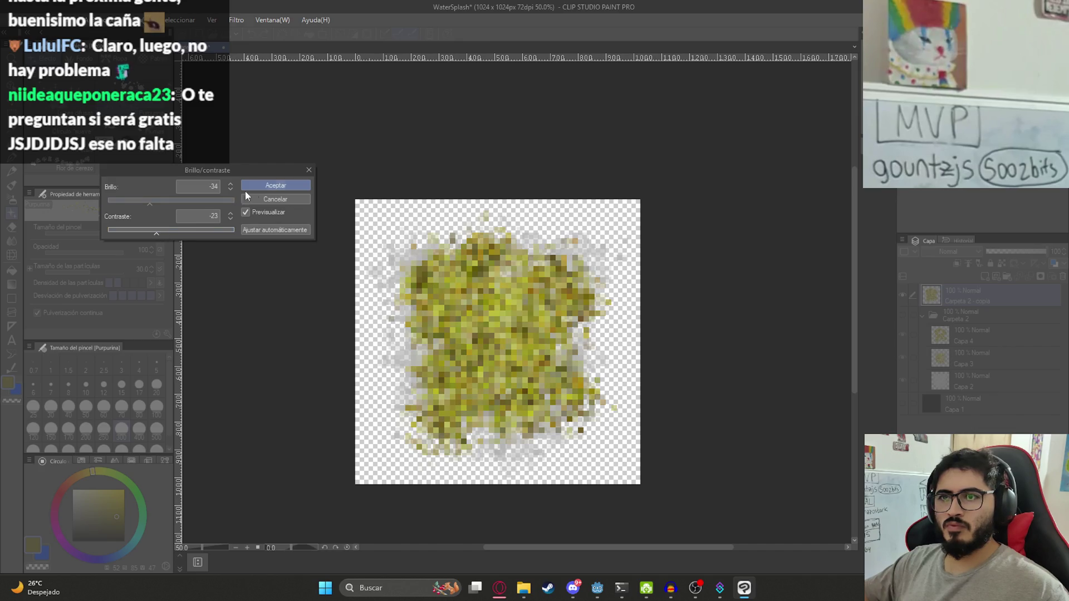
{"action": "left_click", "coordinate": [246, 186]}
{"action": "scroll", "coordinate": [566, 222], "scroll_direction": "down", "scroll_amount": 3}
{"action": "scroll", "coordinate": [507, 275], "scroll_direction": "up", "scroll_amount": 2}
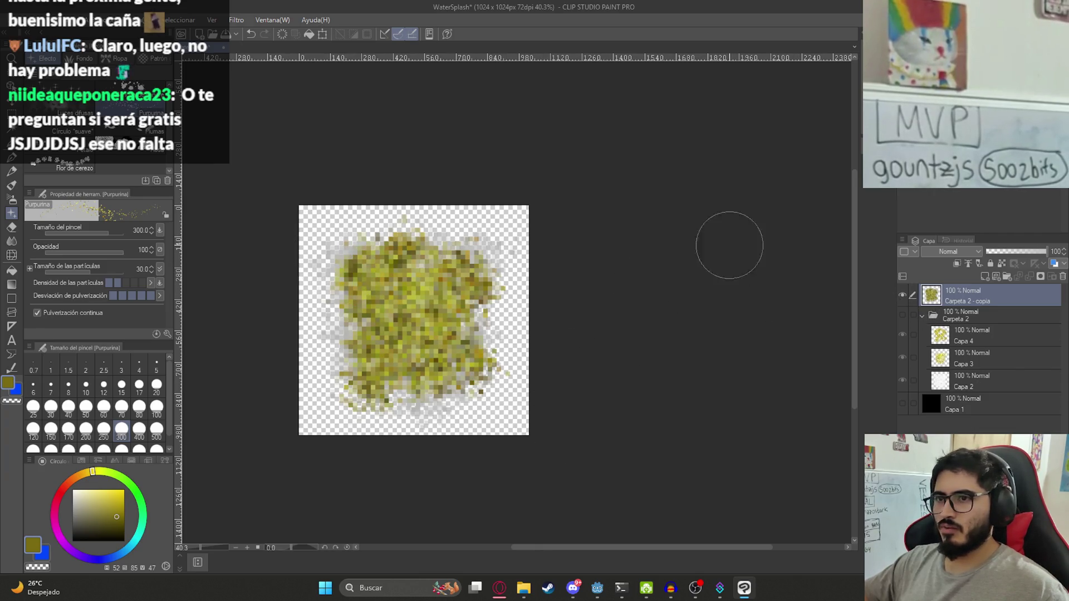
{"action": "key", "text": "ctrl+z"}
Set luminosity to 77 in Hue/Saturation/Luminosity for a pale cream splash, checking it against black.
{"action": "left_click", "coordinate": [77, 20]}
{"action": "mouse_move", "coordinate": [170, 282]}
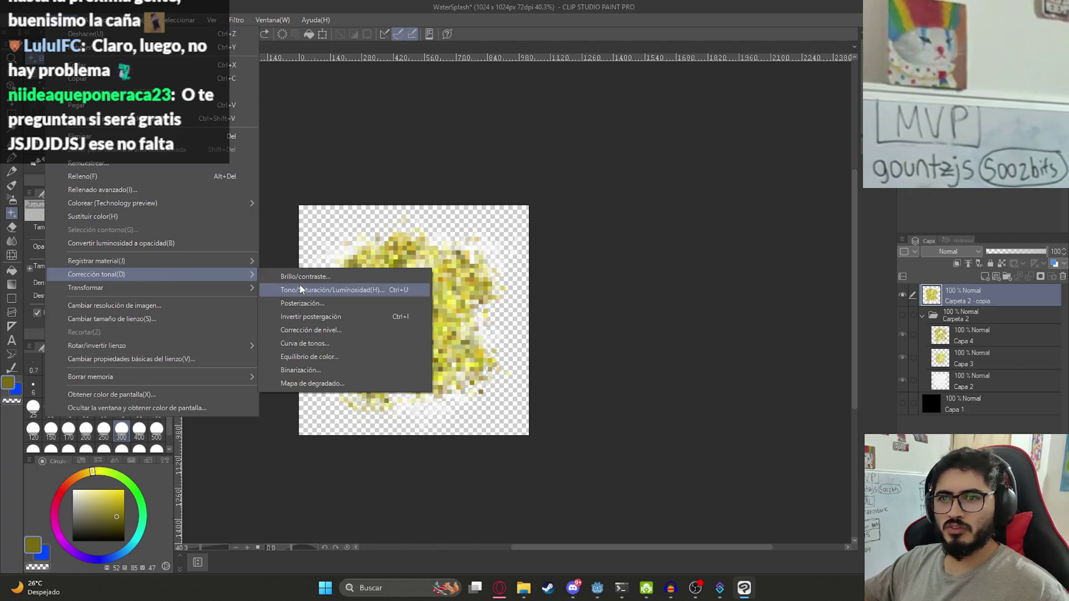
{"action": "left_click", "coordinate": [299, 285]}
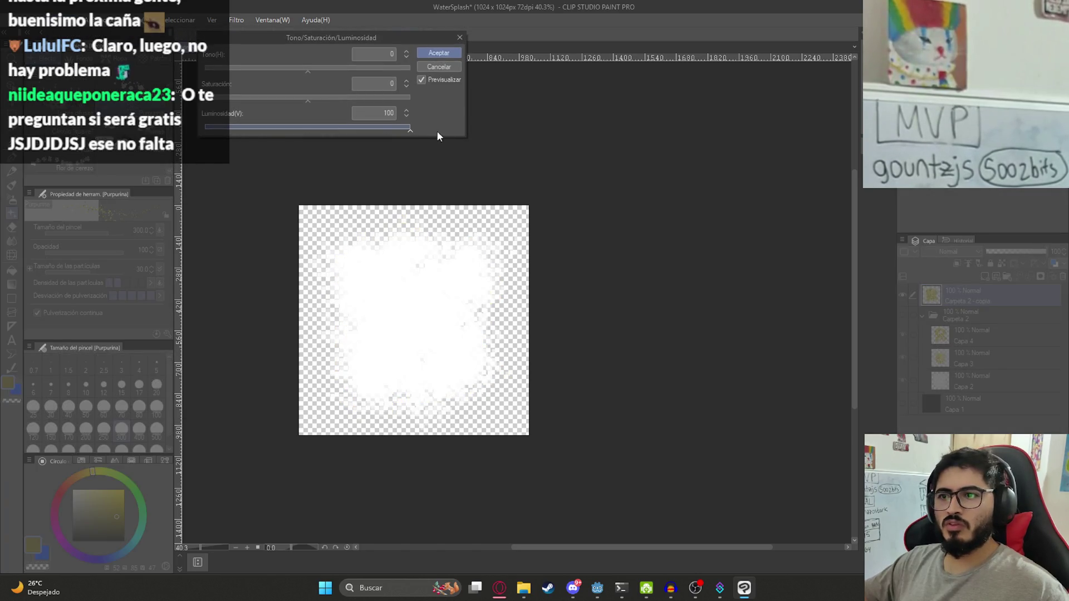
{"action": "left_click_drag", "start_coordinate": [411, 129], "coordinate": [384, 129]}
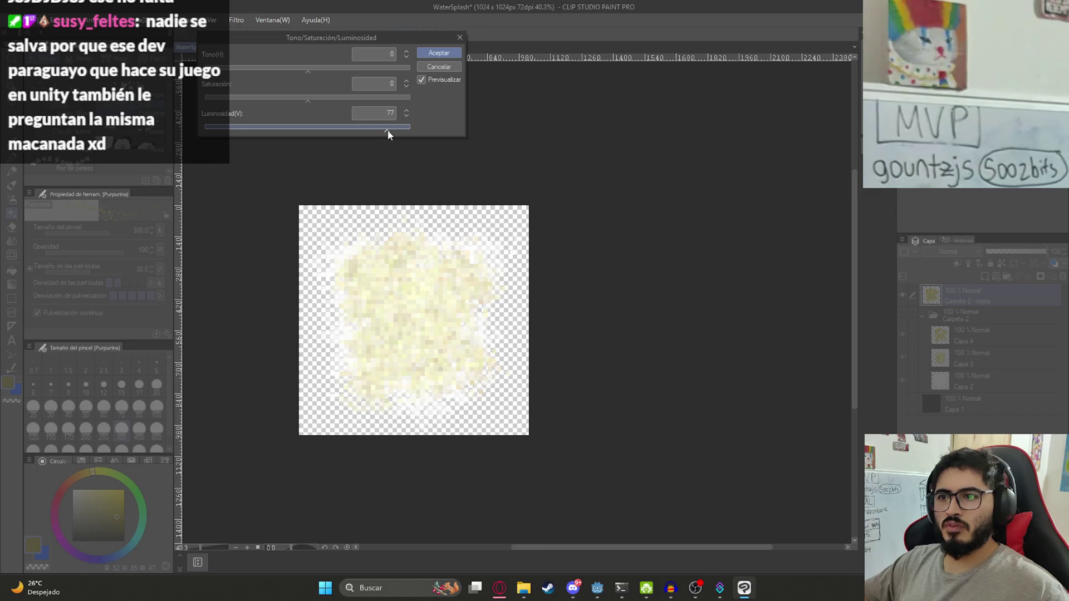
{"action": "left_click", "coordinate": [432, 53]}
{"action": "left_click", "coordinate": [59, 19]}
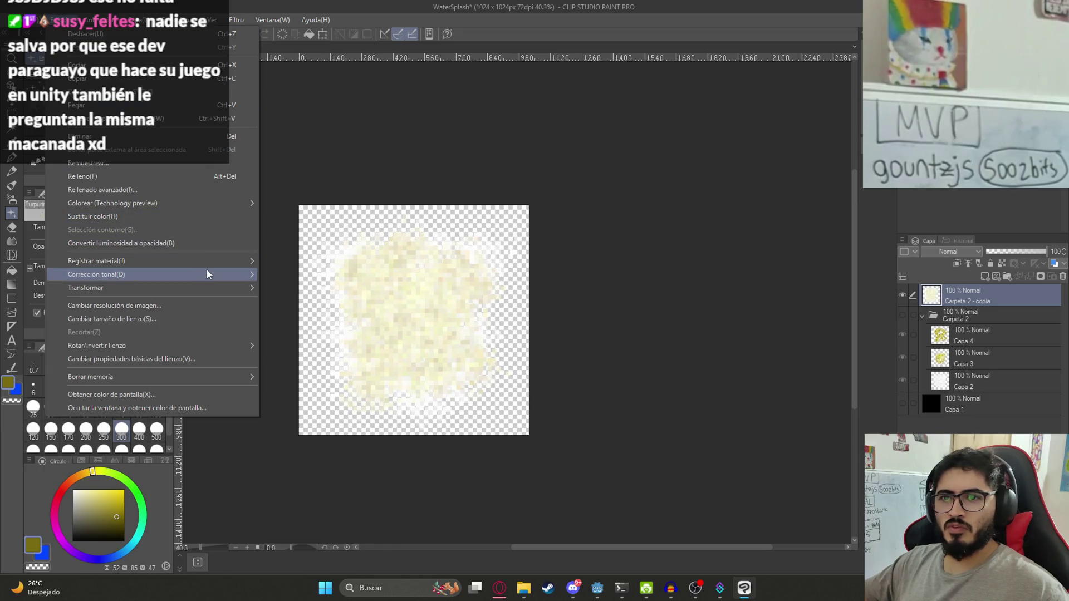
{"action": "left_click", "coordinate": [912, 406]}
{"action": "left_click", "coordinate": [902, 403]}
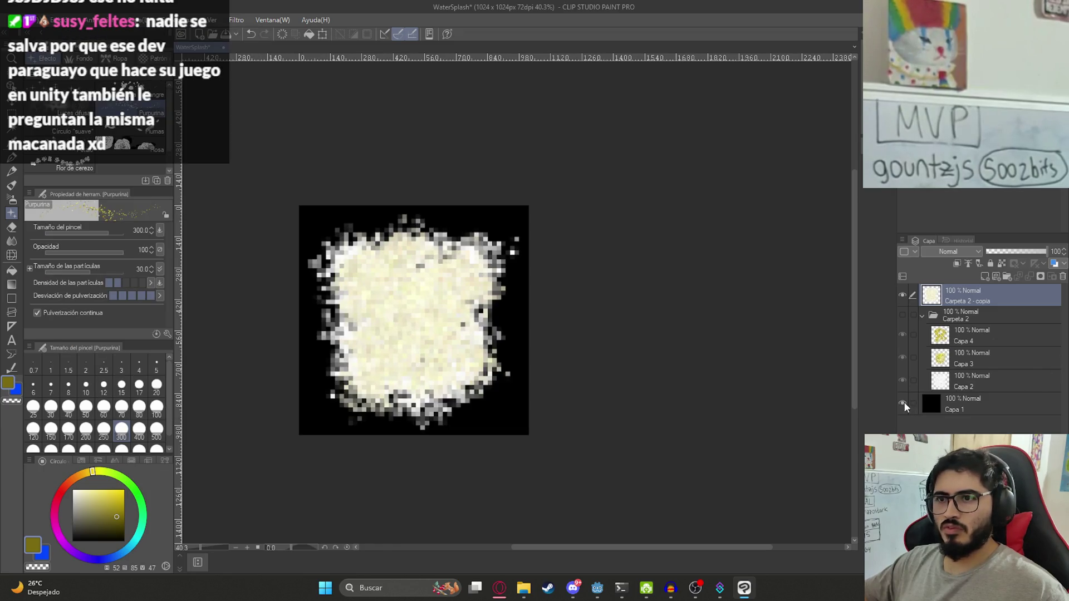
{"action": "left_click", "coordinate": [903, 403]}
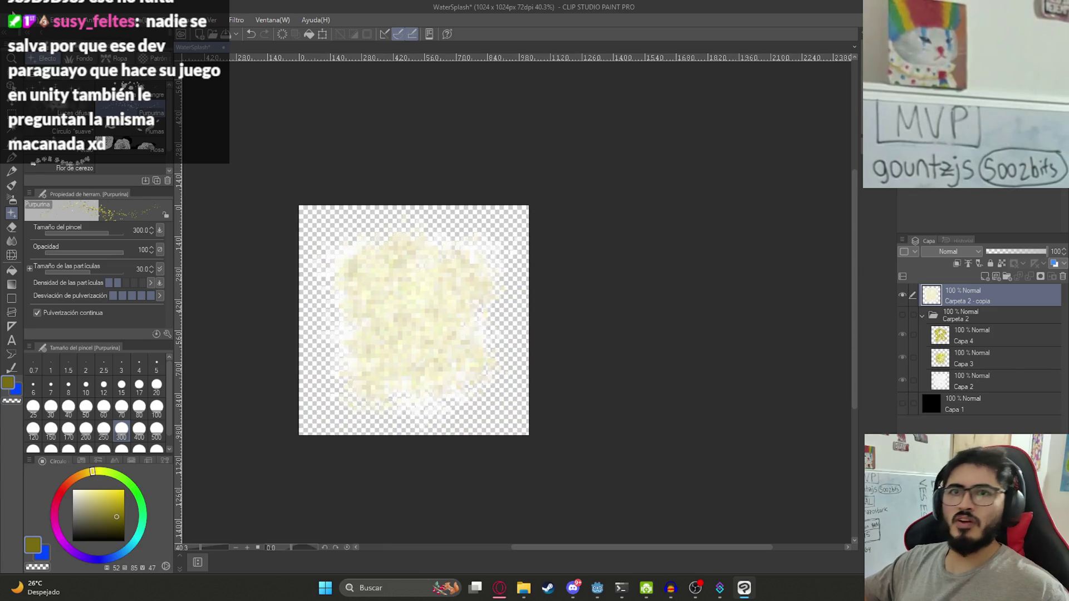
{"action": "left_click", "coordinate": [21, 20]}
Export the splash layer as a PNG and open the juegoterror1 project folder in the save dialog.
{"action": "mouse_move", "coordinate": [135, 166]}
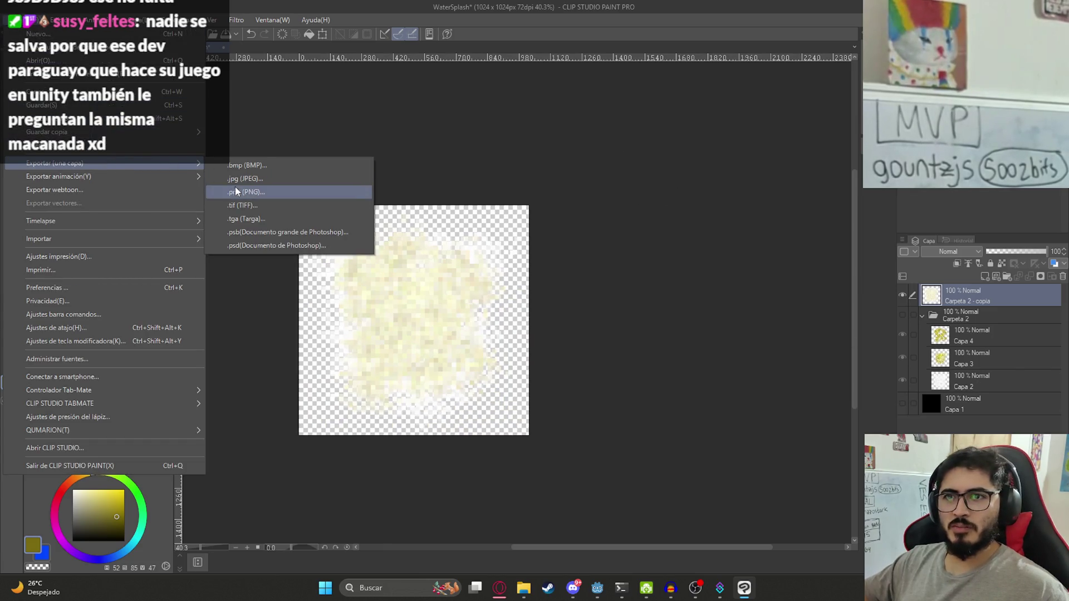
{"action": "left_click", "coordinate": [240, 192]}
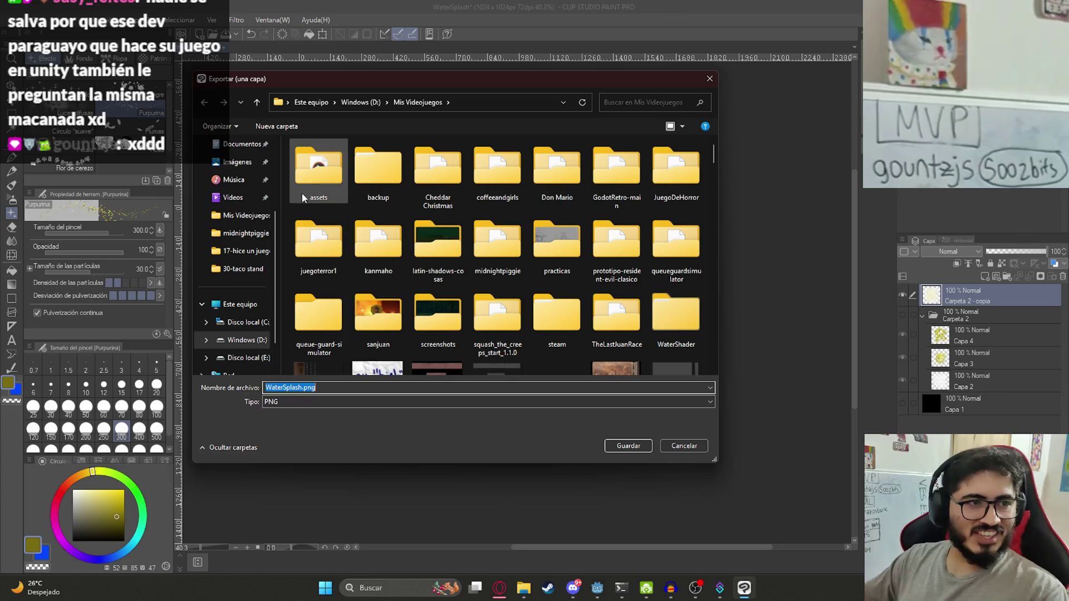
{"action": "mouse_move", "coordinate": [303, 194]}
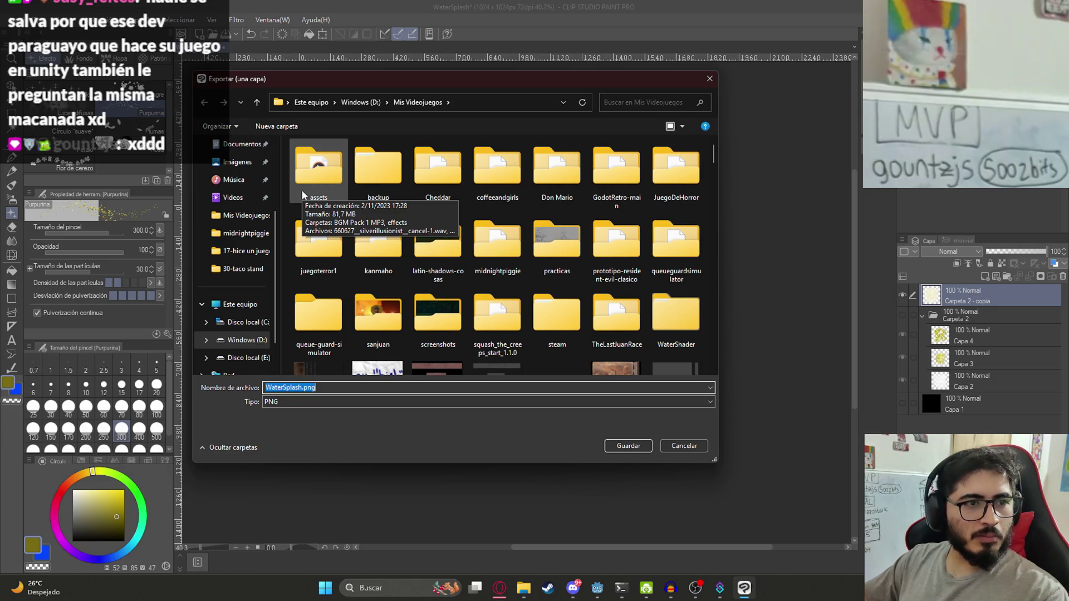
{"action": "left_click", "coordinate": [434, 268]}
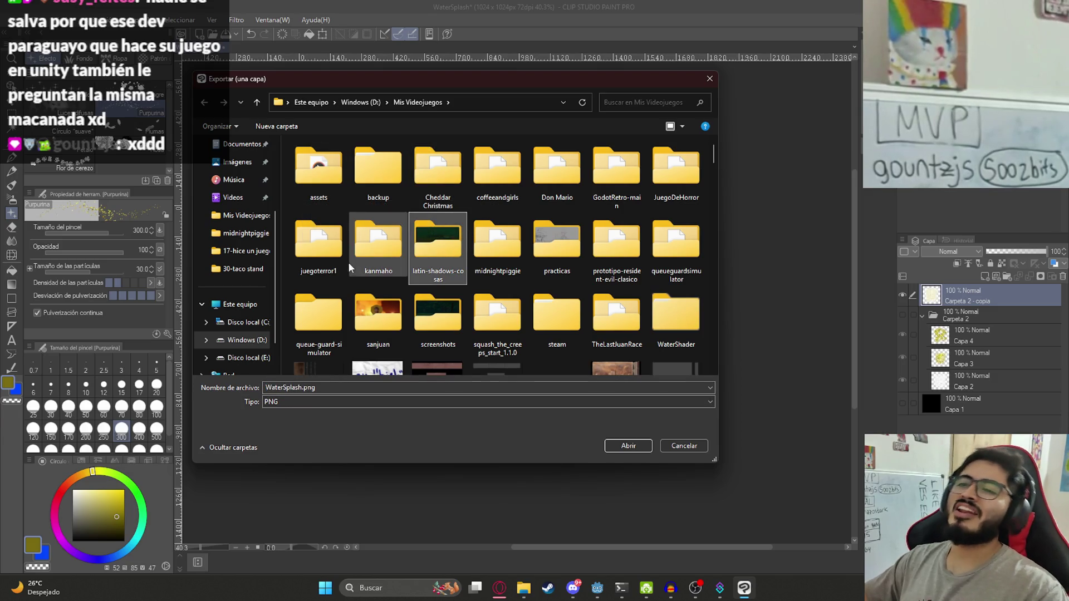
{"action": "double_click", "coordinate": [318, 266]}
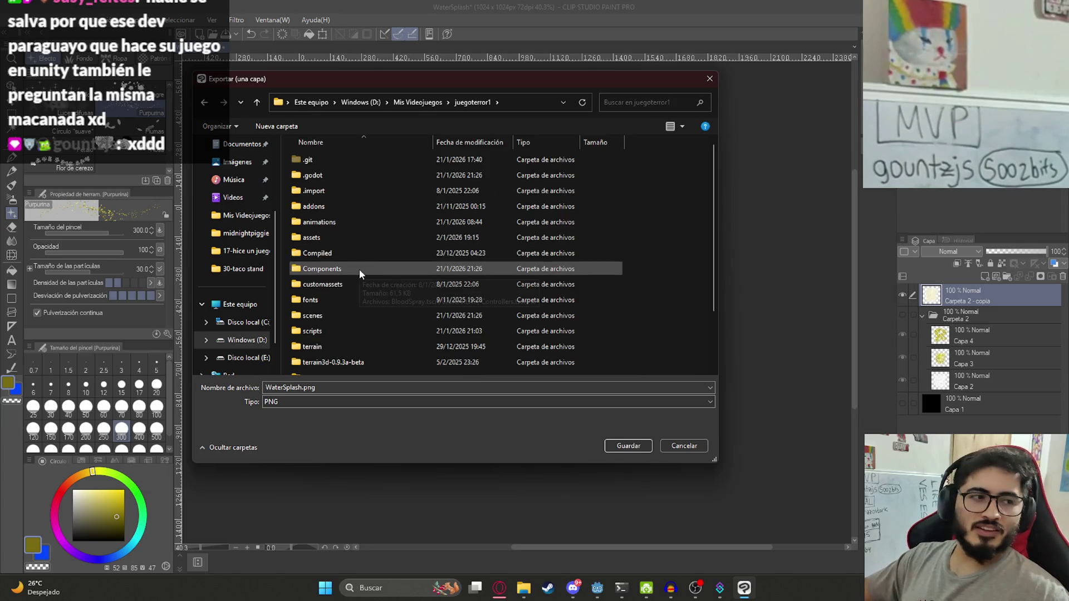
{"action": "mouse_move", "coordinate": [359, 269]}
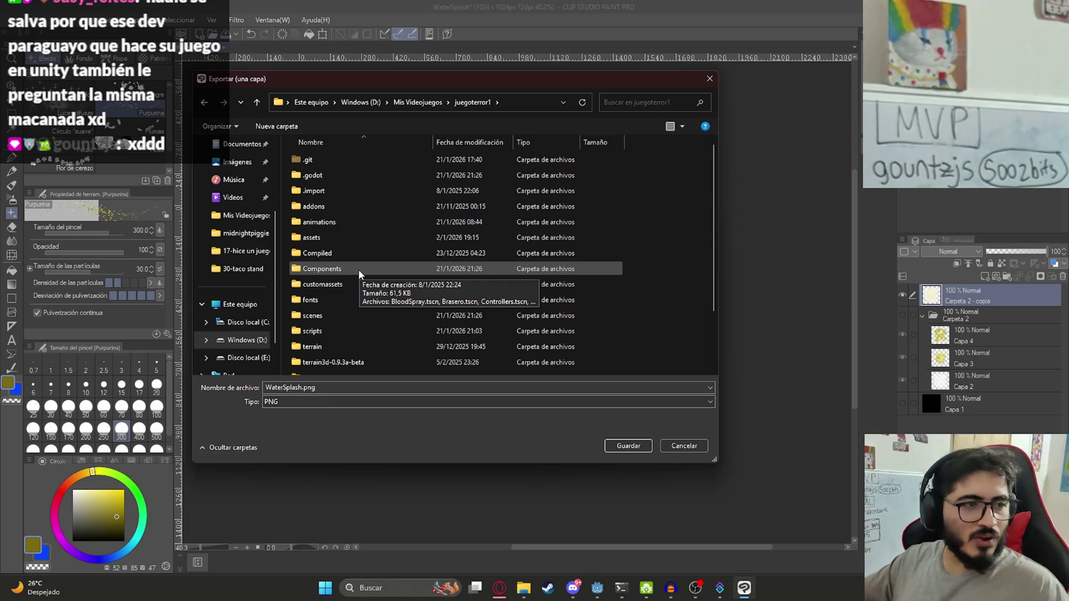
Browse the project's scripts, scenes, assets and Compiled folders for the export location.
{"action": "scroll", "coordinate": [388, 280], "scroll_direction": "down", "scroll_amount": 2}
{"action": "left_click", "coordinate": [342, 260]}
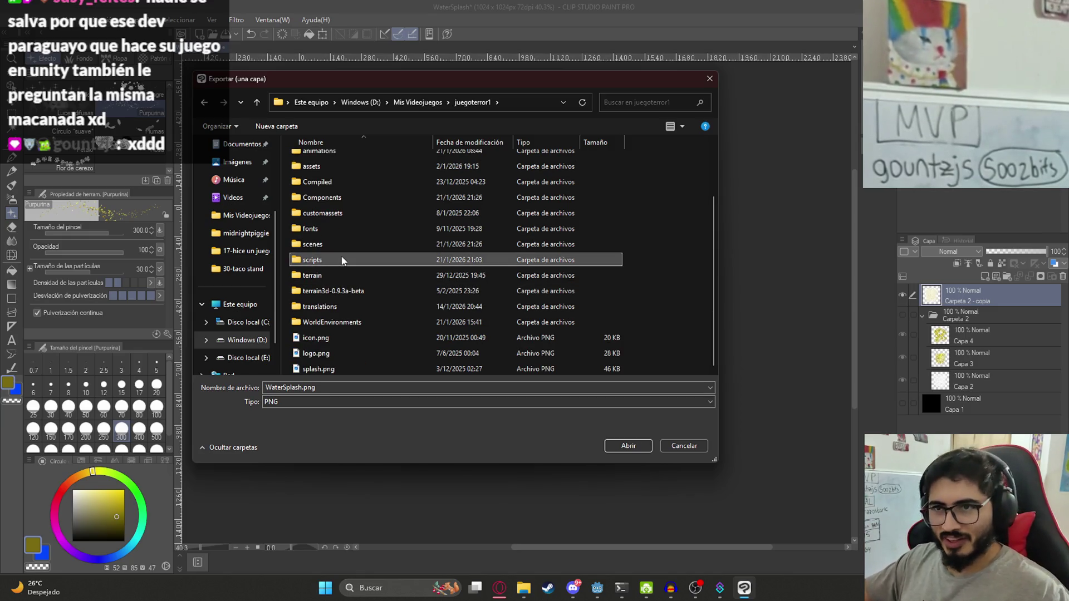
{"action": "left_click", "coordinate": [352, 248]}
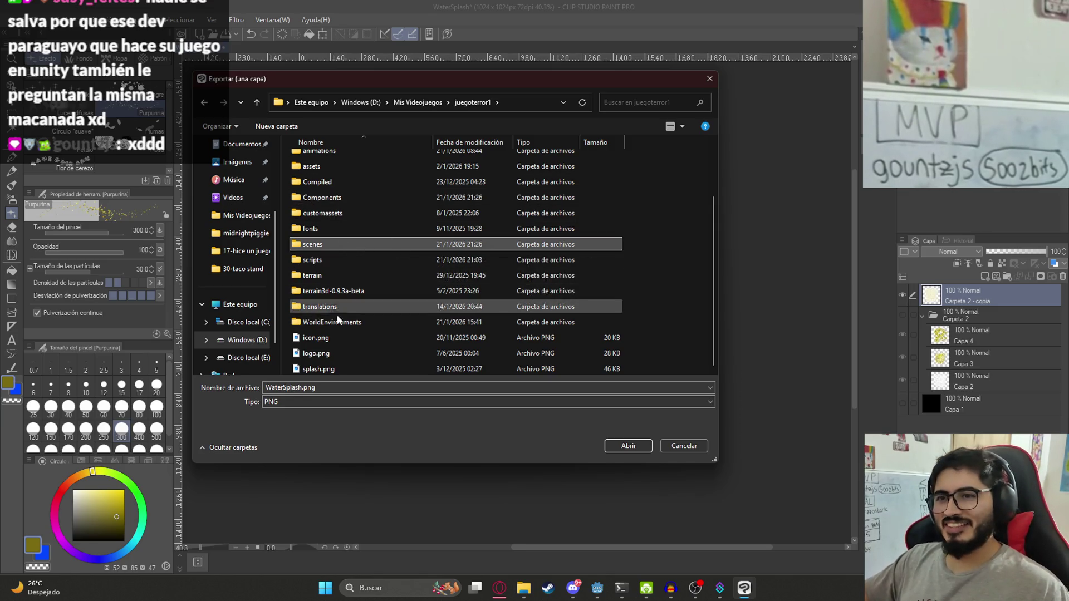
{"action": "scroll", "coordinate": [337, 319], "scroll_direction": "up", "scroll_amount": 2}
{"action": "left_click", "coordinate": [353, 241]}
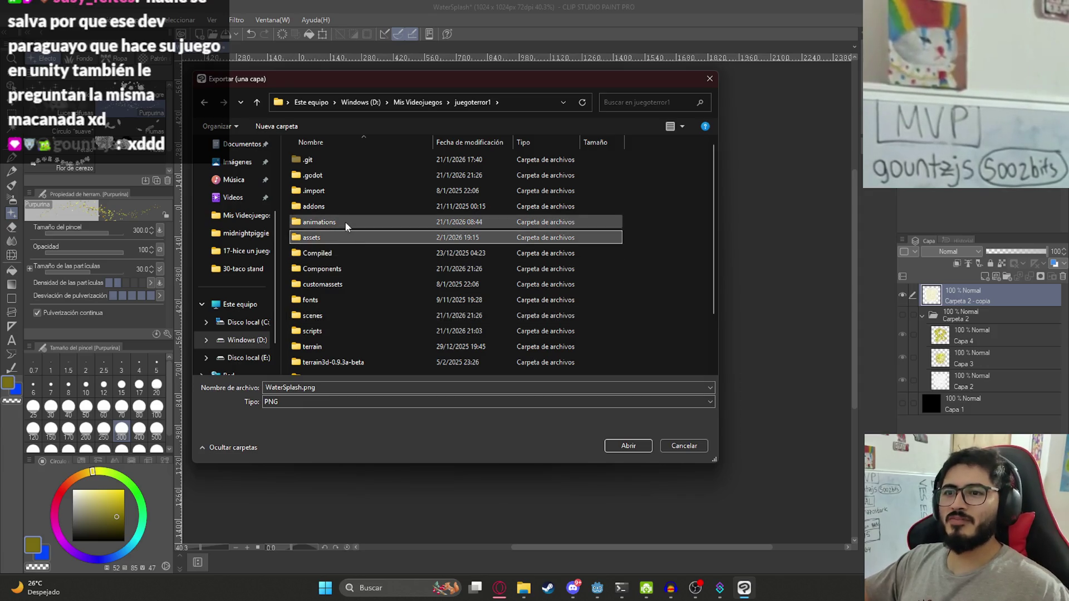
{"action": "left_click", "coordinate": [304, 254]}
{"action": "scroll", "coordinate": [334, 323], "scroll_direction": "down", "scroll_amount": 1}
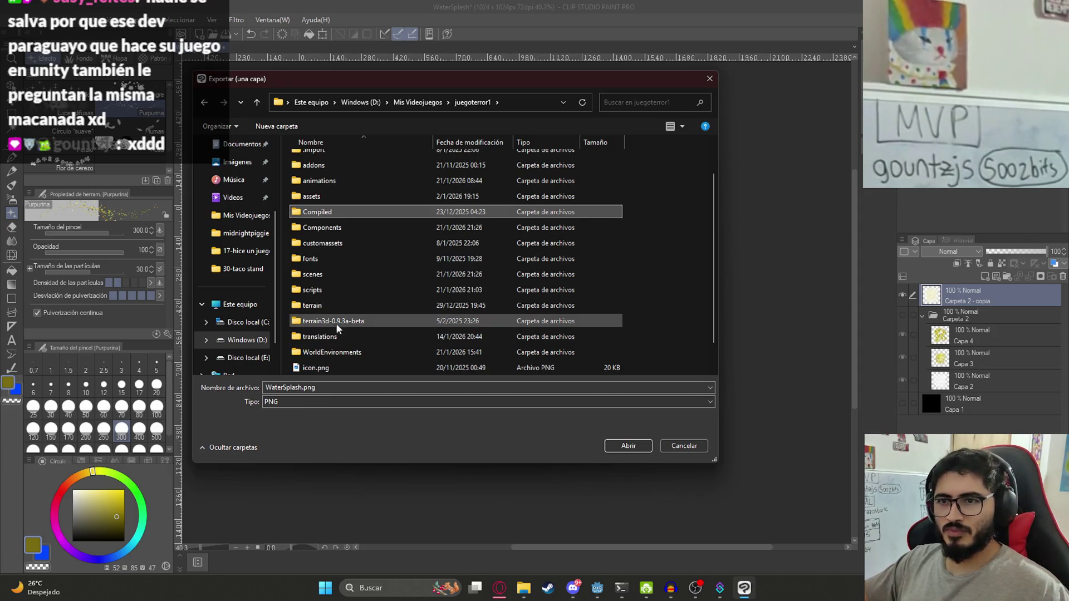
{"action": "mouse_move", "coordinate": [348, 77]}
{"action": "left_mouse_down"}
{"action": "mouse_move", "coordinate": [346, 314]}
{"action": "mouse_move", "coordinate": [336, 75]}
{"action": "left_mouse_up"}
Save the PNG as water_splash in the assets/others folder.
{"action": "scroll", "coordinate": [349, 209], "scroll_direction": "up", "scroll_amount": 1}
{"action": "double_click", "coordinate": [317, 229]}
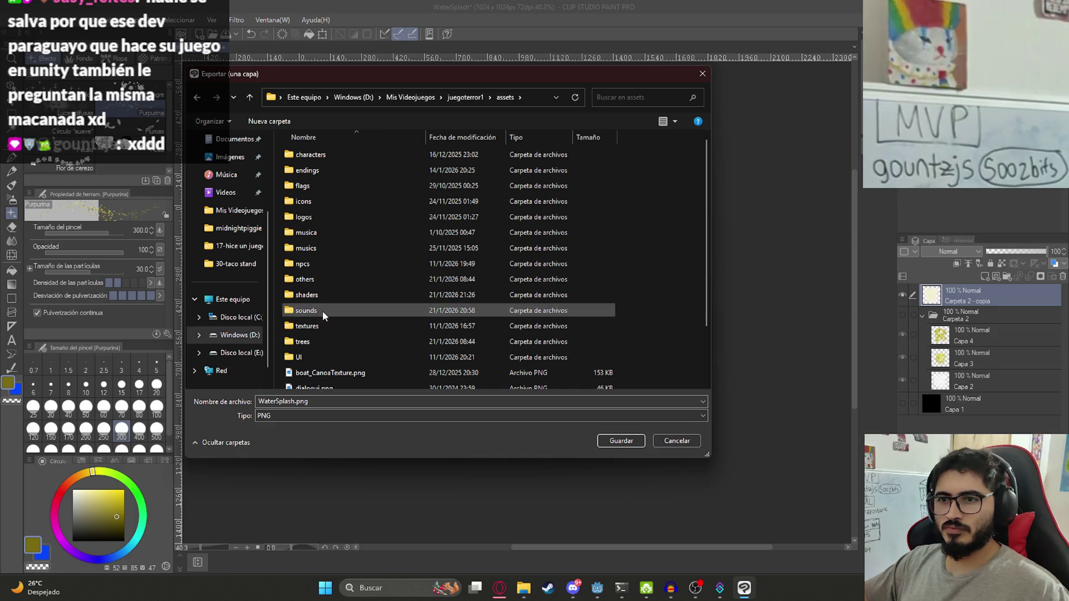
{"action": "left_click", "coordinate": [338, 189]}
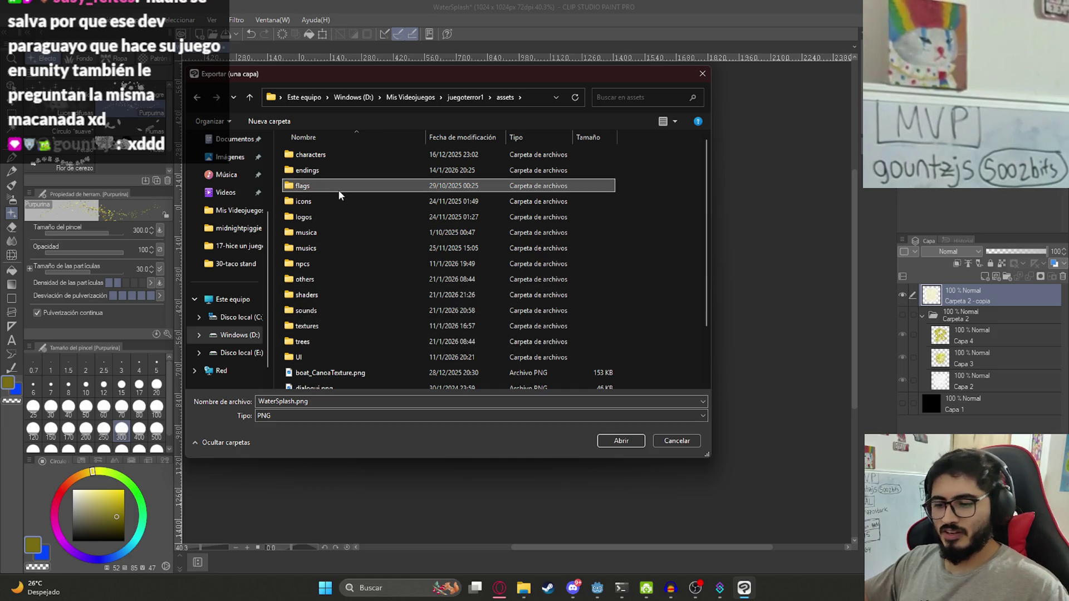
{"action": "double_click", "coordinate": [336, 280]}
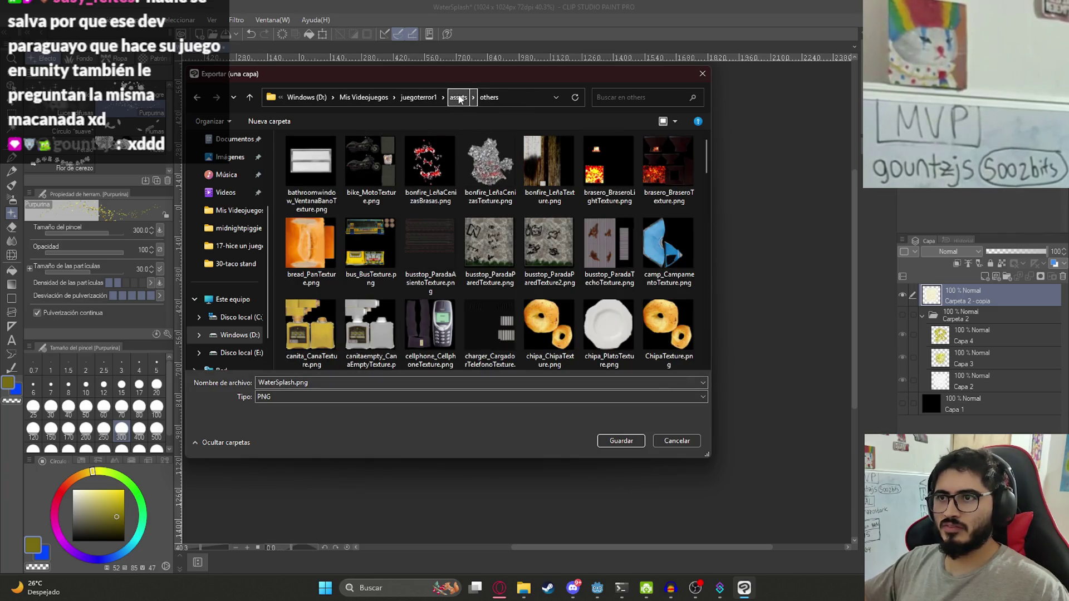
{"action": "double_click", "coordinate": [303, 382]}
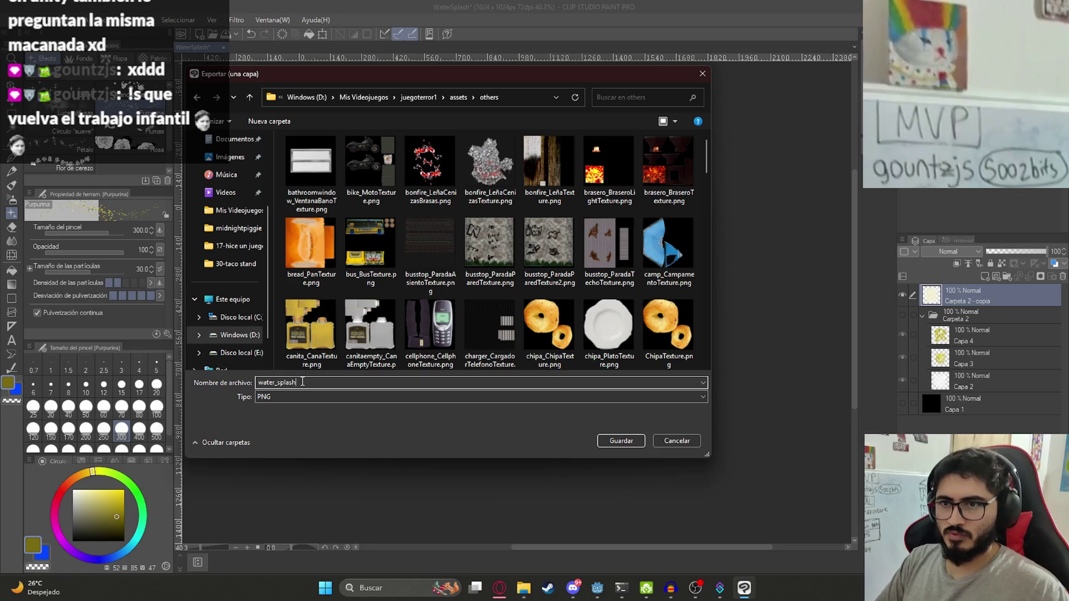
{"action": "key", "text": "Return"}
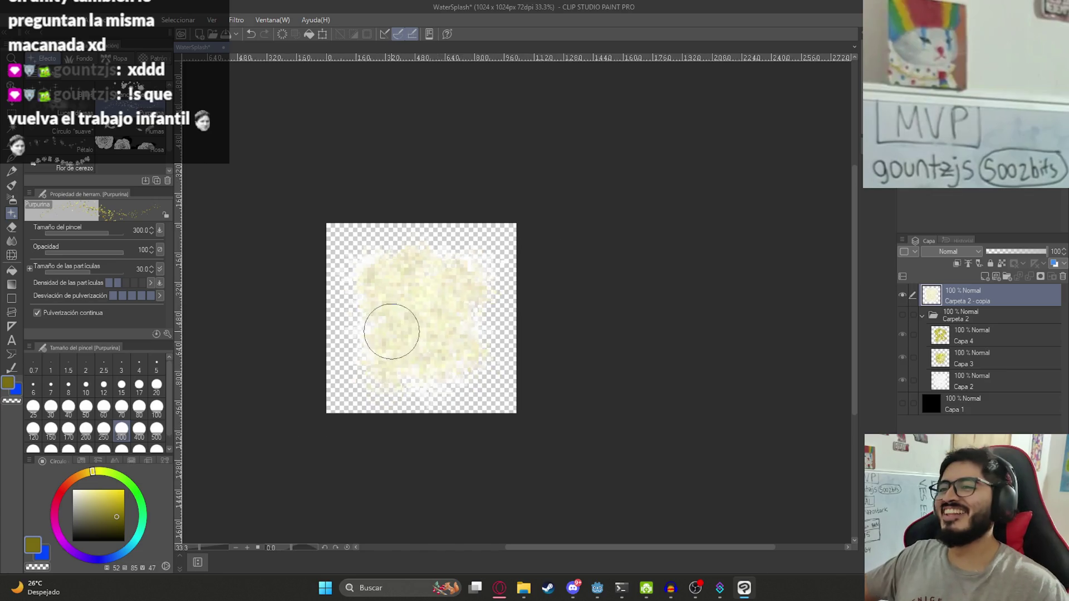
{"action": "scroll", "coordinate": [356, 339], "scroll_direction": "up", "scroll_amount": 3}
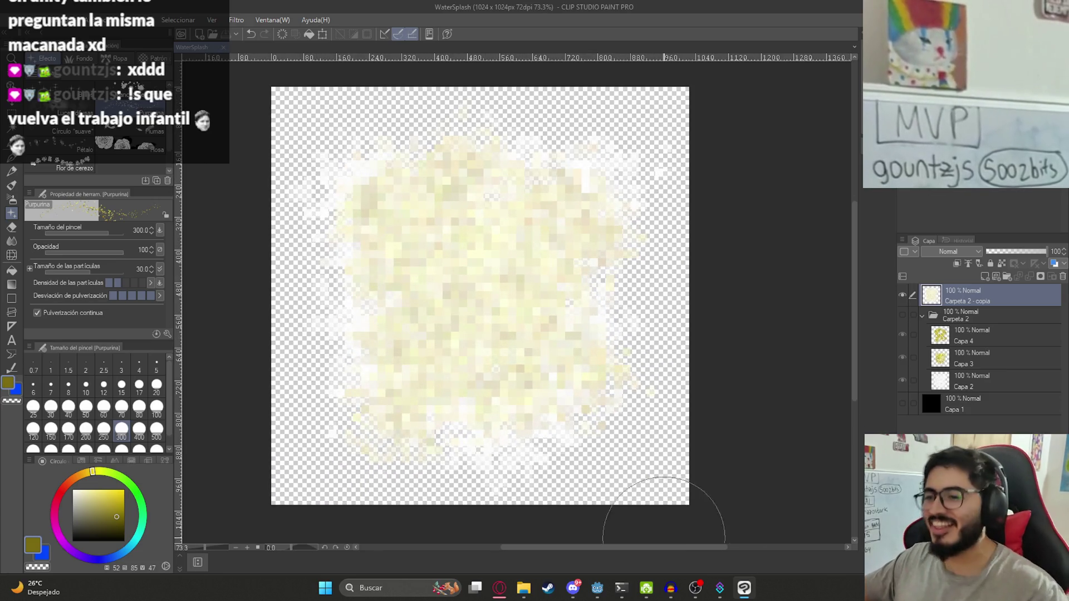
{"action": "left_click", "coordinate": [597, 587]}
In the SplashDecal scene, filter files for 'splas' and drop water_splash.png onto the Sprite3D's texture.
{"action": "scroll", "coordinate": [464, 275], "scroll_direction": "down", "scroll_amount": 3}
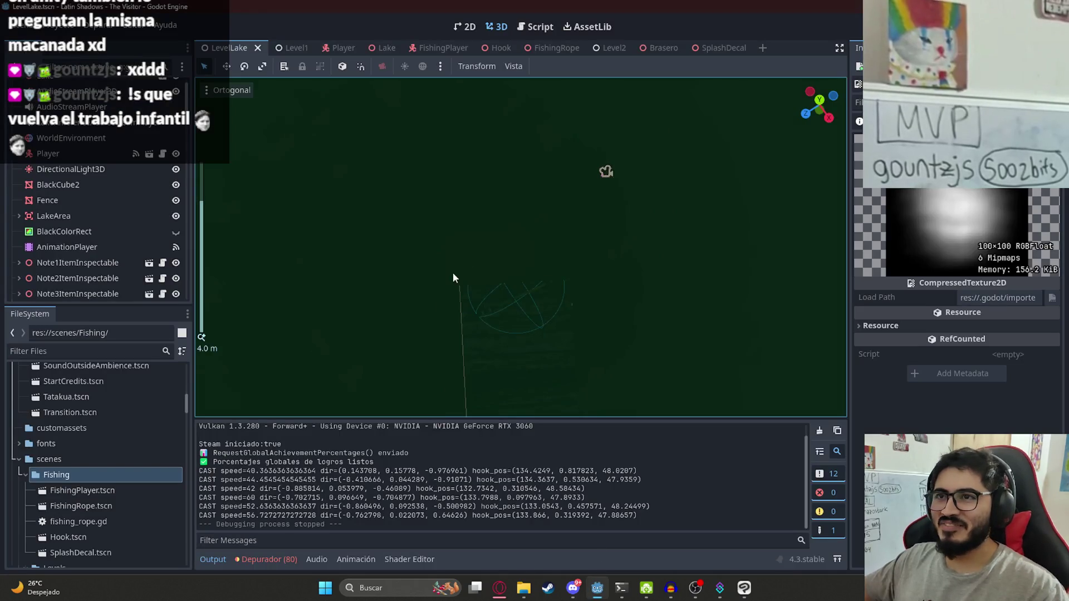
{"action": "mouse_move", "coordinate": [602, 211]}
{"action": "left_mouse_down"}
{"action": "mouse_move", "coordinate": [480, 285]}
{"action": "mouse_move", "coordinate": [486, 268]}
{"action": "left_mouse_up"}
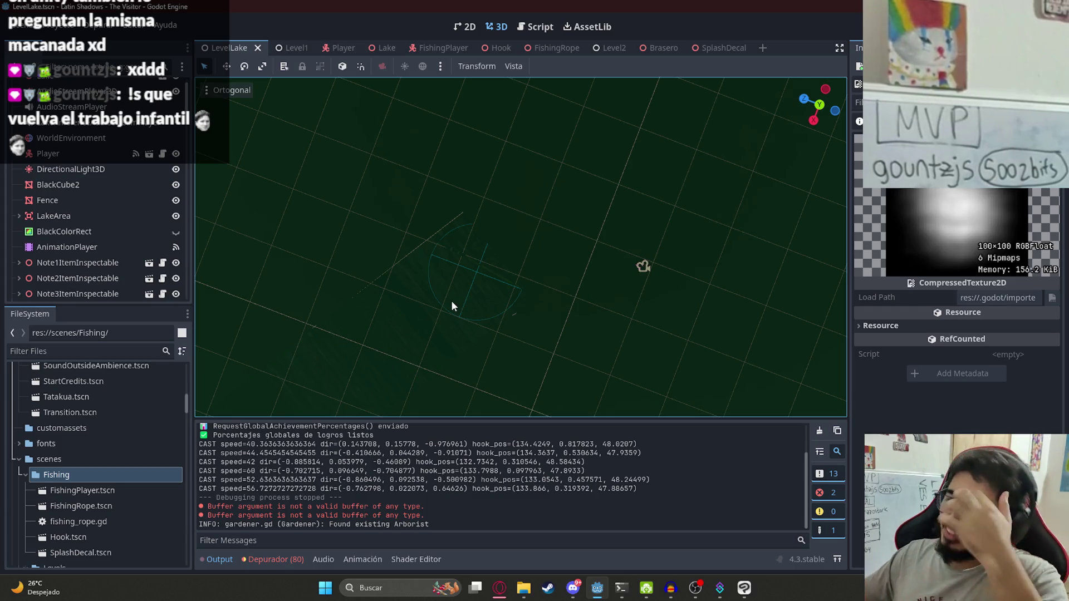
{"action": "scroll", "coordinate": [458, 178], "scroll_direction": "down", "scroll_amount": 10}
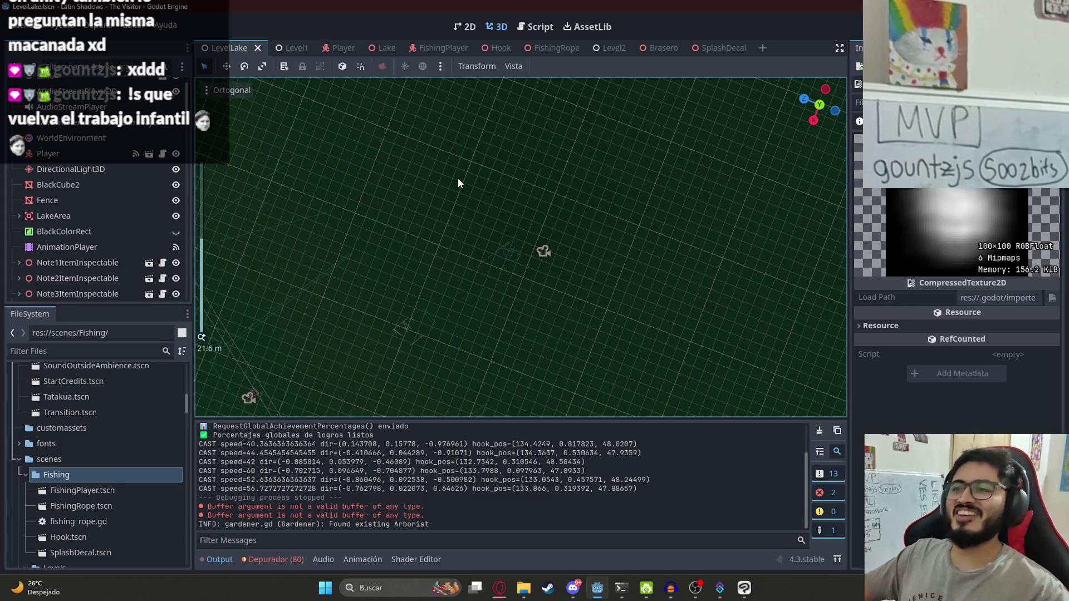
{"action": "left_click", "coordinate": [718, 48]}
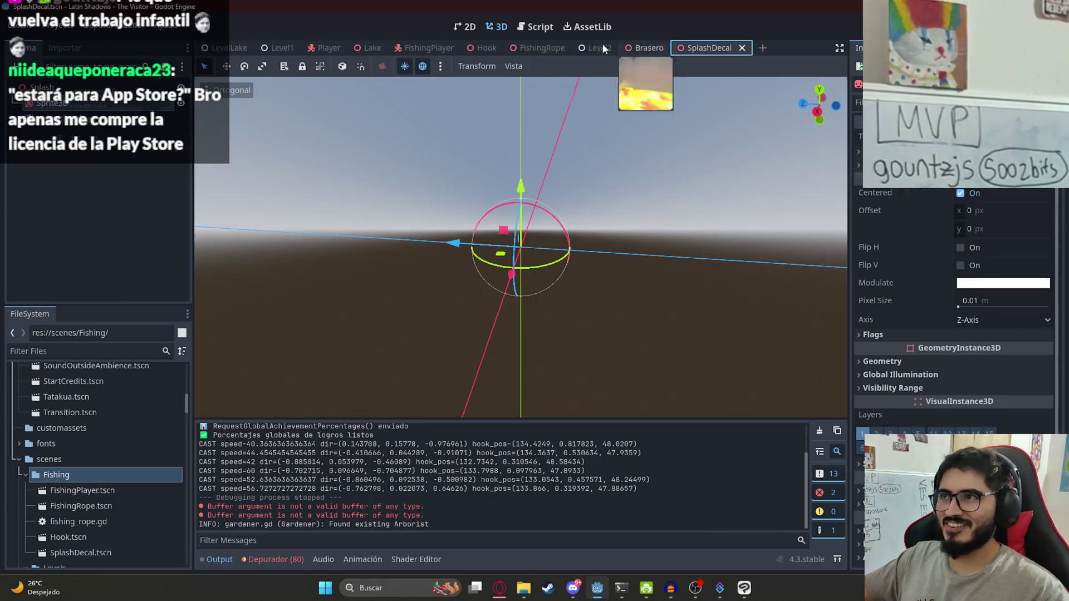
{"action": "left_click", "coordinate": [89, 351]}
{"action": "type", "text": "splas"}
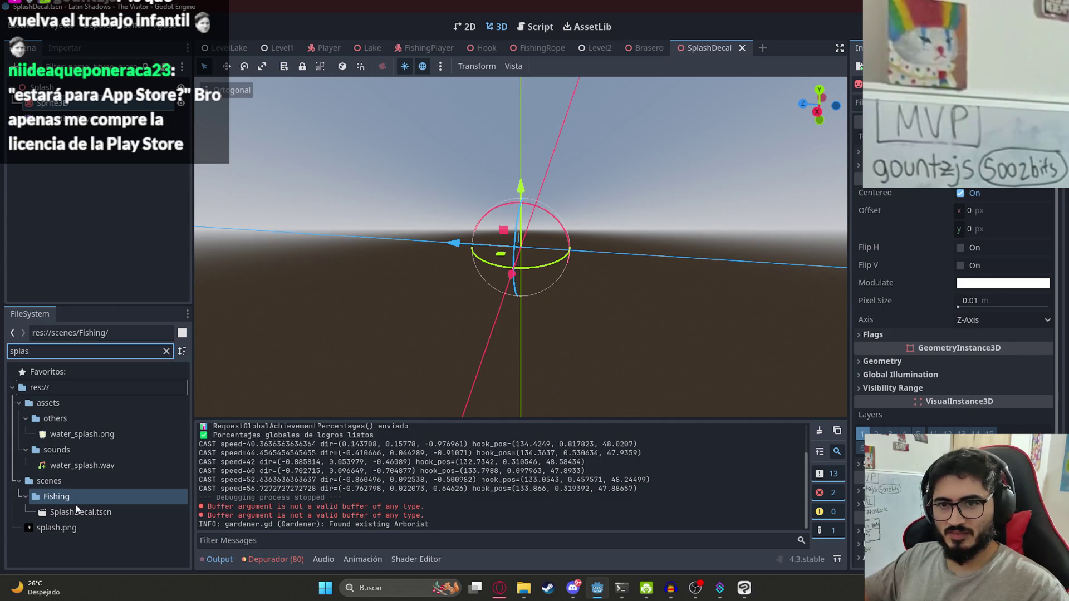
{"action": "mouse_move", "coordinate": [73, 534]}
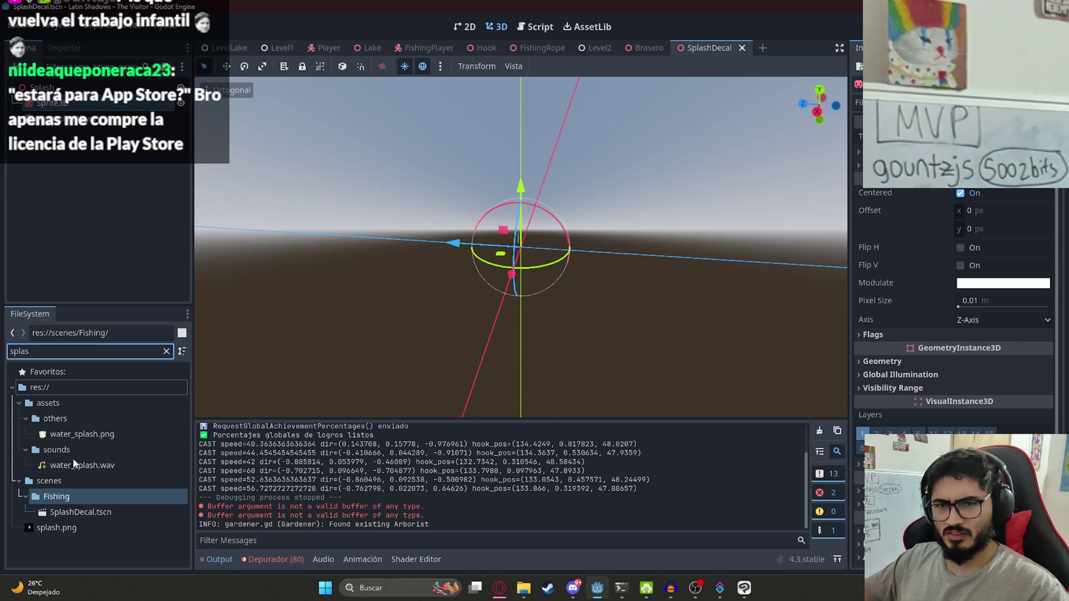
{"action": "mouse_move", "coordinate": [84, 434]}
{"action": "left_mouse_down"}
{"action": "mouse_move", "coordinate": [262, 341]}
{"action": "mouse_move", "coordinate": [138, 136]}
{"action": "left_mouse_up"}
{"action": "left_click_drag", "start_coordinate": [62, 106], "coordinate": [51, 103]}
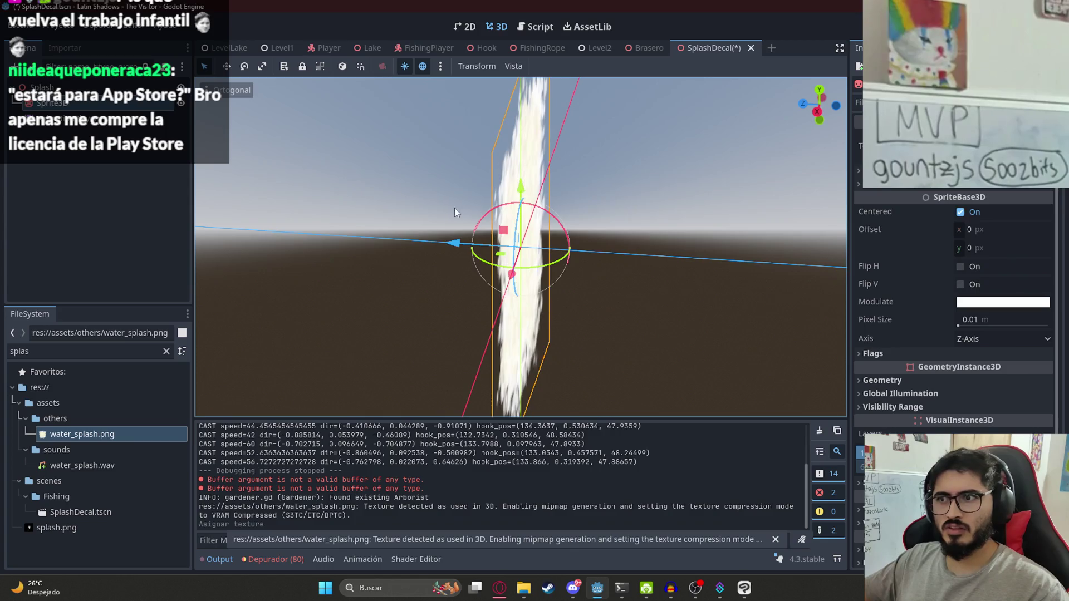
Check the textured sprite from the front, undo a stray move, and save the SplashDecal scene.
{"action": "key", "text": "KP_1"}
{"action": "scroll", "coordinate": [501, 199], "scroll_direction": "up", "scroll_amount": 5}
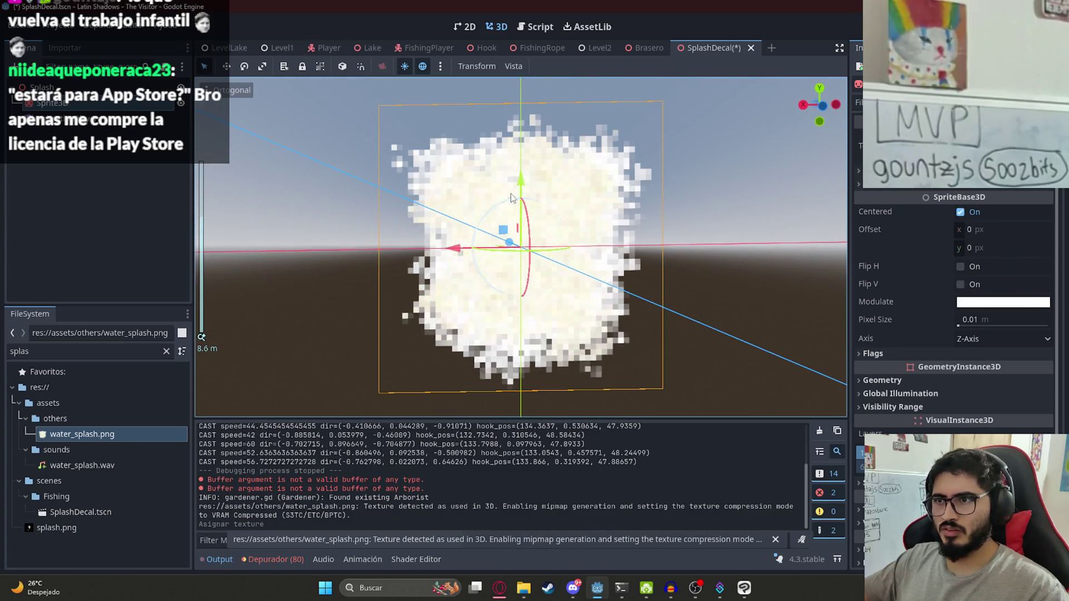
{"action": "left_click_drag", "start_coordinate": [520, 210], "coordinate": [501, 195]}
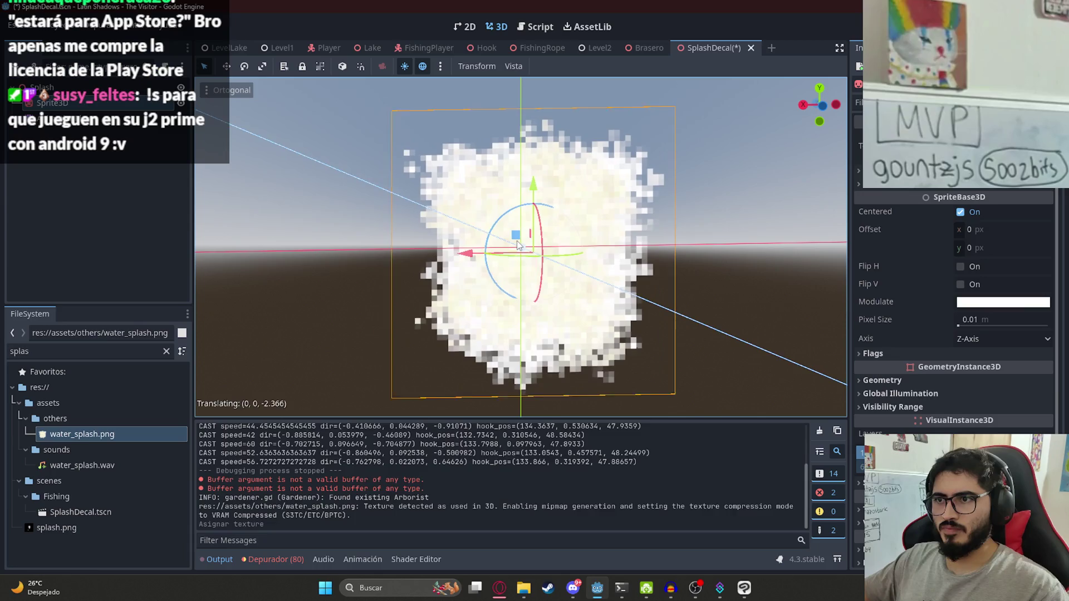
{"action": "key", "text": "ctrl+z"}
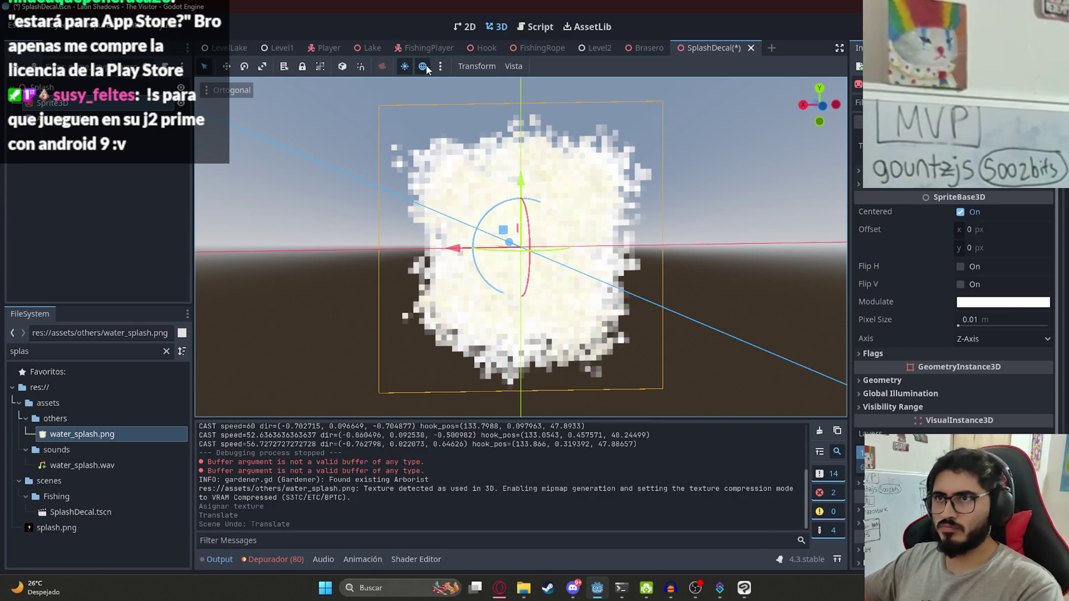
{"action": "left_click", "coordinate": [511, 65]}
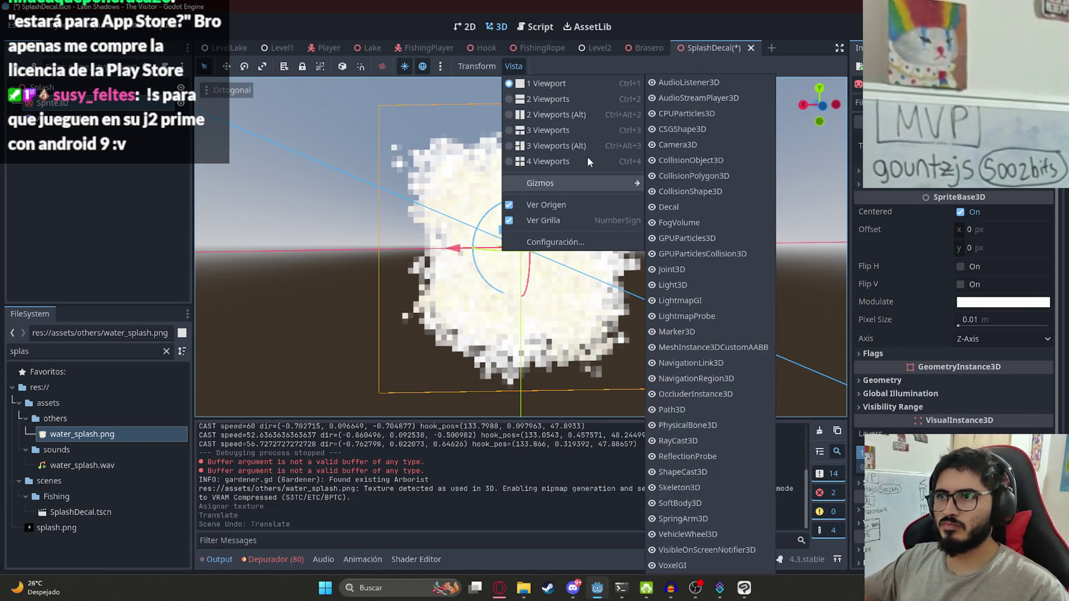
{"action": "mouse_move", "coordinate": [378, 161]}
{"action": "left_mouse_down"}
{"action": "mouse_move", "coordinate": [539, 220]}
{"action": "mouse_move", "coordinate": [531, 276]}
{"action": "left_mouse_up"}
{"action": "key", "text": "ctrl+s"}
Orbit around the splash sprite, then close the SplashDecal scene tab.
{"action": "scroll", "coordinate": [479, 287], "scroll_direction": "up", "scroll_amount": 5}
{"action": "mouse_move", "coordinate": [454, 291]}
{"action": "left_mouse_down"}
{"action": "mouse_move", "coordinate": [481, 273]}
{"action": "mouse_move", "coordinate": [472, 223]}
{"action": "left_mouse_up"}
{"action": "left_click_drag", "start_coordinate": [587, 193], "coordinate": [708, 58]}
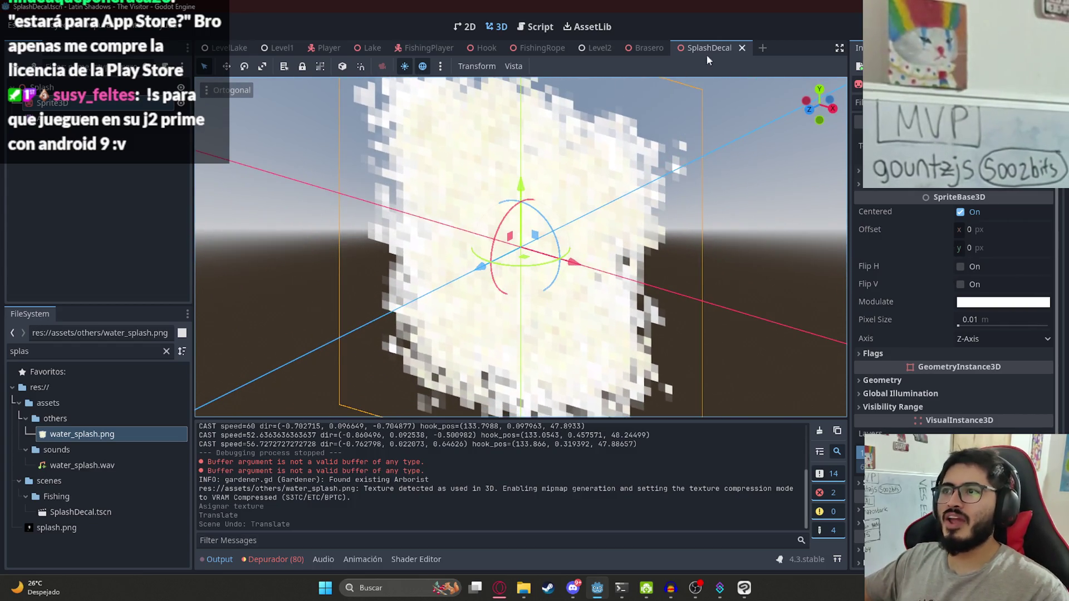
{"action": "left_click", "coordinate": [743, 48]}
Filter files for 'hsplash', reopen SplashDecal.tscn and rename the file to Splash.tscn.
{"action": "left_click", "coordinate": [103, 348]}
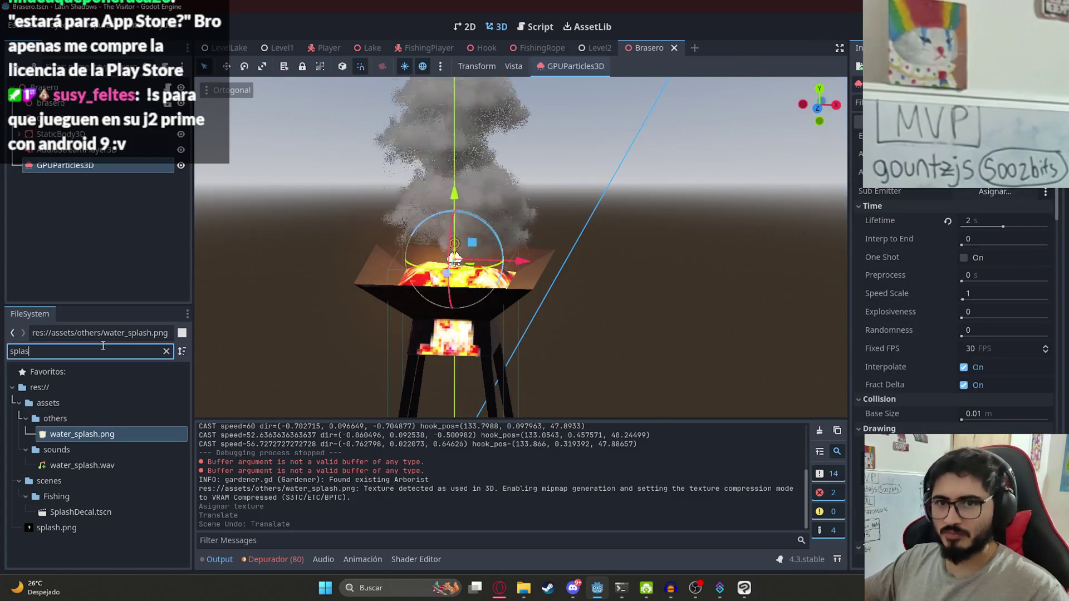
{"action": "type", "text": "h"}
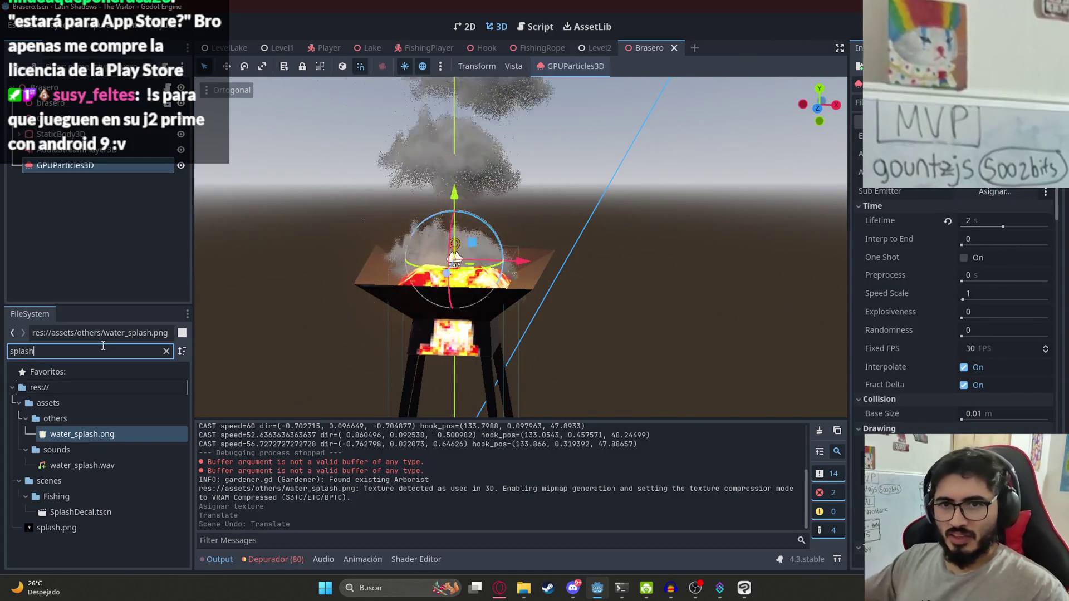
{"action": "type", "text": "splash"}
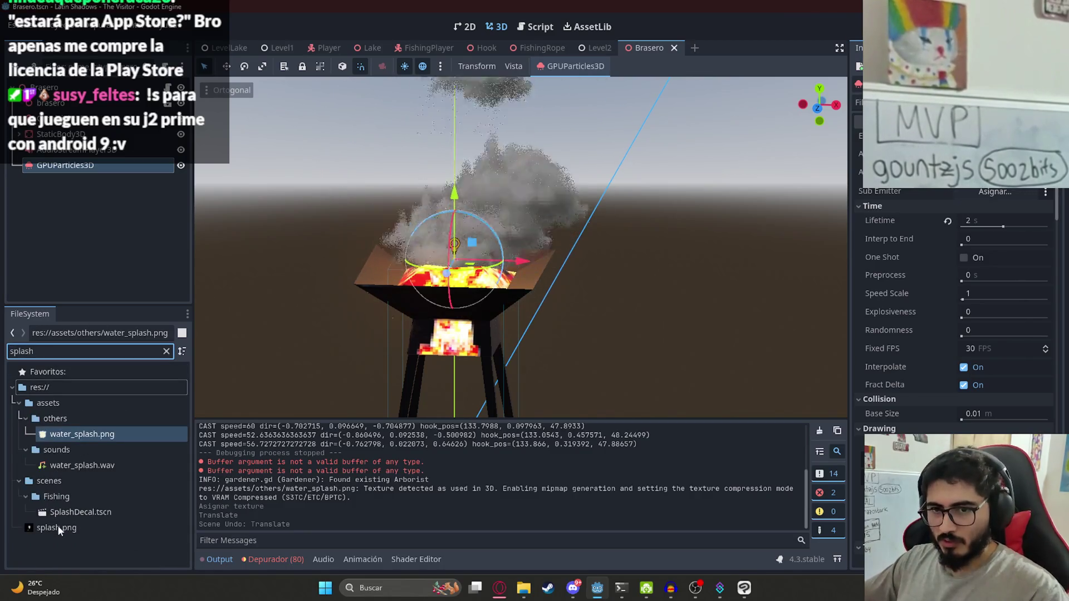
{"action": "double_click", "coordinate": [74, 511]}
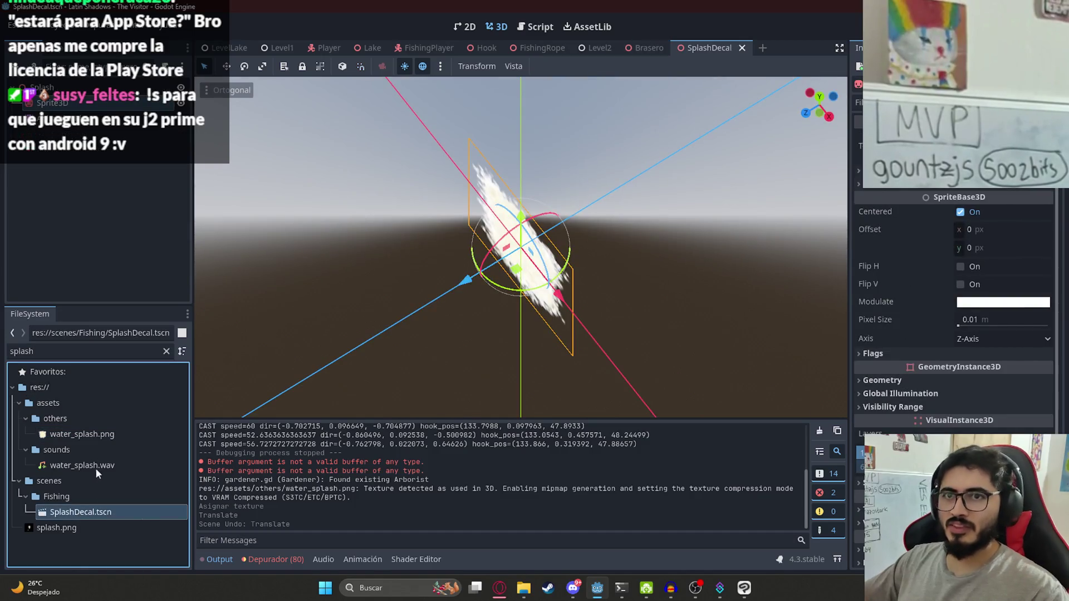
{"action": "right_click", "coordinate": [78, 512]}
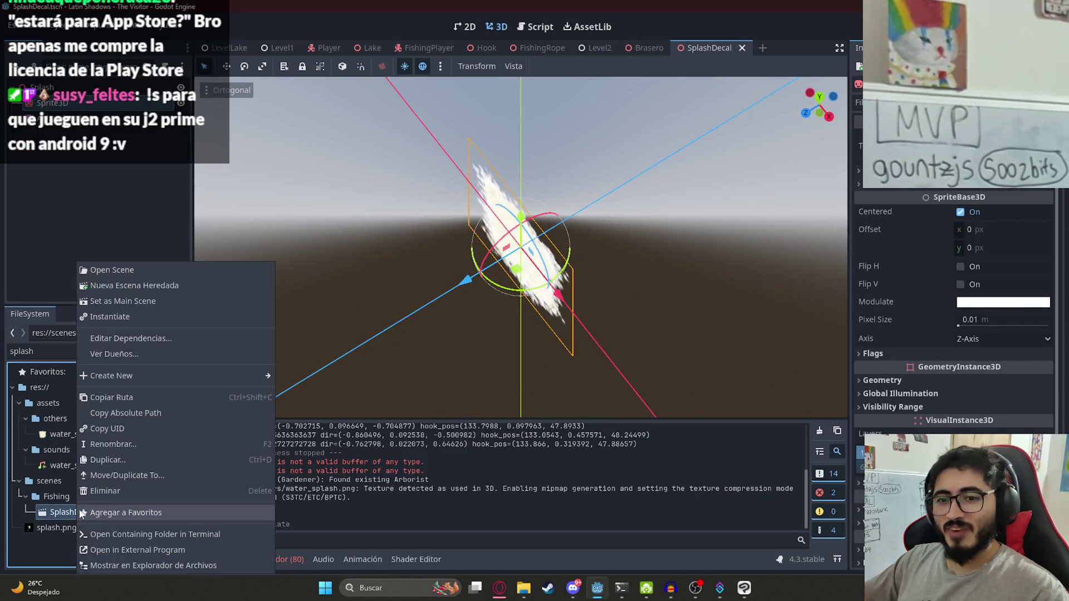
{"action": "left_click", "coordinate": [115, 442]}
{"action": "type", "text": "Splash"}
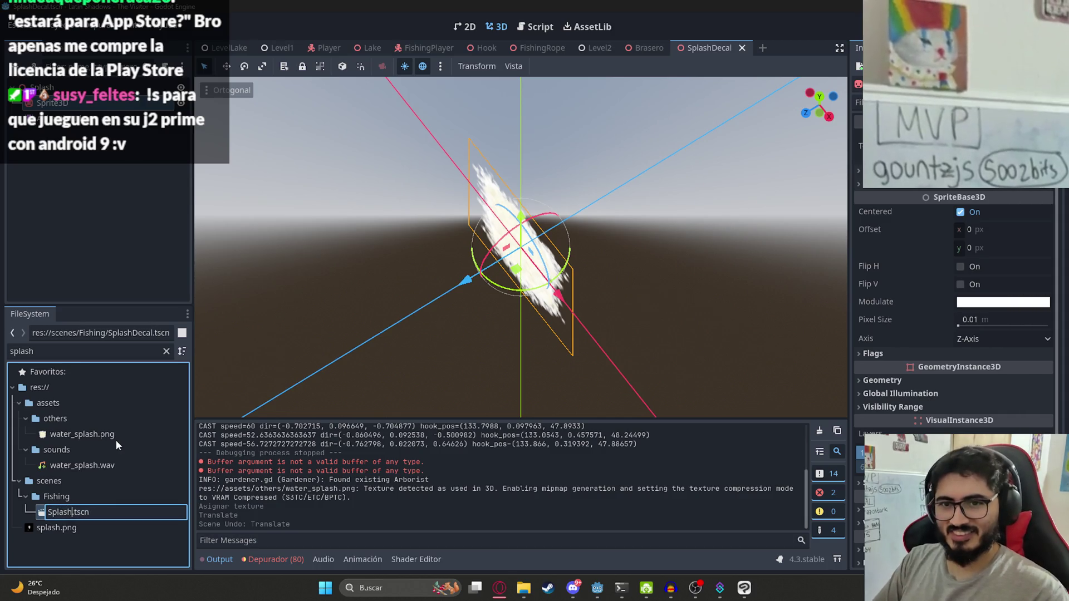
{"action": "key", "text": "Return"}
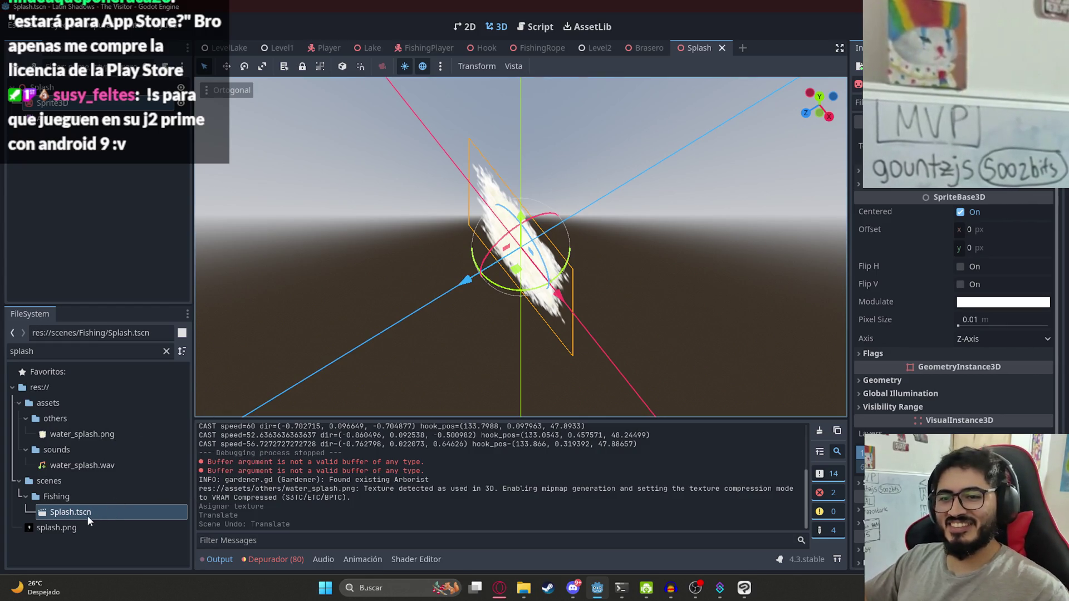
{"action": "scroll", "coordinate": [434, 284], "scroll_direction": "up", "scroll_amount": 3}
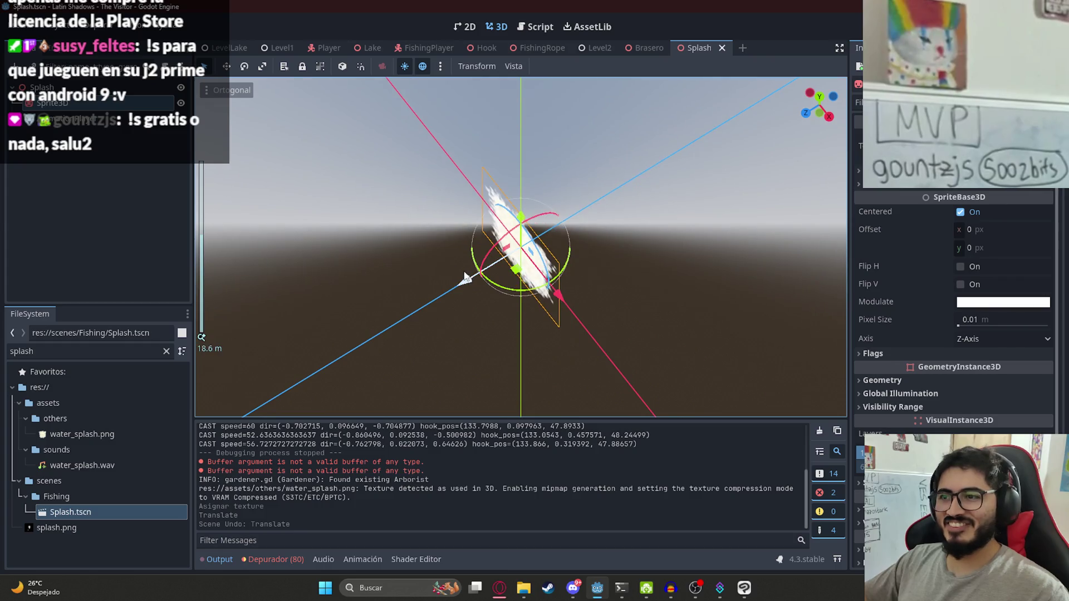
Try duplicating the splash sprite, then undo the rotation and the duplicate.
{"action": "mouse_move", "coordinate": [561, 322]}
{"action": "left_mouse_down"}
{"action": "mouse_move", "coordinate": [419, 242]}
{"action": "mouse_move", "coordinate": [275, 192]}
{"action": "left_mouse_up"}
{"action": "mouse_move", "coordinate": [407, 256]}
{"action": "left_mouse_down"}
{"action": "mouse_move", "coordinate": [584, 332]}
{"action": "mouse_move", "coordinate": [523, 196]}
{"action": "mouse_move", "coordinate": [537, 222]}
{"action": "mouse_move", "coordinate": [519, 288]}
{"action": "mouse_move", "coordinate": [569, 278]}
{"action": "mouse_move", "coordinate": [549, 290]}
{"action": "left_mouse_up"}
{"action": "key", "text": "ctrl+d"}
{"action": "key", "text": "ctrl+z"}
{"action": "key", "text": "ctrl+z"}
{"action": "left_click_drag", "start_coordinate": [475, 296], "coordinate": [695, 251]}
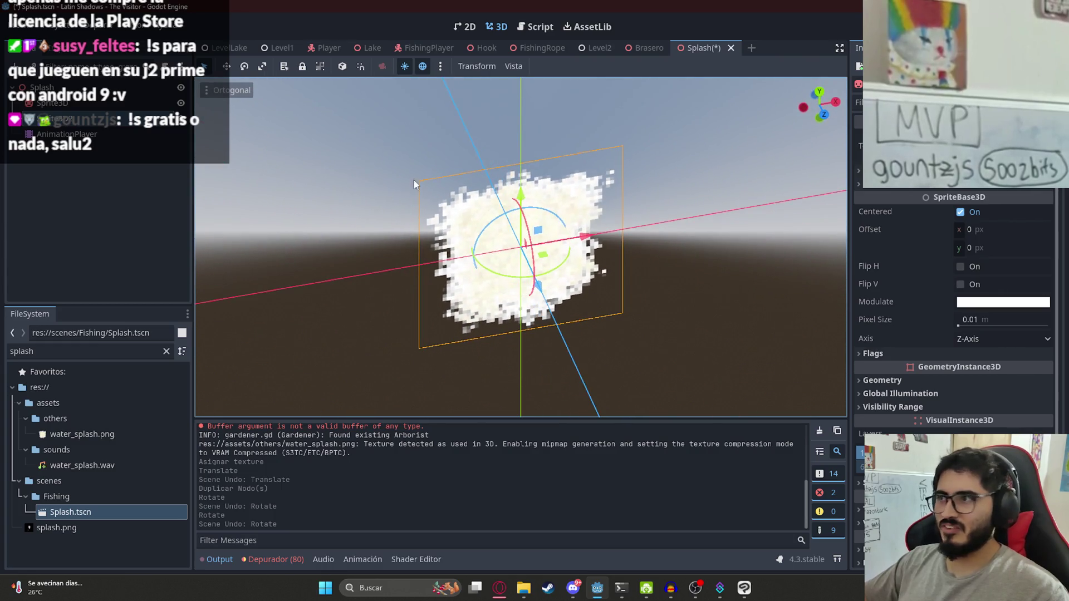
{"action": "key", "text": "ctrl+z"}
{"action": "scroll", "coordinate": [953, 311], "scroll_direction": "up", "scroll_amount": 3}
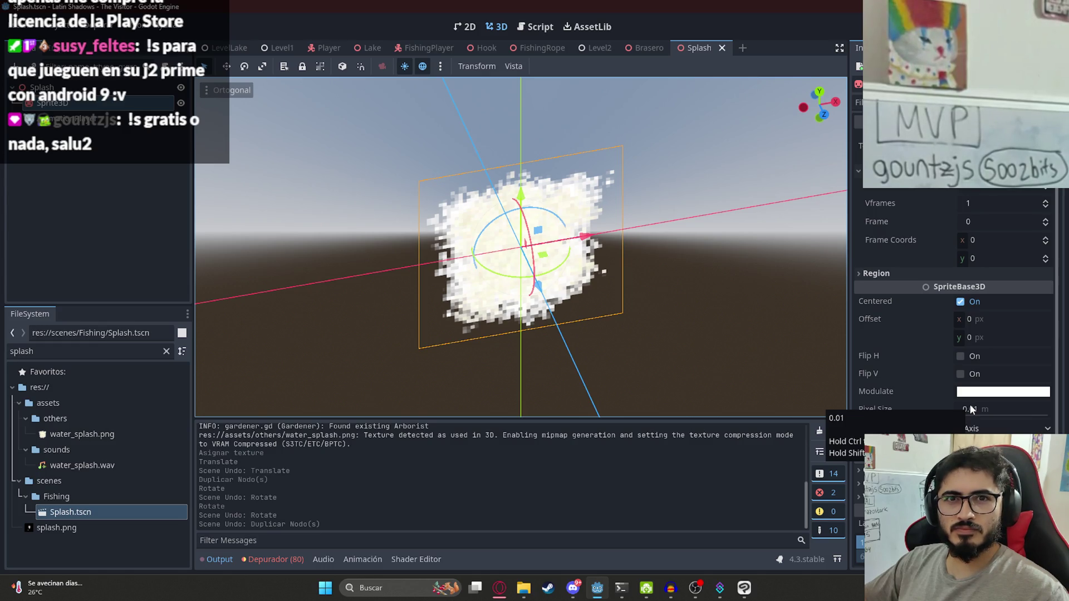
{"action": "scroll", "coordinate": [985, 355], "scroll_direction": "down", "scroll_amount": 2}
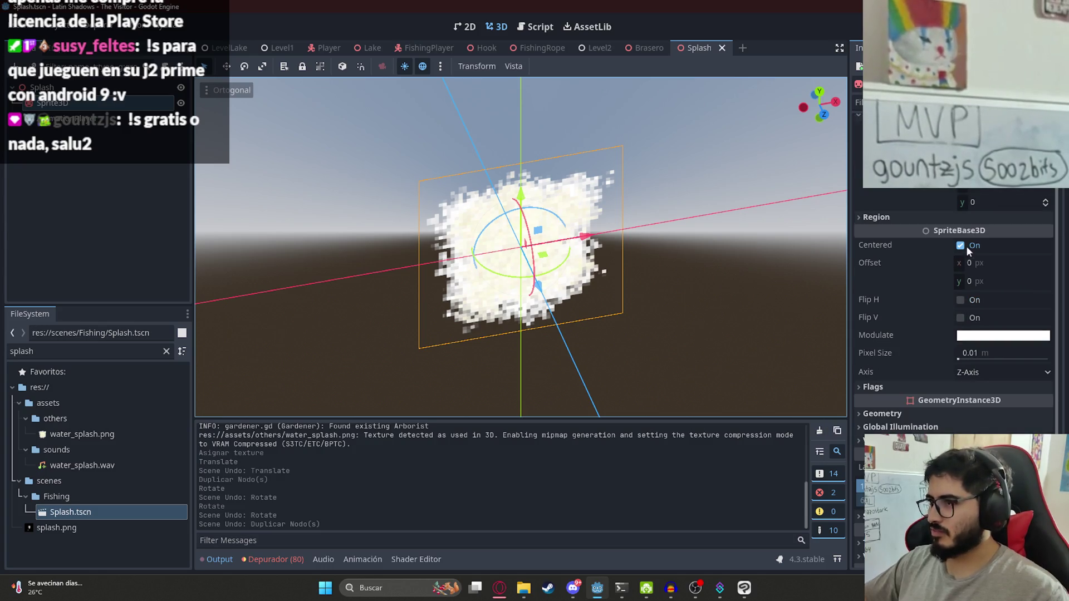
Set the sprite's Flags > Billboard to Enabled and duplicate the Sprite3D.
{"action": "left_click", "coordinate": [885, 386]}
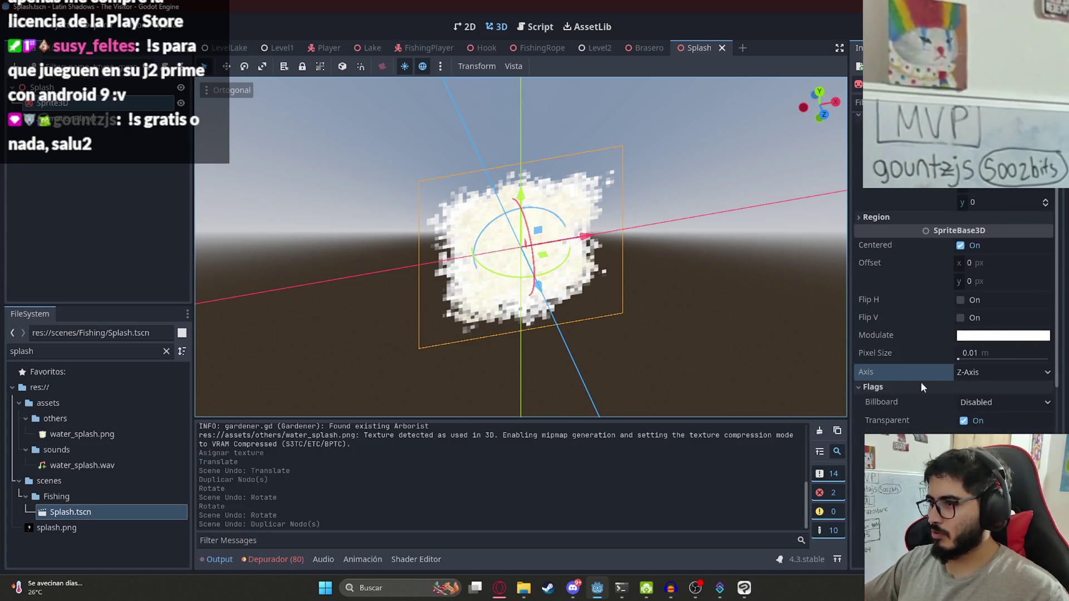
{"action": "left_click", "coordinate": [1002, 402]}
{"action": "left_click", "coordinate": [982, 418]}
{"action": "mouse_move", "coordinate": [623, 250]}
{"action": "left_mouse_down"}
{"action": "mouse_move", "coordinate": [599, 317]}
{"action": "mouse_move", "coordinate": [345, 221]}
{"action": "mouse_move", "coordinate": [521, 193]}
{"action": "mouse_move", "coordinate": [599, 205]}
{"action": "mouse_move", "coordinate": [522, 215]}
{"action": "mouse_move", "coordinate": [419, 206]}
{"action": "mouse_move", "coordinate": [834, 417]}
{"action": "mouse_move", "coordinate": [612, 290]}
{"action": "mouse_move", "coordinate": [462, 178]}
{"action": "mouse_move", "coordinate": [452, 194]}
{"action": "left_mouse_up"}
{"action": "key", "text": "ctrl+d"}
{"action": "mouse_move", "coordinate": [537, 204]}
{"action": "left_mouse_down"}
{"action": "mouse_move", "coordinate": [638, 134]}
{"action": "mouse_move", "coordinate": [537, 152]}
{"action": "mouse_move", "coordinate": [574, 158]}
{"action": "mouse_move", "coordinate": [610, 115]}
{"action": "mouse_move", "coordinate": [685, 184]}
{"action": "mouse_move", "coordinate": [453, 179]}
{"action": "left_mouse_up"}
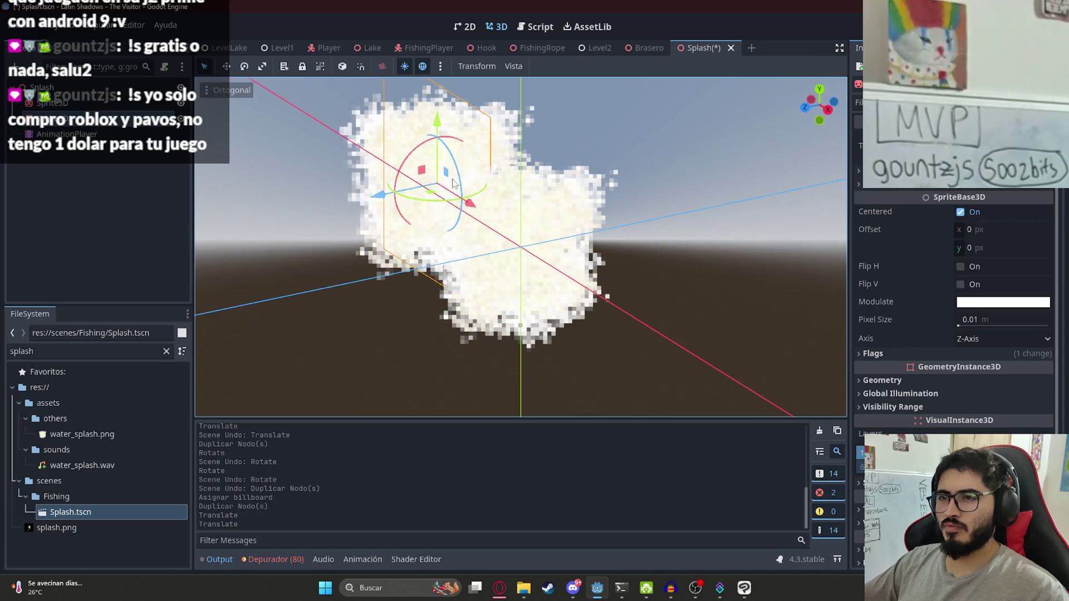
Switch to the 2D workspace and back to 3D.
{"action": "left_click", "coordinate": [469, 28]}
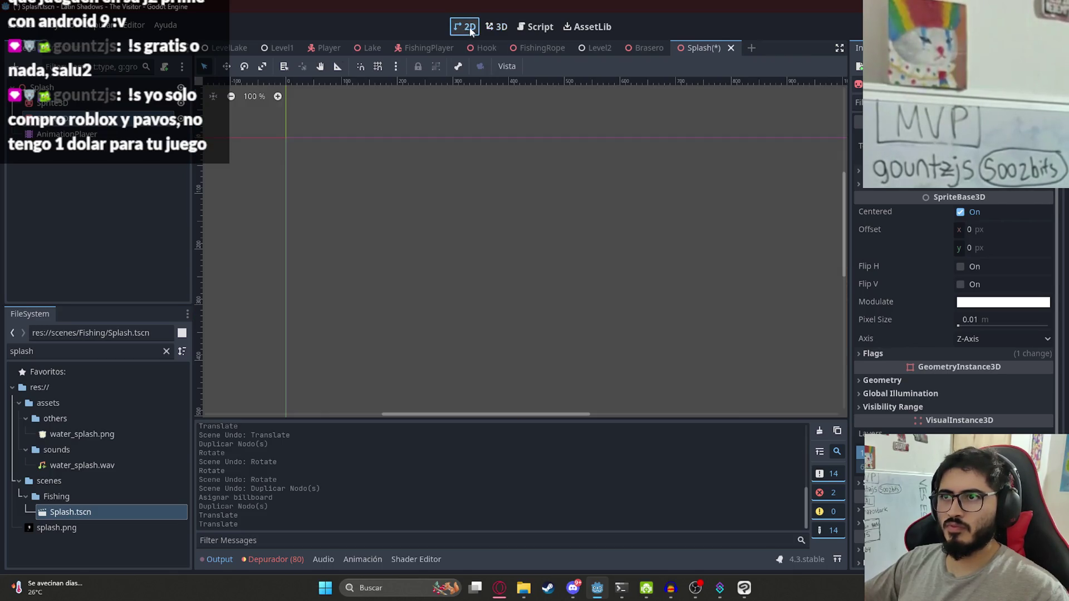
{"action": "scroll", "coordinate": [495, 249], "scroll_direction": "down", "scroll_amount": 6}
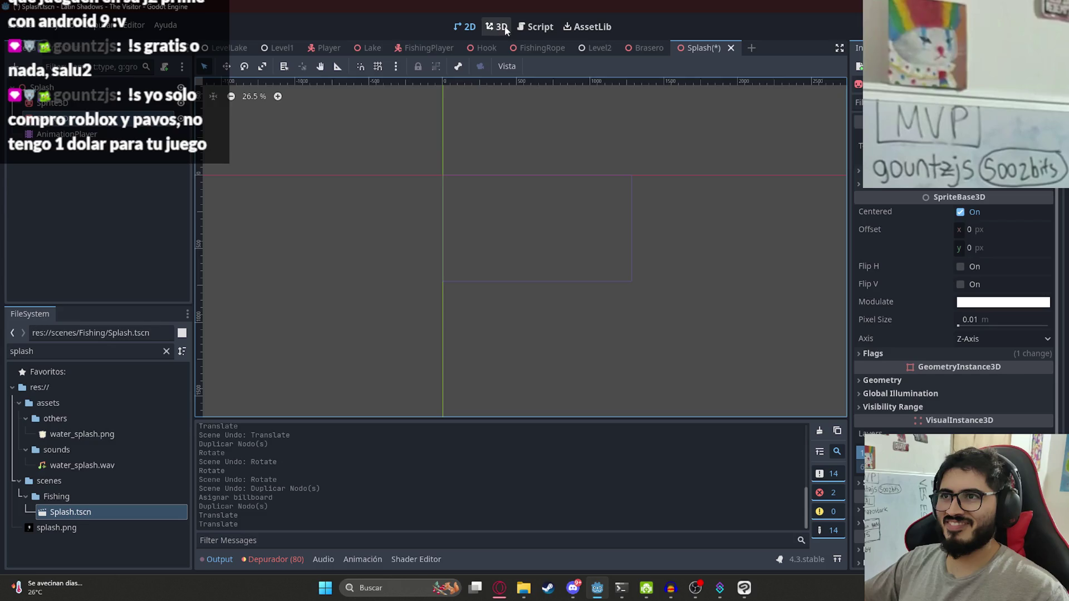
{"action": "left_click", "coordinate": [498, 27]}
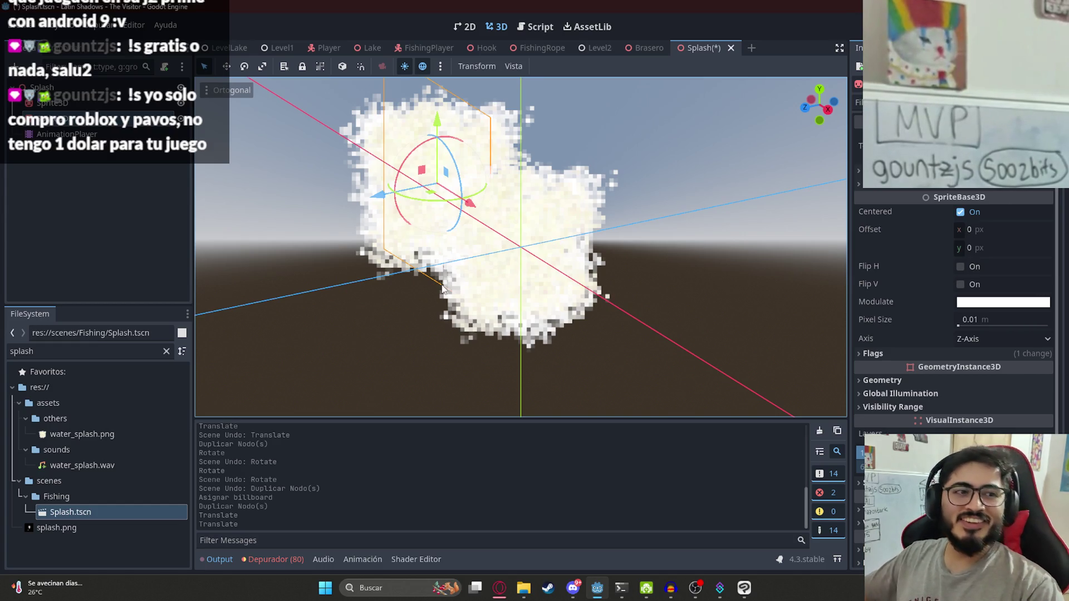
{"action": "scroll", "coordinate": [409, 225], "scroll_direction": "down", "scroll_amount": 5}
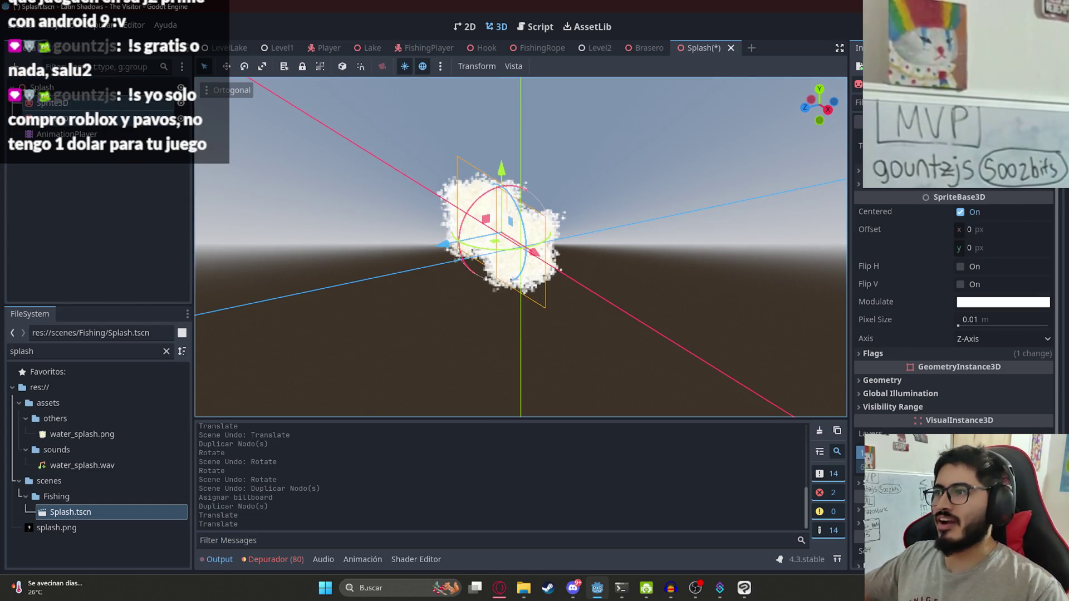
Reset Billboard to Disabled on both sprites and view them from above.
{"action": "left_click", "coordinate": [960, 212]}
{"action": "left_click", "coordinate": [960, 212]}
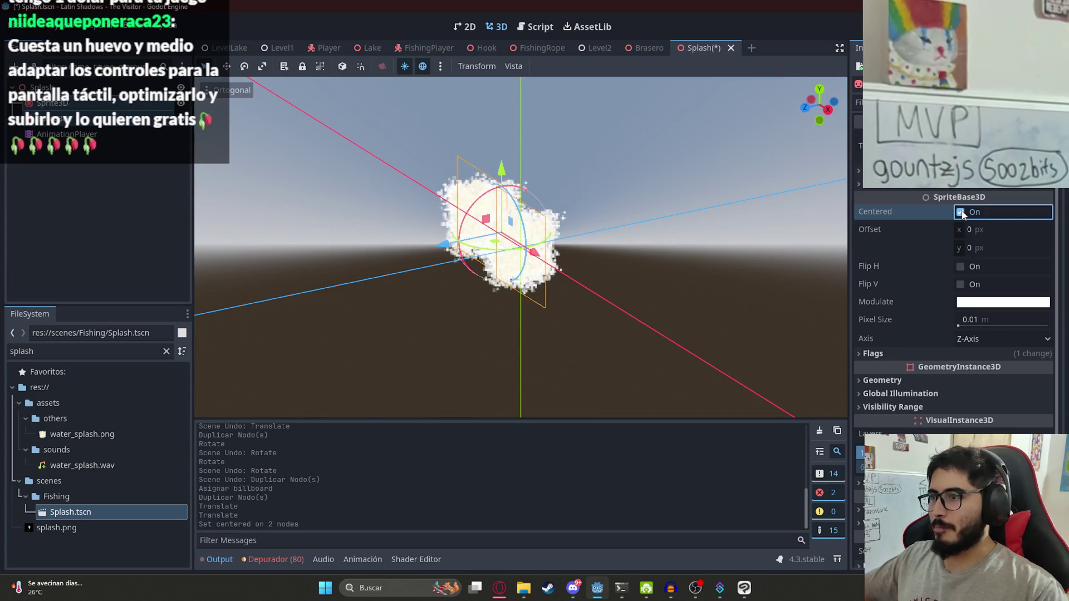
{"action": "left_click", "coordinate": [939, 352]}
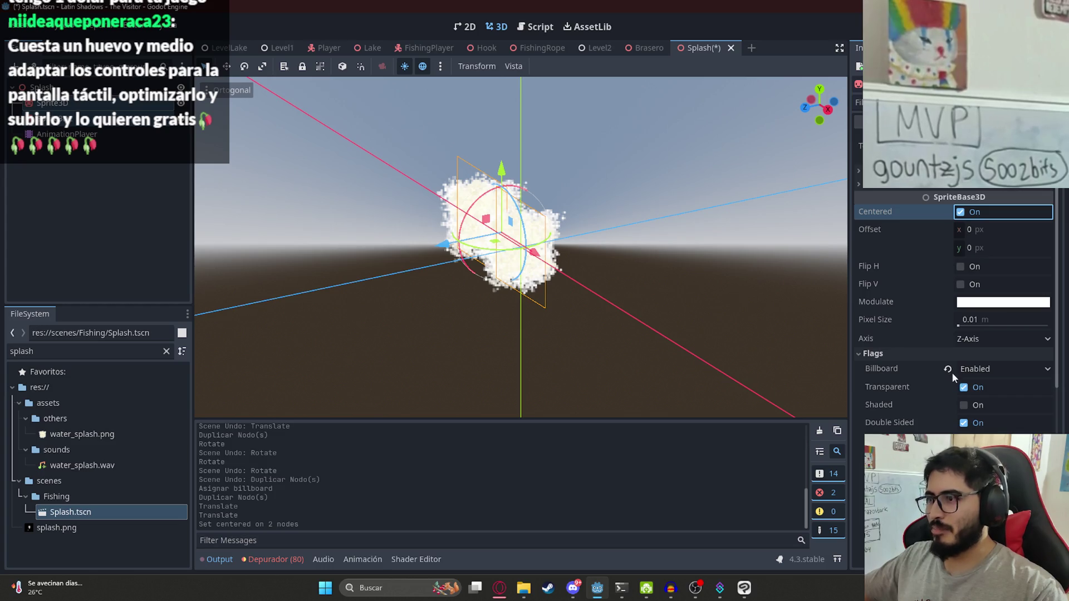
{"action": "left_click", "coordinate": [947, 369]}
{"action": "key", "text": "KP_7"}
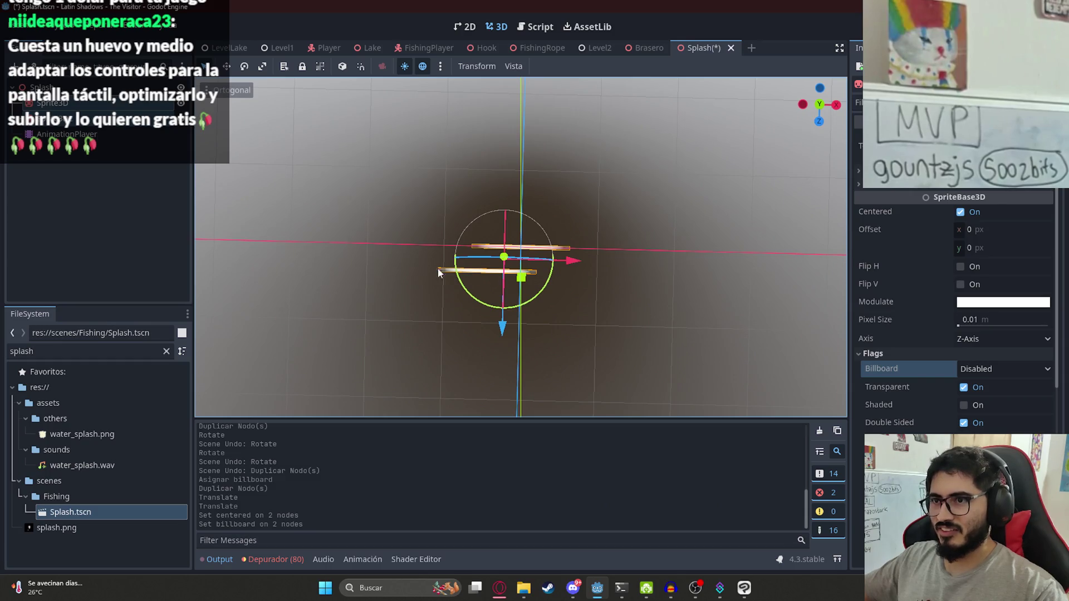
{"action": "left_click", "coordinate": [458, 274]}
Reposition the lower clump and duplicate it into third, fourth and fifth clumps.
{"action": "left_click", "coordinate": [464, 274]}
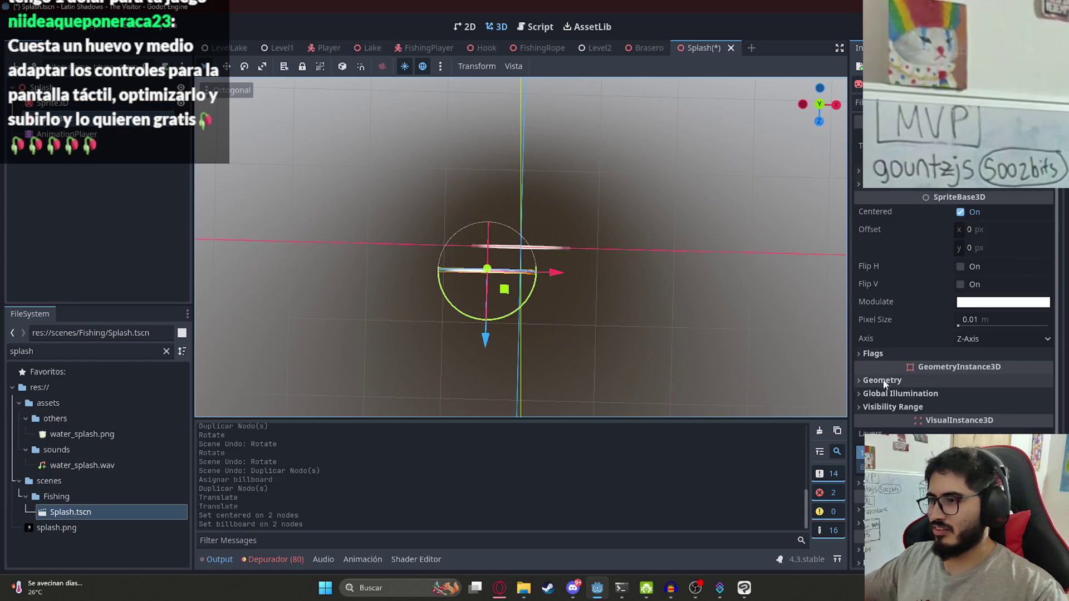
{"action": "mouse_move", "coordinate": [504, 289]}
{"action": "left_mouse_down"}
{"action": "mouse_move", "coordinate": [473, 258]}
{"action": "mouse_move", "coordinate": [503, 173]}
{"action": "left_mouse_up"}
{"action": "scroll", "coordinate": [502, 172], "scroll_direction": "up", "scroll_amount": 5}
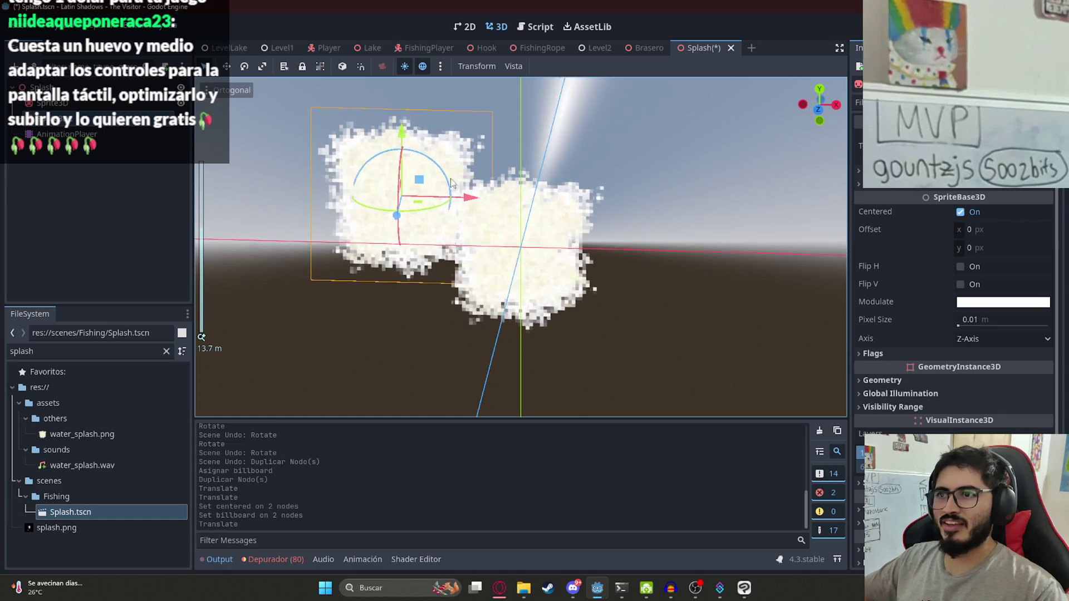
{"action": "mouse_move", "coordinate": [452, 182]}
{"action": "left_mouse_down"}
{"action": "mouse_move", "coordinate": [431, 200]}
{"action": "mouse_move", "coordinate": [437, 188]}
{"action": "mouse_move", "coordinate": [641, 196]}
{"action": "left_mouse_up"}
{"action": "key", "text": "ctrl+d"}
{"action": "scroll", "coordinate": [529, 249], "scroll_direction": "down", "scroll_amount": 3}
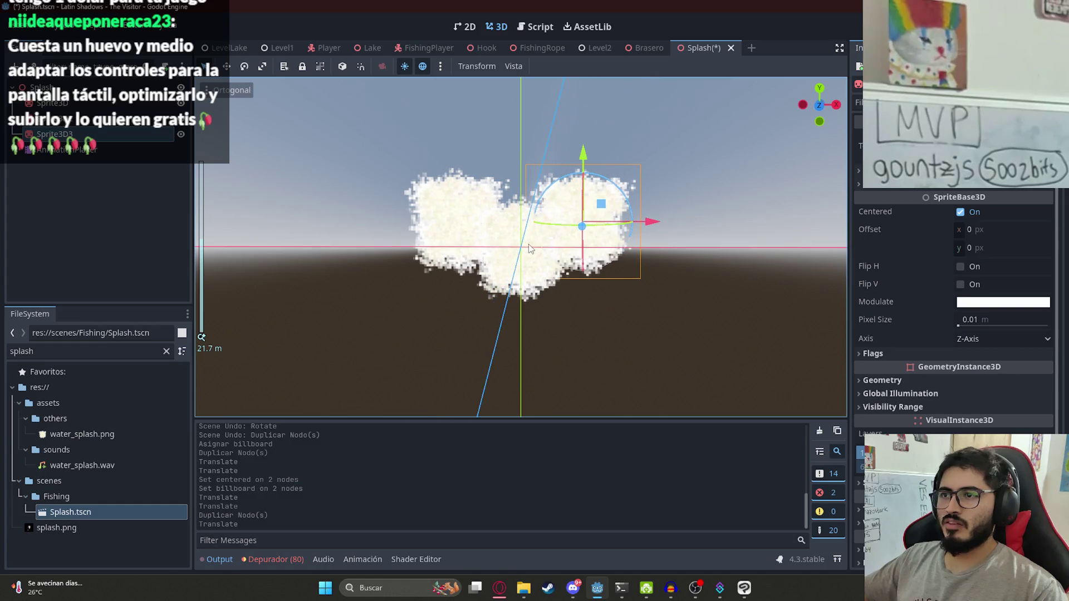
{"action": "mouse_move", "coordinate": [544, 230]}
{"action": "left_mouse_down"}
{"action": "mouse_move", "coordinate": [560, 228]}
{"action": "mouse_move", "coordinate": [425, 236]}
{"action": "left_mouse_up"}
{"action": "key", "text": "ctrl+d"}
{"action": "key", "text": "ctrl+d"}
{"action": "mouse_move", "coordinate": [425, 236]}
{"action": "left_mouse_down"}
{"action": "mouse_move", "coordinate": [649, 236]}
{"action": "mouse_move", "coordinate": [638, 228]}
{"action": "left_mouse_up"}
Nudge the left clump and pull Sprite3D5 left into the cloud shape.
{"action": "left_click_drag", "start_coordinate": [533, 253], "coordinate": [534, 247]}
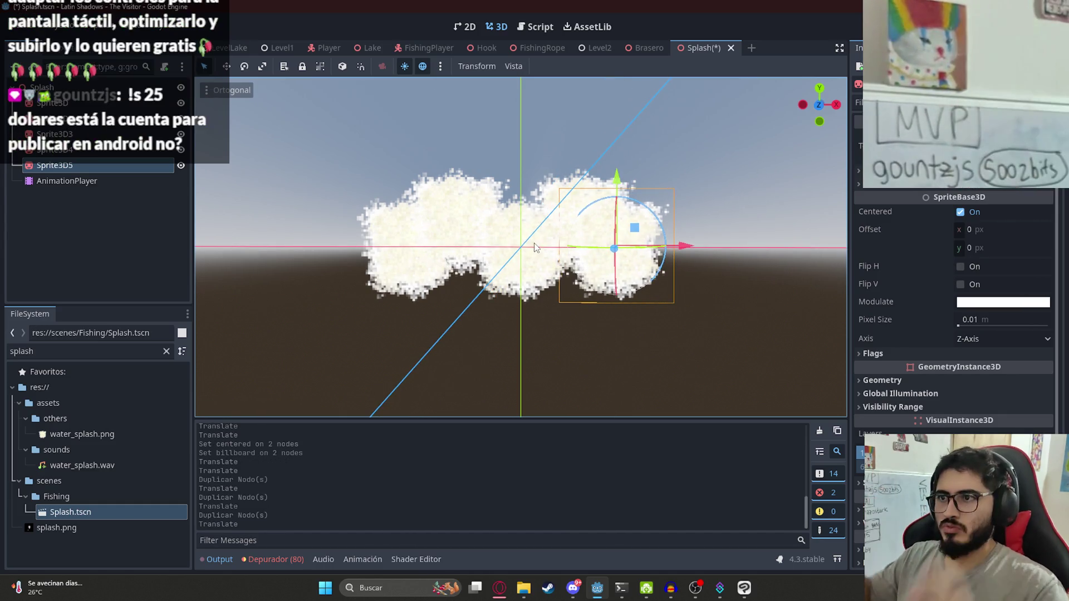
{"action": "left_click", "coordinate": [441, 248]}
{"action": "left_click_drag", "start_coordinate": [440, 248], "coordinate": [448, 245]}
{"action": "left_click", "coordinate": [606, 233]}
{"action": "left_click", "coordinate": [626, 246]}
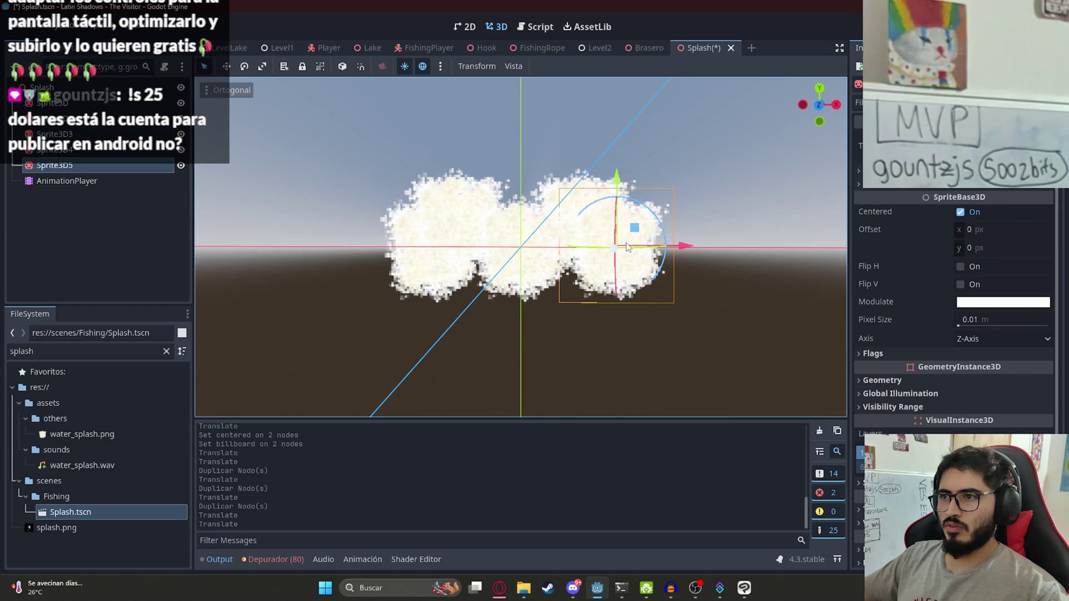
{"action": "mouse_move", "coordinate": [629, 232]}
{"action": "left_mouse_down"}
{"action": "mouse_move", "coordinate": [534, 192]}
{"action": "mouse_move", "coordinate": [467, 192]}
{"action": "left_mouse_up"}
{"action": "mouse_move", "coordinate": [573, 197]}
{"action": "left_mouse_down"}
{"action": "mouse_move", "coordinate": [479, 197]}
{"action": "mouse_move", "coordinate": [502, 196]}
{"action": "mouse_move", "coordinate": [396, 245]}
{"action": "mouse_move", "coordinate": [396, 256]}
{"action": "mouse_move", "coordinate": [469, 214]}
{"action": "left_mouse_up"}
Save the scene and create an AnimationPlayer animation named 'Splash' with the playhead at 0.
{"action": "key", "text": "ctrl+s"}
{"action": "left_click", "coordinate": [113, 181]}
{"action": "left_click", "coordinate": [360, 432]}
{"action": "left_click", "coordinate": [363, 446]}
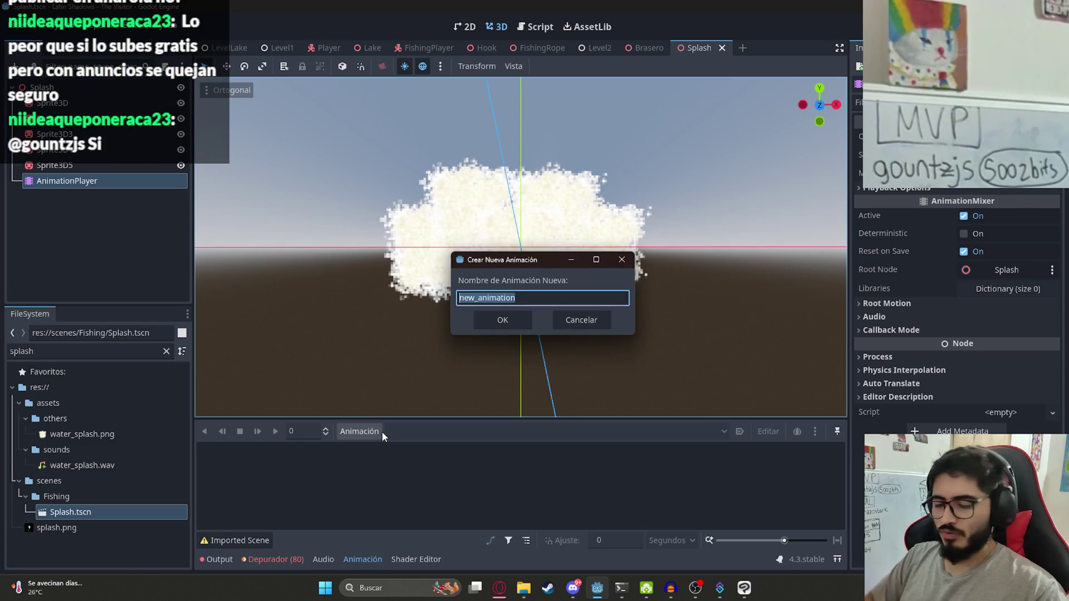
{"action": "type", "text": "Splash"}
{"action": "key", "text": "Return"}
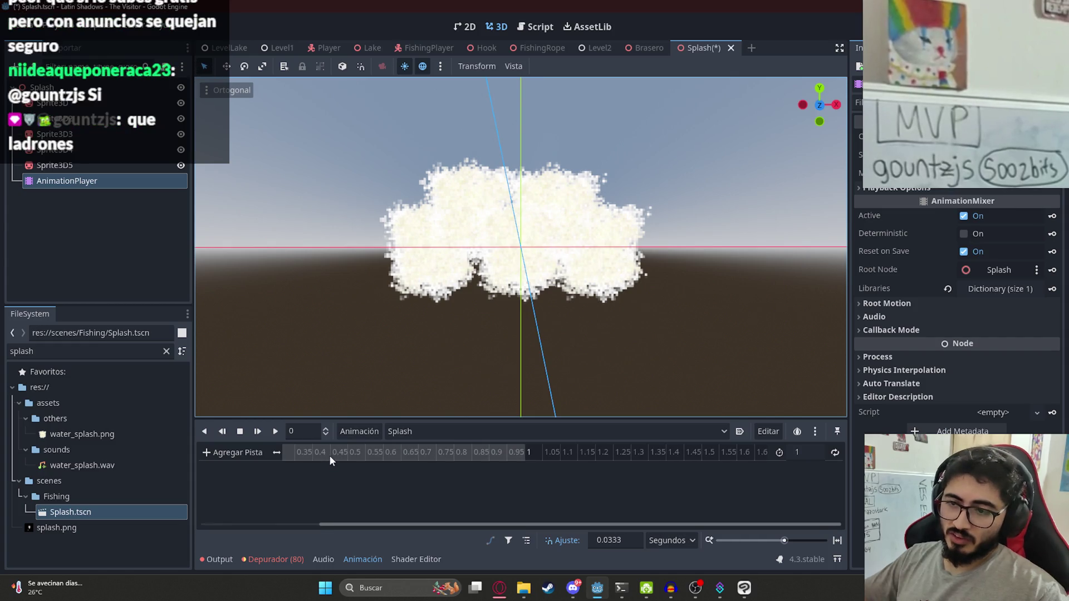
{"action": "scroll", "coordinate": [363, 492], "scroll_direction": "down", "scroll_amount": 2}
{"action": "left_click", "coordinate": [325, 452]}
{"action": "left_click_drag", "start_coordinate": [318, 457], "coordinate": [284, 452]}
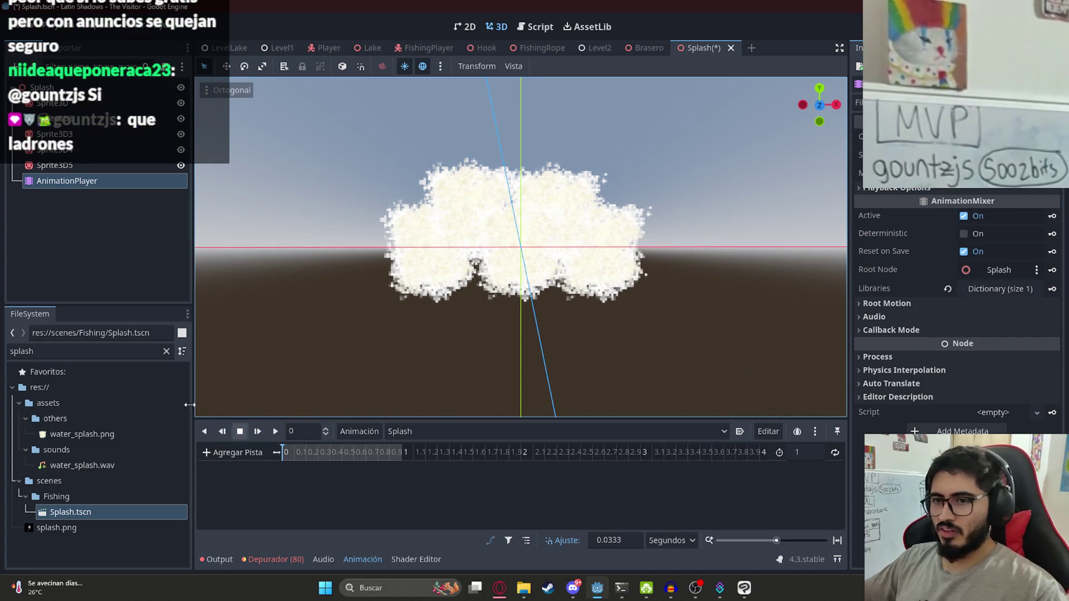
Key the positions of Sprite3D through Sprite3D5 at 0 s, creating their position tracks.
{"action": "left_click", "coordinate": [71, 157]}
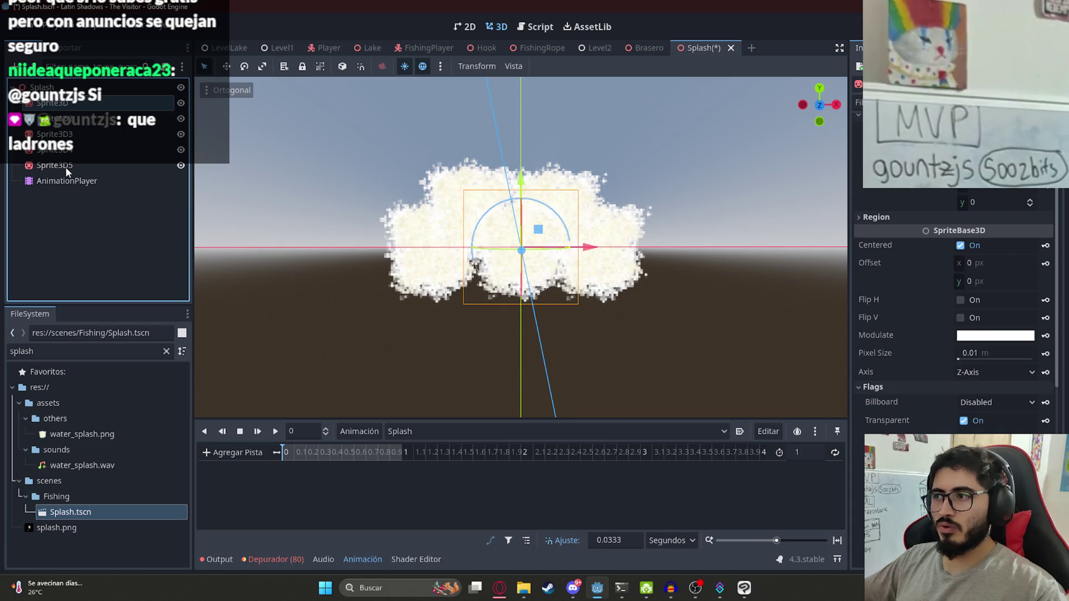
{"action": "scroll", "coordinate": [1010, 375], "scroll_direction": "down", "scroll_amount": 5}
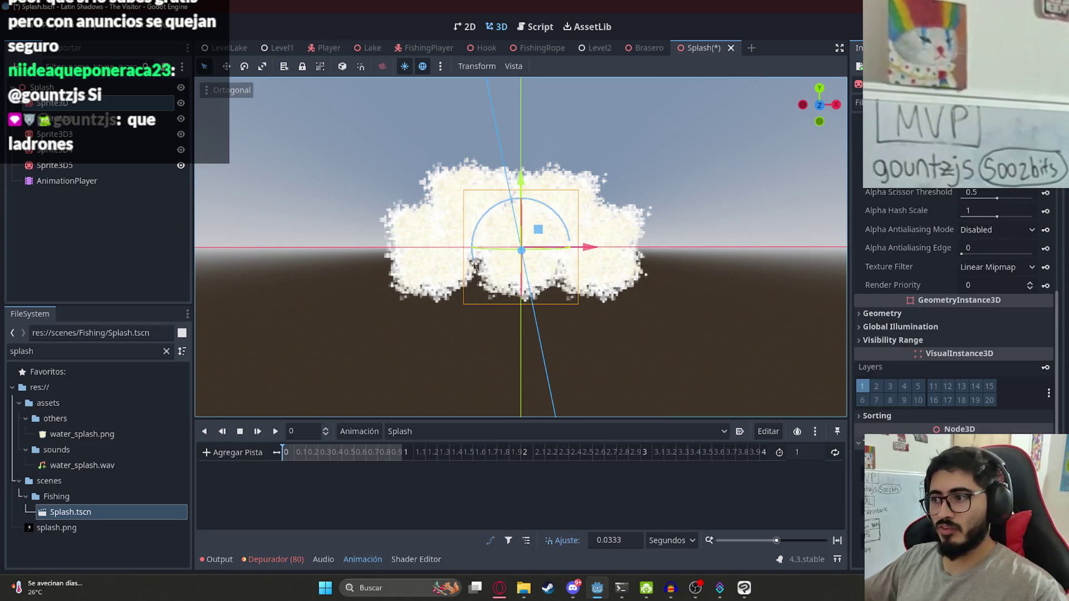
{"action": "key", "text": "k"}
{"action": "key", "text": "Return"}
{"action": "left_click", "coordinate": [56, 118]}
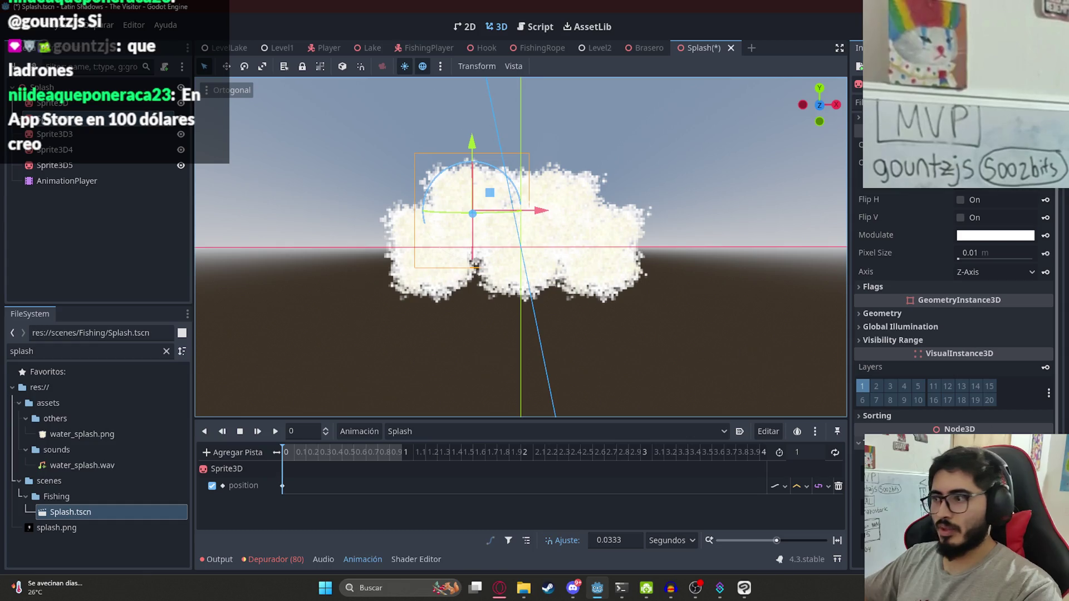
{"action": "key", "text": "k"}
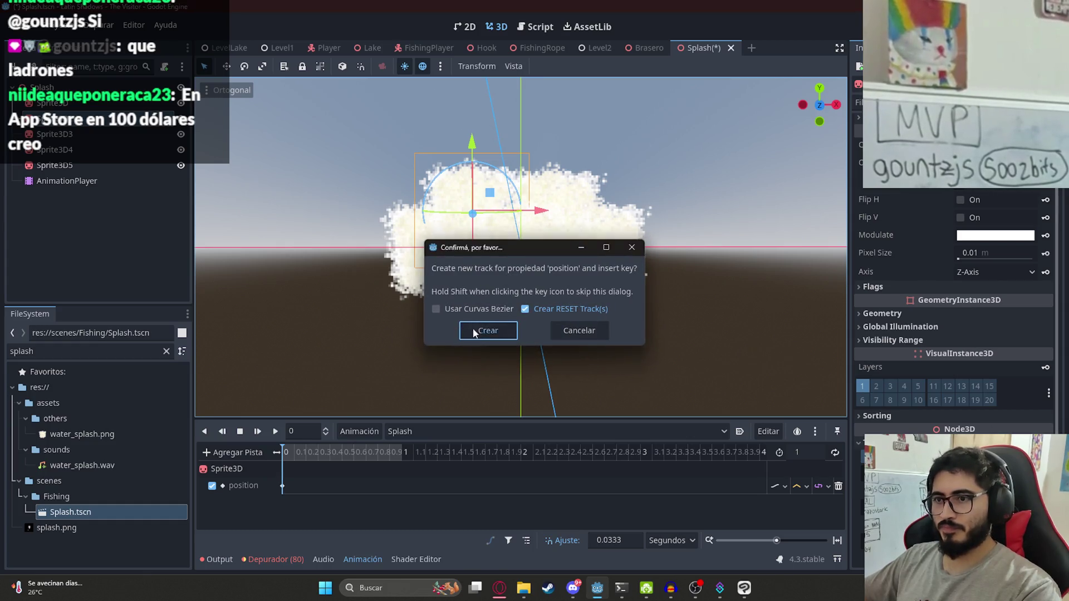
{"action": "key", "text": "Return"}
{"action": "left_click", "coordinate": [55, 134]}
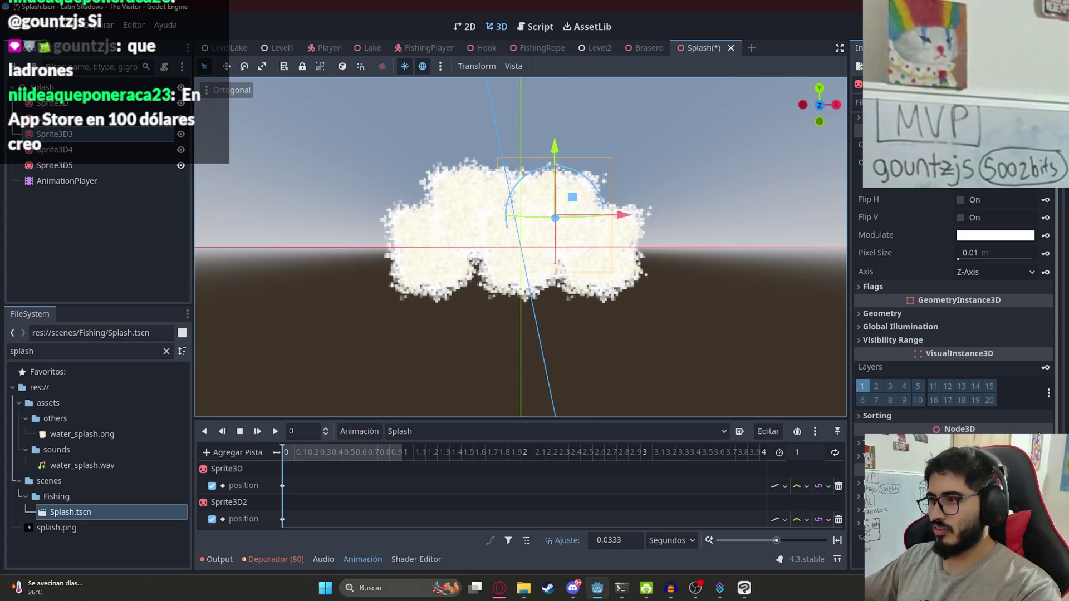
{"action": "key", "text": "k"}
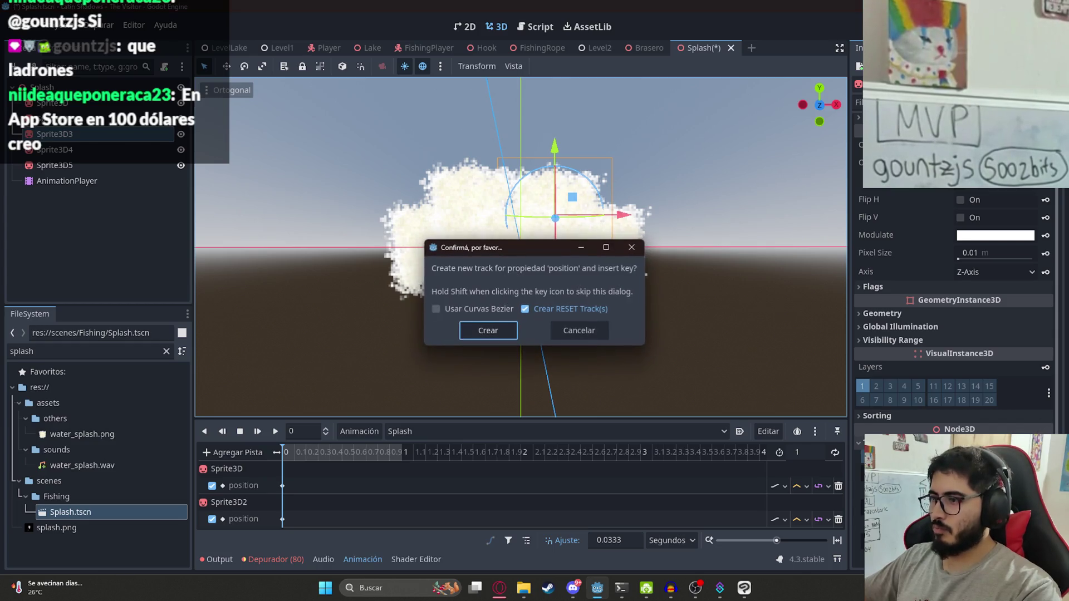
{"action": "key", "text": "Return"}
{"action": "left_click", "coordinate": [54, 149]}
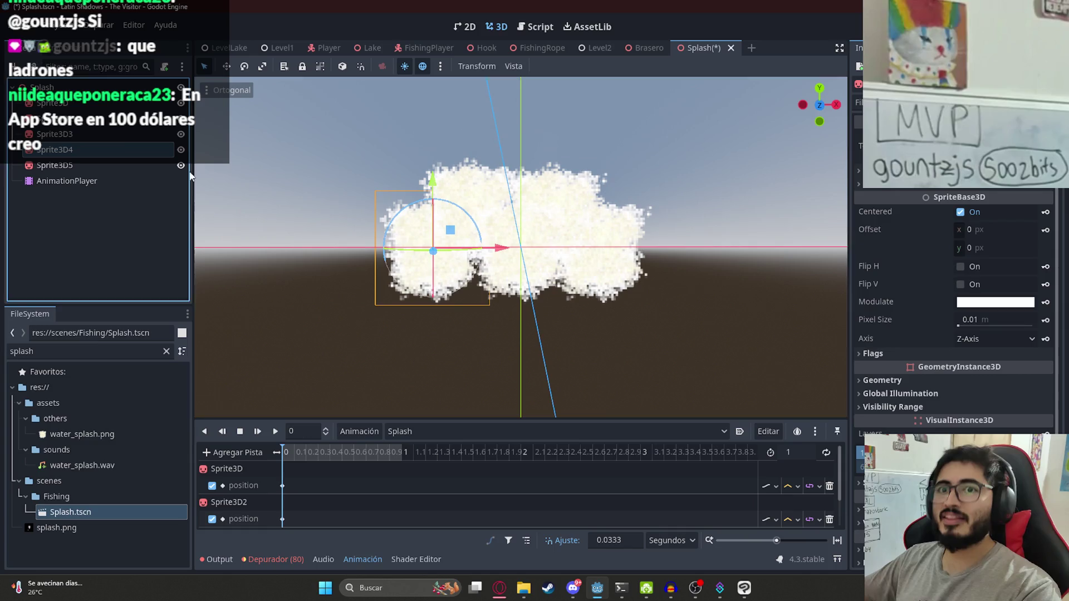
{"action": "scroll", "coordinate": [954, 312], "scroll_direction": "down", "scroll_amount": 3}
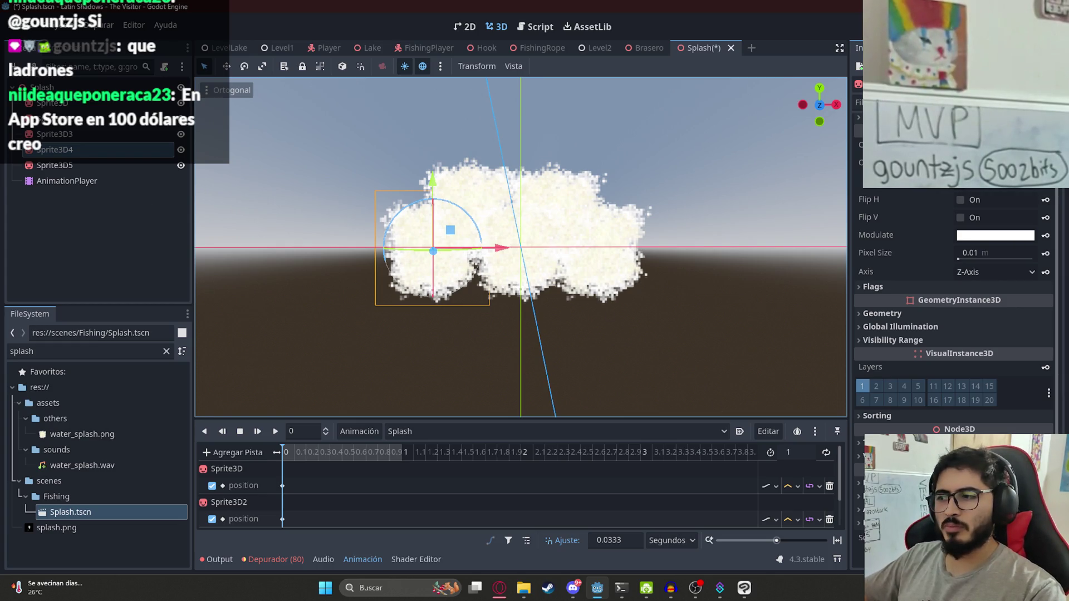
{"action": "key", "text": "k"}
{"action": "key", "text": "Return"}
{"action": "left_click", "coordinate": [96, 164]}
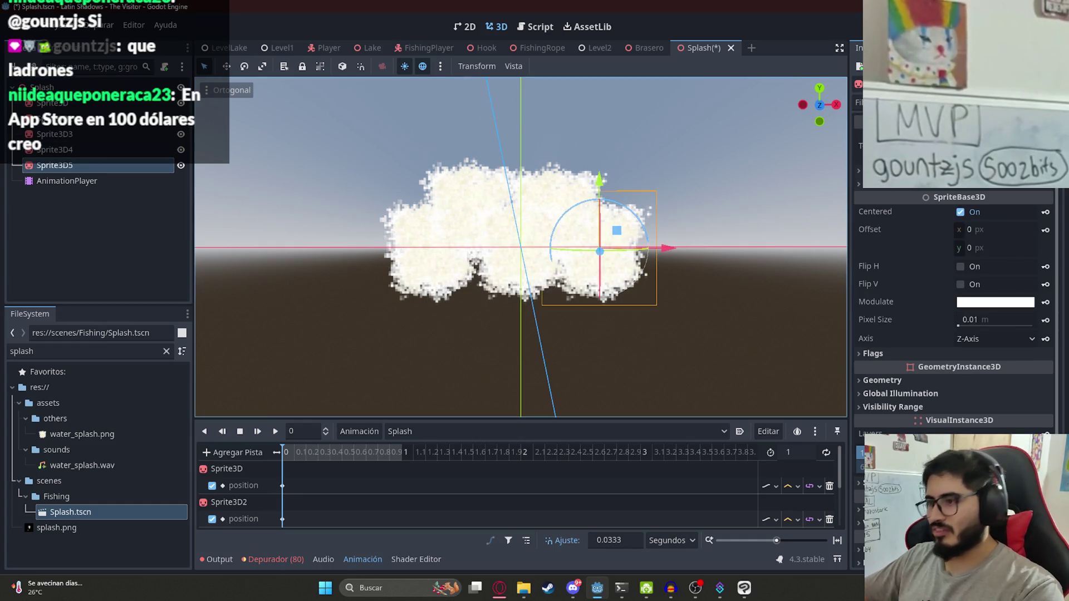
{"action": "key", "text": "k"}
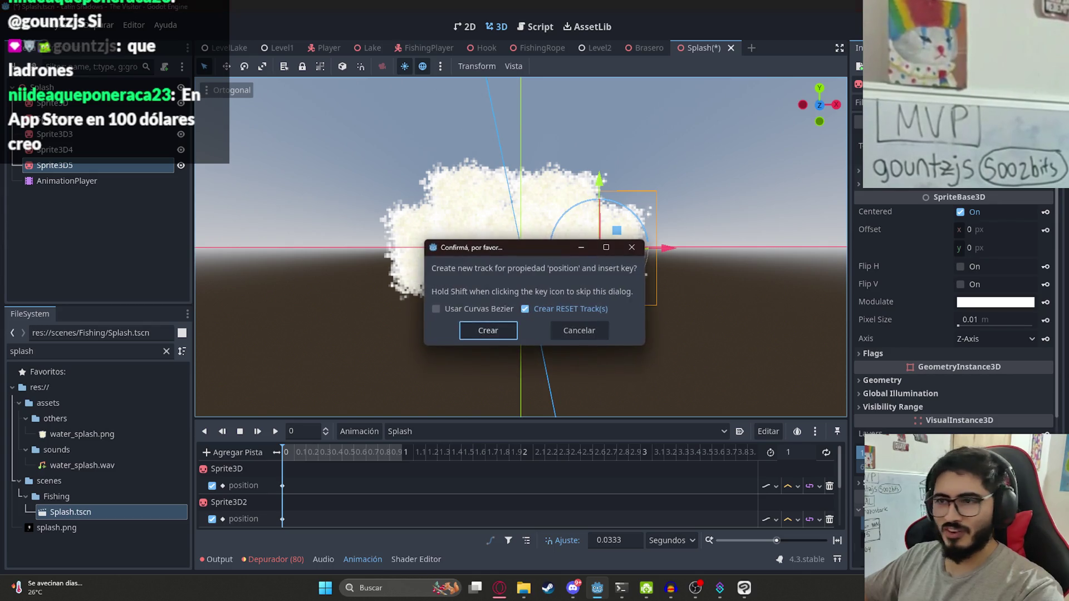
{"action": "left_click", "coordinate": [502, 336]}
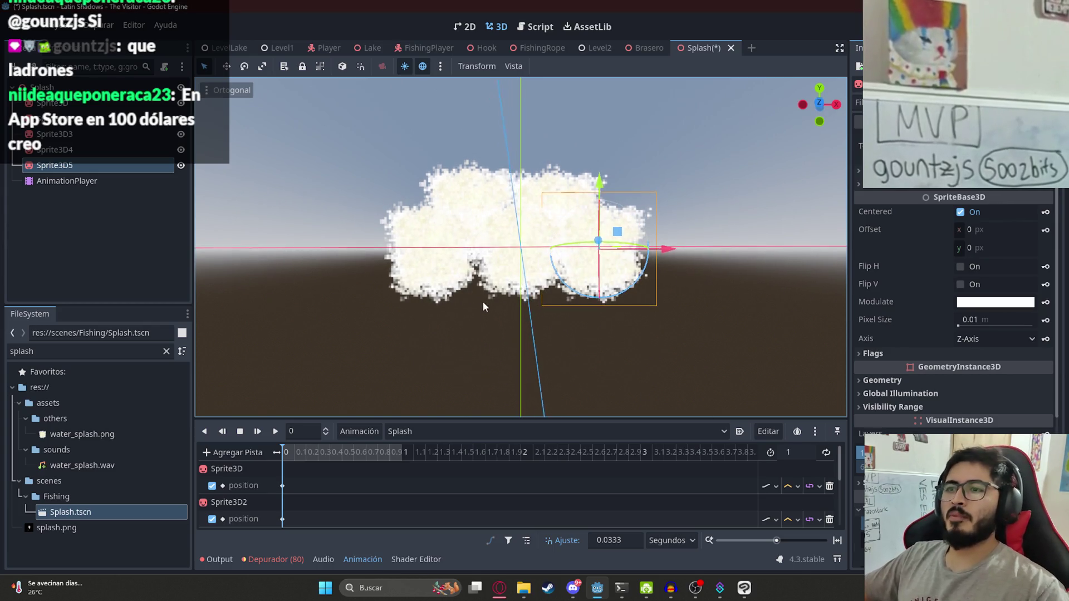
Gather Sprite3D4, Sprite3D5 and another clump in toward the centre.
{"action": "left_click", "coordinate": [429, 253]}
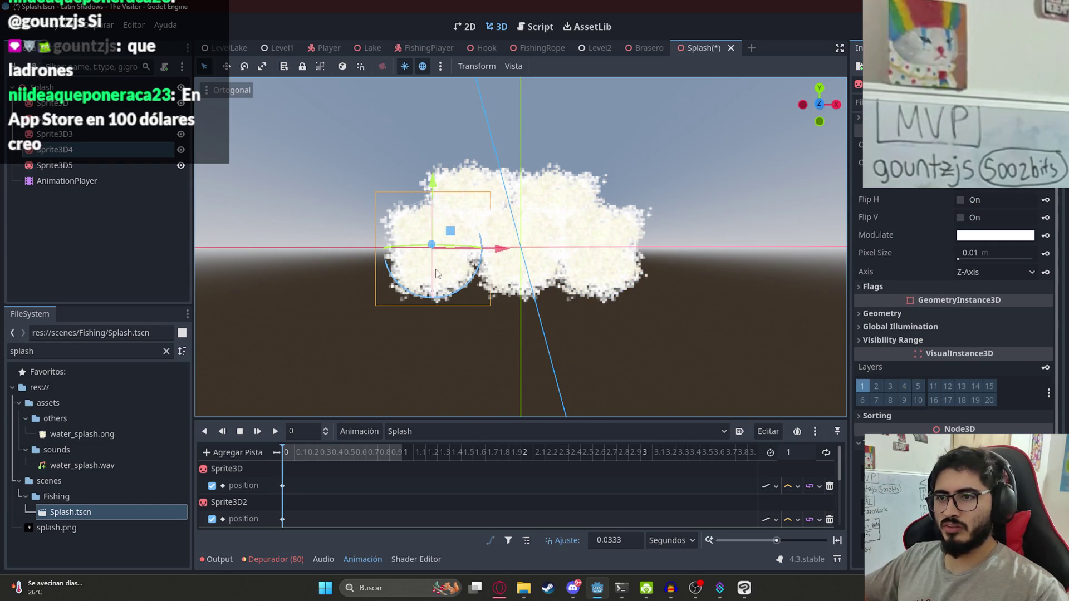
{"action": "left_click_drag", "start_coordinate": [452, 234], "coordinate": [508, 232]}
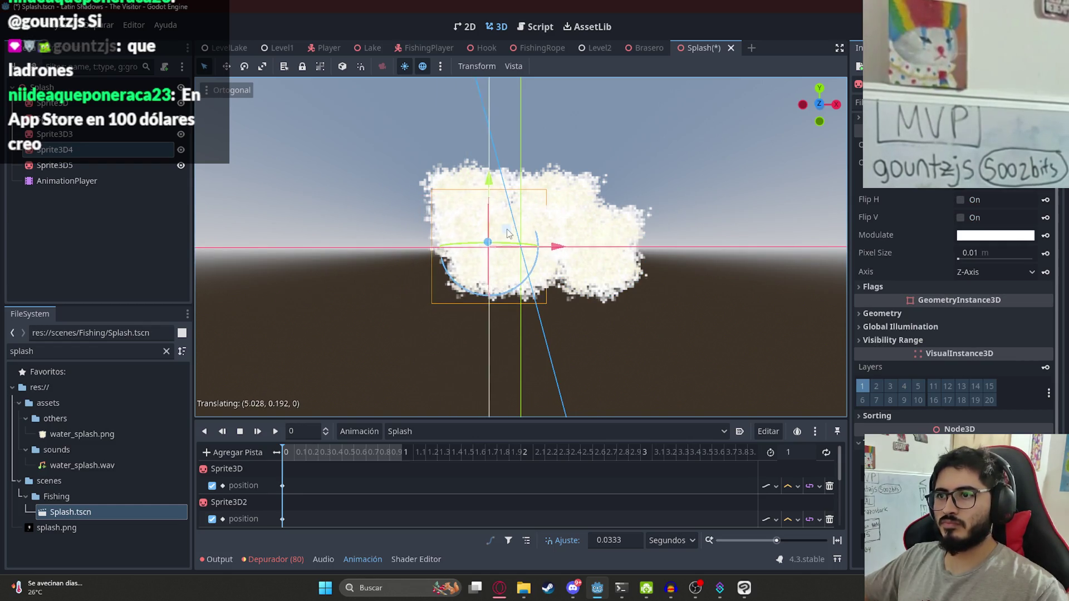
{"action": "left_click", "coordinate": [600, 260]}
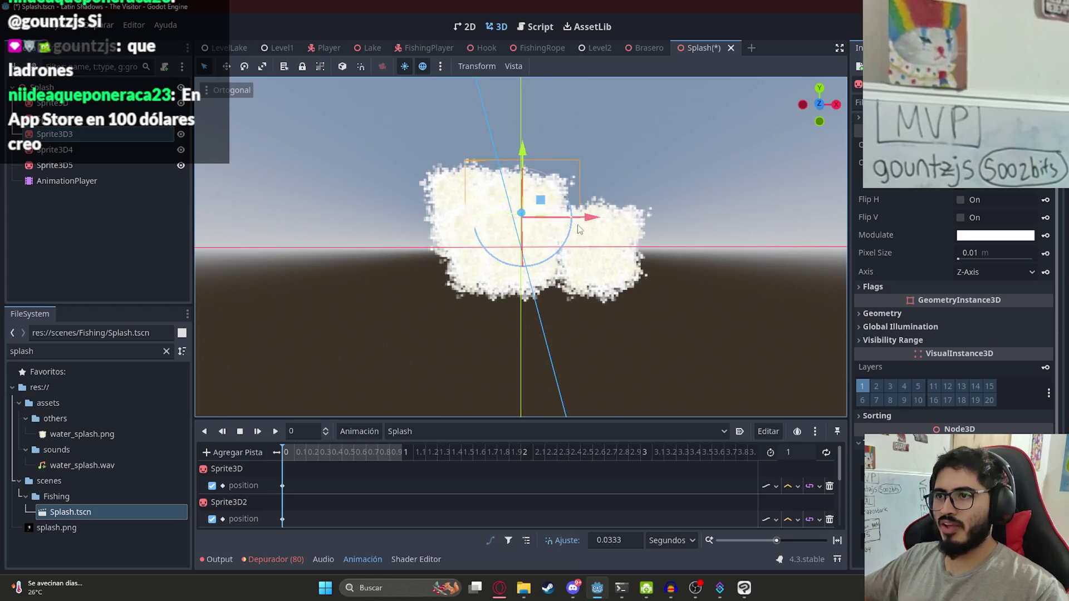
{"action": "left_click_drag", "start_coordinate": [617, 231], "coordinate": [556, 230]}
{"action": "left_click", "coordinate": [501, 209]}
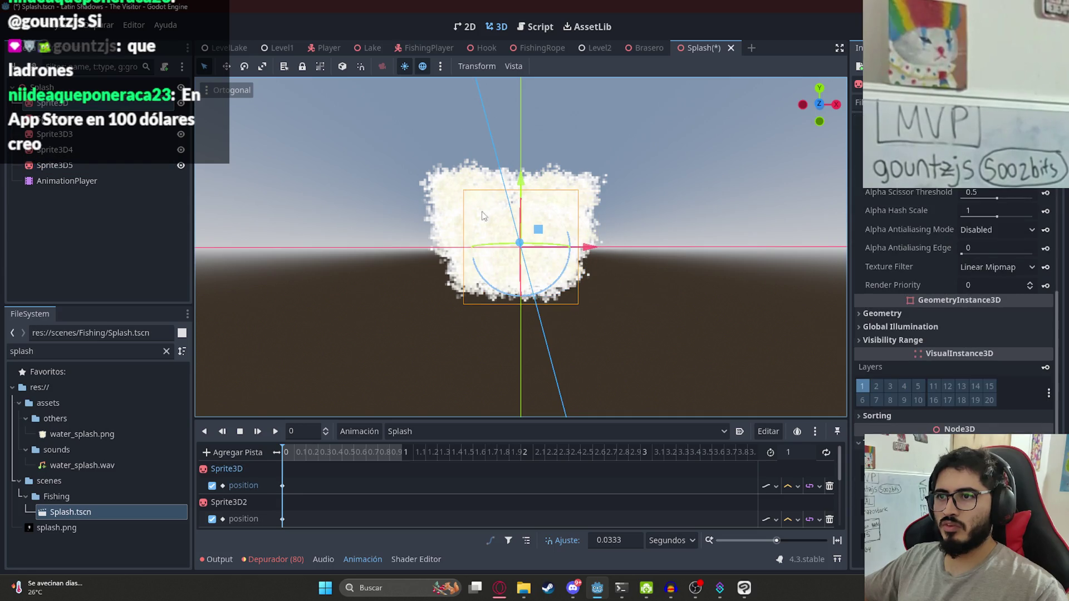
{"action": "mouse_move", "coordinate": [452, 178]}
{"action": "left_mouse_down"}
{"action": "mouse_move", "coordinate": [526, 203]}
{"action": "mouse_move", "coordinate": [576, 195]}
{"action": "mouse_move", "coordinate": [559, 199]}
{"action": "left_mouse_up"}
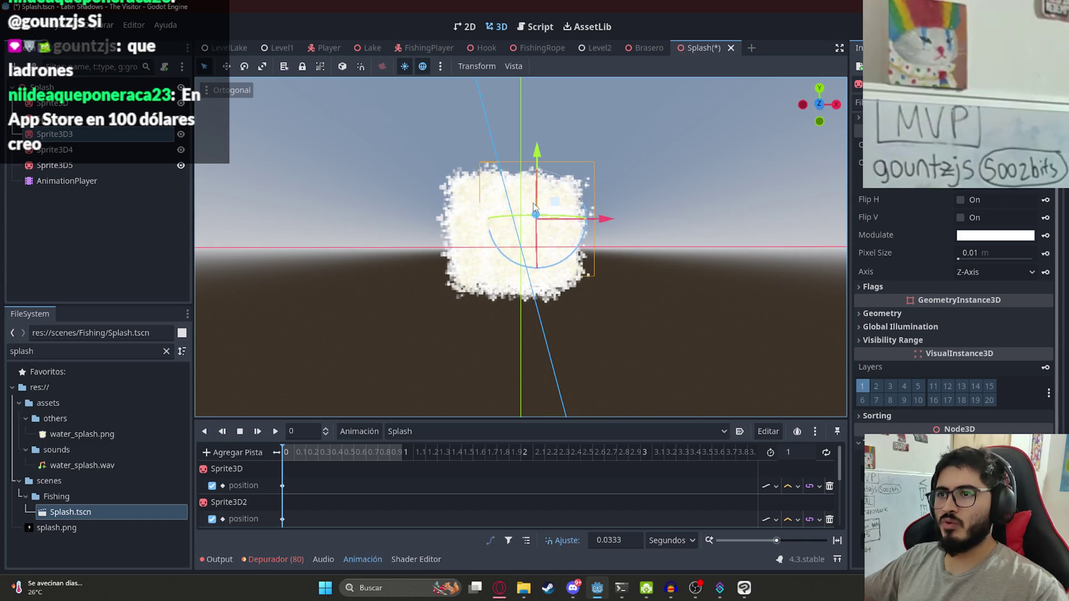
{"action": "scroll", "coordinate": [935, 419], "scroll_direction": "down", "scroll_amount": 4}
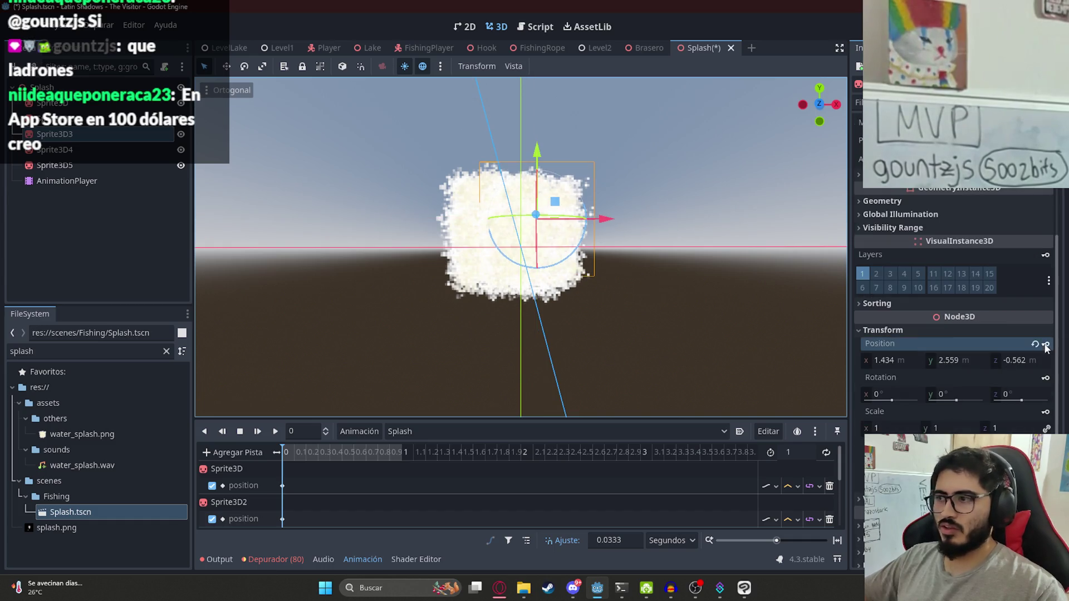
Check each clump, save the scene, rotate one clump and move the playhead to about 0.63 s.
{"action": "left_click", "coordinate": [49, 107]}
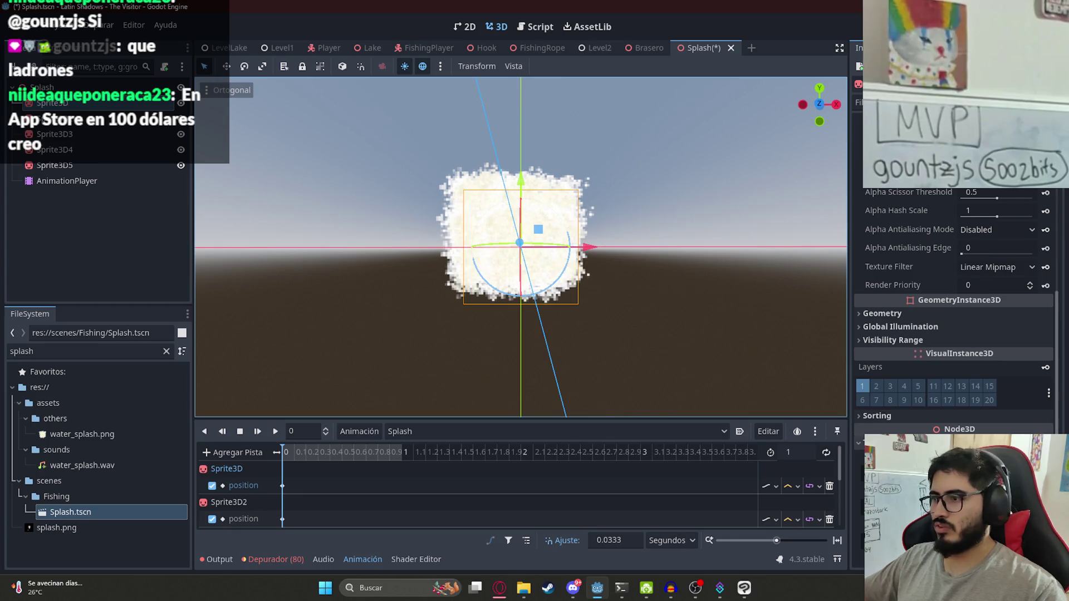
{"action": "left_click", "coordinate": [105, 119]}
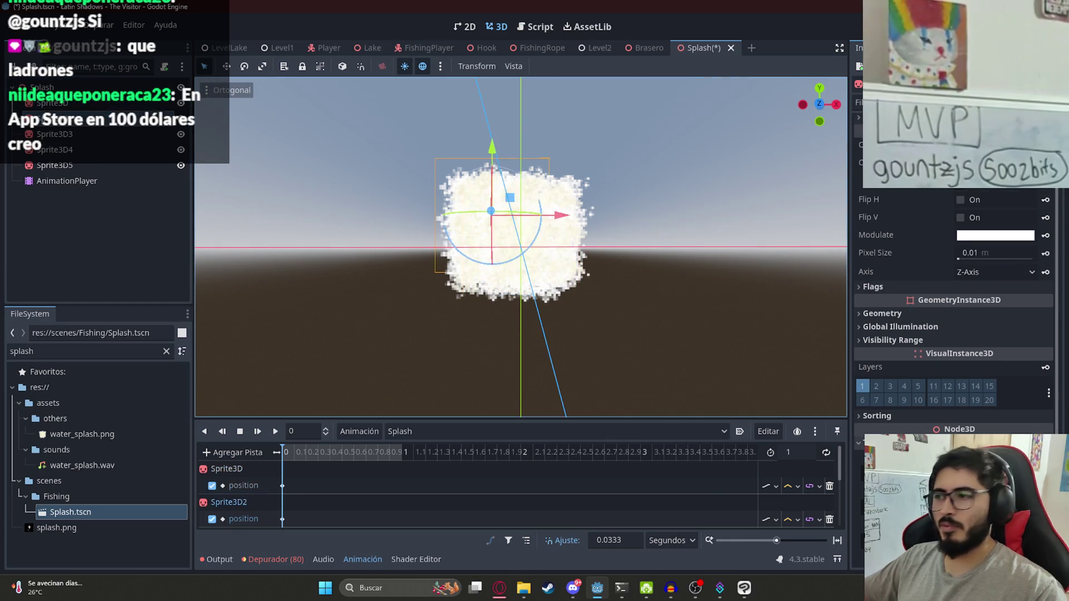
{"action": "left_click", "coordinate": [70, 129]}
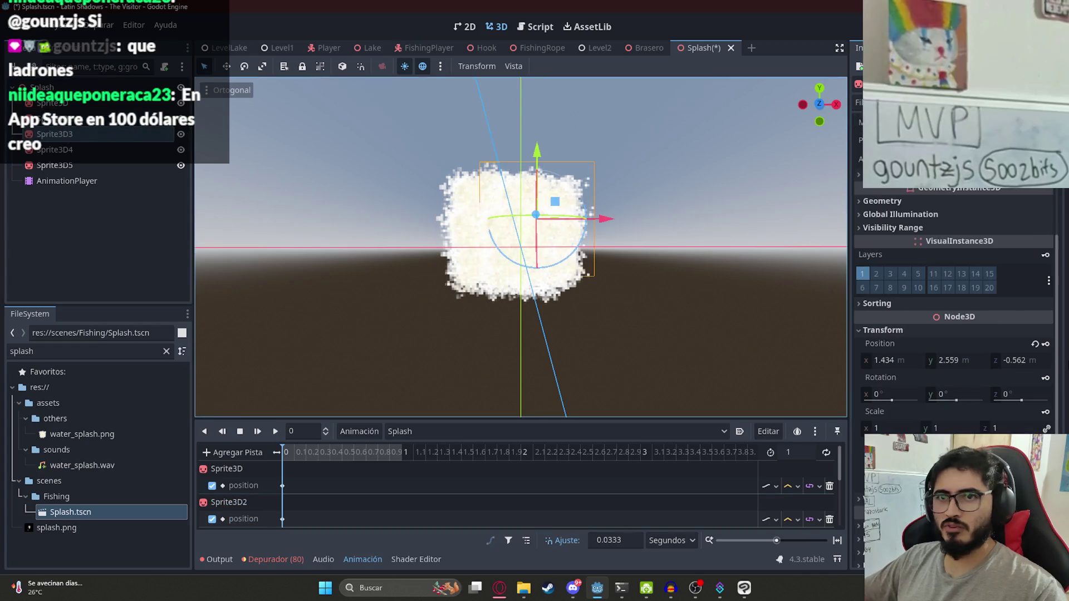
{"action": "left_click", "coordinate": [55, 149]}
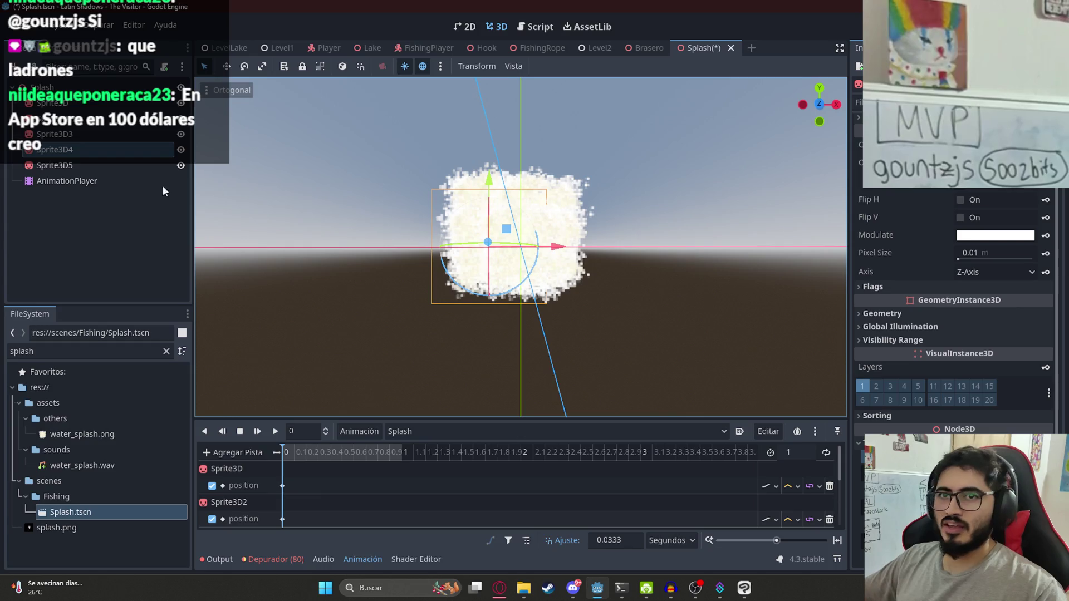
{"action": "left_click", "coordinate": [128, 165]}
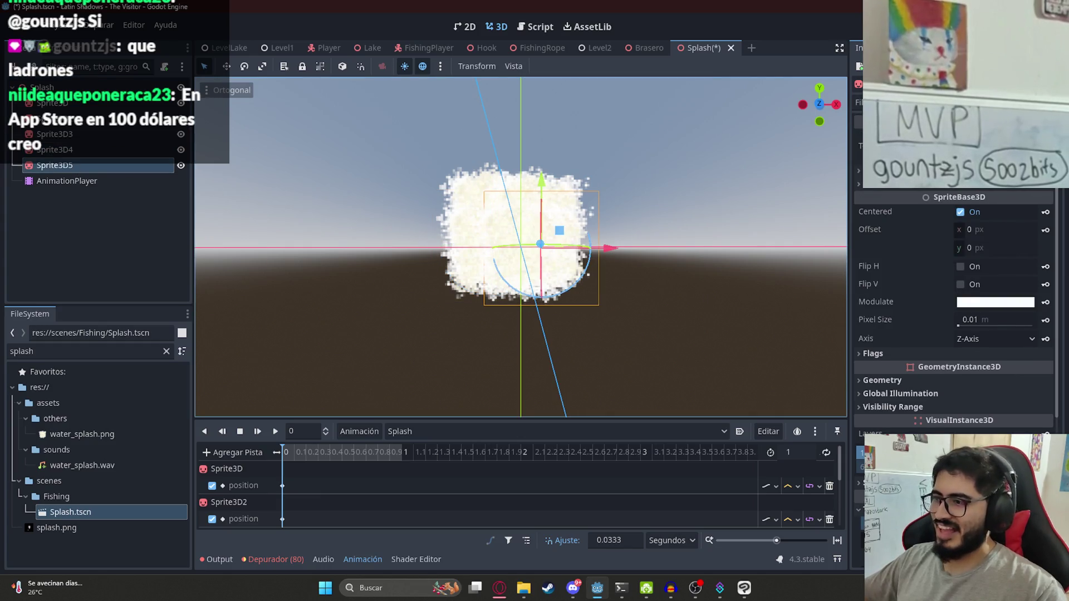
{"action": "key", "text": "ctrl+s"}
{"action": "mouse_move", "coordinate": [513, 316]}
{"action": "left_mouse_down"}
{"action": "mouse_move", "coordinate": [524, 305]}
{"action": "mouse_move", "coordinate": [537, 316]}
{"action": "mouse_move", "coordinate": [527, 327]}
{"action": "mouse_move", "coordinate": [553, 346]}
{"action": "mouse_move", "coordinate": [548, 413]}
{"action": "mouse_move", "coordinate": [543, 339]}
{"action": "left_mouse_up"}
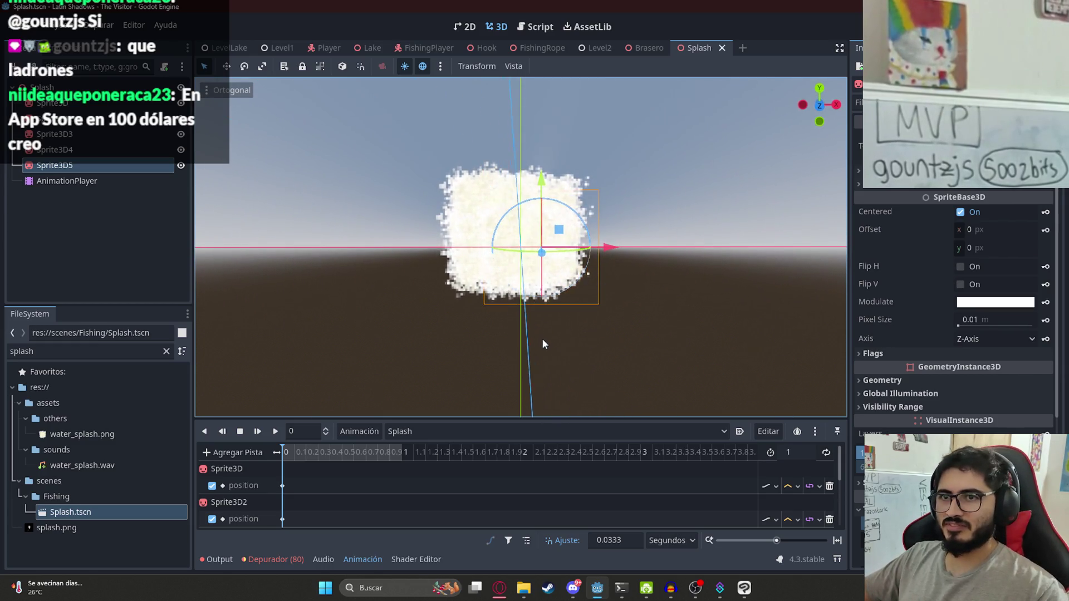
{"action": "mouse_move", "coordinate": [301, 456]}
{"action": "left_mouse_down"}
{"action": "mouse_move", "coordinate": [358, 461]}
{"action": "mouse_move", "coordinate": [343, 470]}
{"action": "left_mouse_up"}
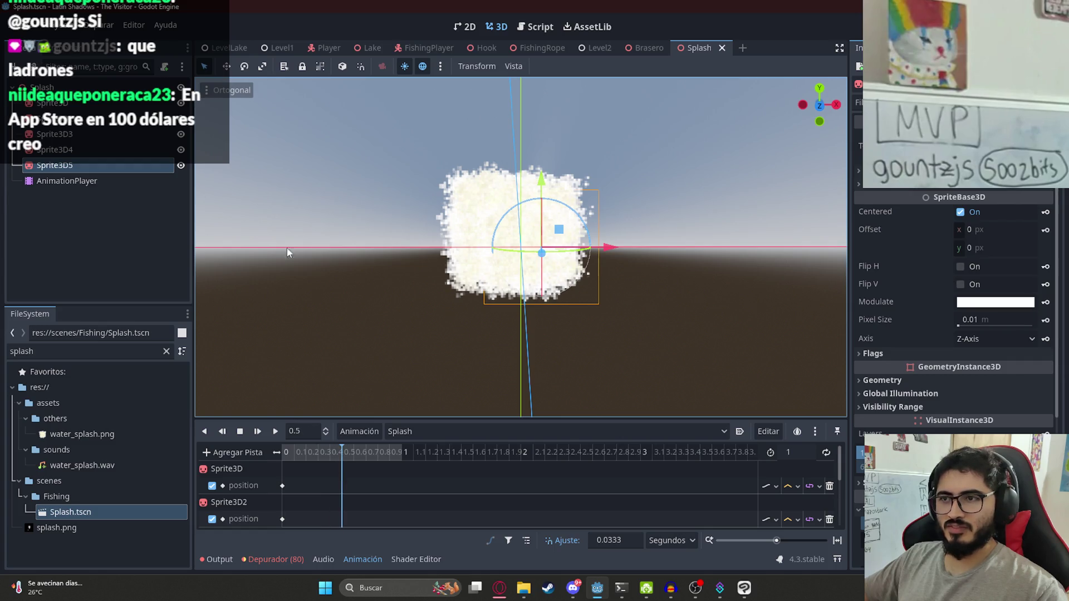
Move Sprite3D4 up and left and Sprite3D5 up and right away from the centre.
{"action": "left_click", "coordinate": [472, 263]}
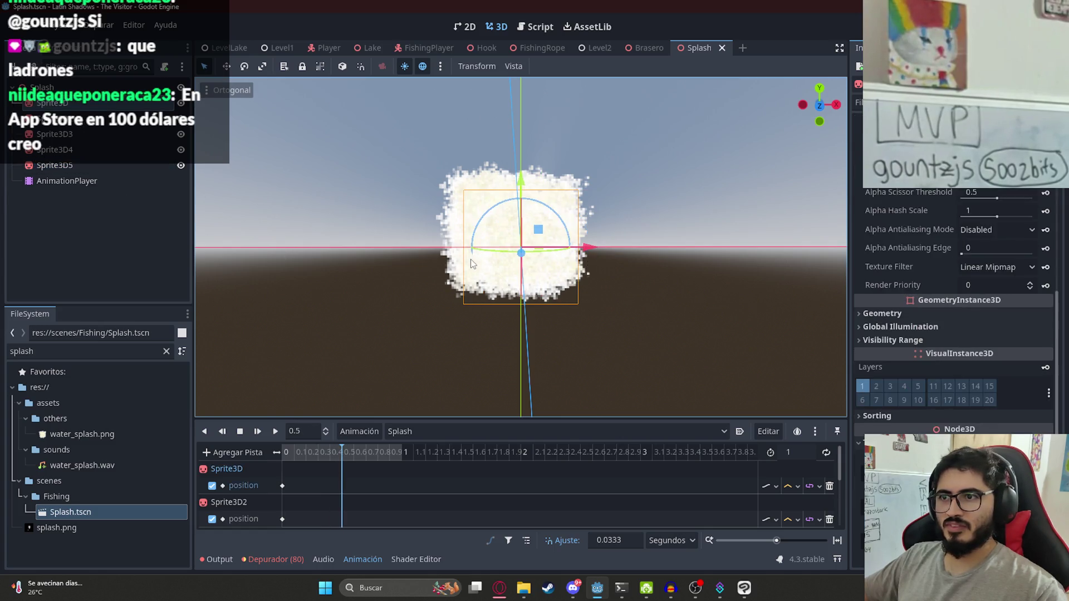
{"action": "left_click_drag", "start_coordinate": [517, 238], "coordinate": [484, 212]}
{"action": "key", "text": "ctrl+z"}
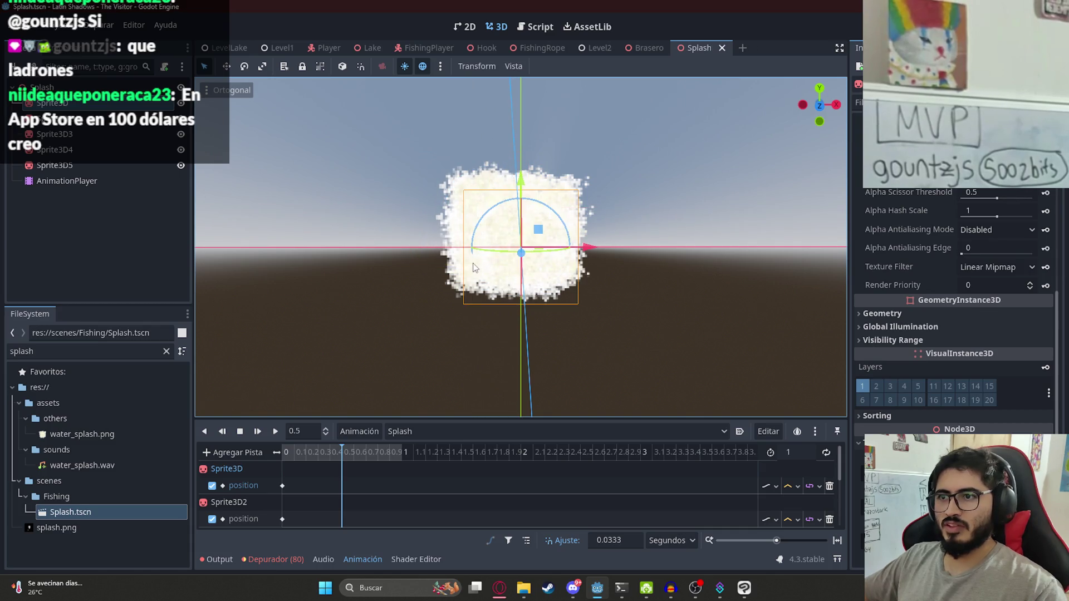
{"action": "left_click", "coordinate": [457, 266]}
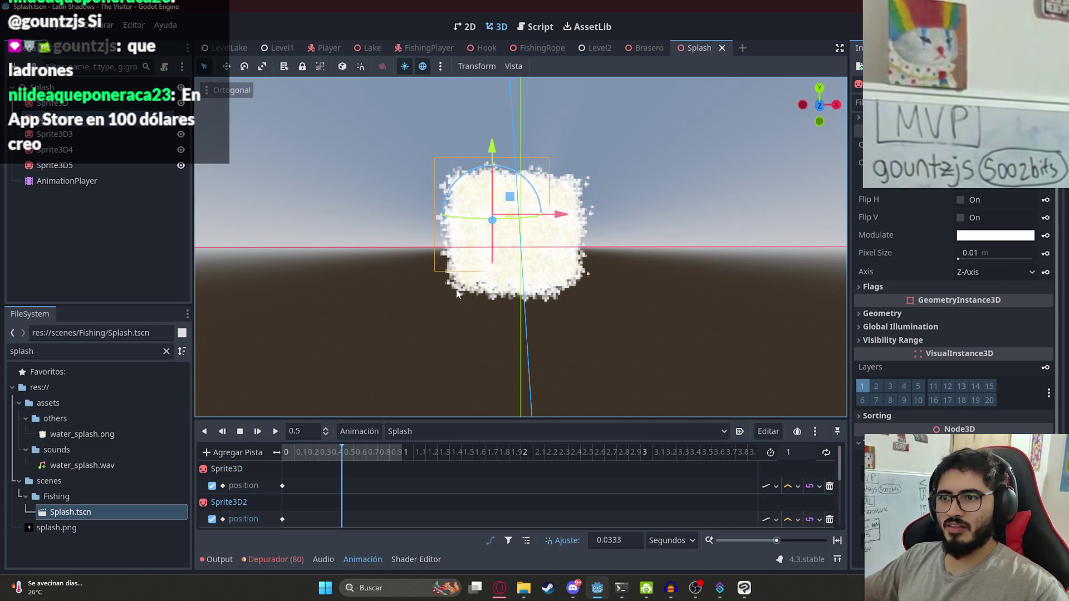
{"action": "left_click", "coordinate": [495, 261]}
{"action": "mouse_move", "coordinate": [507, 230]}
{"action": "left_mouse_down"}
{"action": "mouse_move", "coordinate": [450, 190]}
{"action": "mouse_move", "coordinate": [458, 198]}
{"action": "left_mouse_up"}
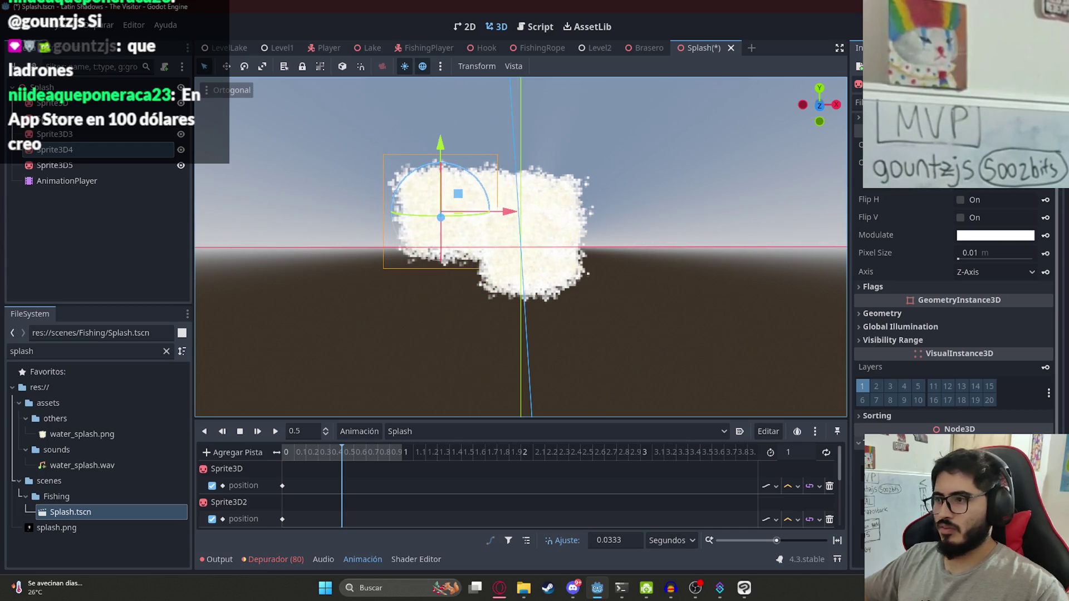
{"action": "left_click", "coordinate": [585, 285]}
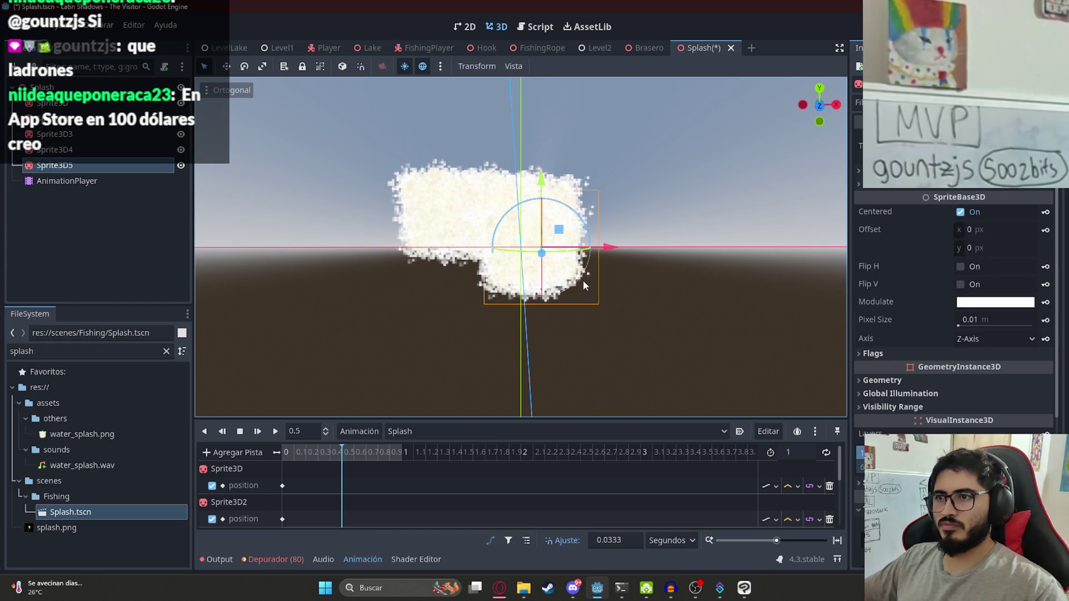
{"action": "left_click_drag", "start_coordinate": [573, 260], "coordinate": [614, 226]}
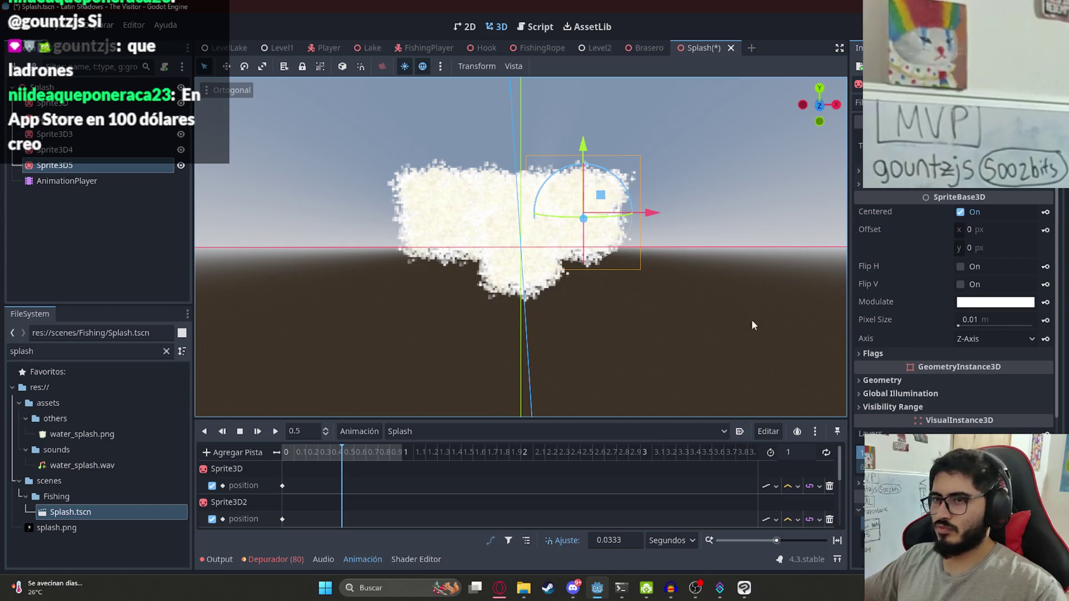
Lift Sprite3D3 above the cloud and shift Sprite3D2 up and left.
{"action": "left_click", "coordinate": [509, 172]}
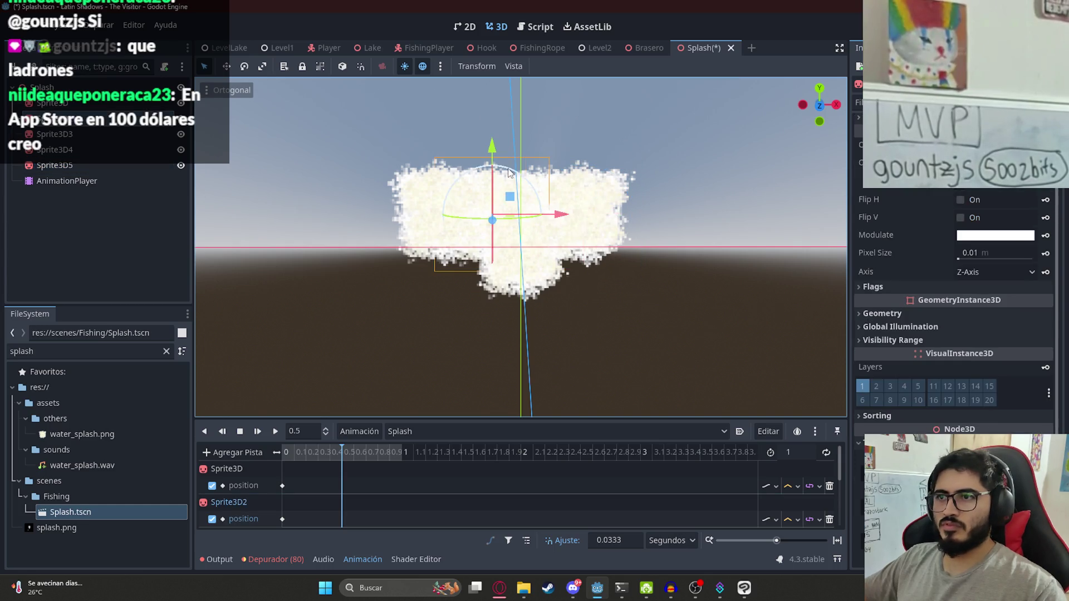
{"action": "left_click", "coordinate": [81, 110]}
{"action": "left_click", "coordinate": [70, 139]}
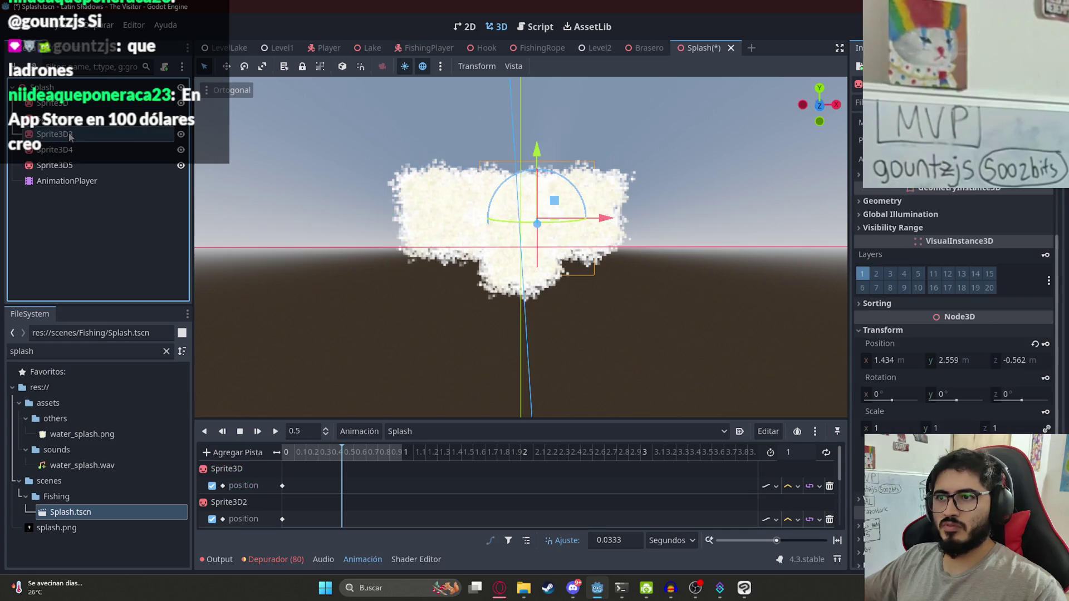
{"action": "left_click", "coordinate": [61, 150]}
{"action": "left_click", "coordinate": [61, 165]}
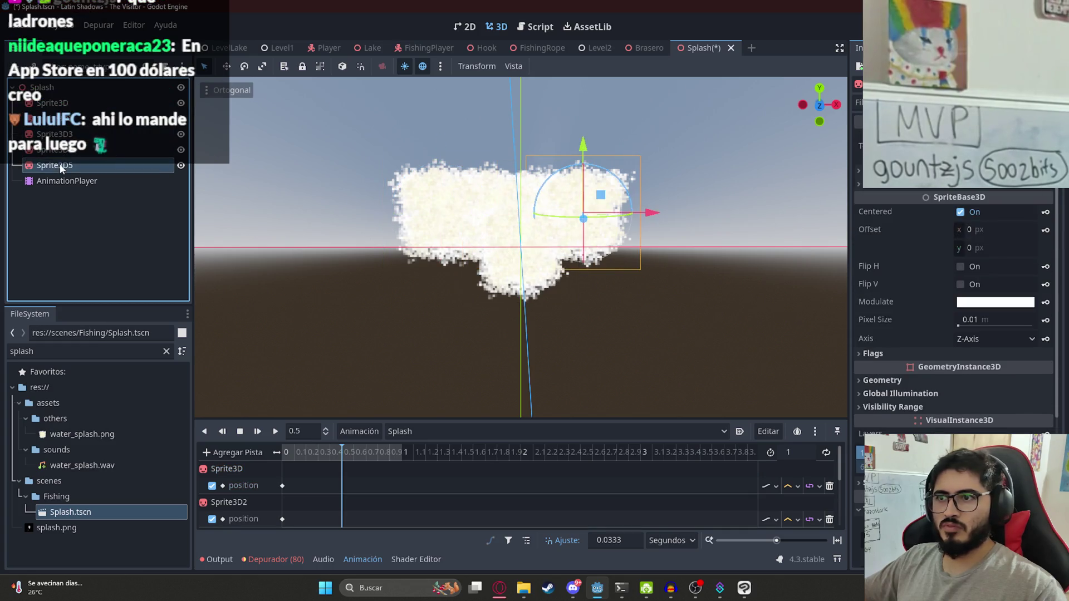
{"action": "left_click", "coordinate": [529, 189]}
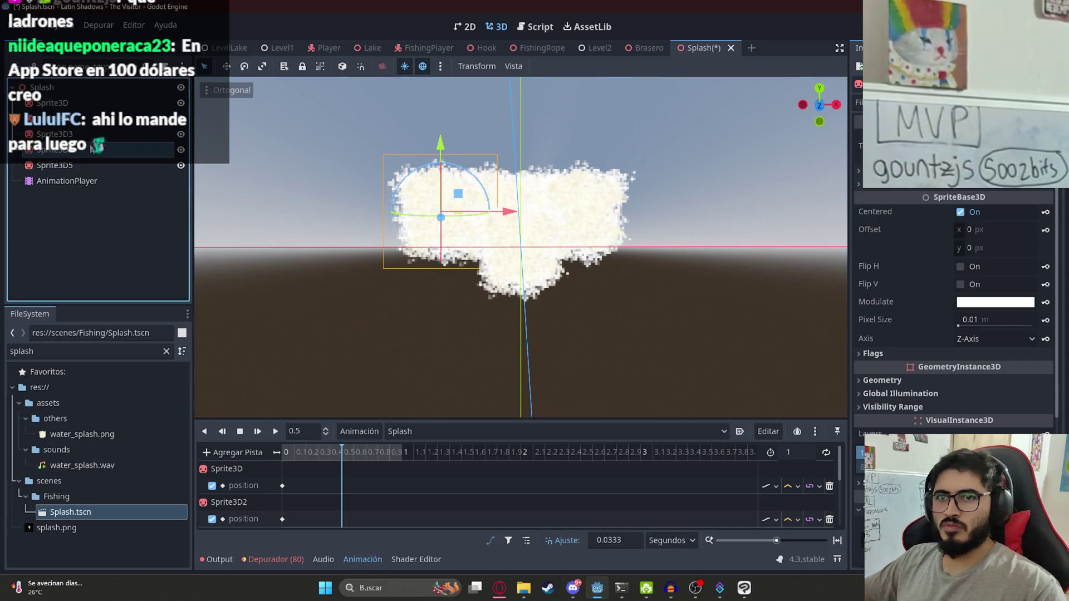
{"action": "left_click_drag", "start_coordinate": [458, 172], "coordinate": [322, 152]}
{"action": "left_click_drag", "start_coordinate": [557, 198], "coordinate": [578, 155]}
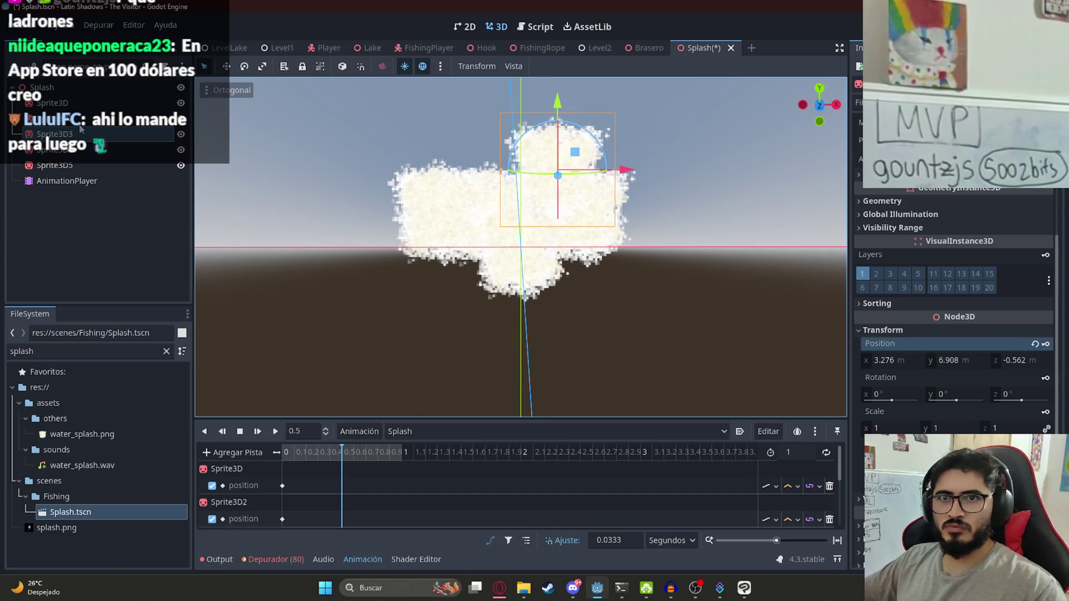
{"action": "left_click", "coordinate": [420, 159]}
{"action": "left_click_drag", "start_coordinate": [505, 199], "coordinate": [491, 165]}
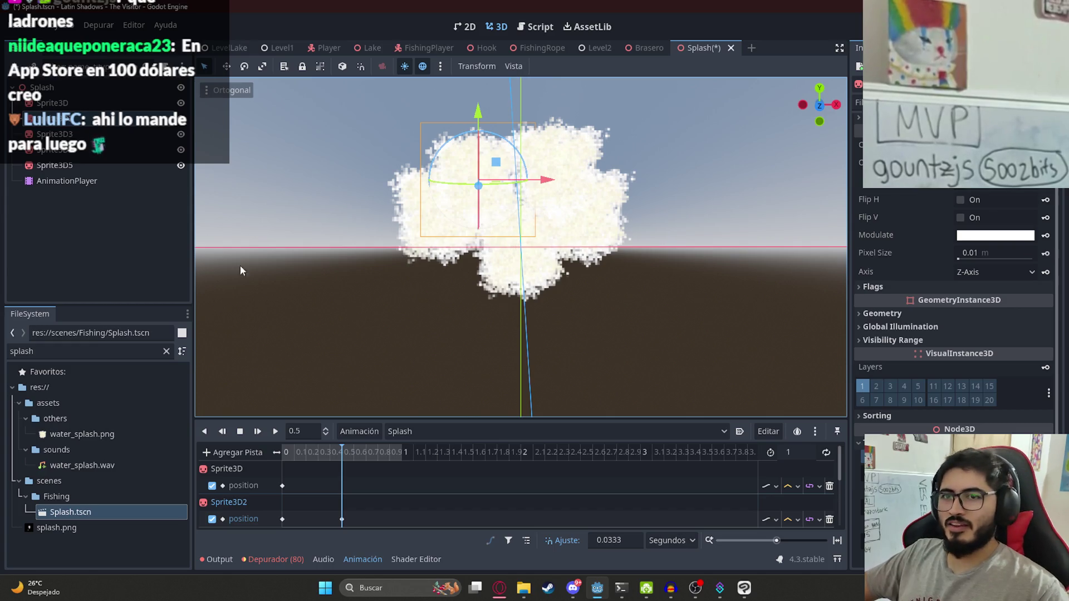
Preview the burst, then push Sprite3D5 down-right and the left clump further out.
{"action": "mouse_move", "coordinate": [316, 450]}
{"action": "left_mouse_down"}
{"action": "mouse_move", "coordinate": [266, 462]}
{"action": "mouse_move", "coordinate": [363, 456]}
{"action": "left_mouse_up"}
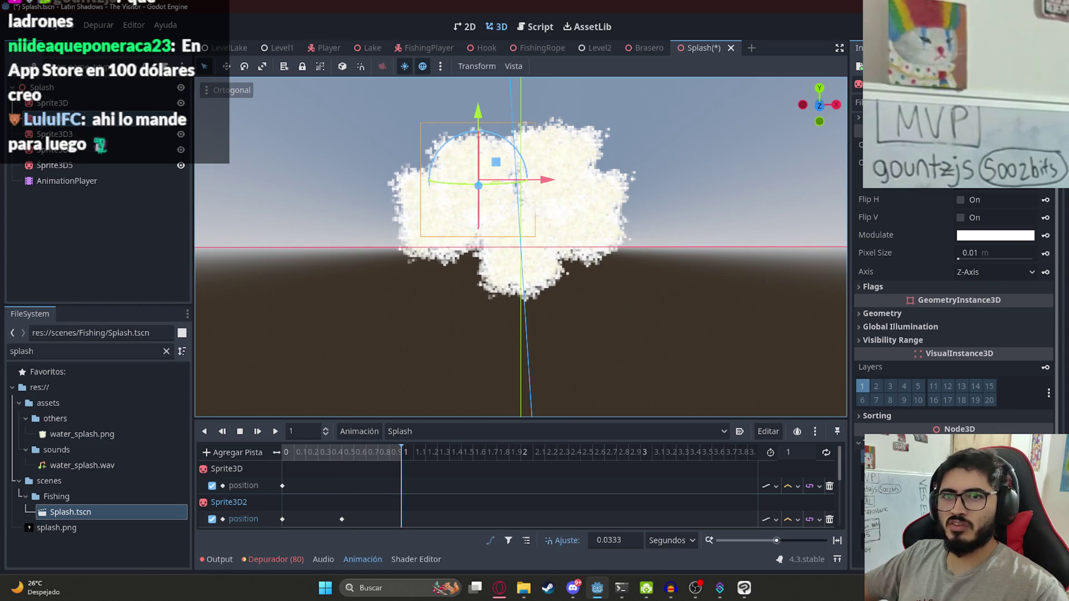
{"action": "left_click", "coordinate": [83, 166]}
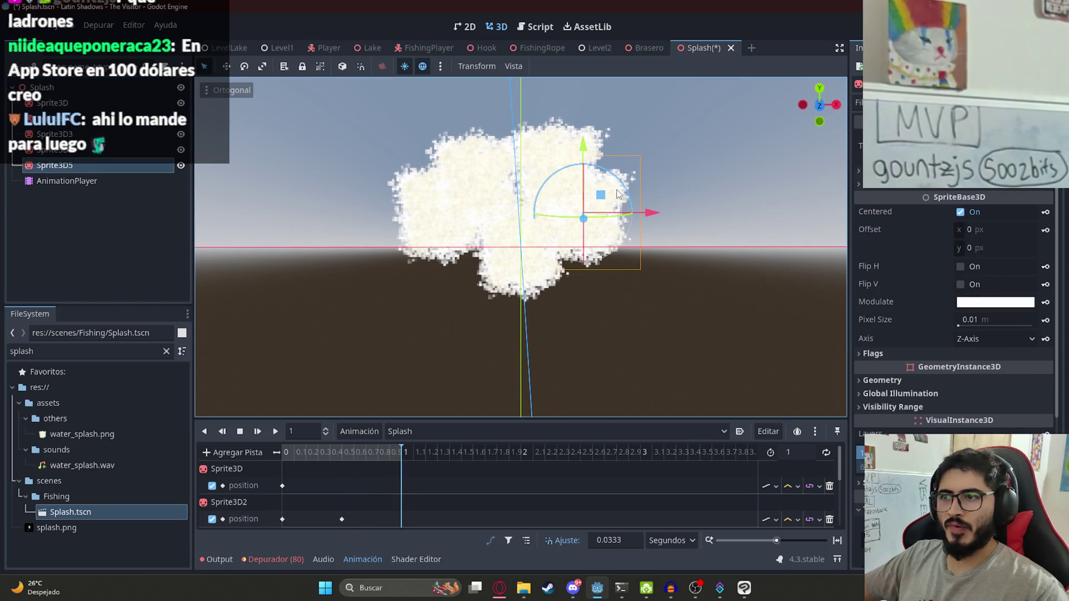
{"action": "mouse_move", "coordinate": [606, 199]}
{"action": "left_mouse_down"}
{"action": "mouse_move", "coordinate": [663, 192]}
{"action": "mouse_move", "coordinate": [682, 212]}
{"action": "mouse_move", "coordinate": [659, 212]}
{"action": "mouse_move", "coordinate": [653, 239]}
{"action": "left_mouse_up"}
{"action": "left_click", "coordinate": [415, 219]}
{"action": "mouse_move", "coordinate": [460, 200]}
{"action": "left_mouse_down"}
{"action": "mouse_move", "coordinate": [403, 245]}
{"action": "mouse_move", "coordinate": [513, 145]}
{"action": "mouse_move", "coordinate": [457, 223]}
{"action": "mouse_move", "coordinate": [572, 144]}
{"action": "mouse_move", "coordinate": [594, 201]}
{"action": "left_mouse_up"}
{"action": "key", "text": "ctrl+d"}
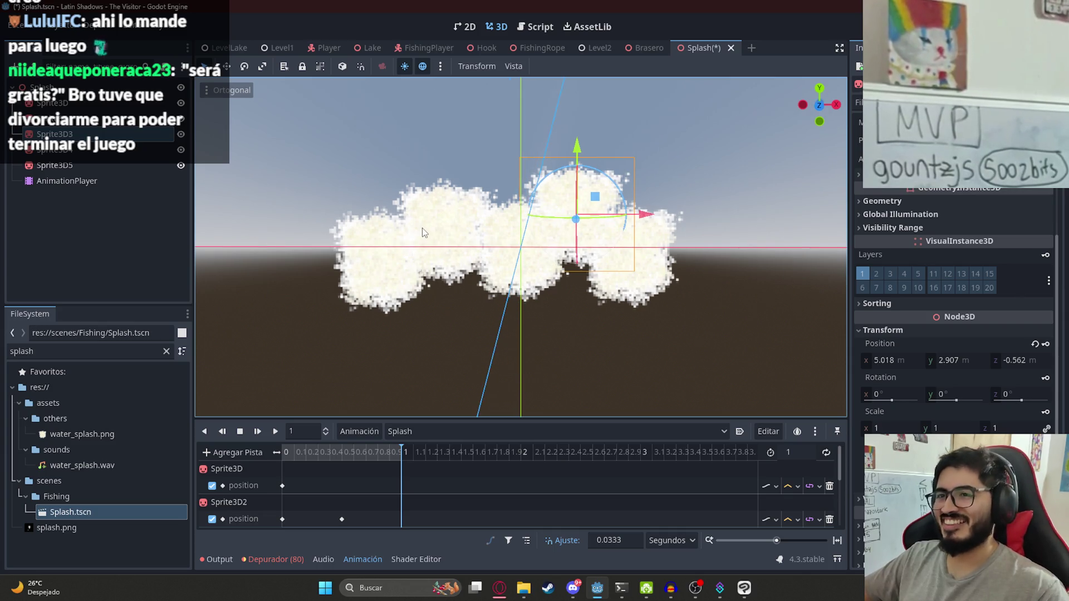
At 1 s, key the spread-out positions of the left, centre, right and Sprite3D5 clumps.
{"action": "left_click", "coordinate": [398, 253]}
{"action": "left_click", "coordinate": [471, 288]}
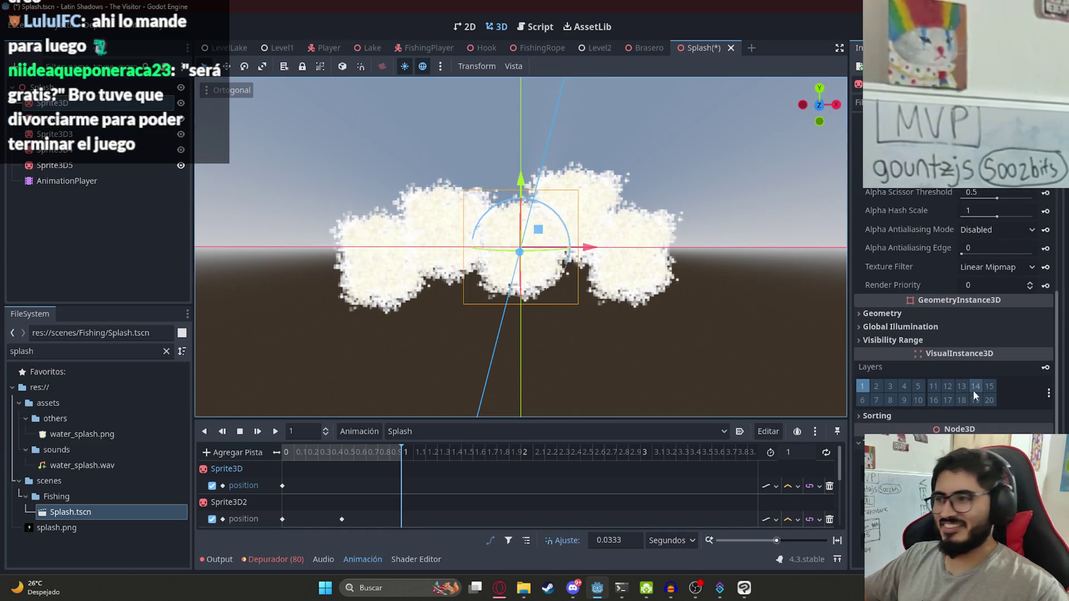
{"action": "key", "text": "ctrl+z"}
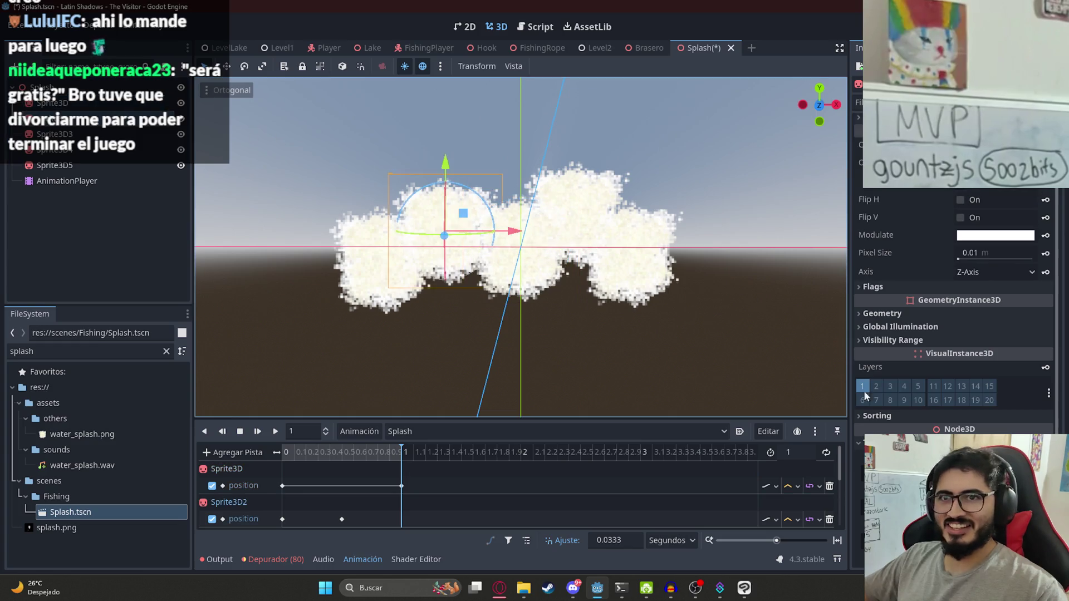
{"action": "key", "text": "k"}
{"action": "left_click", "coordinate": [89, 134]}
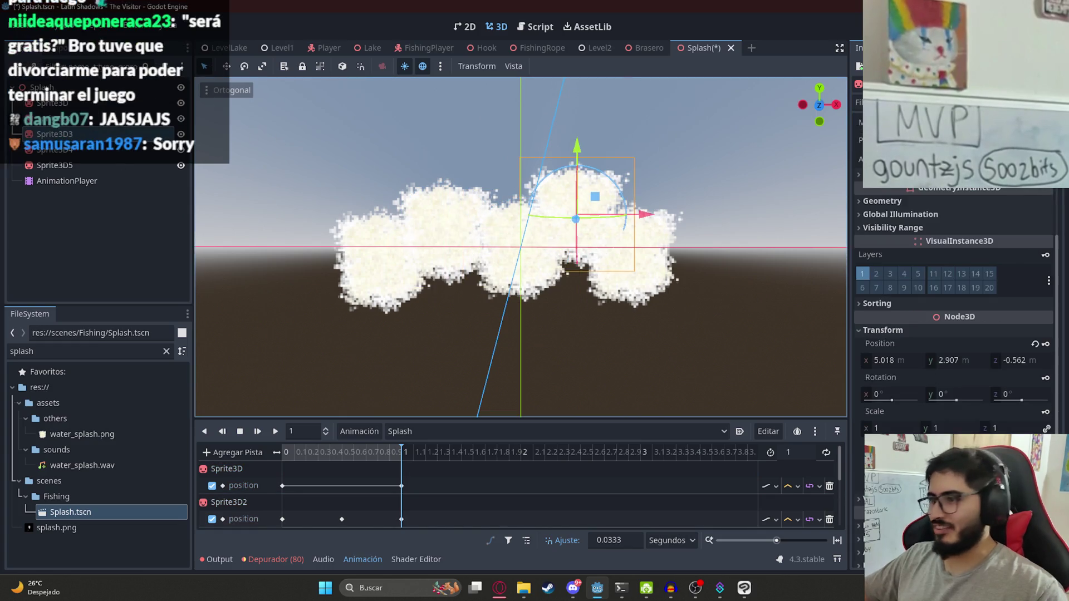
{"action": "left_click", "coordinate": [109, 150]}
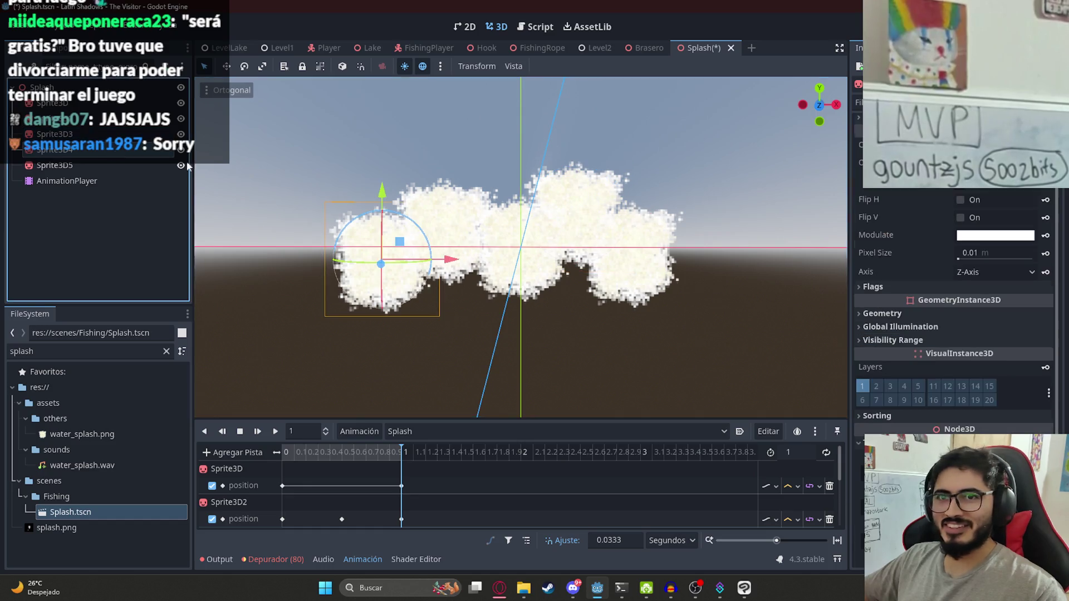
{"action": "left_click", "coordinate": [64, 165]}
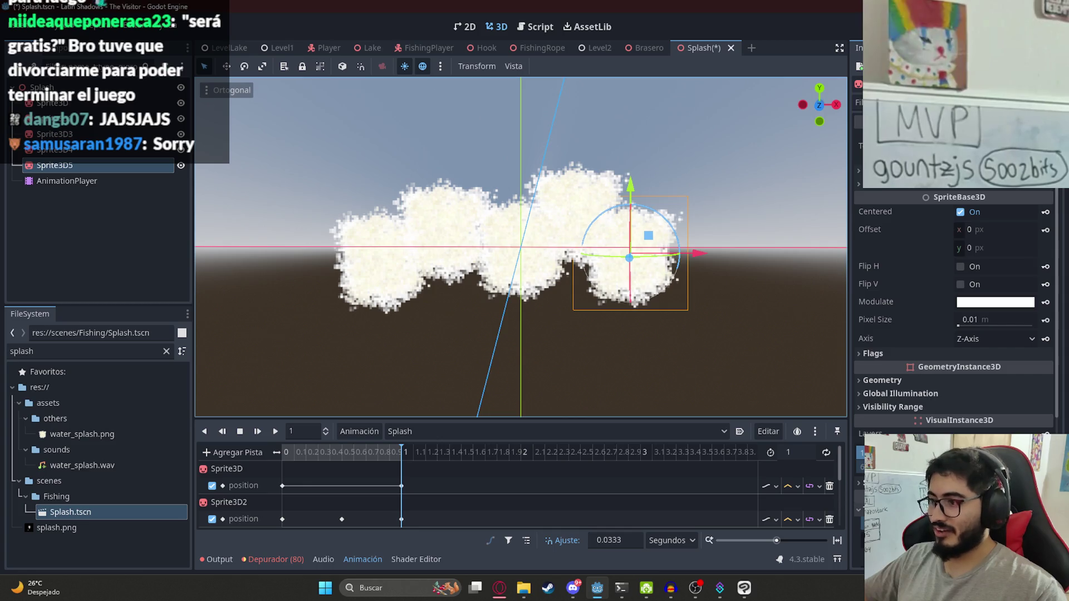
Scrub the timeline from 0.3 s to preview the burst, then start editing the animation length.
{"action": "scroll", "coordinate": [339, 492], "scroll_direction": "down", "scroll_amount": 3}
{"action": "left_click", "coordinate": [319, 452]}
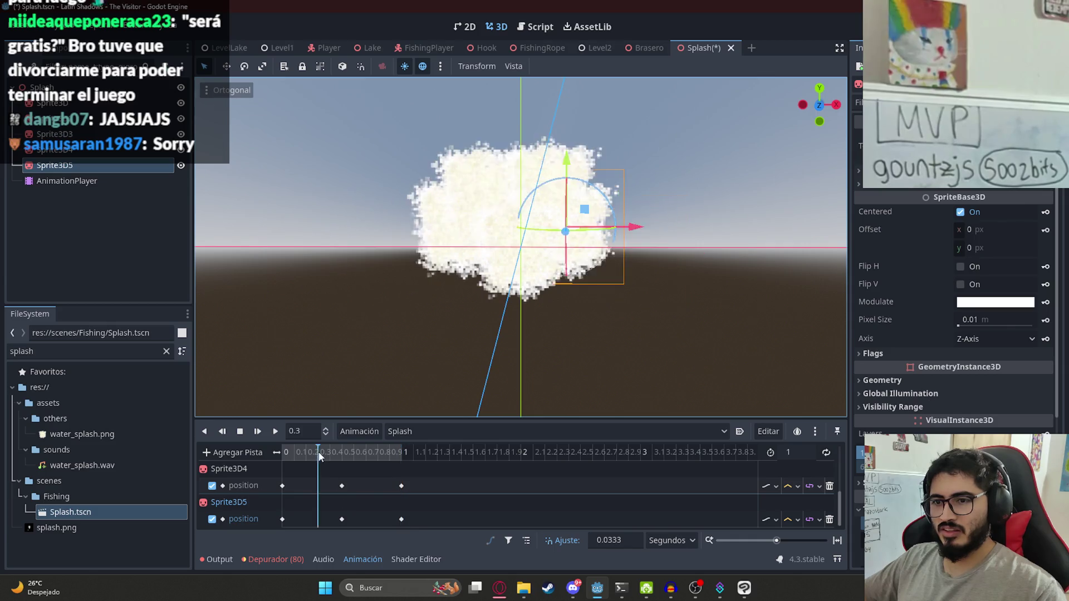
{"action": "left_click_drag", "start_coordinate": [323, 452], "coordinate": [406, 459]}
{"action": "left_click", "coordinate": [795, 451]}
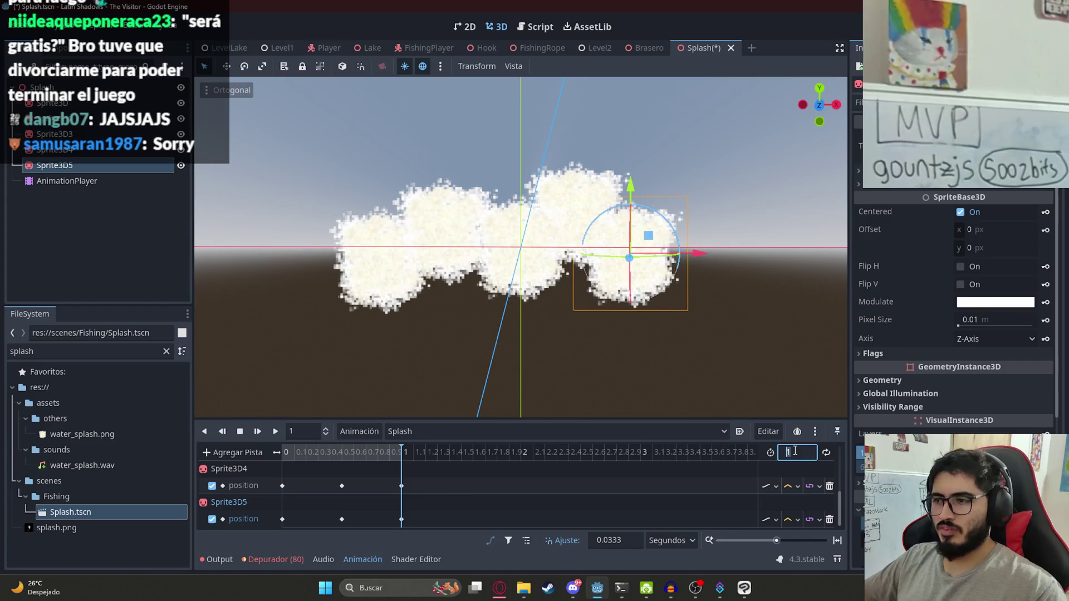
Lengthen the Splash animation to 2 s and move the 1 s keyframes to about 1.95 s.
{"action": "type", "text": "2"}
{"action": "key", "text": "Return"}
{"action": "left_click_drag", "start_coordinate": [475, 417], "coordinate": [471, 315]}
{"action": "left_click_drag", "start_coordinate": [431, 373], "coordinate": [382, 466]}
{"action": "left_click_drag", "start_coordinate": [401, 382], "coordinate": [518, 390]}
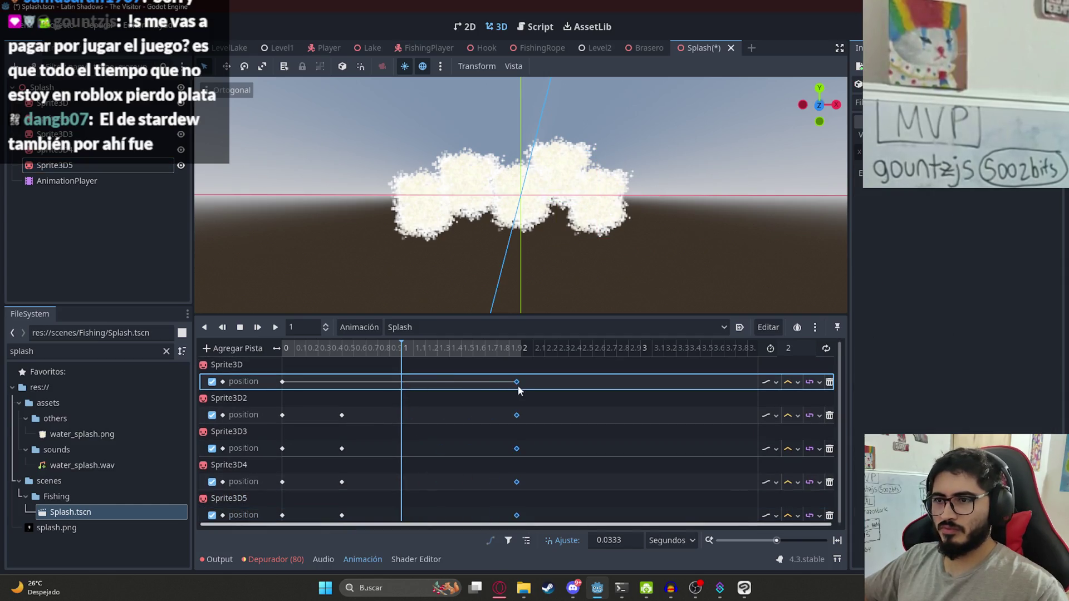
{"action": "key", "text": "shift+d"}
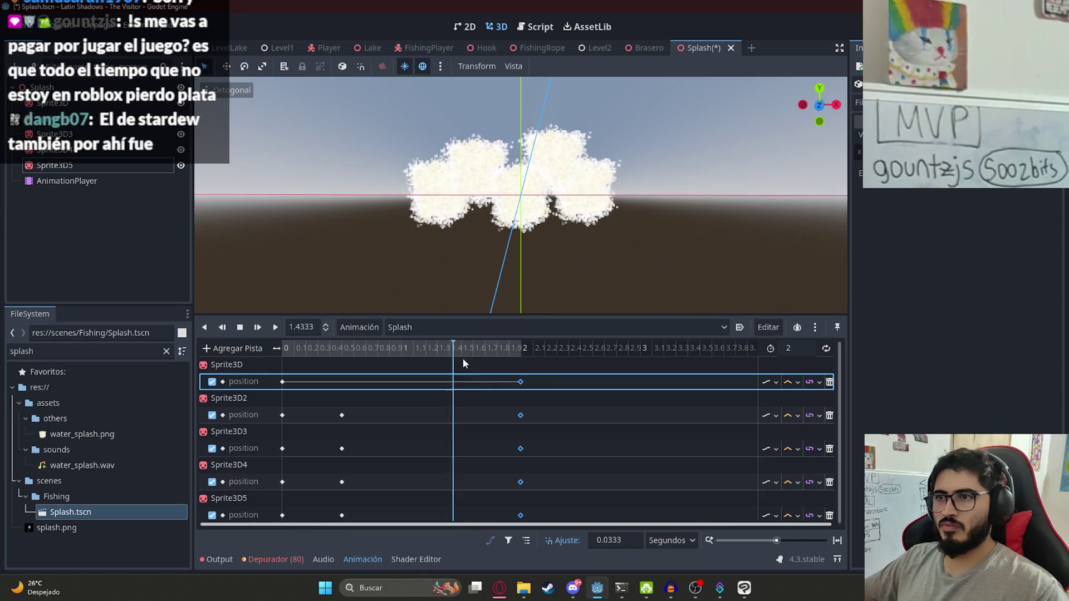
{"action": "left_click", "coordinate": [277, 330]}
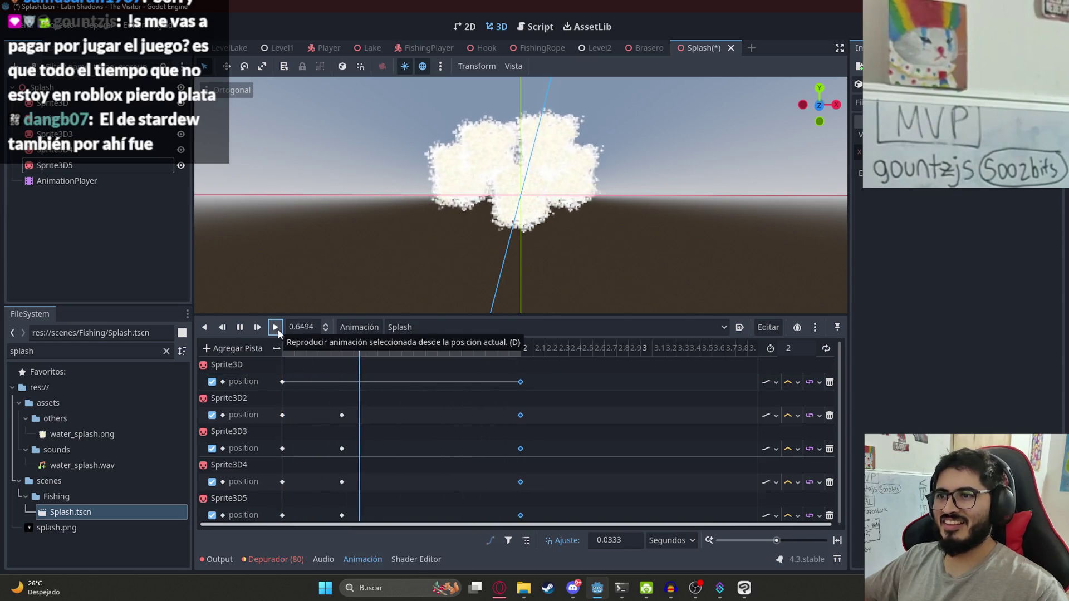
Move the final keyframes from about 1.95 s back to 1.5 s.
{"action": "left_click_drag", "start_coordinate": [506, 365], "coordinate": [557, 551]}
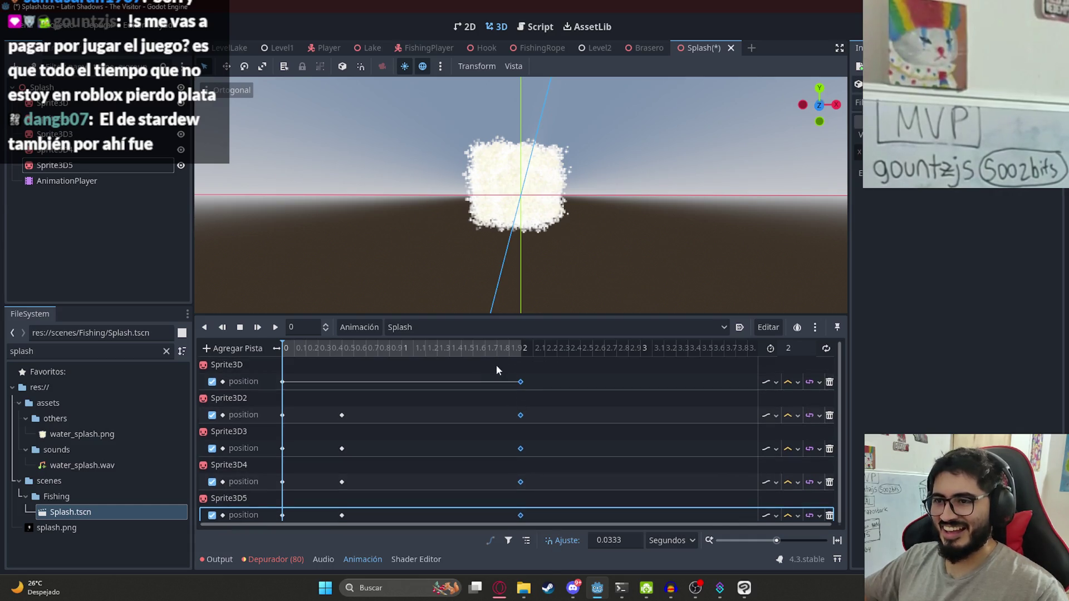
{"action": "left_click_drag", "start_coordinate": [472, 354], "coordinate": [462, 354]}
{"action": "left_click", "coordinate": [519, 384]}
{"action": "left_click_drag", "start_coordinate": [518, 384], "coordinate": [470, 393]}
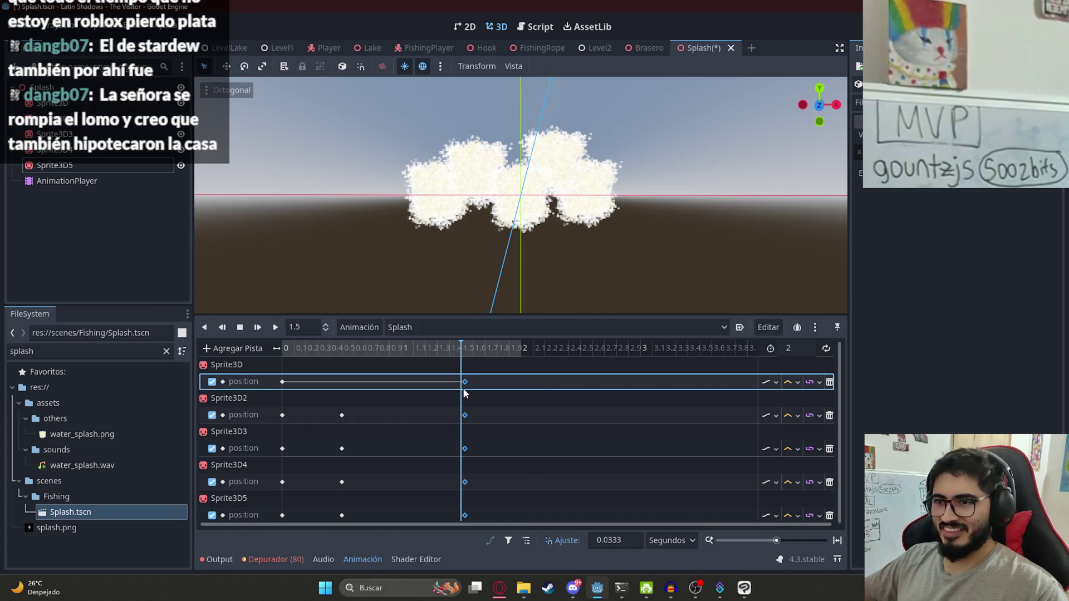
{"action": "left_click", "coordinate": [312, 350]}
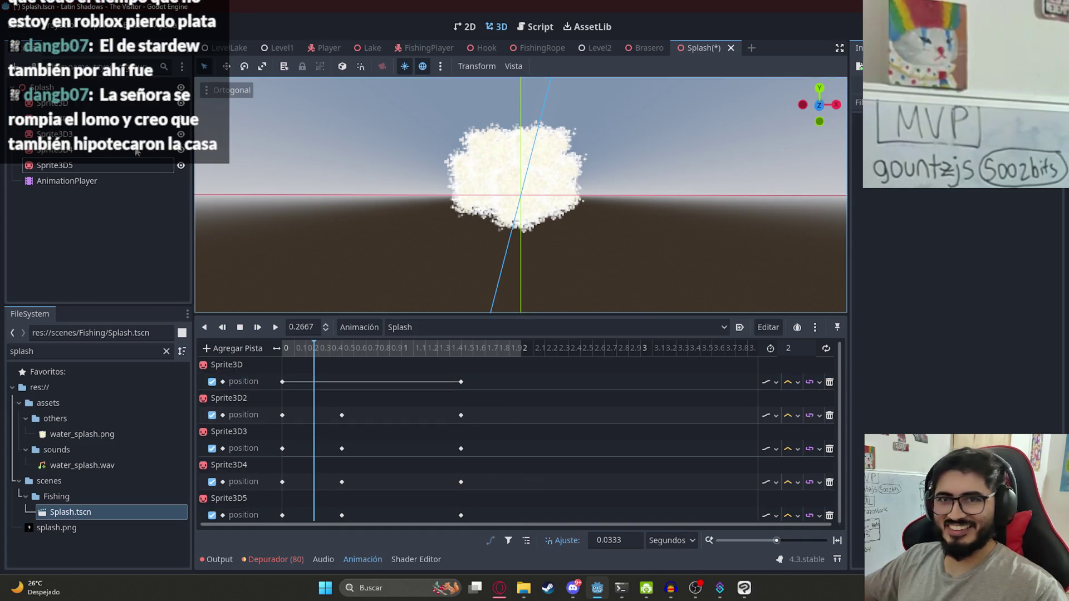
Raise Sprite3D and key its position at 0.5 s, then lower it at 1.5 s.
{"action": "left_click", "coordinate": [108, 106]}
{"action": "mouse_move", "coordinate": [314, 349]}
{"action": "left_mouse_down"}
{"action": "mouse_move", "coordinate": [369, 354]}
{"action": "mouse_move", "coordinate": [341, 355]}
{"action": "left_mouse_up"}
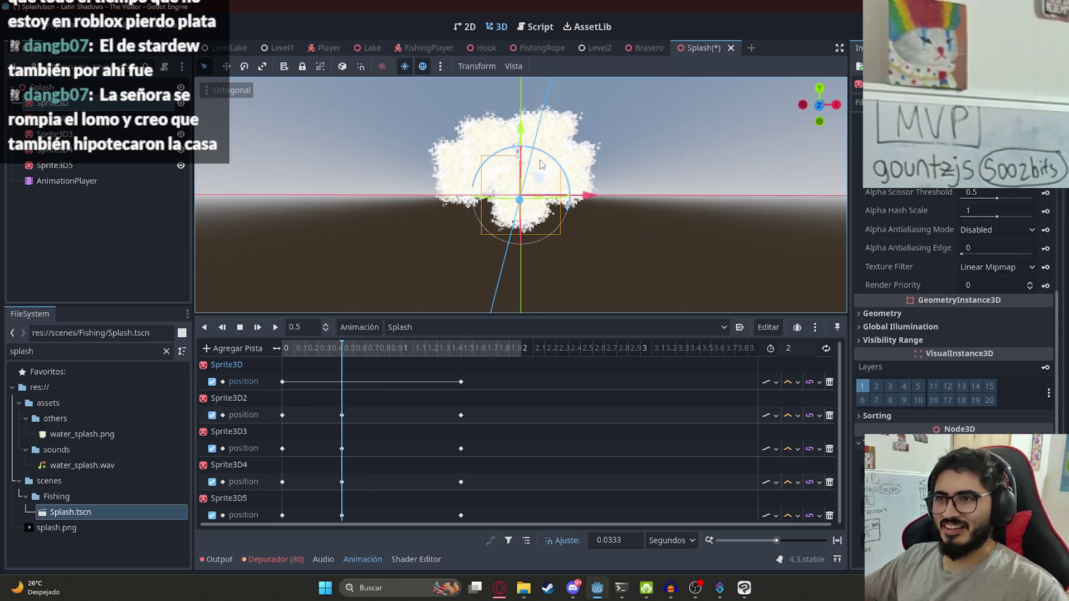
{"action": "left_click_drag", "start_coordinate": [519, 134], "coordinate": [519, 115]}
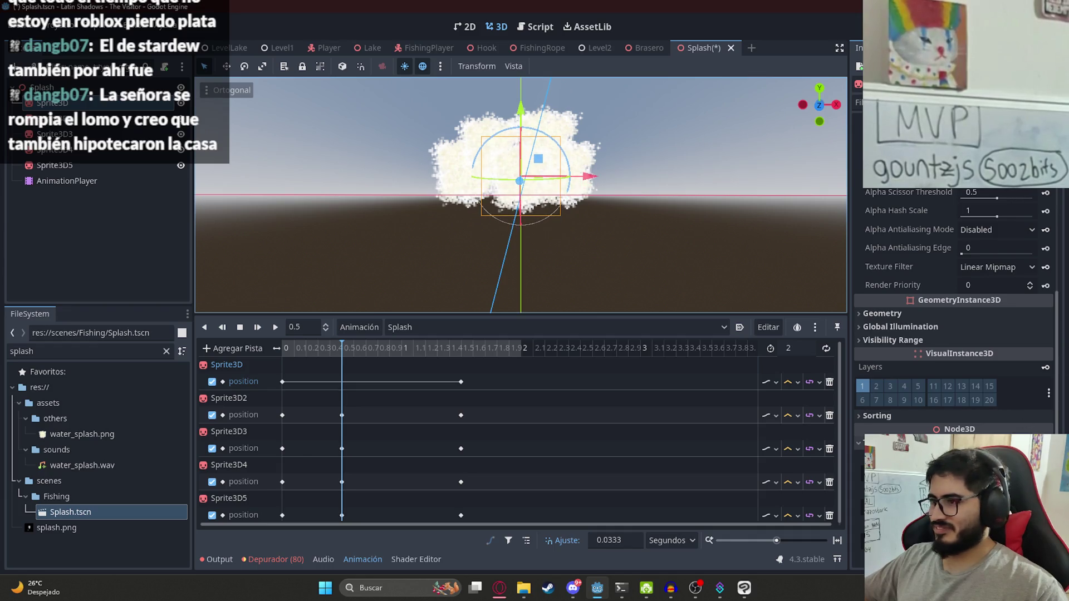
{"action": "key", "text": "k"}
{"action": "left_click", "coordinate": [461, 348]}
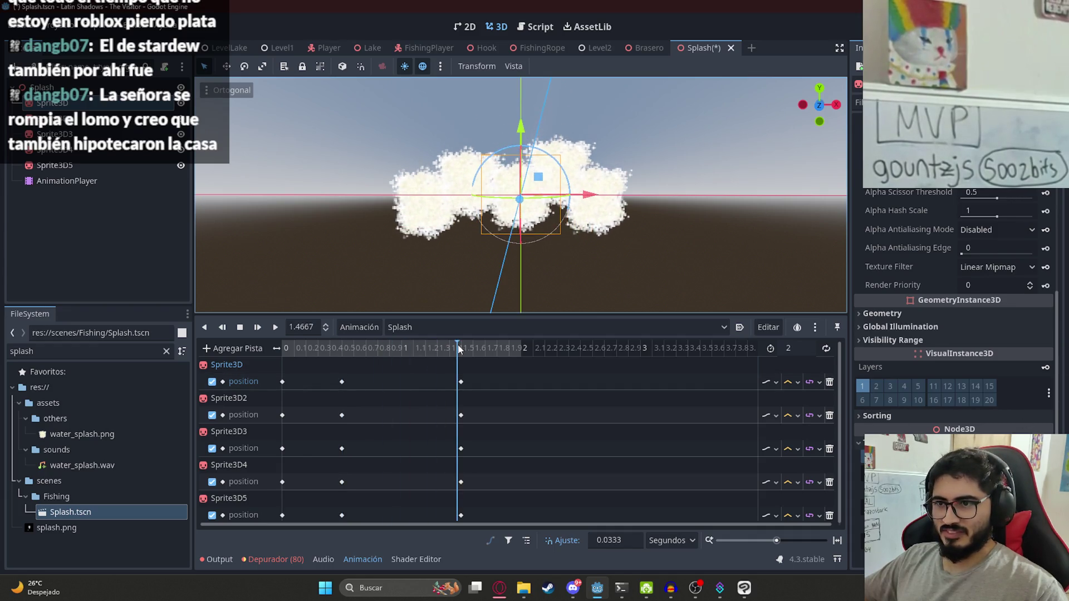
{"action": "left_click_drag", "start_coordinate": [521, 131], "coordinate": [520, 148]}
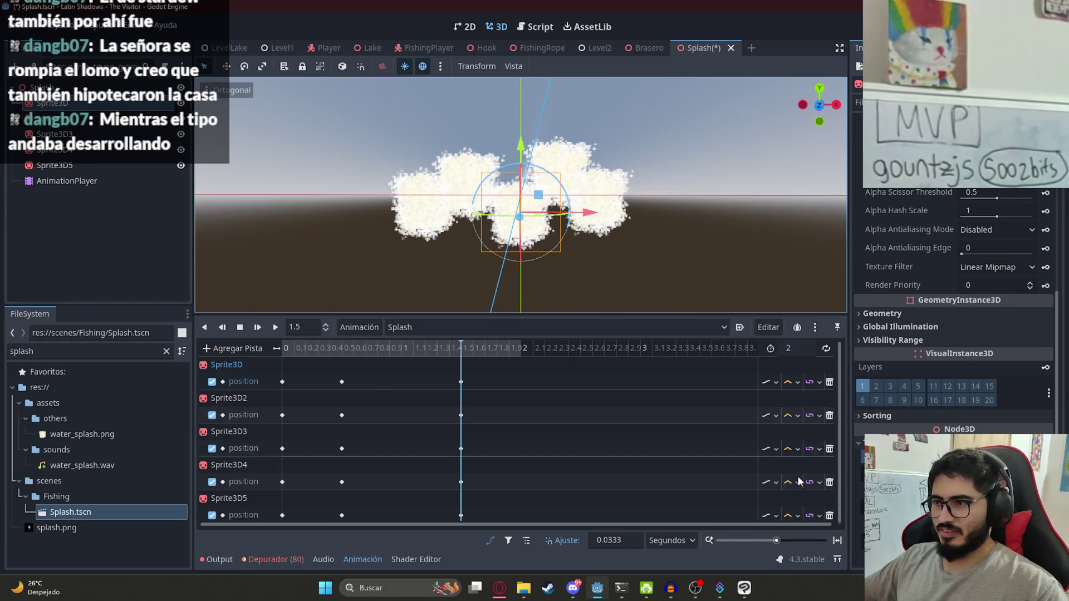
Set the animation length to 1.5 s and play the splash back.
{"action": "left_click", "coordinate": [791, 348]}
{"action": "type", "text": "1.5"}
{"action": "left_click", "coordinate": [290, 346]}
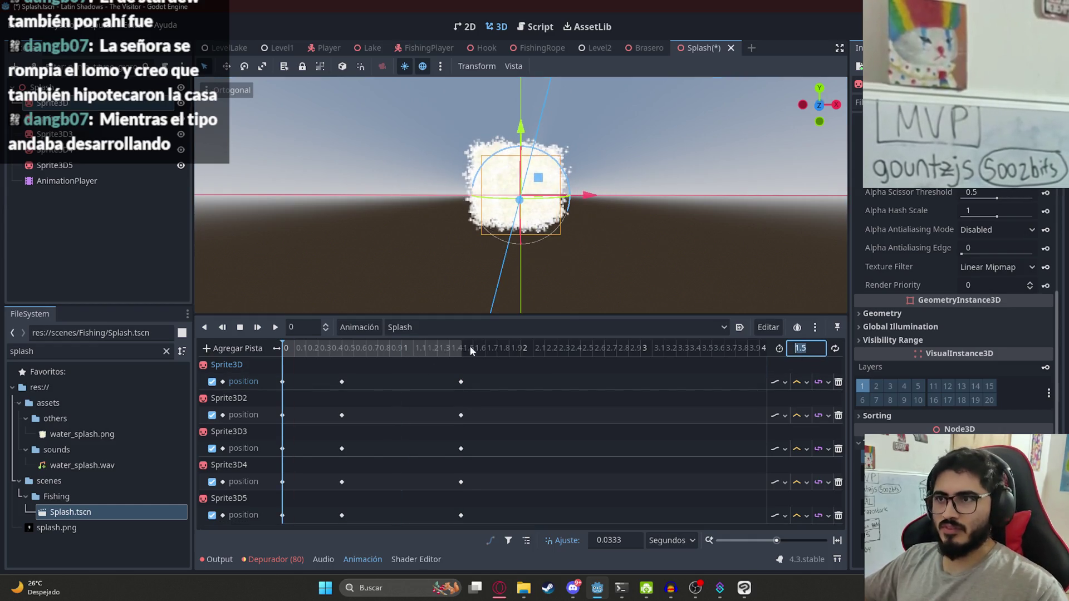
{"action": "left_click", "coordinate": [275, 327]}
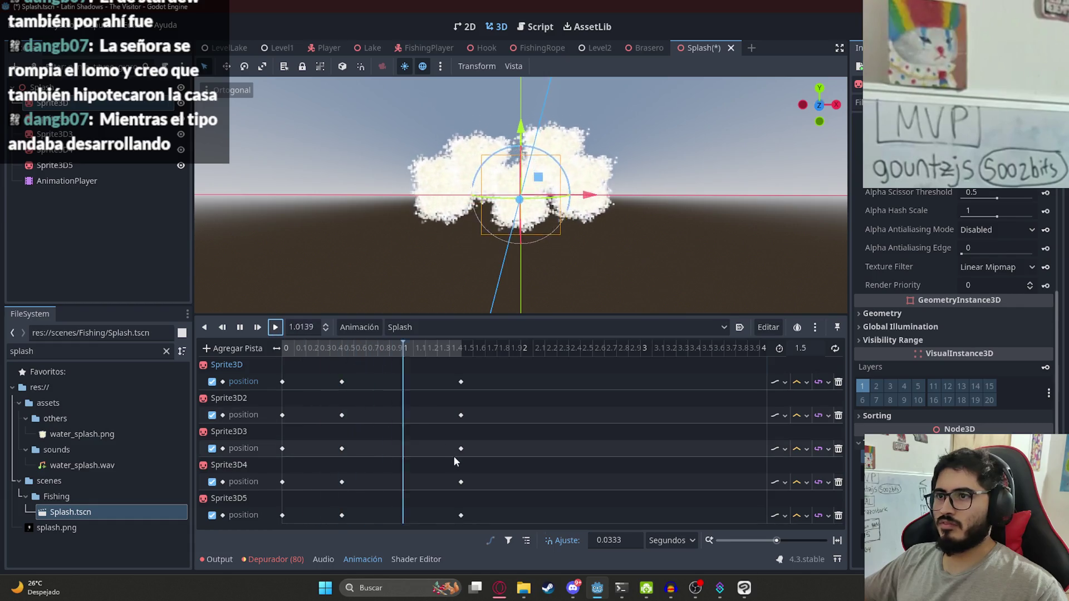
{"action": "left_click", "coordinate": [275, 329]}
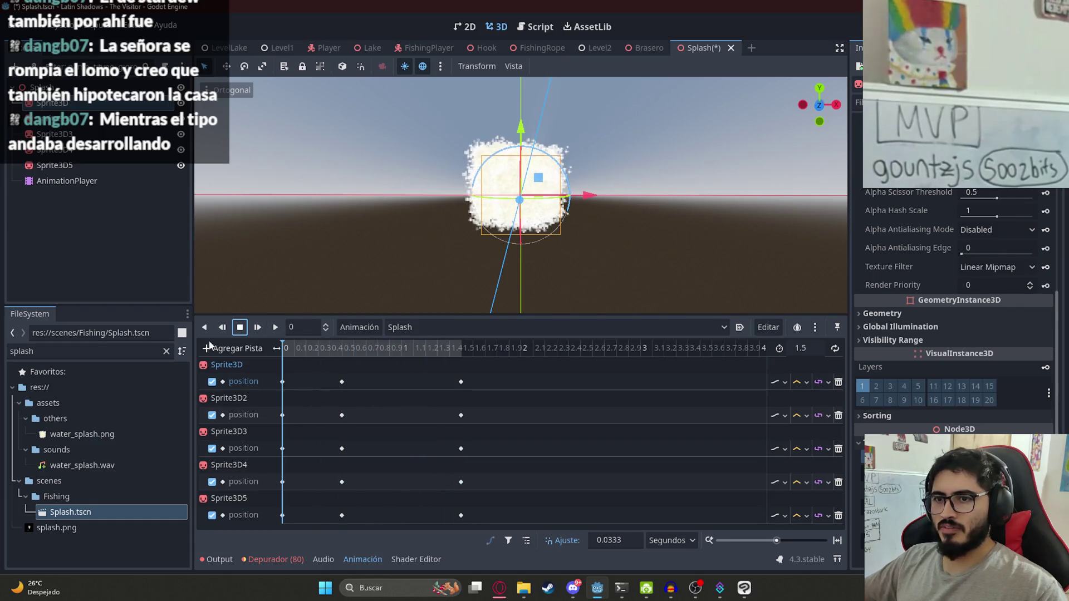
{"action": "scroll", "coordinate": [391, 285], "scroll_direction": "down", "scroll_amount": 3}
{"action": "left_click", "coordinate": [275, 330]}
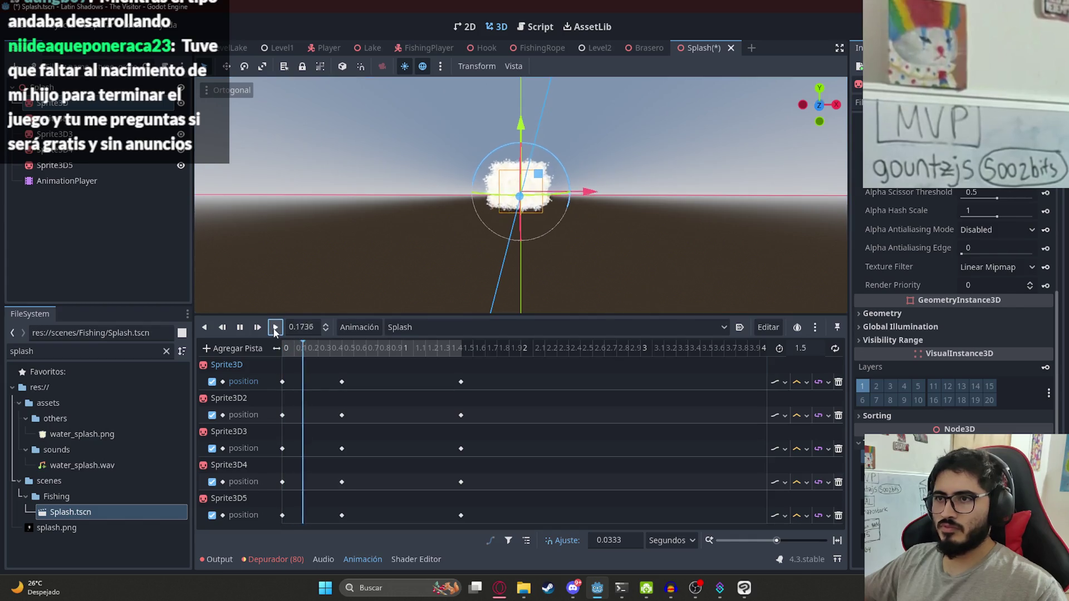
{"action": "left_click_drag", "start_coordinate": [349, 347], "coordinate": [262, 352]}
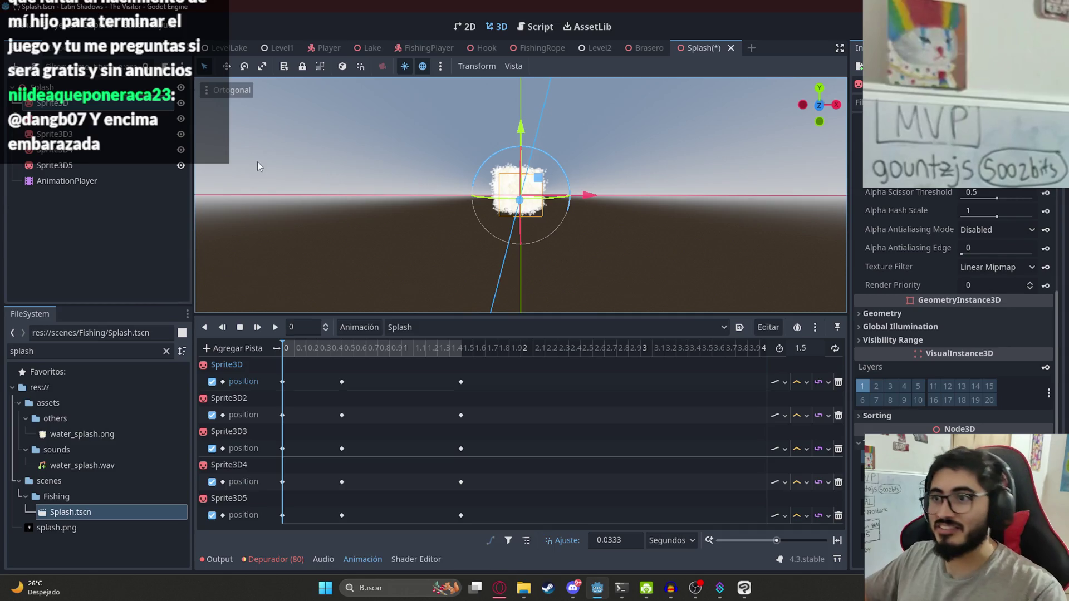
Move the middle keyframes of all tracks to 0.2 s and the final keyframes to 0.5 s.
{"action": "left_click_drag", "start_coordinate": [321, 365], "coordinate": [372, 569]}
{"action": "left_click_drag", "start_coordinate": [297, 350], "coordinate": [306, 350]}
{"action": "left_click_drag", "start_coordinate": [342, 381], "coordinate": [305, 382]}
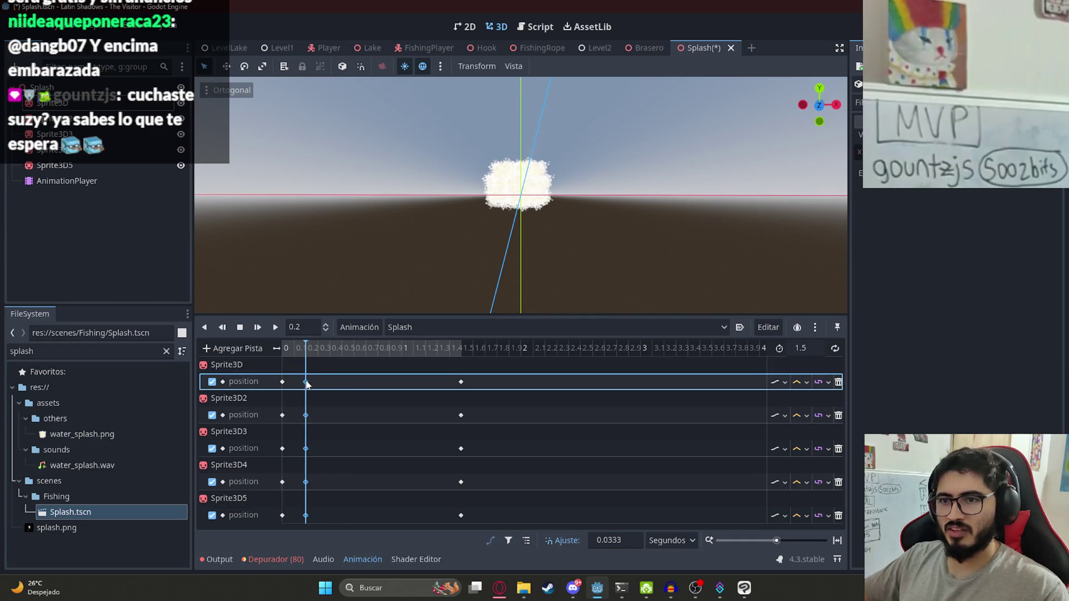
{"action": "left_click_drag", "start_coordinate": [440, 522], "coordinate": [461, 377]}
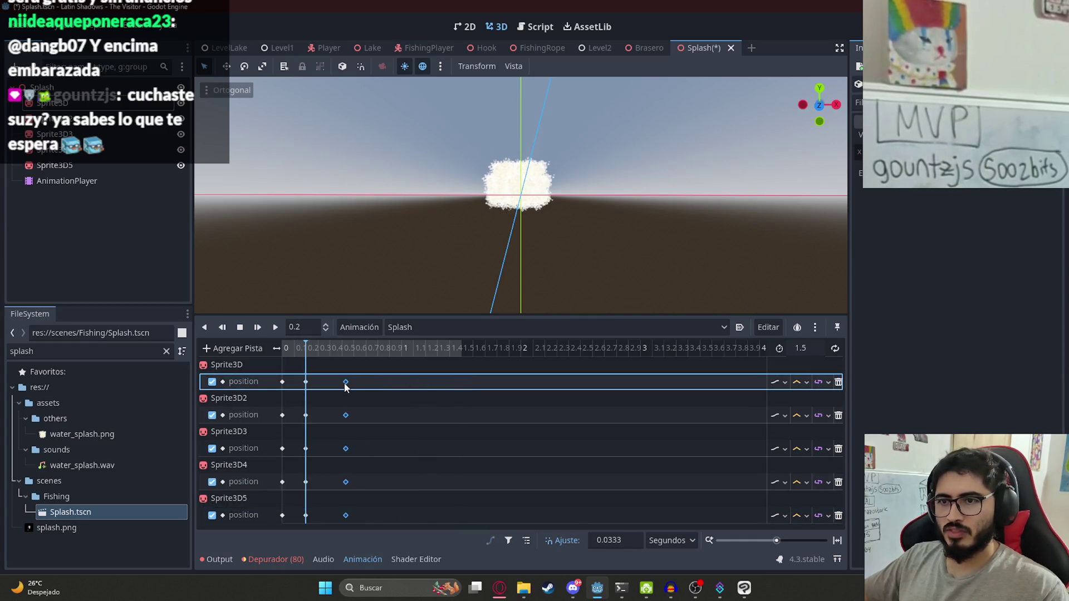
Play and replay the retimed splash to preview the faster burst.
{"action": "left_click", "coordinate": [273, 332]}
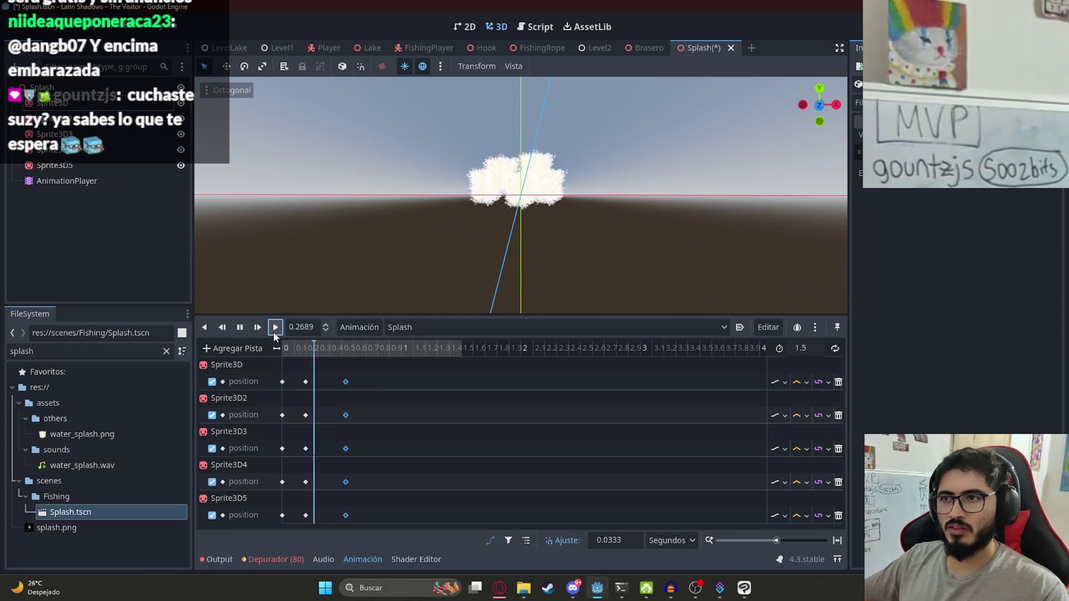
{"action": "left_click", "coordinate": [240, 327]}
{"action": "mouse_move", "coordinate": [306, 350]}
{"action": "left_mouse_down"}
{"action": "mouse_move", "coordinate": [358, 353]}
{"action": "mouse_move", "coordinate": [239, 352]}
{"action": "left_mouse_up"}
{"action": "left_click", "coordinate": [274, 331]}
{"action": "left_click", "coordinate": [240, 327]}
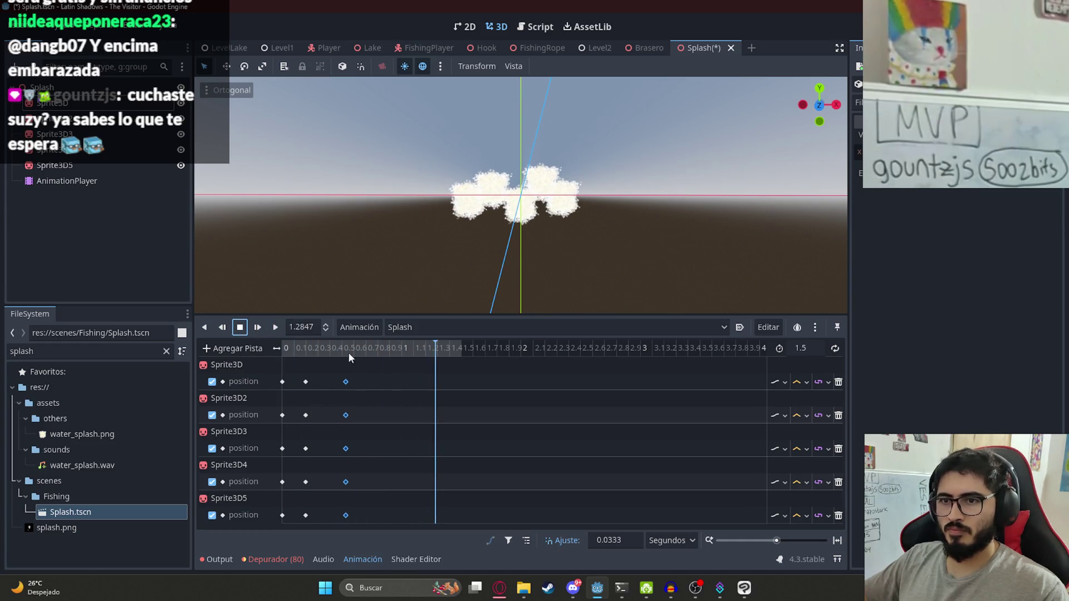
{"action": "left_click", "coordinate": [274, 327]}
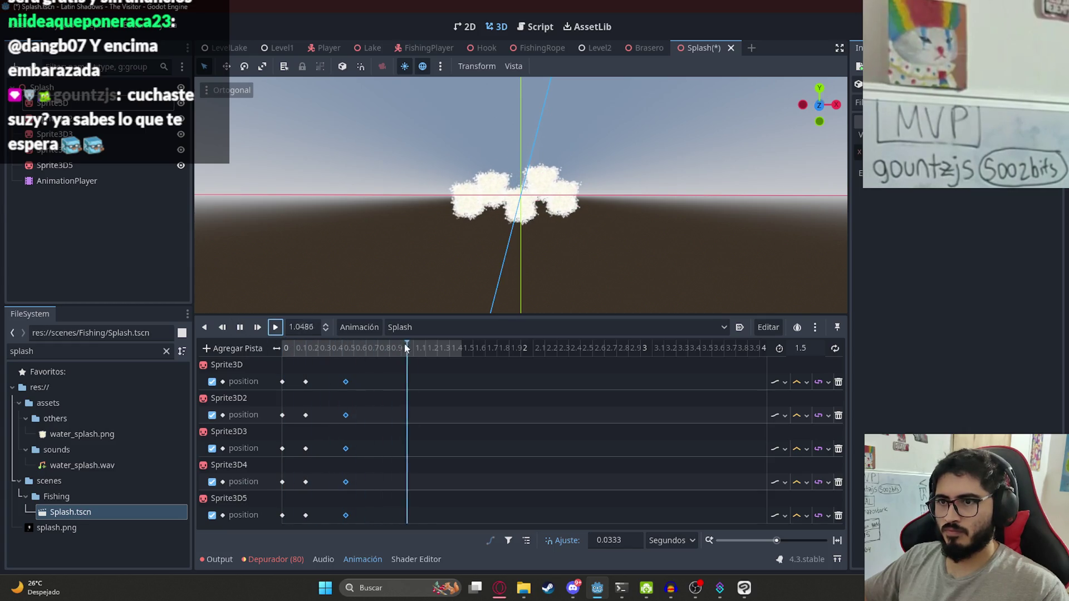
{"action": "left_click", "coordinate": [240, 328]}
{"action": "left_click", "coordinate": [275, 327]}
{"action": "left_click", "coordinate": [240, 327]}
{"action": "mouse_move", "coordinate": [476, 239]}
{"action": "left_mouse_down"}
{"action": "mouse_move", "coordinate": [490, 214]}
{"action": "mouse_move", "coordinate": [465, 233]}
{"action": "left_mouse_up"}
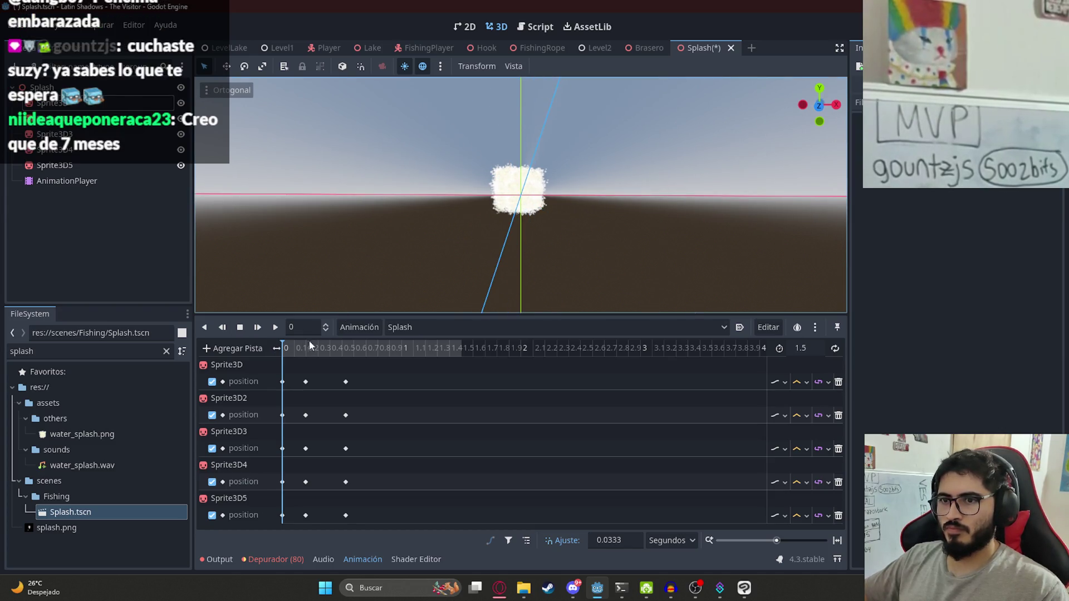
Scrub to 0.2 s, inspect several splash sprites including Sprite3D4, then rewind to 0.
{"action": "left_click_drag", "start_coordinate": [309, 340], "coordinate": [299, 346]}
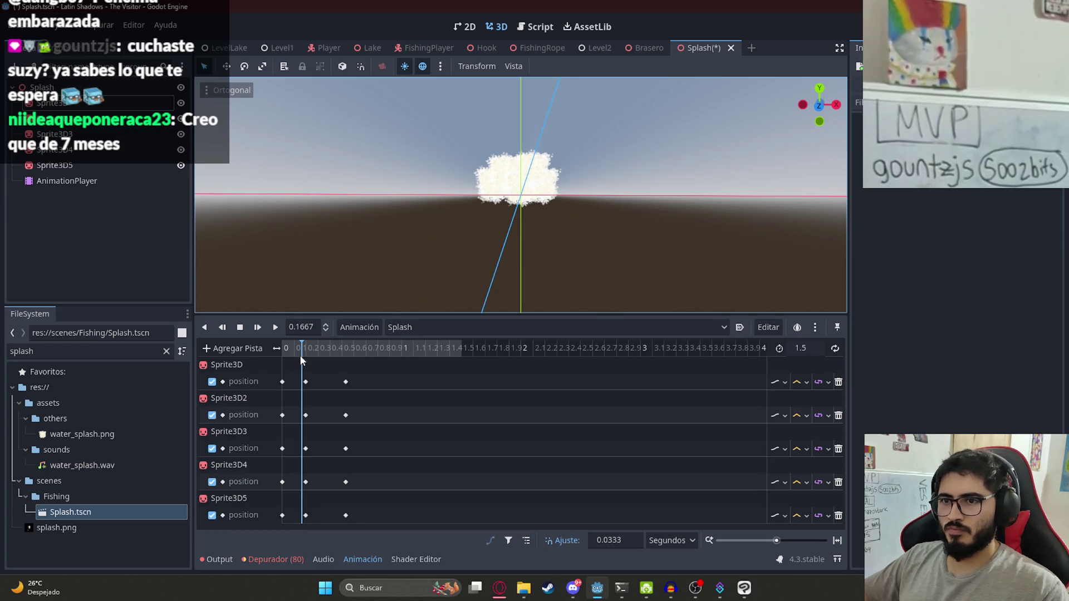
{"action": "left_click", "coordinate": [306, 348]}
{"action": "scroll", "coordinate": [446, 222], "scroll_direction": "up", "scroll_amount": 5}
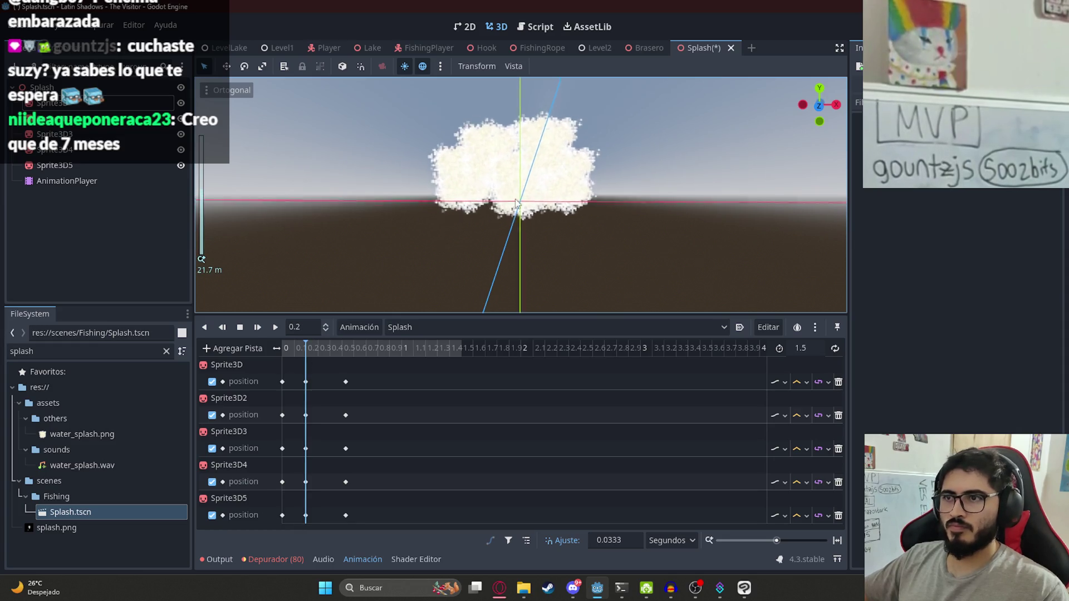
{"action": "left_click", "coordinate": [449, 202]}
{"action": "left_click", "coordinate": [102, 105]}
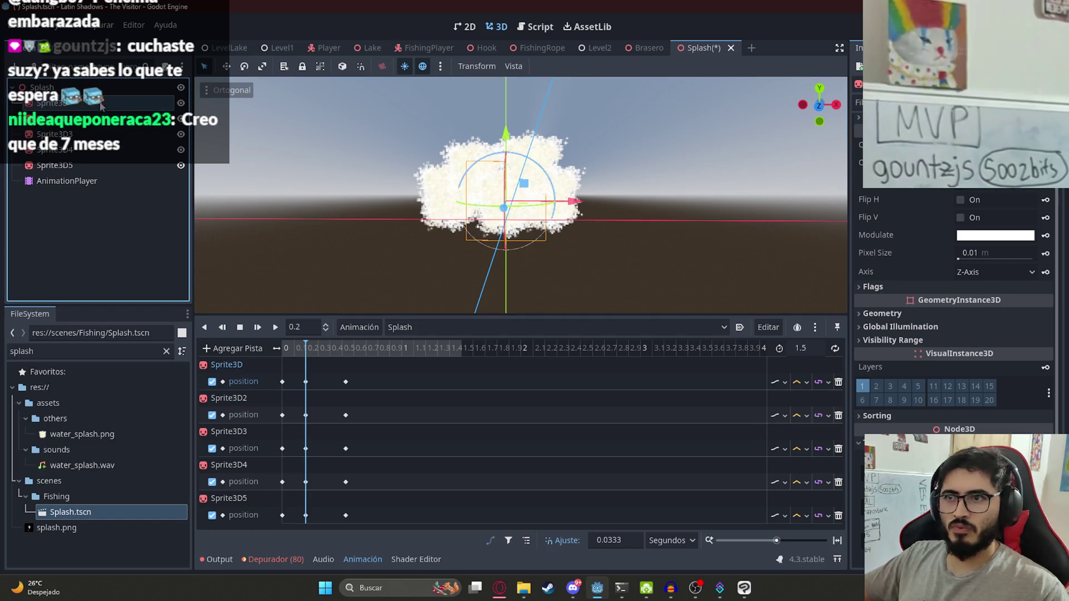
{"action": "left_click", "coordinate": [77, 164]}
{"action": "left_click", "coordinate": [77, 149]}
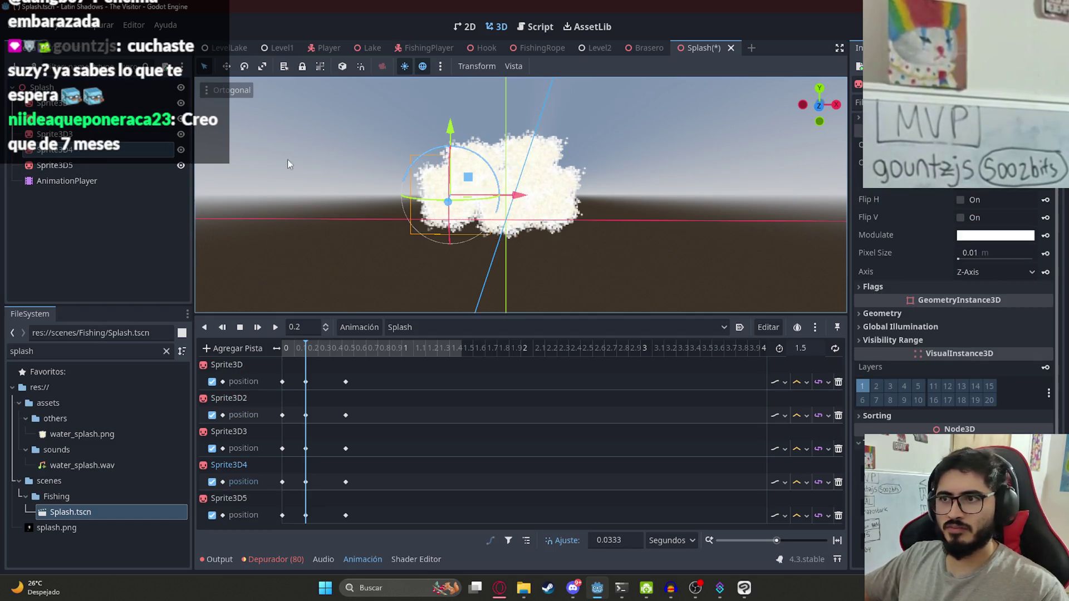
{"action": "left_click", "coordinate": [285, 349]}
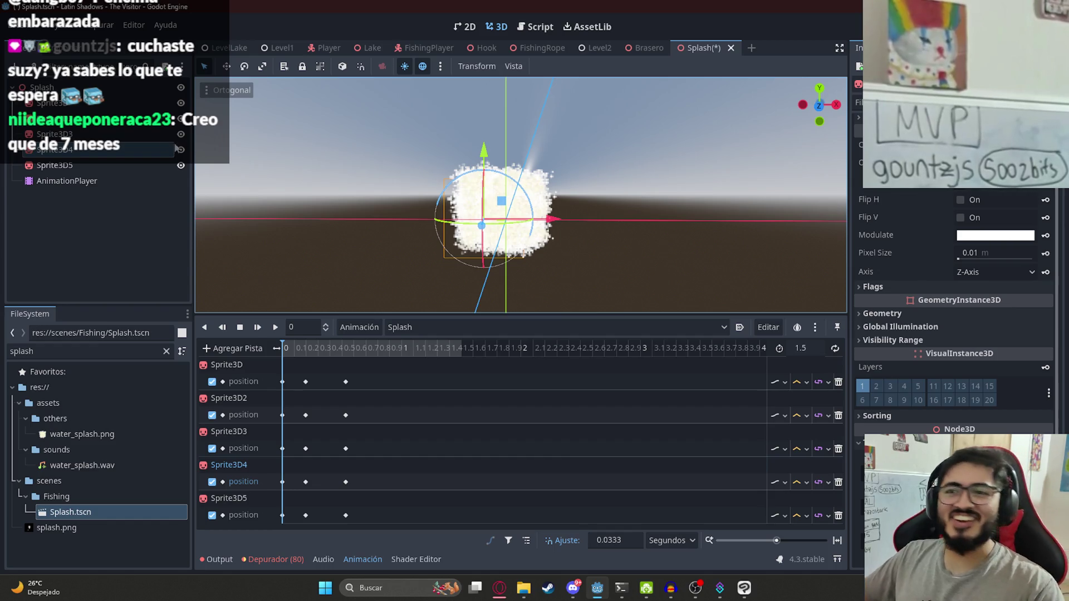
Create rotation tracks keyed at 0 s for Sprite3D, Sprite3D2 and Sprite3D3.
{"action": "left_click", "coordinate": [112, 103]}
{"action": "scroll", "coordinate": [974, 412], "scroll_direction": "down", "scroll_amount": 2}
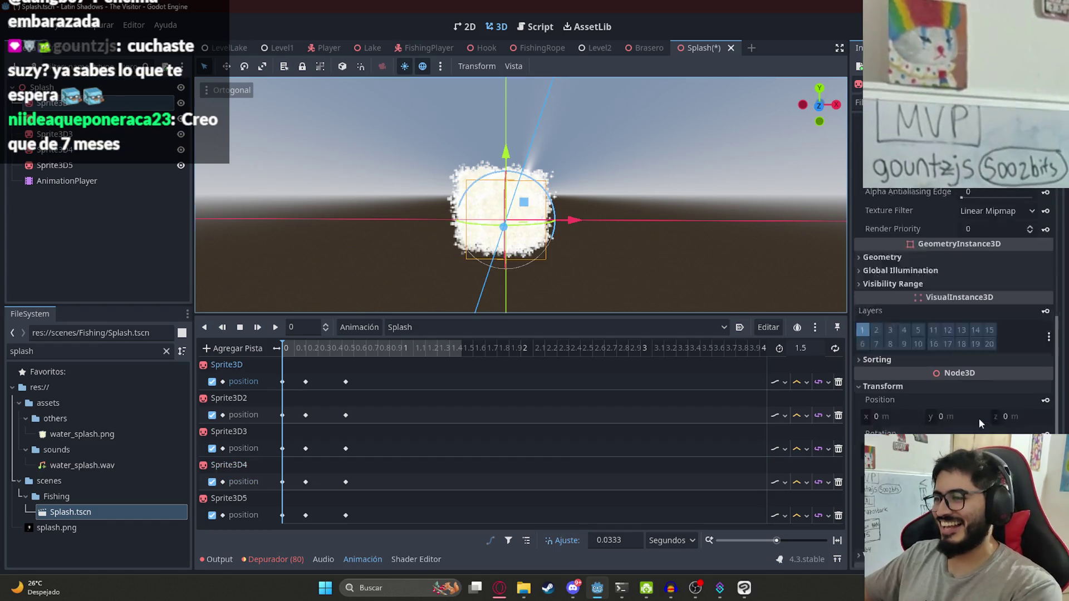
{"action": "scroll", "coordinate": [978, 419], "scroll_direction": "down", "scroll_amount": 1}
{"action": "left_click", "coordinate": [1046, 378]}
{"action": "left_click", "coordinate": [485, 330]}
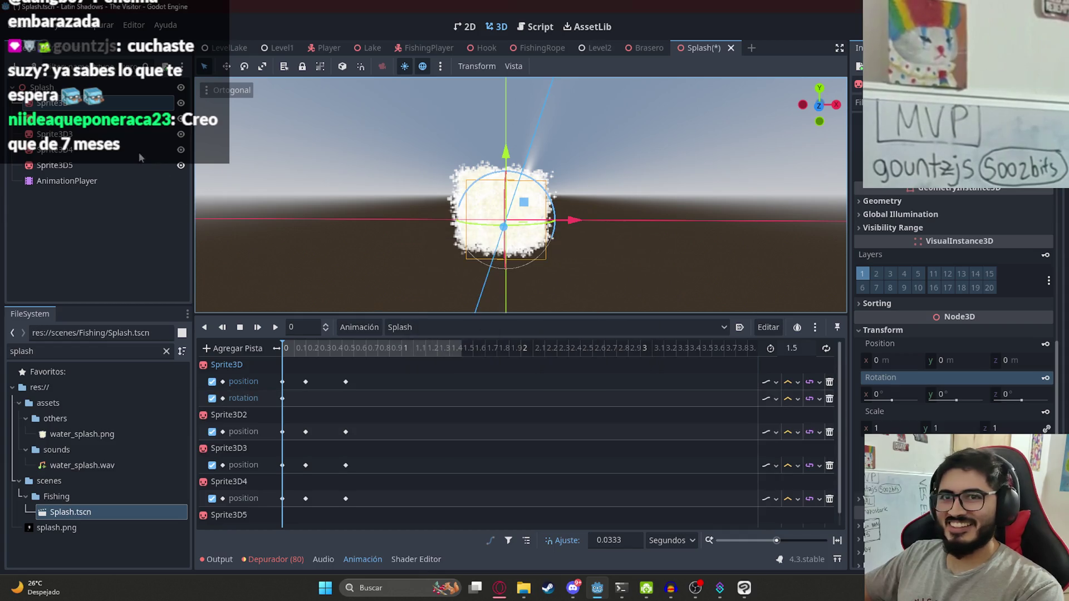
{"action": "left_click", "coordinate": [84, 119]}
{"action": "key", "text": "k"}
{"action": "key", "text": "Return"}
{"action": "scroll", "coordinate": [1001, 408], "scroll_direction": "down", "scroll_amount": 3}
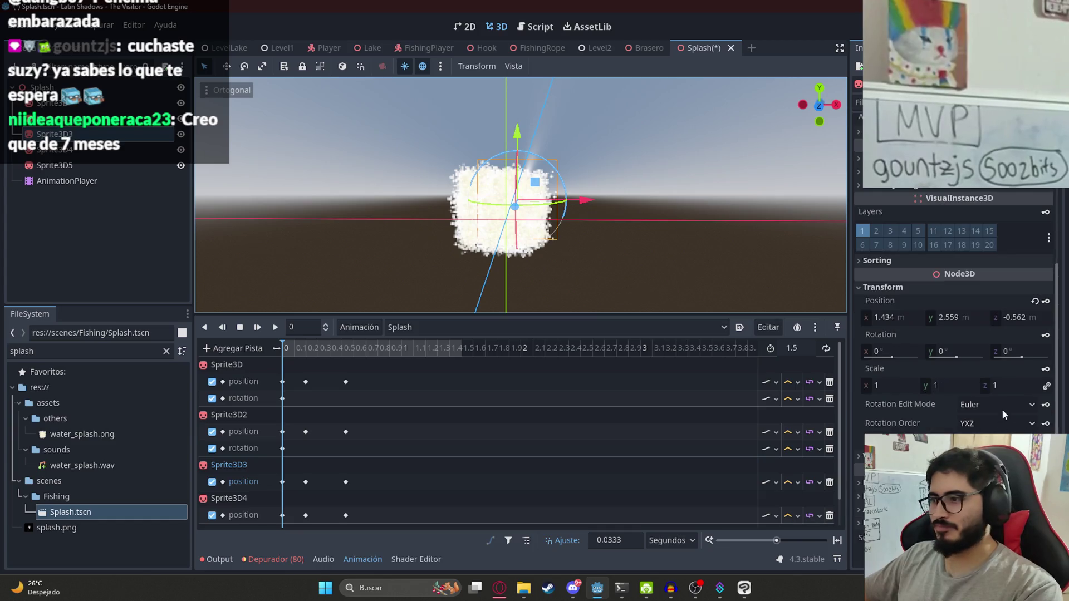
{"action": "key", "text": "k"}
{"action": "key", "text": "Return"}
Create rotation tracks keyed at 0 s for Sprite3D4 and Sprite3D5 as well.
{"action": "left_click", "coordinate": [84, 150]}
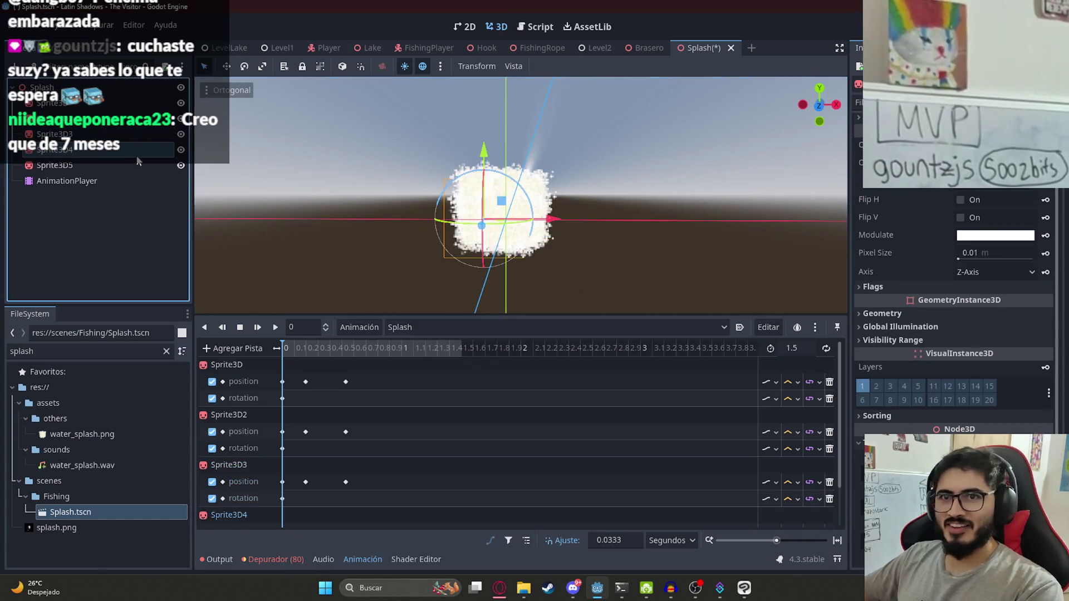
{"action": "scroll", "coordinate": [893, 382], "scroll_direction": "down", "scroll_amount": 3}
{"action": "key", "text": "k"}
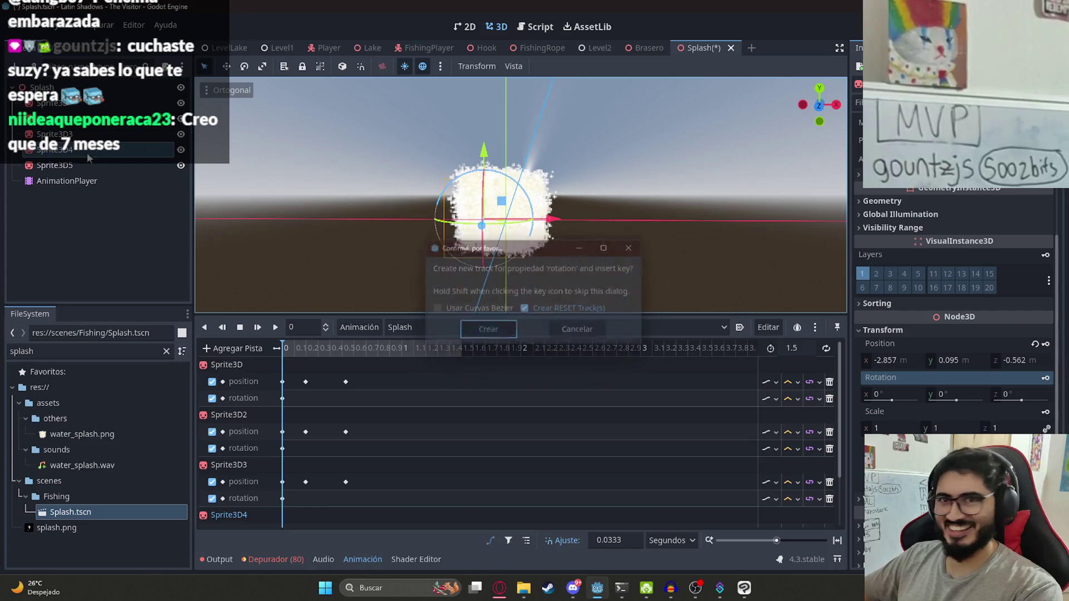
{"action": "key", "text": "Return"}
{"action": "left_click", "coordinate": [84, 166]}
{"action": "scroll", "coordinate": [957, 361], "scroll_direction": "down", "scroll_amount": 5}
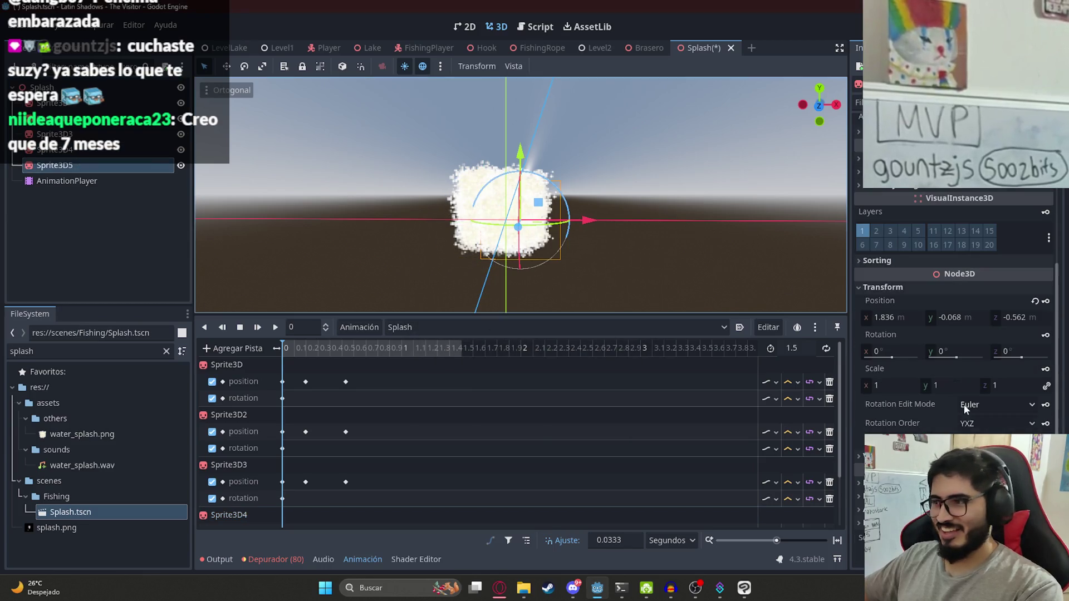
{"action": "left_click", "coordinate": [1044, 334]}
{"action": "key", "text": "Return"}
{"action": "scroll", "coordinate": [362, 425], "scroll_direction": "down", "scroll_amount": 3}
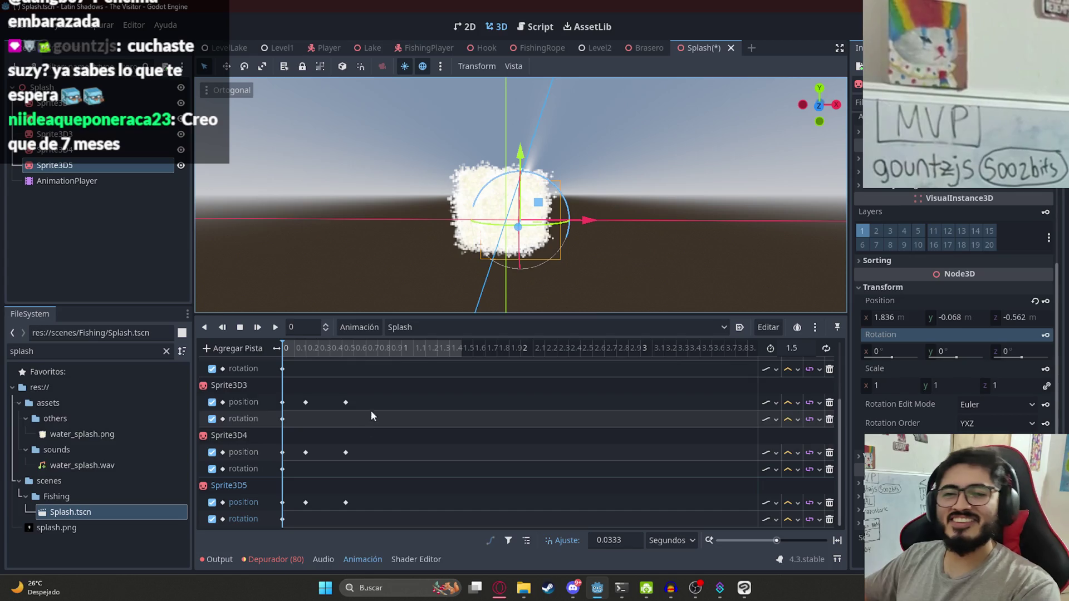
{"action": "left_click", "coordinate": [73, 118]}
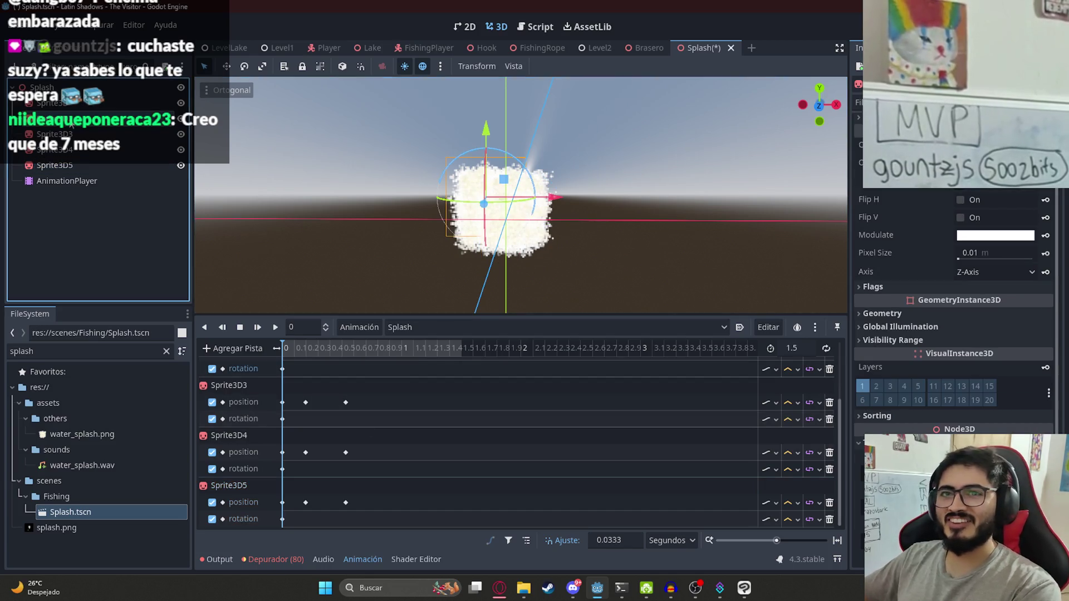
{"action": "left_click", "coordinate": [73, 103]}
{"action": "left_click", "coordinate": [310, 348]}
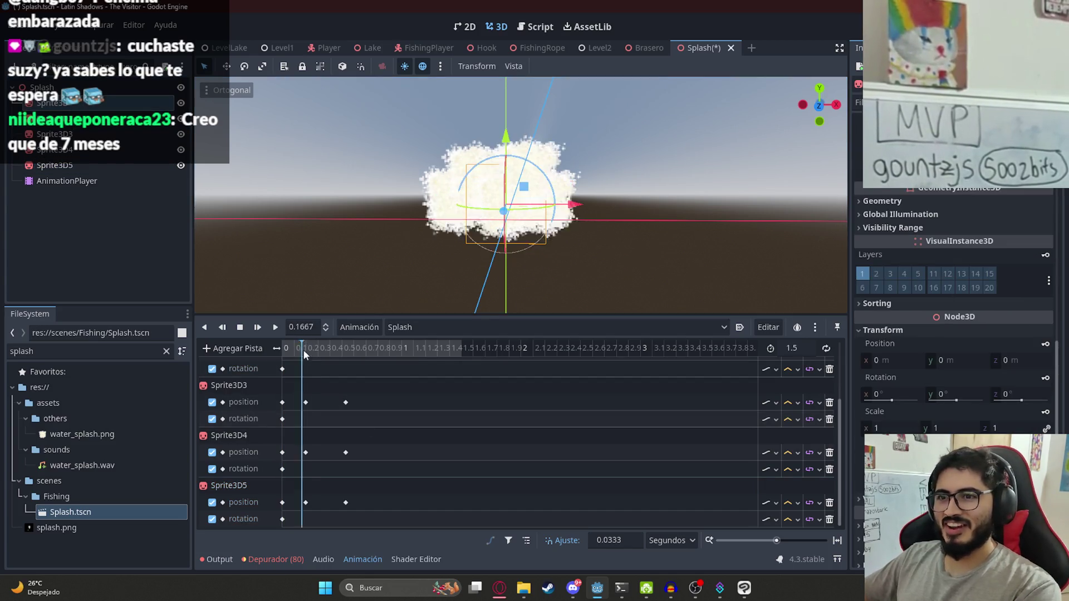
At 0.2 s, tilt Sprite3D4 about 13° and Sprite3D5 to -26.6°, keying both rotations.
{"action": "mouse_move", "coordinate": [309, 352]}
{"action": "left_mouse_down"}
{"action": "mouse_move", "coordinate": [294, 351]}
{"action": "mouse_move", "coordinate": [305, 349]}
{"action": "left_mouse_up"}
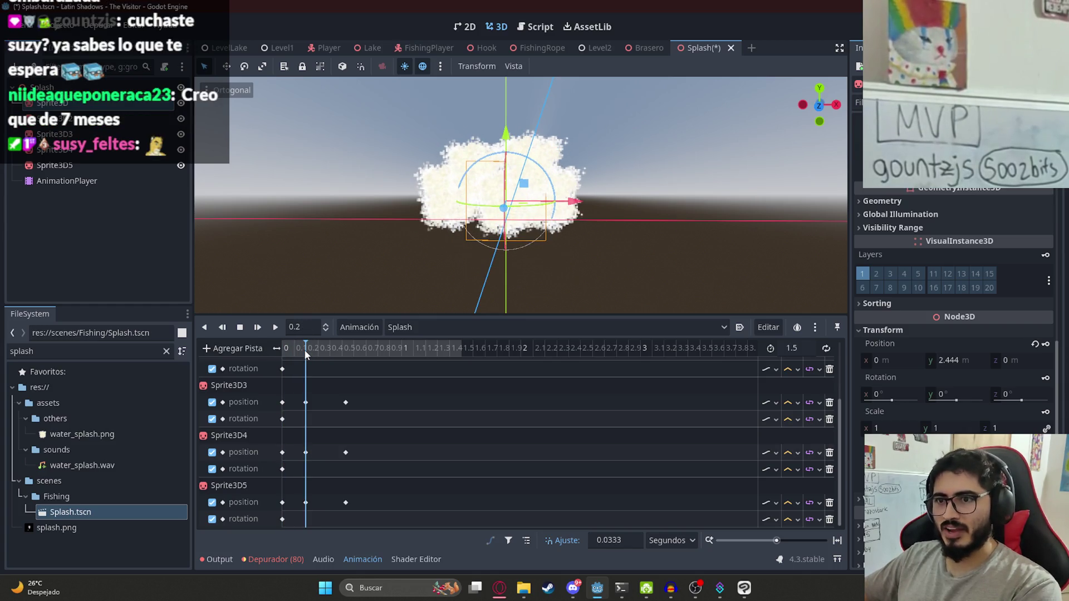
{"action": "left_click", "coordinate": [430, 187]}
{"action": "mouse_move", "coordinate": [447, 150]}
{"action": "left_mouse_down"}
{"action": "mouse_move", "coordinate": [457, 149]}
{"action": "mouse_move", "coordinate": [409, 186]}
{"action": "left_mouse_up"}
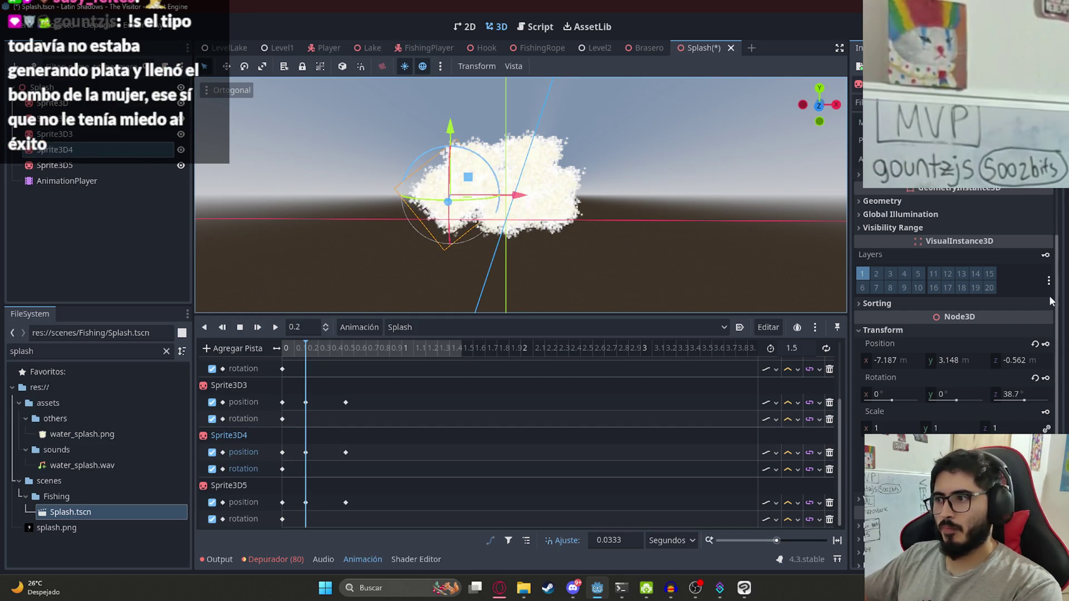
{"action": "left_click", "coordinate": [1046, 378]}
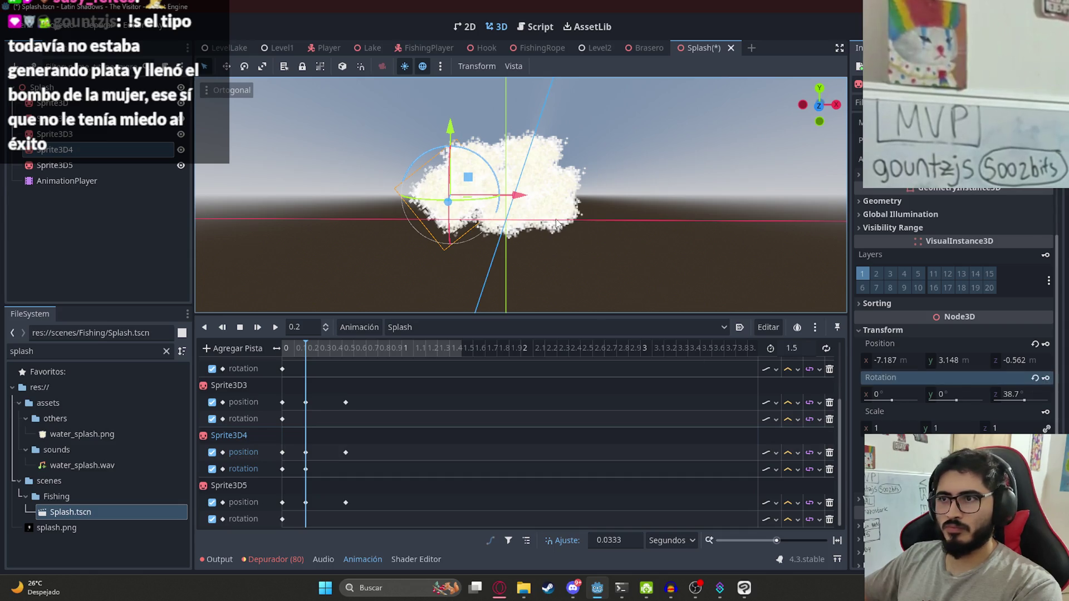
{"action": "left_click", "coordinate": [568, 184]}
{"action": "left_click_drag", "start_coordinate": [575, 162], "coordinate": [590, 177]}
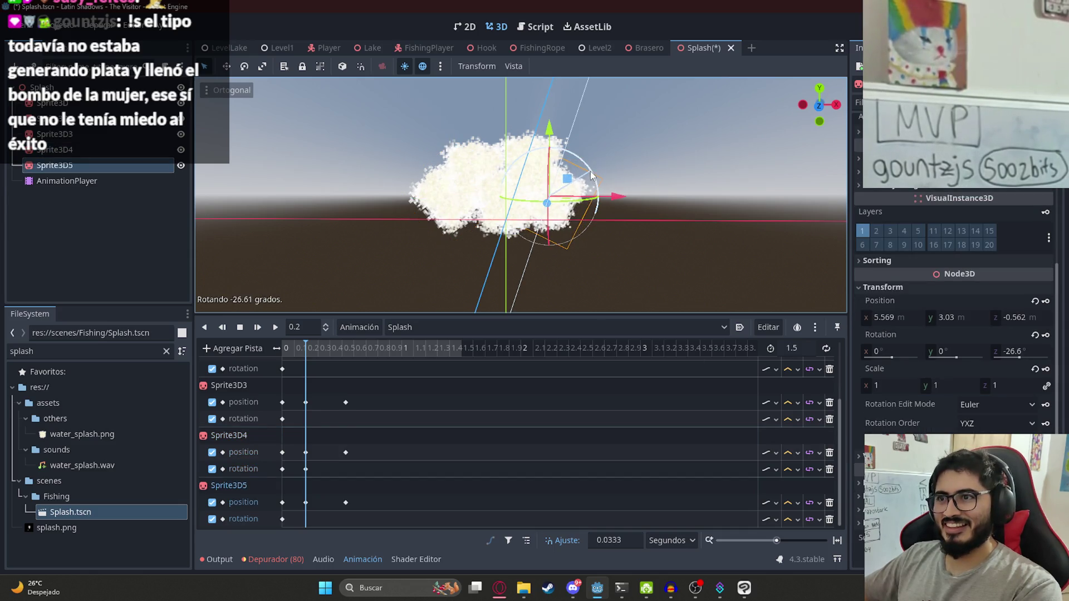
{"action": "left_click", "coordinate": [1046, 335]}
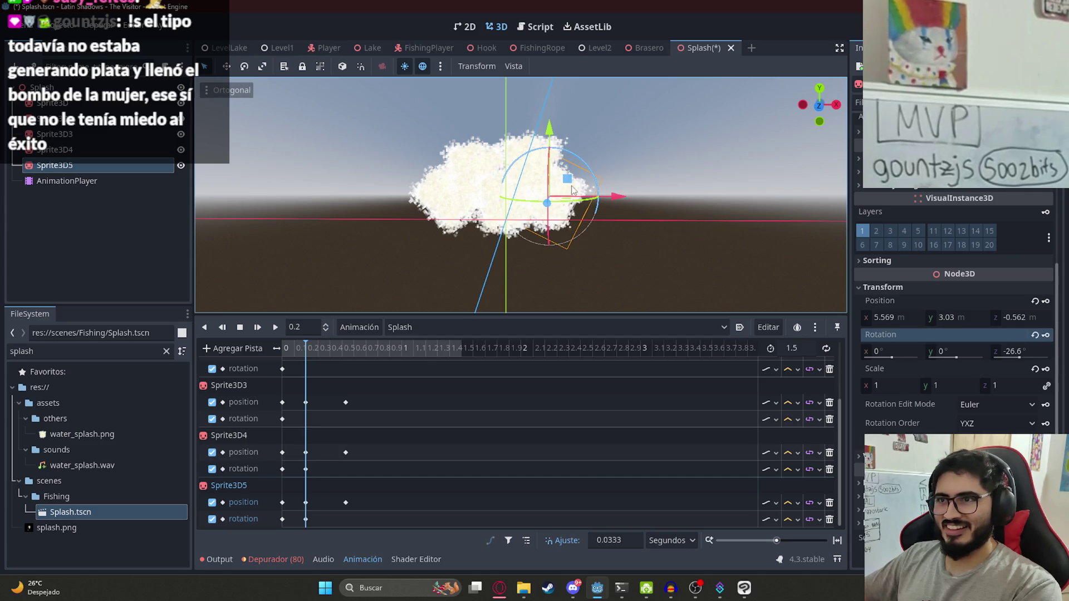
Tilt another clump about 37°, Sprite3D3 to -31.4° and the middle clump to -11.3°.
{"action": "left_click", "coordinate": [474, 148]}
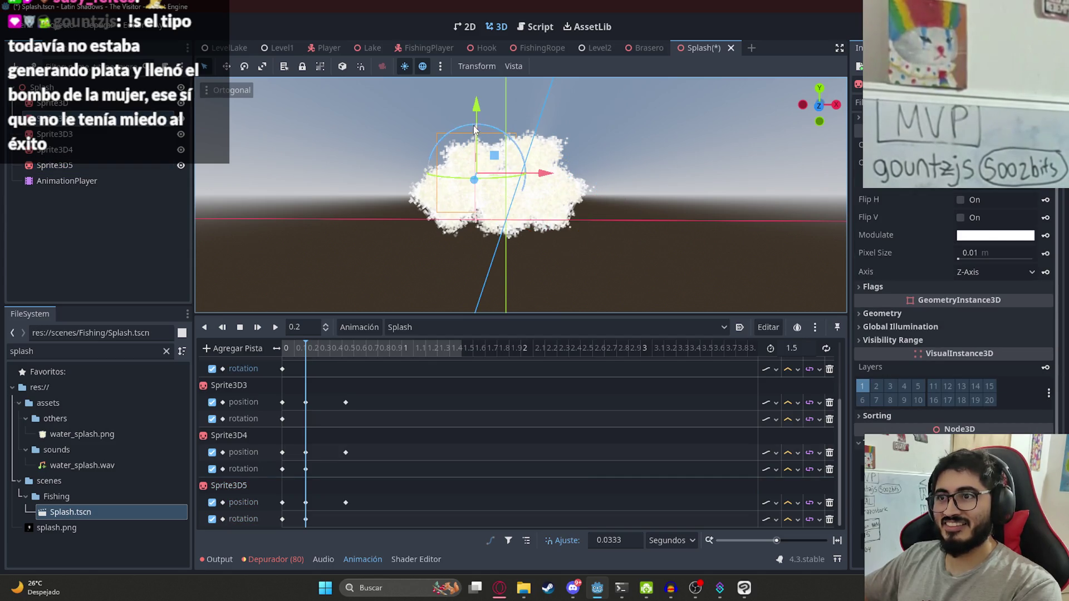
{"action": "left_click_drag", "start_coordinate": [461, 135], "coordinate": [427, 150]}
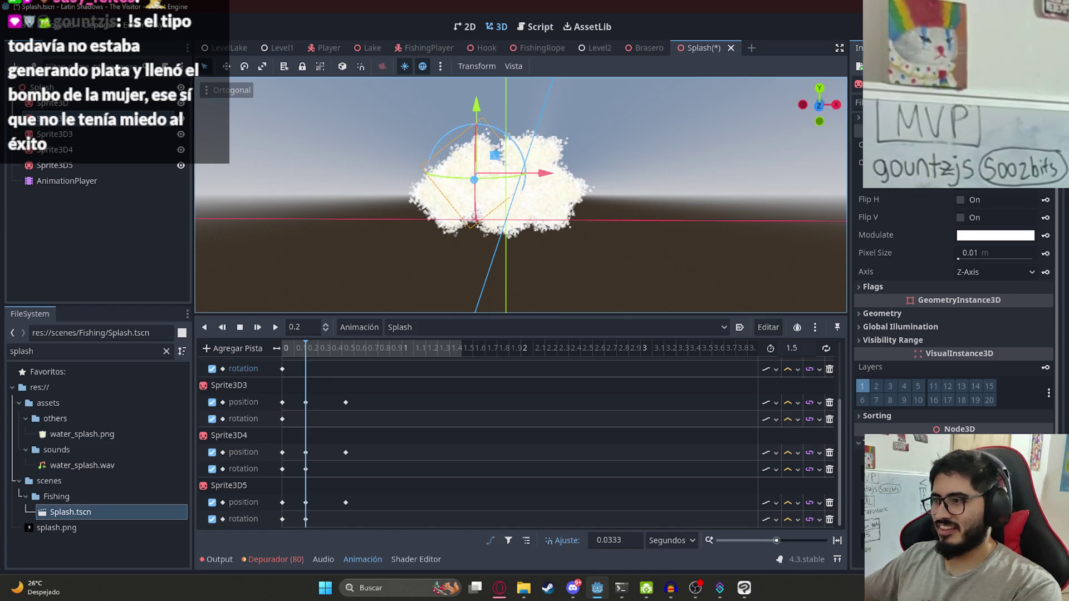
{"action": "left_click", "coordinate": [557, 146]}
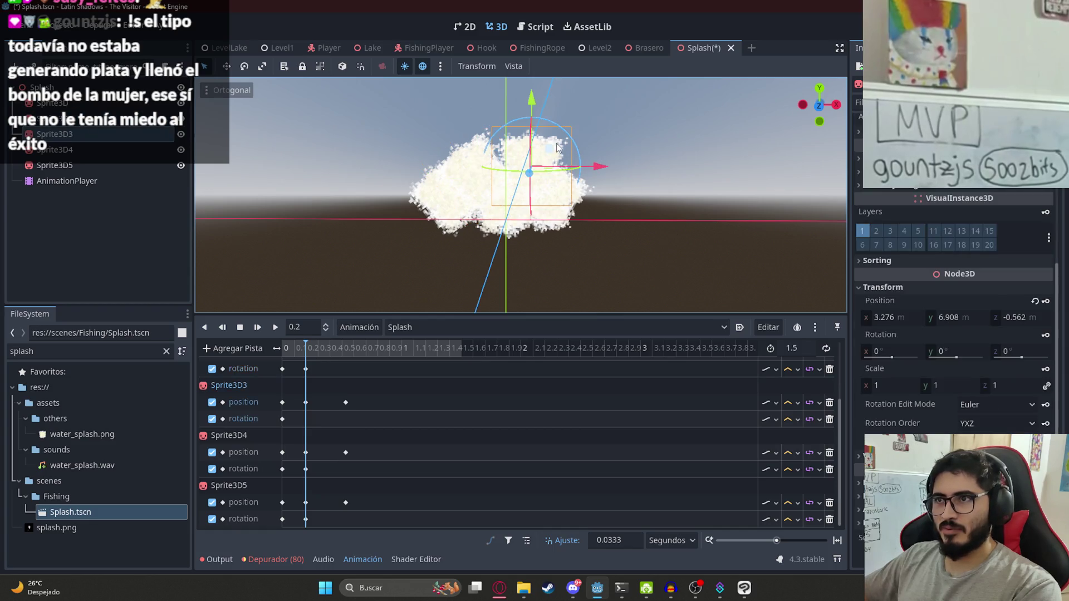
{"action": "left_click_drag", "start_coordinate": [564, 135], "coordinate": [587, 149]}
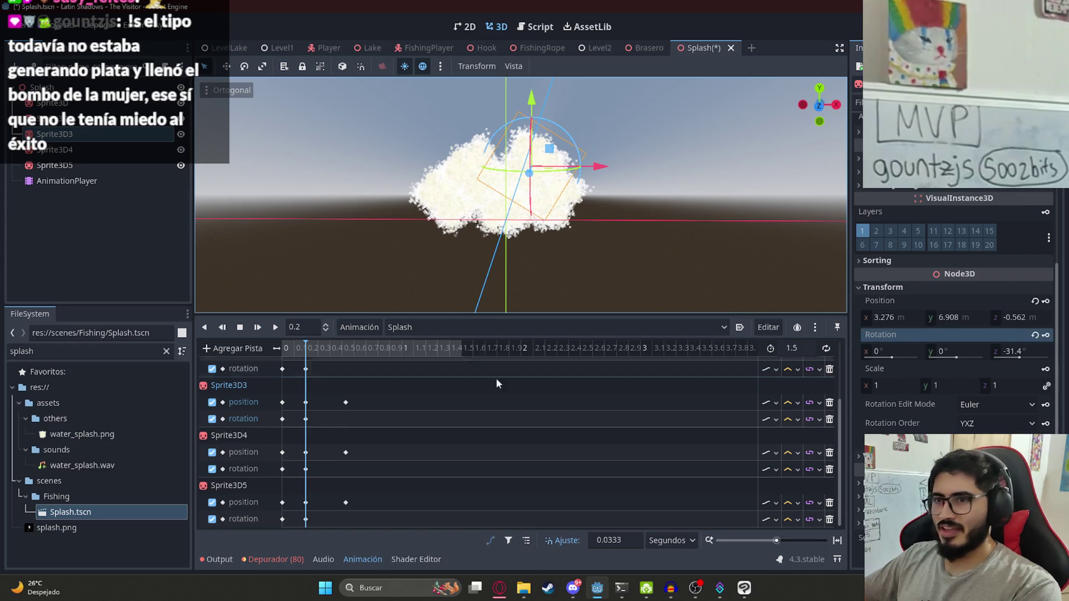
{"action": "mouse_move", "coordinate": [330, 350]}
{"action": "left_mouse_down"}
{"action": "mouse_move", "coordinate": [281, 345]}
{"action": "mouse_move", "coordinate": [306, 345]}
{"action": "left_mouse_up"}
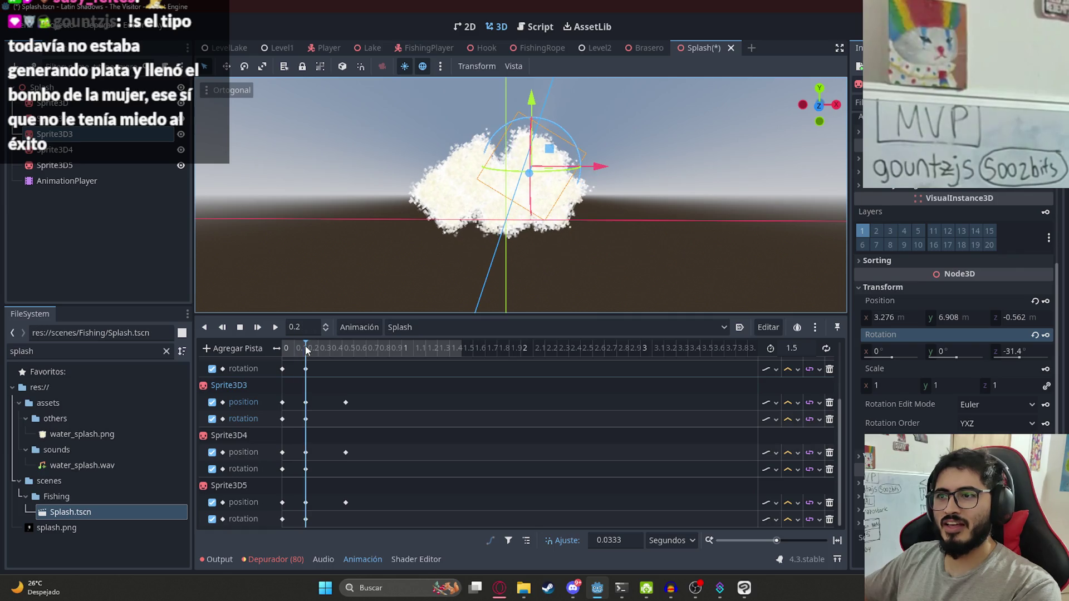
{"action": "left_click", "coordinate": [528, 178]}
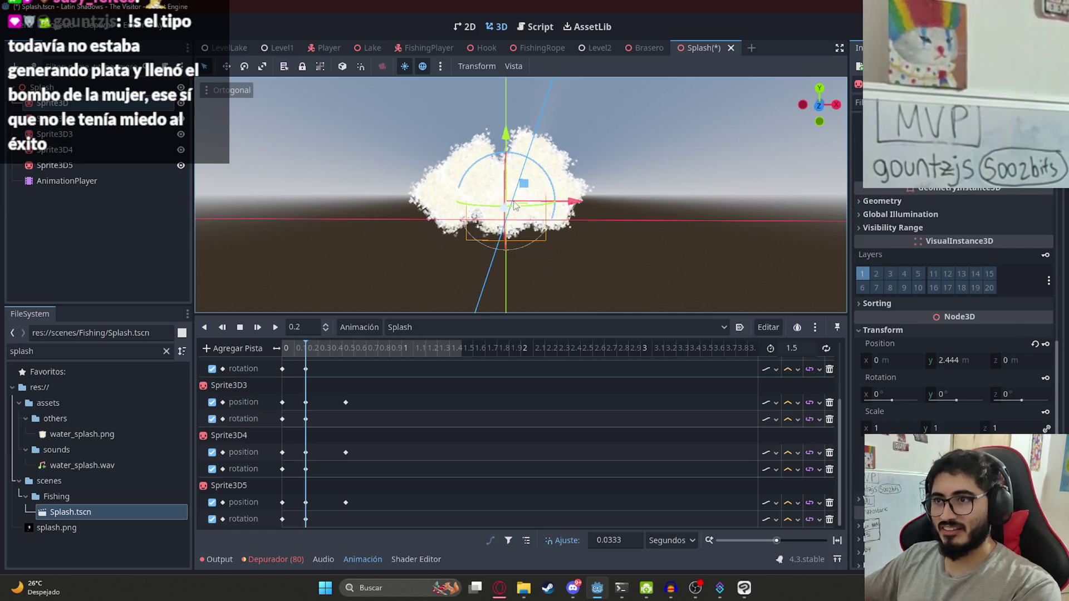
{"action": "left_click_drag", "start_coordinate": [530, 165], "coordinate": [535, 162]}
{"action": "left_click_drag", "start_coordinate": [535, 163], "coordinate": [539, 170]}
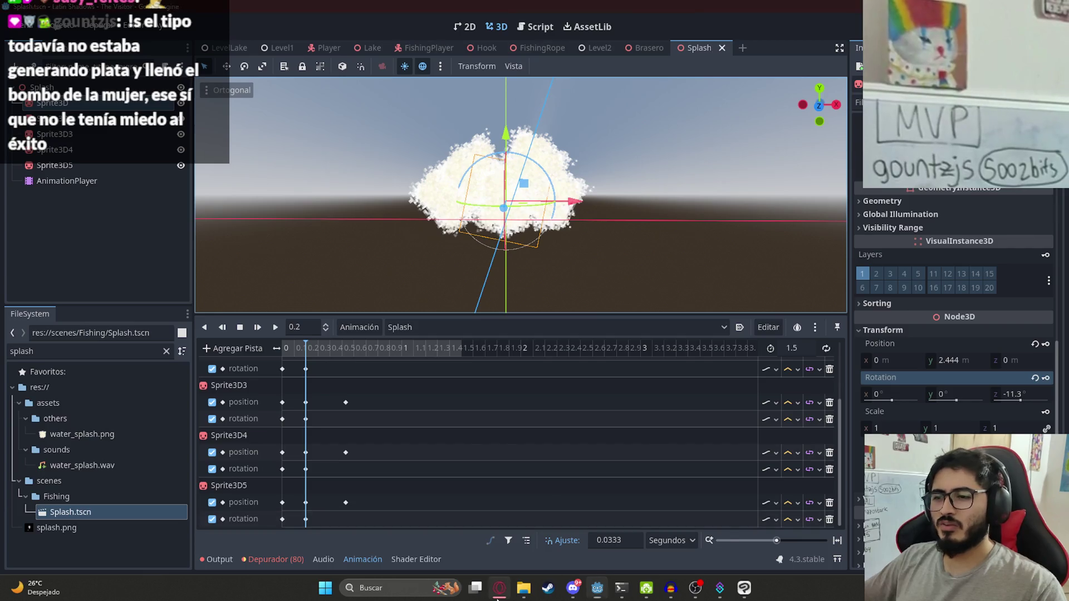
{"action": "left_click", "coordinate": [499, 588]}
Calculate 3000000/6700 in the browser's address bar.
{"action": "left_click", "coordinate": [835, 15]}
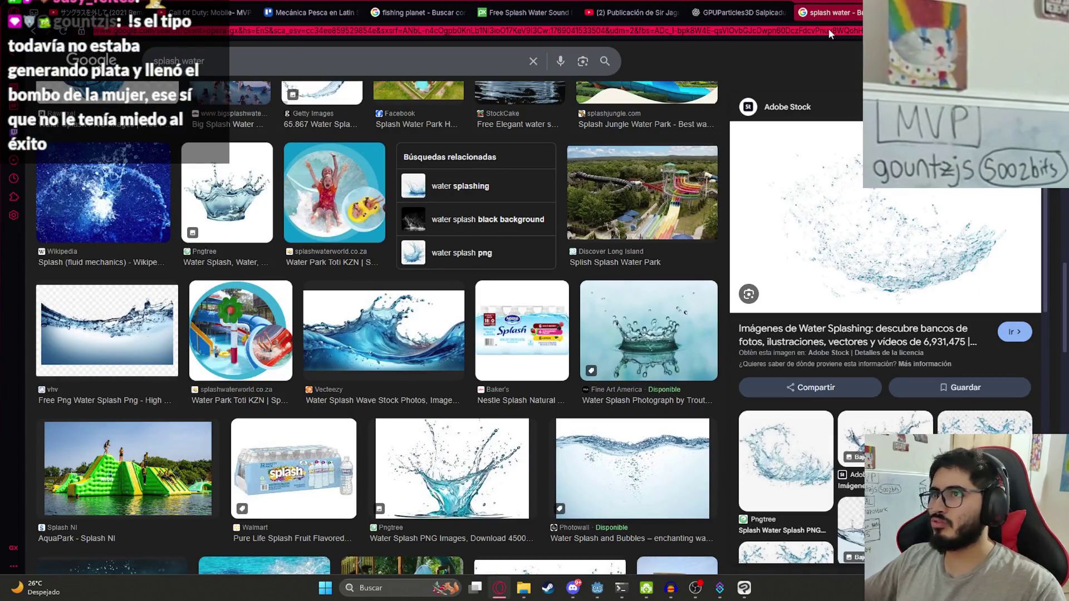
{"action": "type", "text": "3000000"}
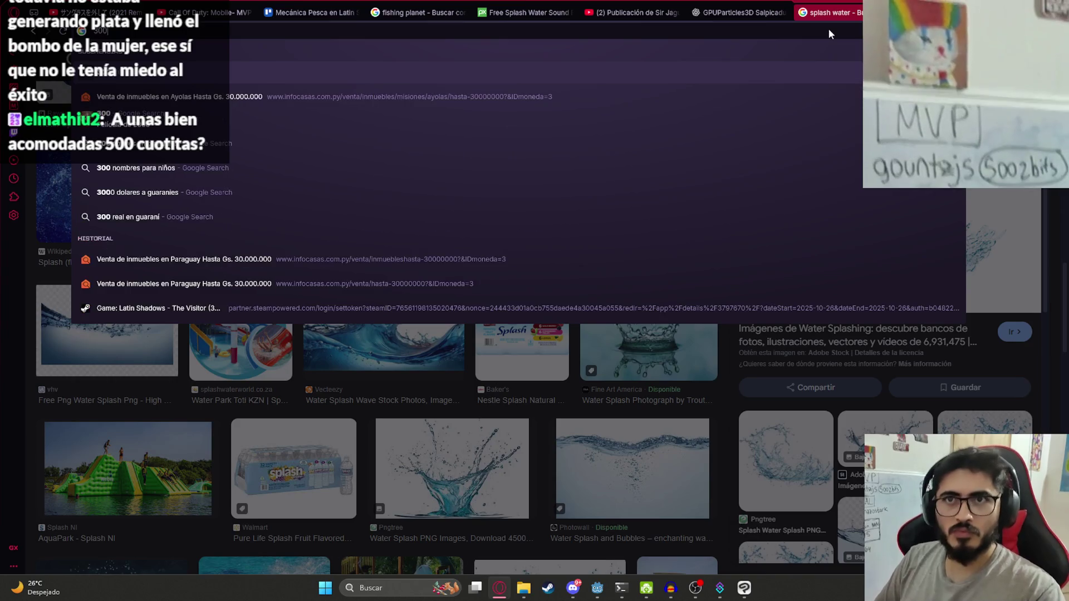
{"action": "type", "text": "/12"}
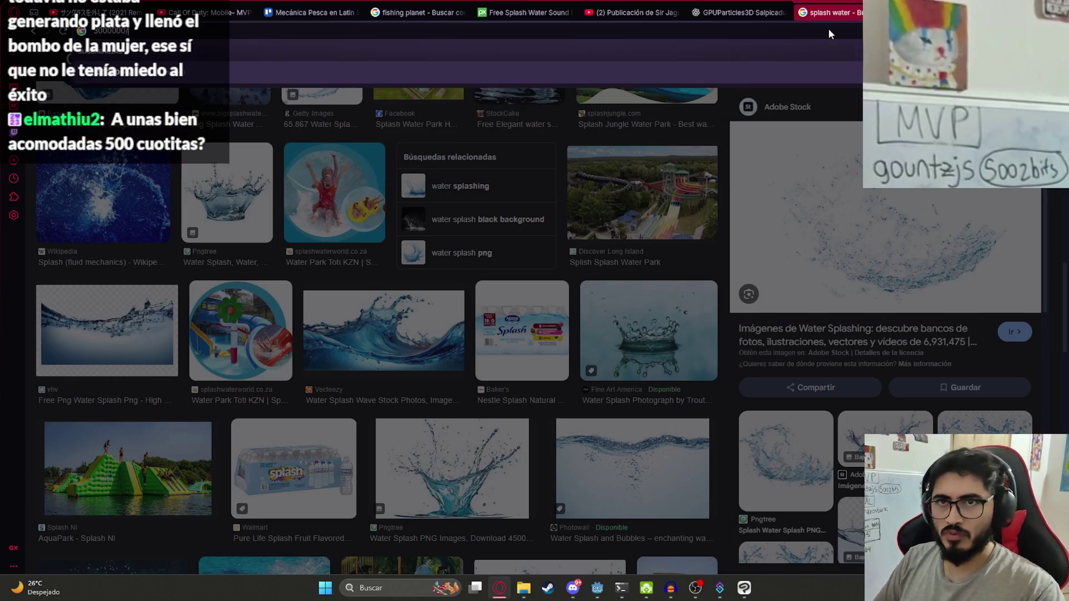
{"action": "key", "text": "BackSpace"}
{"action": "key", "text": "BackSpace"}
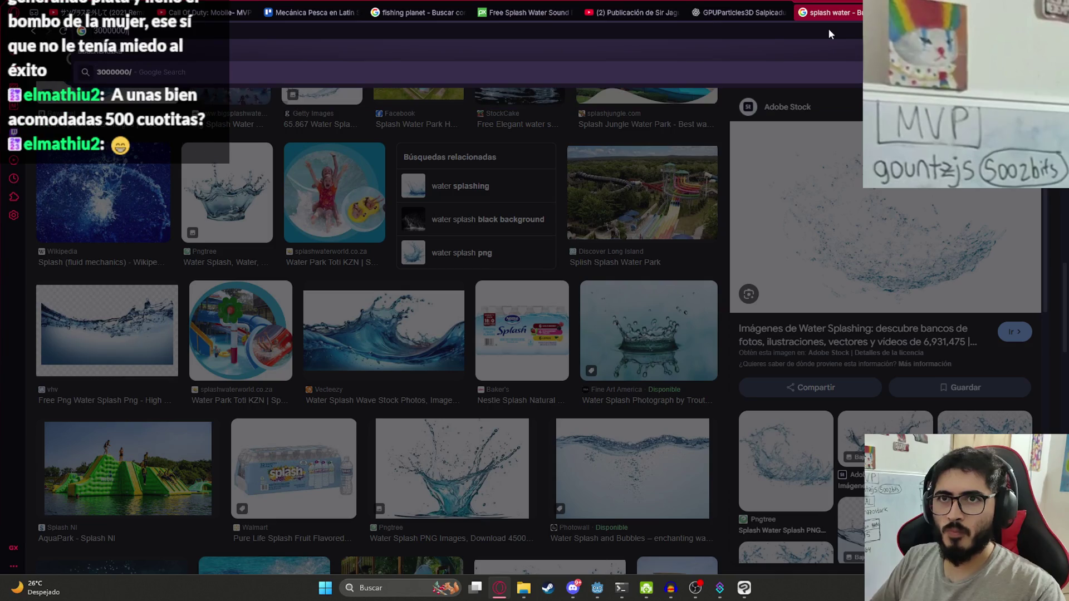
{"action": "type", "text": "6700"}
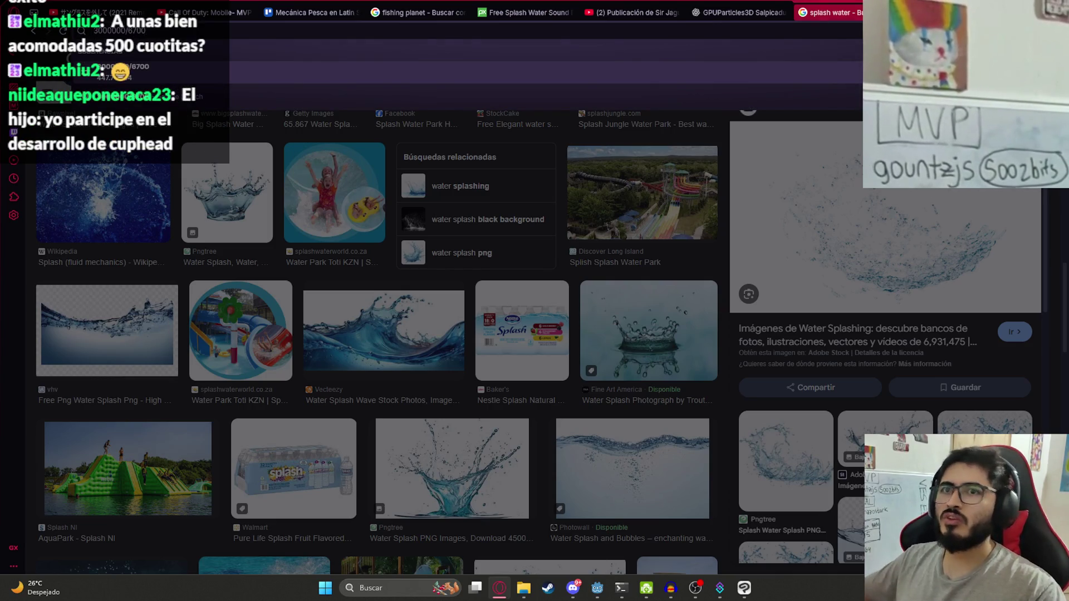
Resume the paused YouTube music video and return to Godot.
{"action": "key", "text": "alt+Tab"}
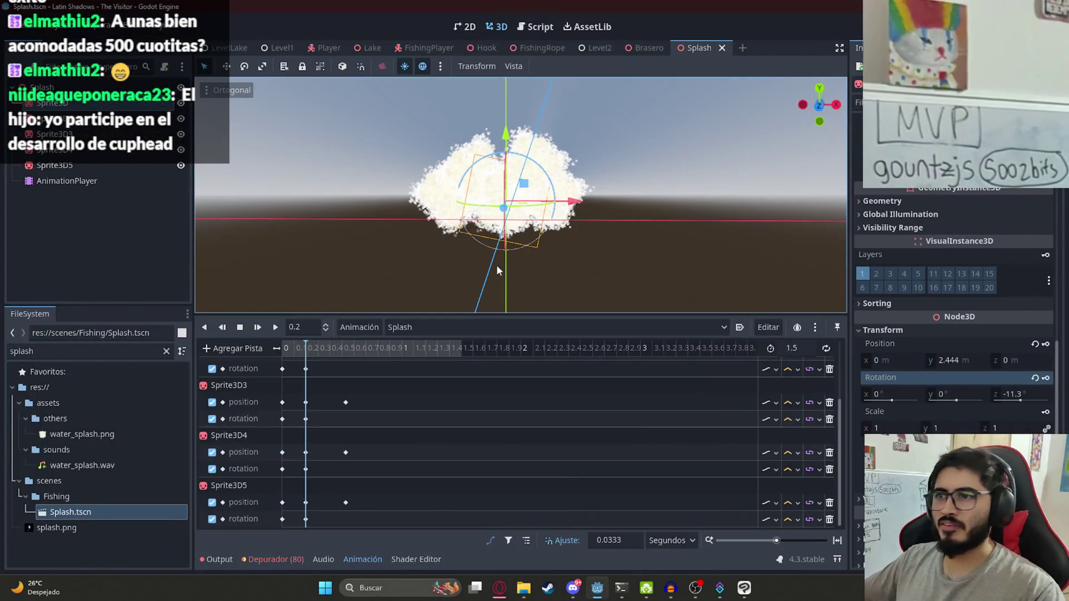
{"action": "key", "text": "alt+Tab"}
{"action": "left_click", "coordinate": [94, 12]}
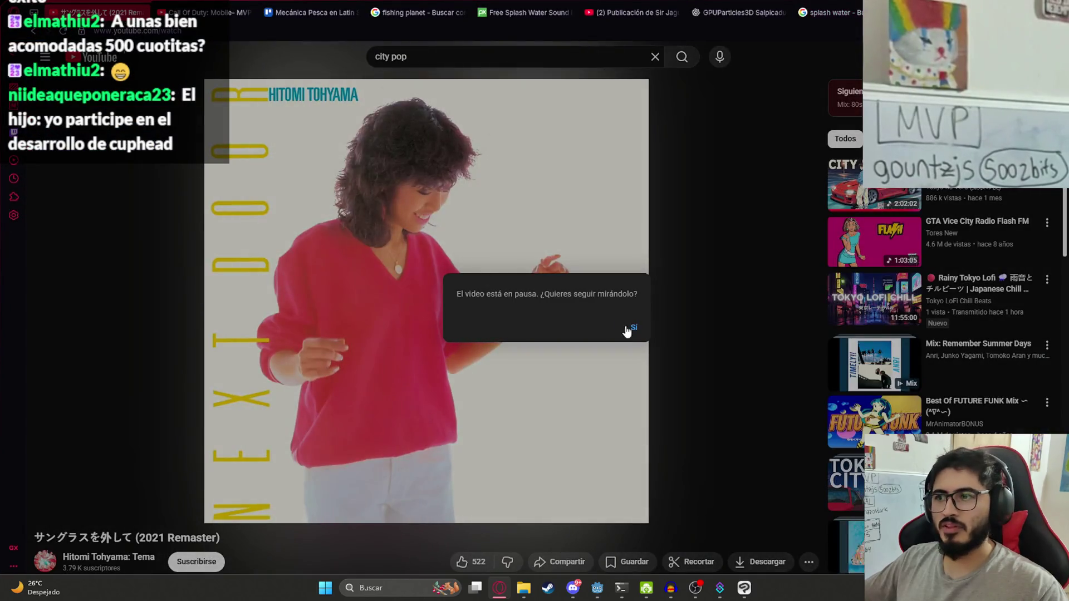
{"action": "left_click", "coordinate": [626, 330]}
{"action": "key", "text": "alt+Tab"}
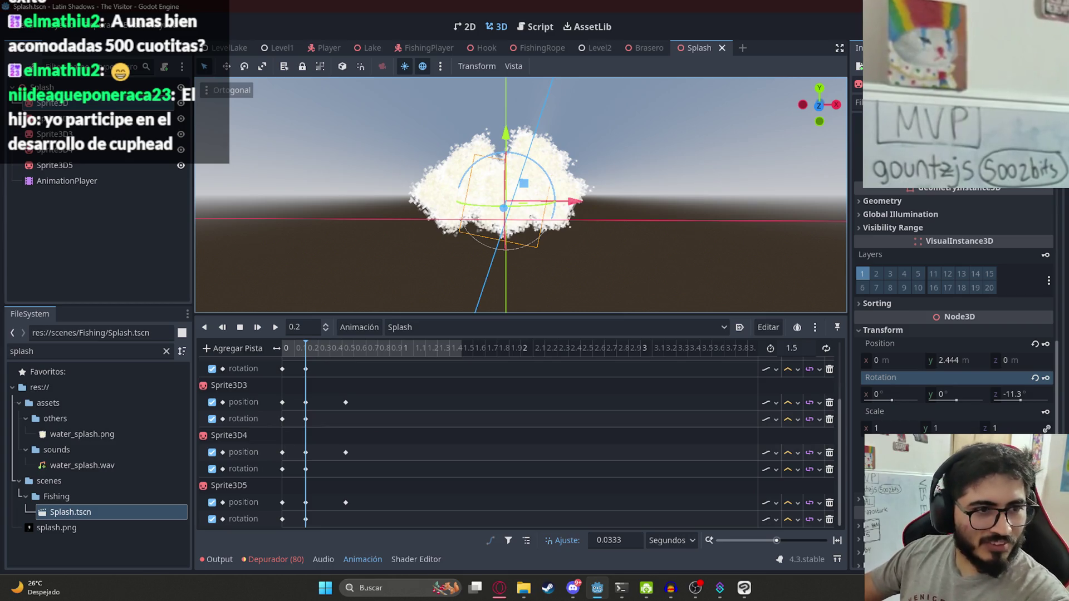
At 0.5333 s, spin Sprite3D4 and Sprite3D5 about 90° further and key their rotations.
{"action": "mouse_move", "coordinate": [310, 348]}
{"action": "left_mouse_down"}
{"action": "mouse_move", "coordinate": [269, 342]}
{"action": "mouse_move", "coordinate": [343, 354]}
{"action": "left_mouse_up"}
{"action": "left_click", "coordinate": [385, 223]}
{"action": "left_click_drag", "start_coordinate": [396, 191], "coordinate": [365, 245]}
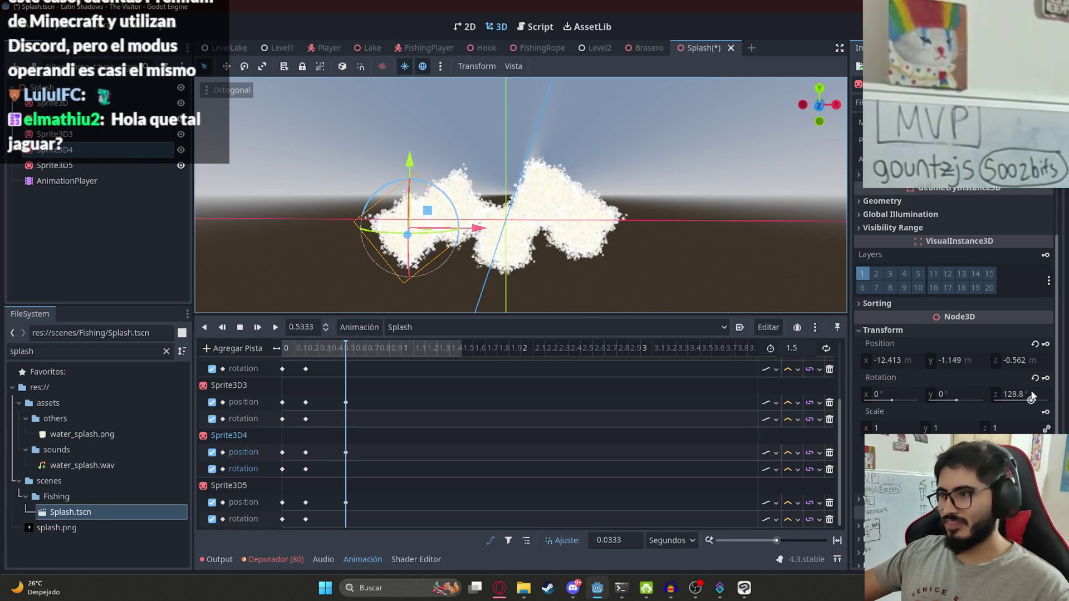
{"action": "left_click", "coordinate": [1046, 383]}
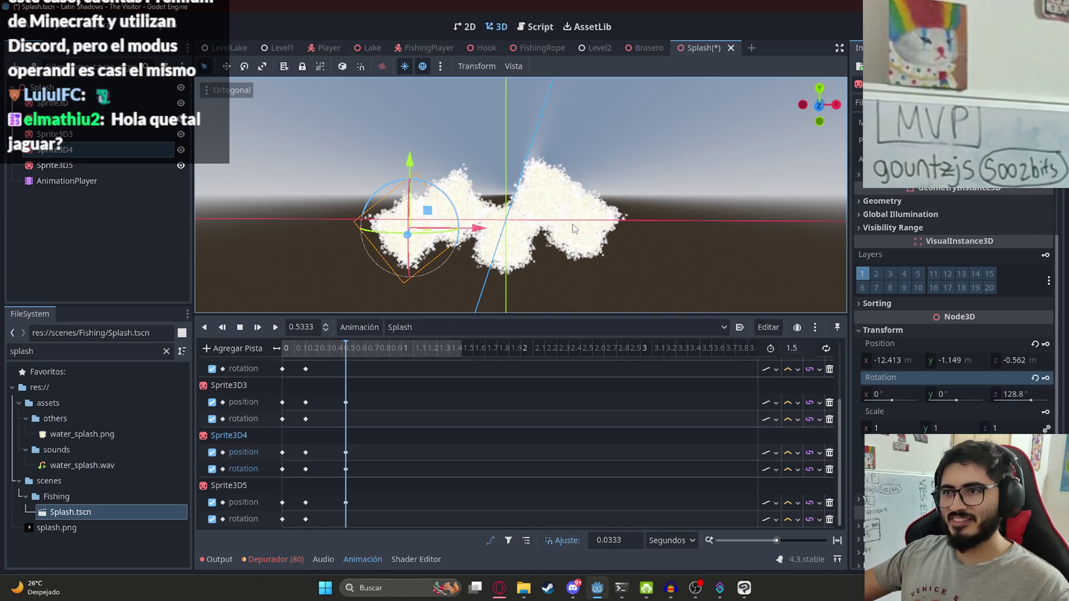
{"action": "left_click", "coordinate": [596, 215]}
{"action": "left_click_drag", "start_coordinate": [595, 215], "coordinate": [631, 268]}
{"action": "left_click", "coordinate": [1047, 335]}
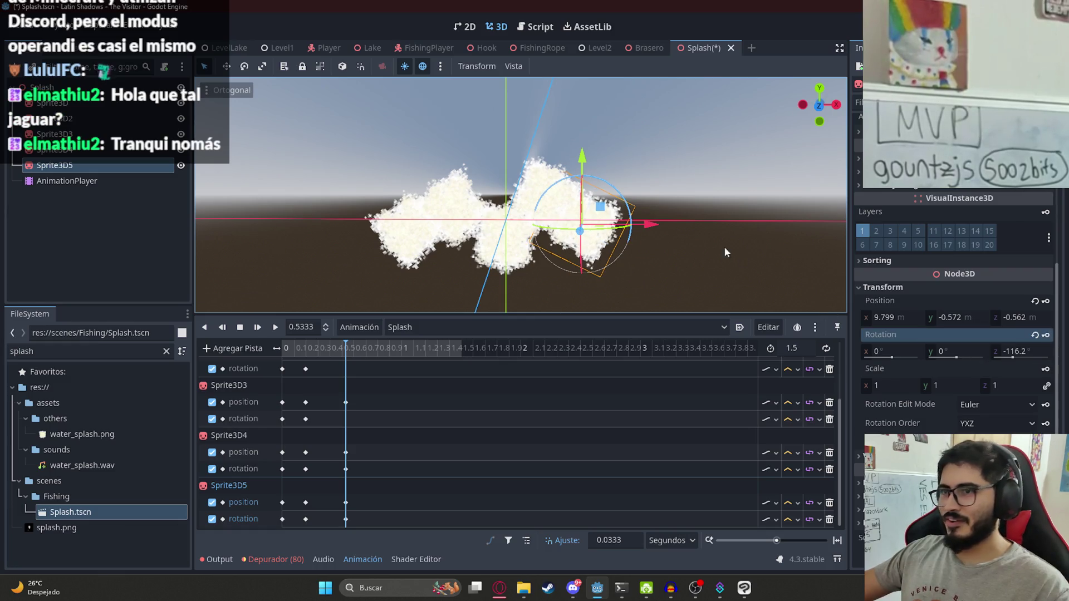
Spin Sprite3D2 about 63°, the right clump to -90.7° and the middle clump to -48°, keying the rotations.
{"action": "left_click", "coordinate": [440, 222]}
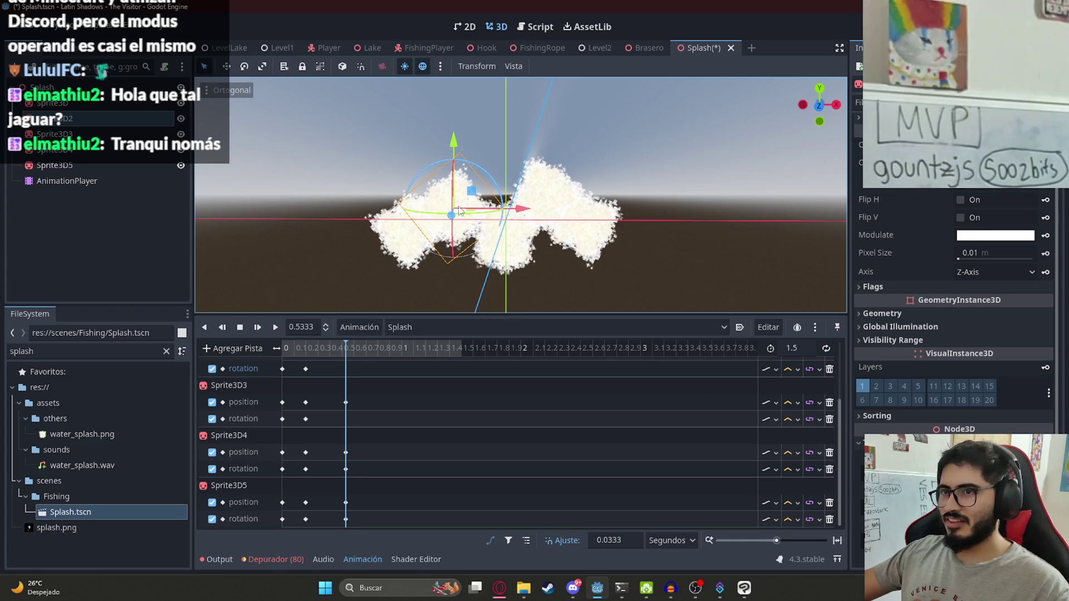
{"action": "mouse_move", "coordinate": [436, 170]}
{"action": "left_mouse_down"}
{"action": "mouse_move", "coordinate": [388, 216]}
{"action": "mouse_move", "coordinate": [390, 228]}
{"action": "left_mouse_up"}
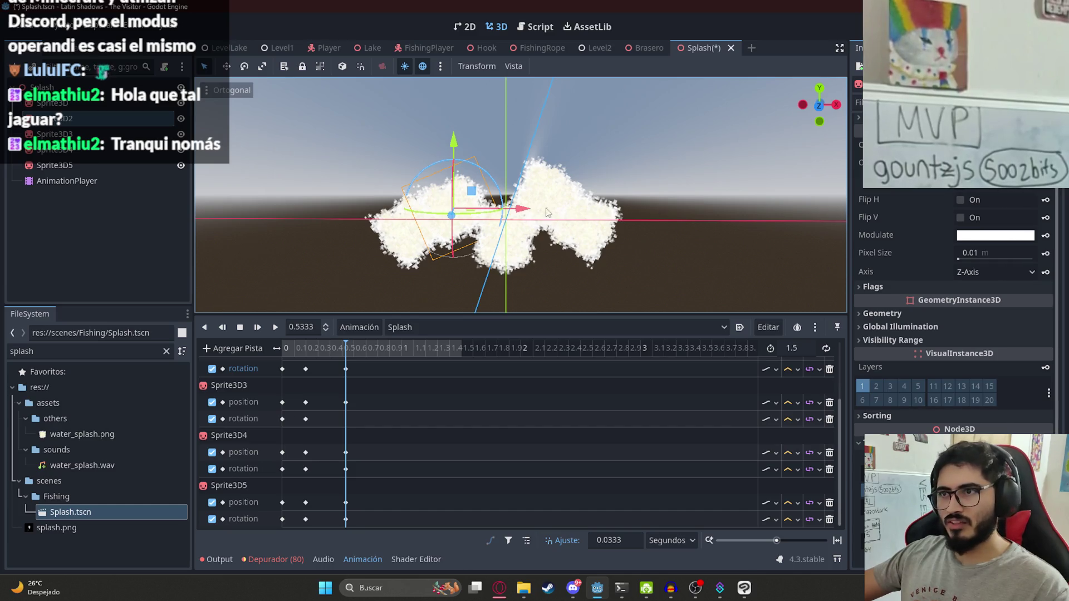
{"action": "left_click", "coordinate": [563, 167]}
{"action": "left_click_drag", "start_coordinate": [565, 158], "coordinate": [594, 201]}
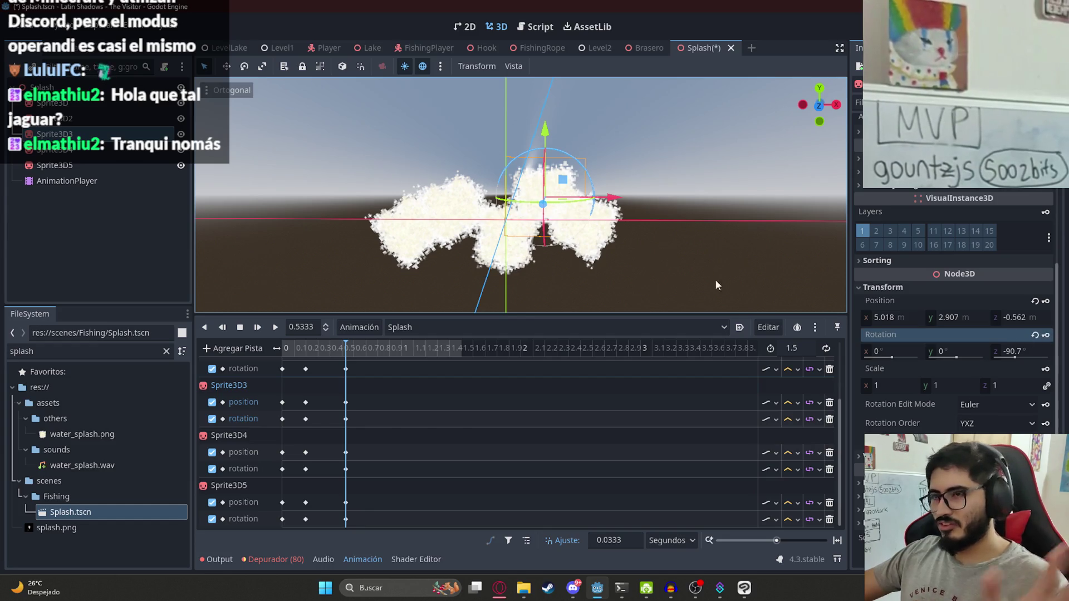
{"action": "left_click", "coordinate": [495, 250]}
{"action": "left_click_drag", "start_coordinate": [529, 198], "coordinate": [550, 218]}
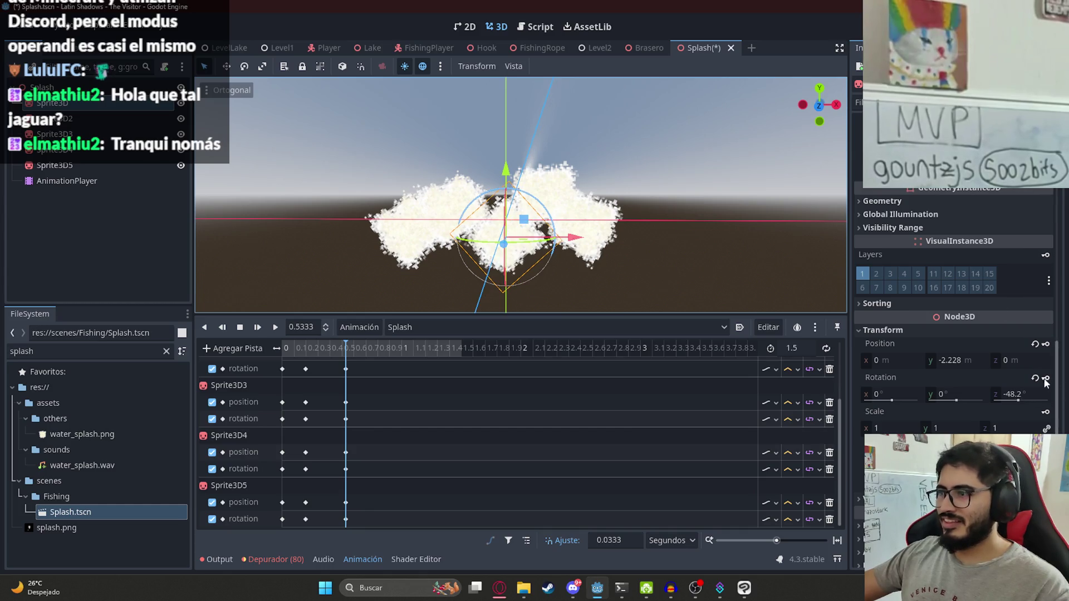
{"action": "left_click", "coordinate": [1044, 379]}
{"action": "mouse_move", "coordinate": [286, 349]}
{"action": "left_mouse_down"}
{"action": "mouse_move", "coordinate": [344, 348]}
{"action": "mouse_move", "coordinate": [334, 535]}
{"action": "left_mouse_up"}
{"action": "scroll", "coordinate": [376, 405], "scroll_direction": "up", "scroll_amount": 3}
{"action": "scroll", "coordinate": [376, 411], "scroll_direction": "down", "scroll_amount": 2}
{"action": "scroll", "coordinate": [339, 473], "scroll_direction": "up", "scroll_amount": 3}
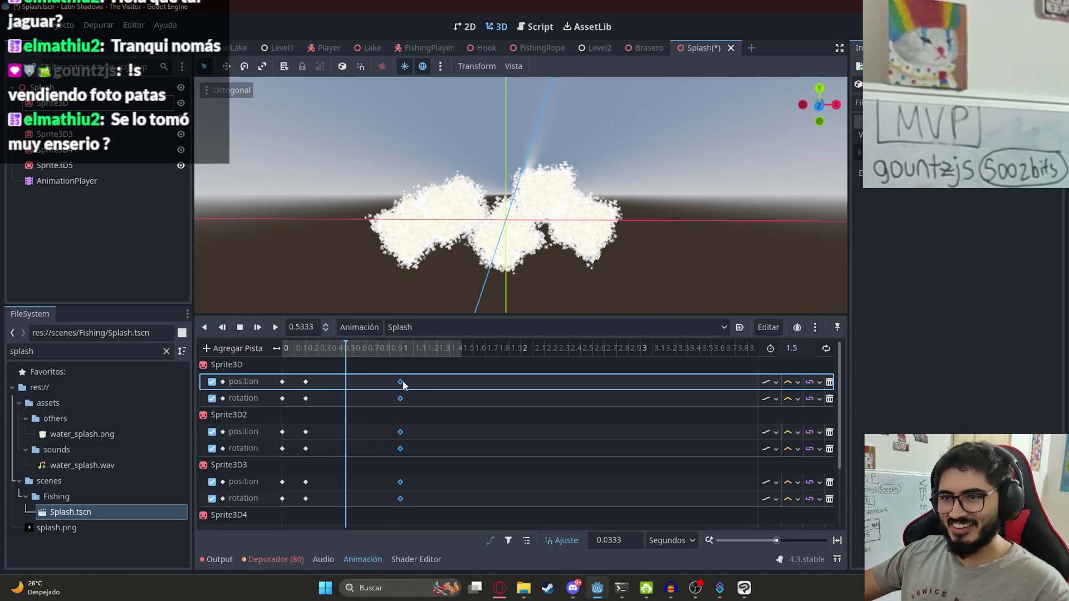
Set the Splash animation length to 1 s and play it.
{"action": "left_click_drag", "start_coordinate": [409, 349], "coordinate": [286, 347]}
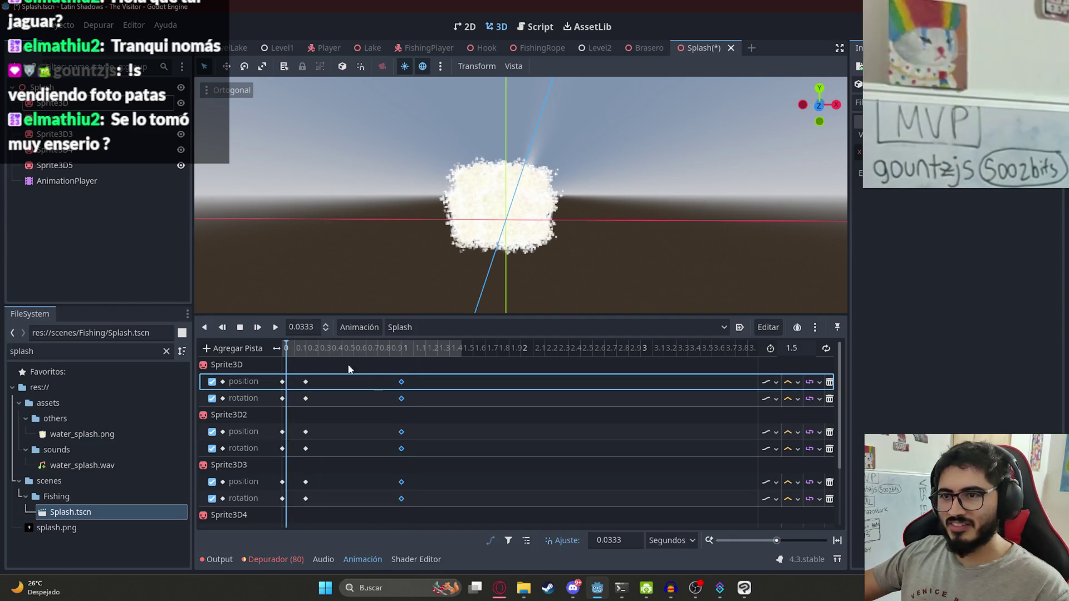
{"action": "double_click", "coordinate": [793, 347]}
{"action": "type", "text": "1"}
{"action": "key", "text": "Return"}
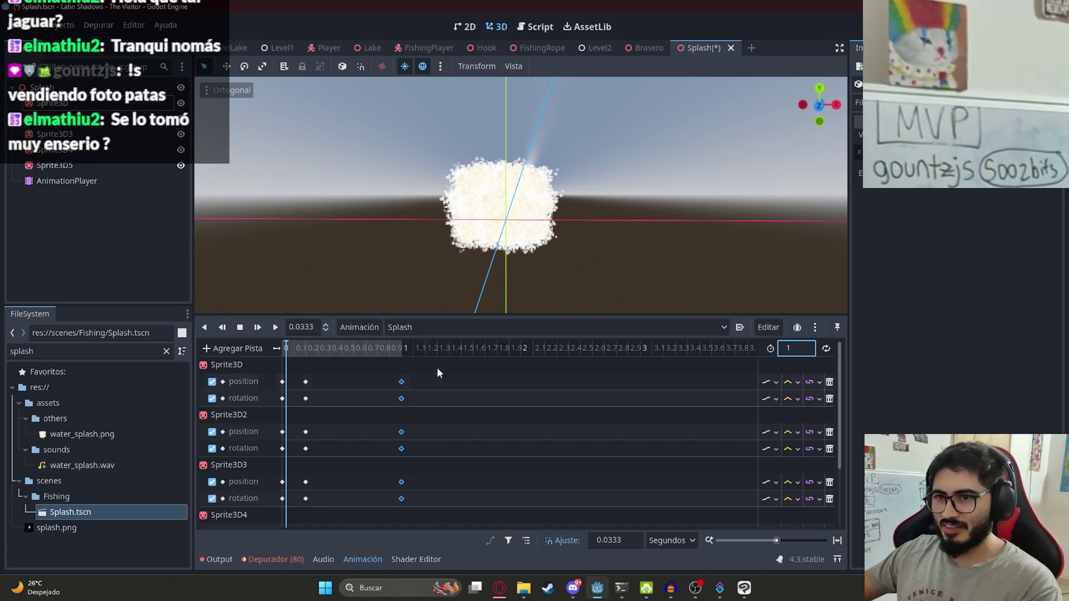
{"action": "left_click", "coordinate": [275, 326]}
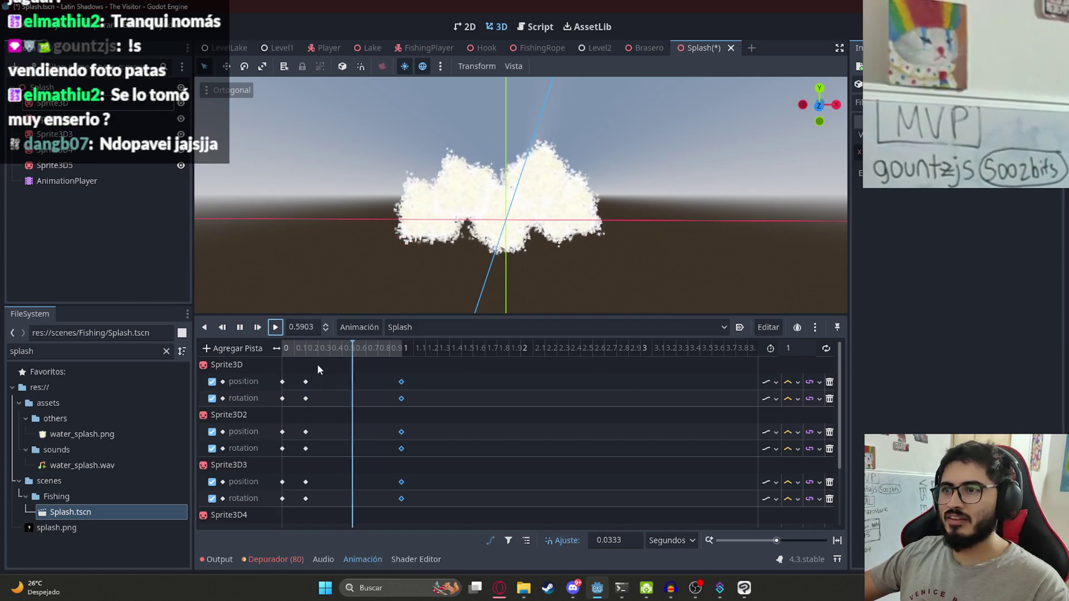
Pull the final keyframes earlier, set the length to 0.7 s, and save the scene.
{"action": "left_click_drag", "start_coordinate": [401, 382], "coordinate": [393, 389]}
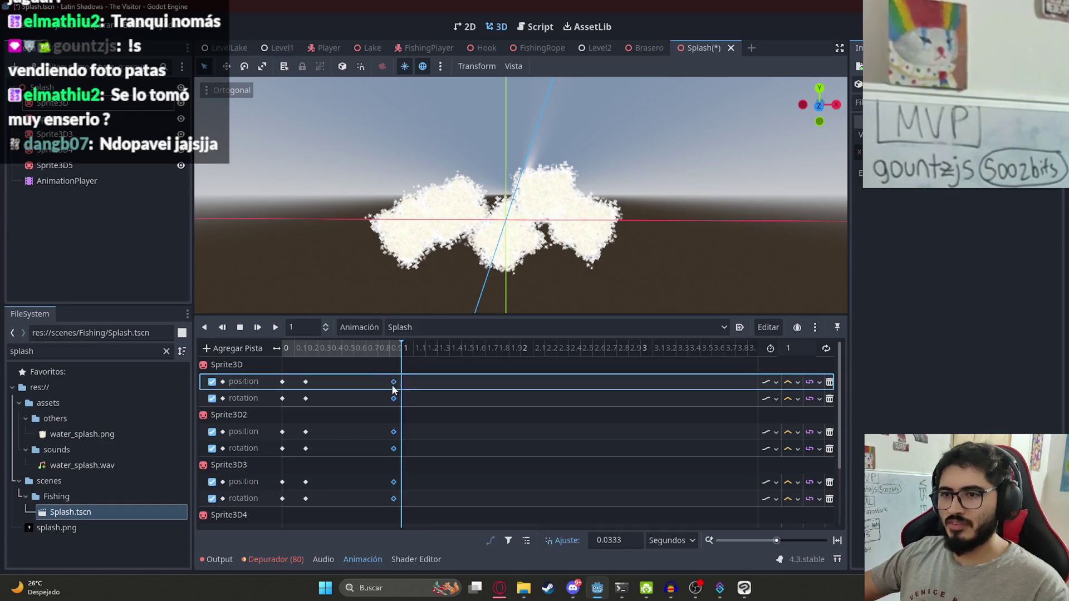
{"action": "left_click", "coordinate": [365, 349]}
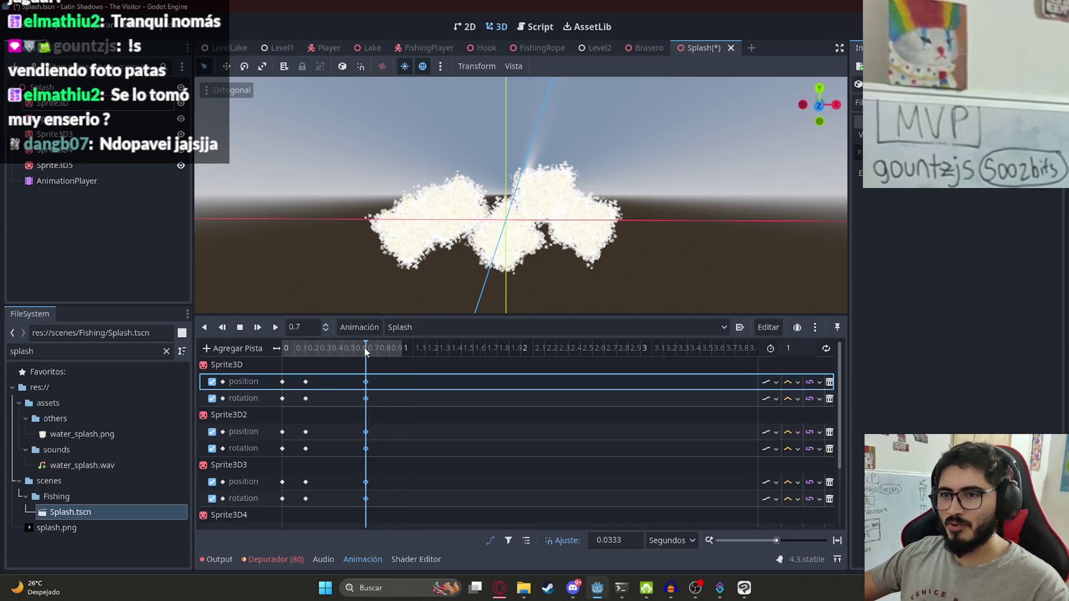
{"action": "left_click", "coordinate": [801, 348]}
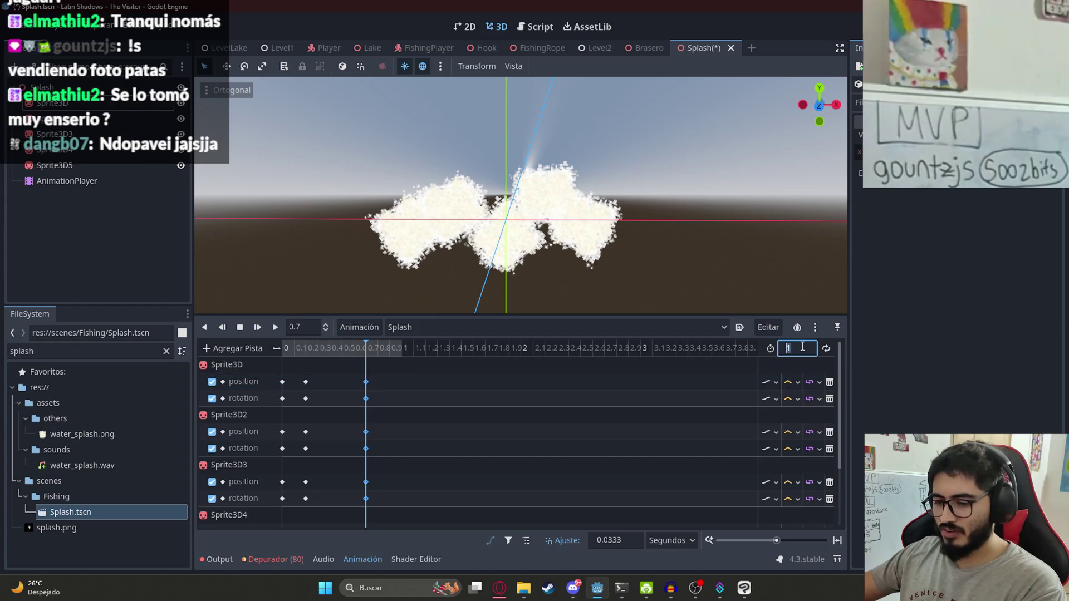
{"action": "type", "text": ".0.7"}
{"action": "key", "text": "Return"}
{"action": "left_click", "coordinate": [284, 348]}
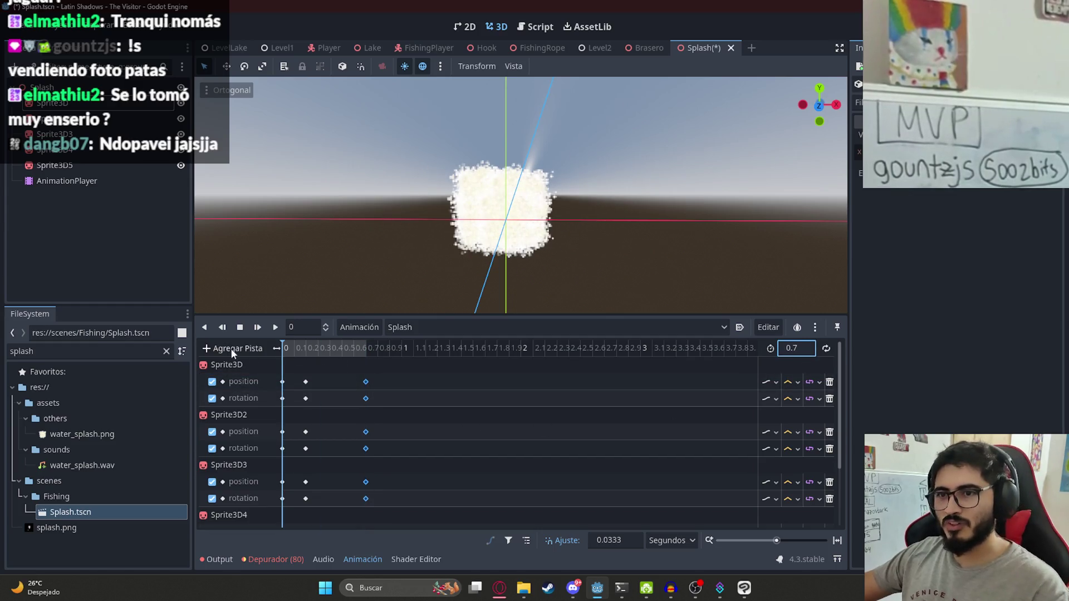
{"action": "key", "text": "ctrl+s"}
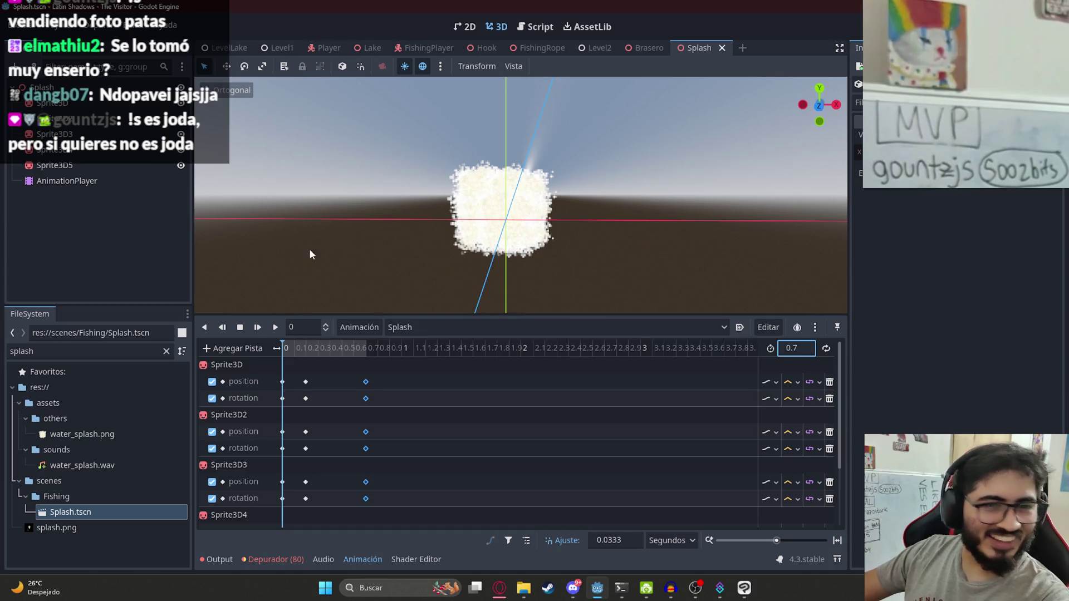
Play the Splash animation several times from its start pose to watch the clumps burst apart.
{"action": "left_click", "coordinate": [275, 327]}
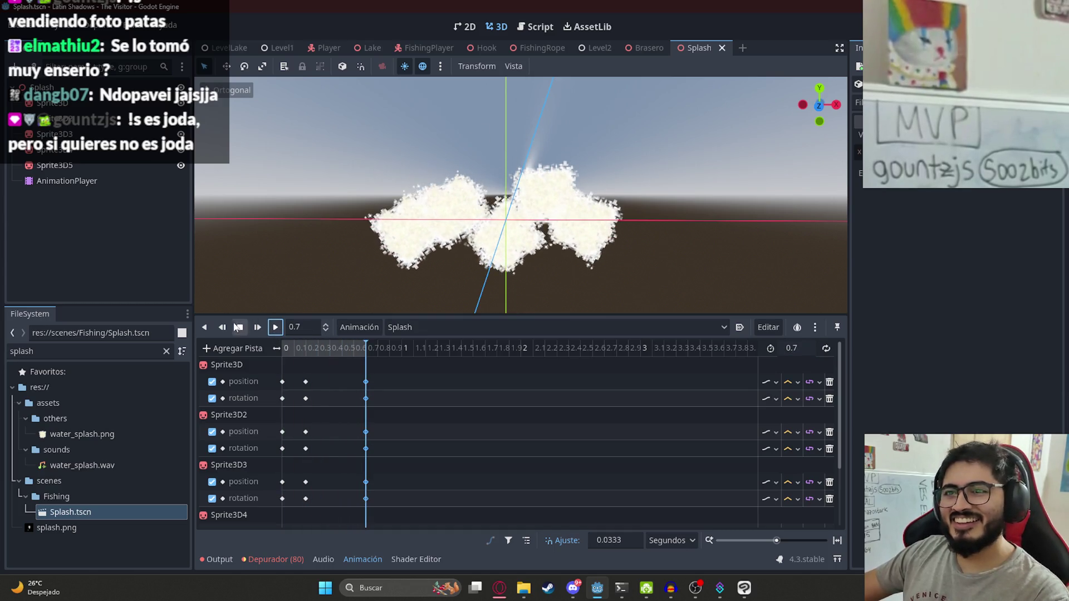
{"action": "left_click", "coordinate": [290, 345]}
{"action": "left_click", "coordinate": [257, 328]}
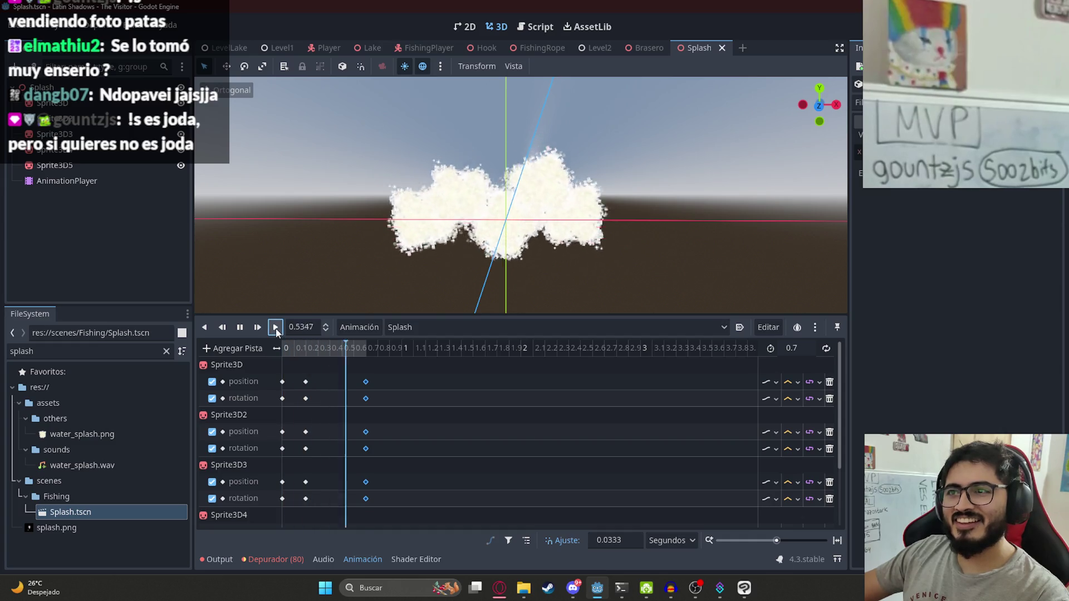
{"action": "left_click", "coordinate": [276, 348]}
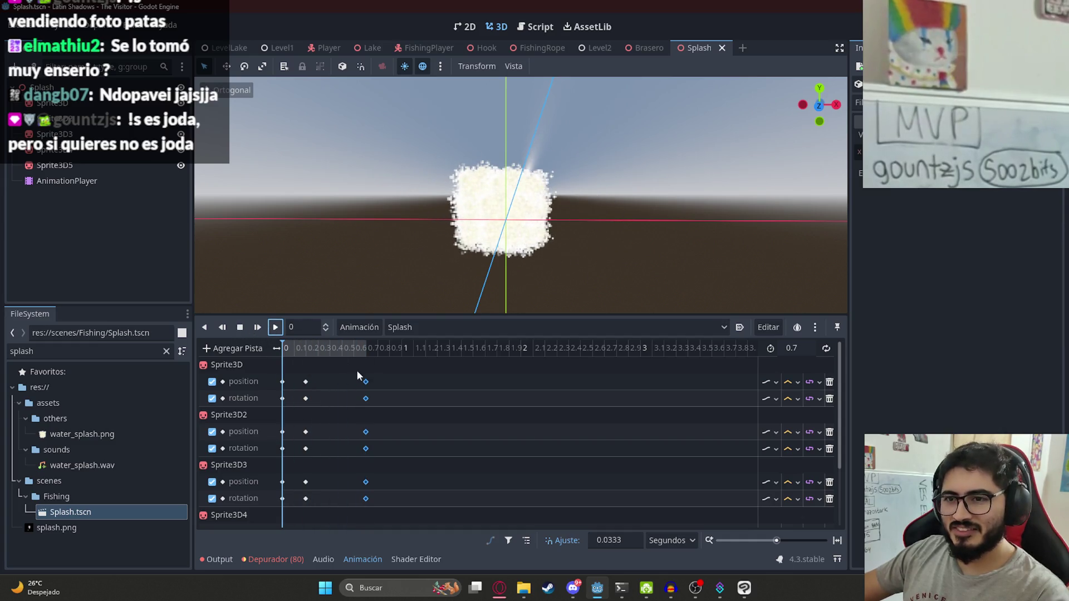
{"action": "left_click", "coordinate": [257, 327]}
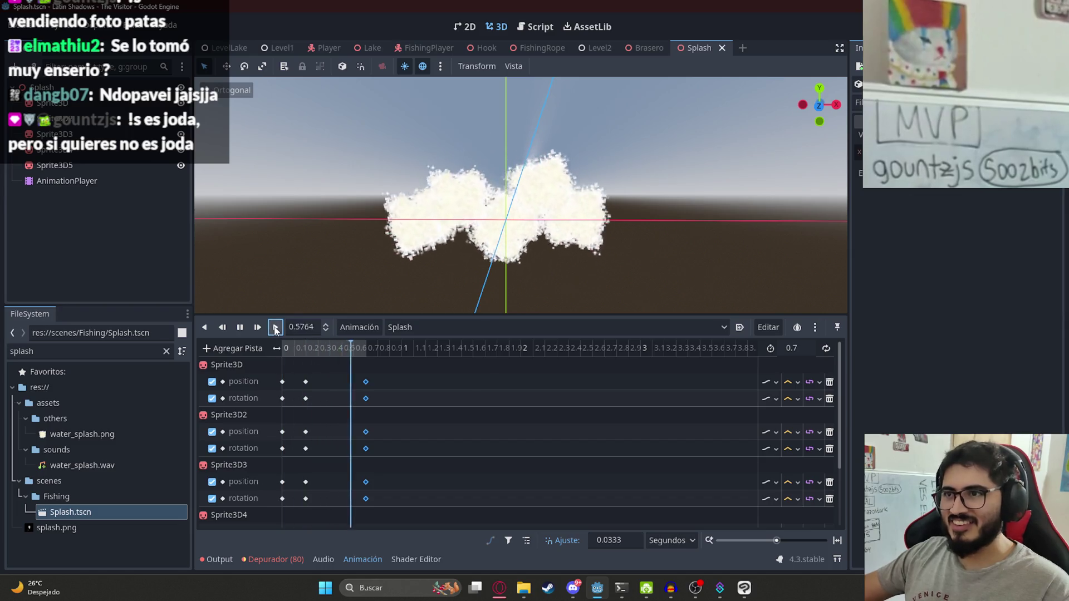
Scrub through the burst, park the playhead at the 0.7-second end pose, and select Sprite3D5.
{"action": "left_click_drag", "start_coordinate": [286, 352], "coordinate": [368, 368]}
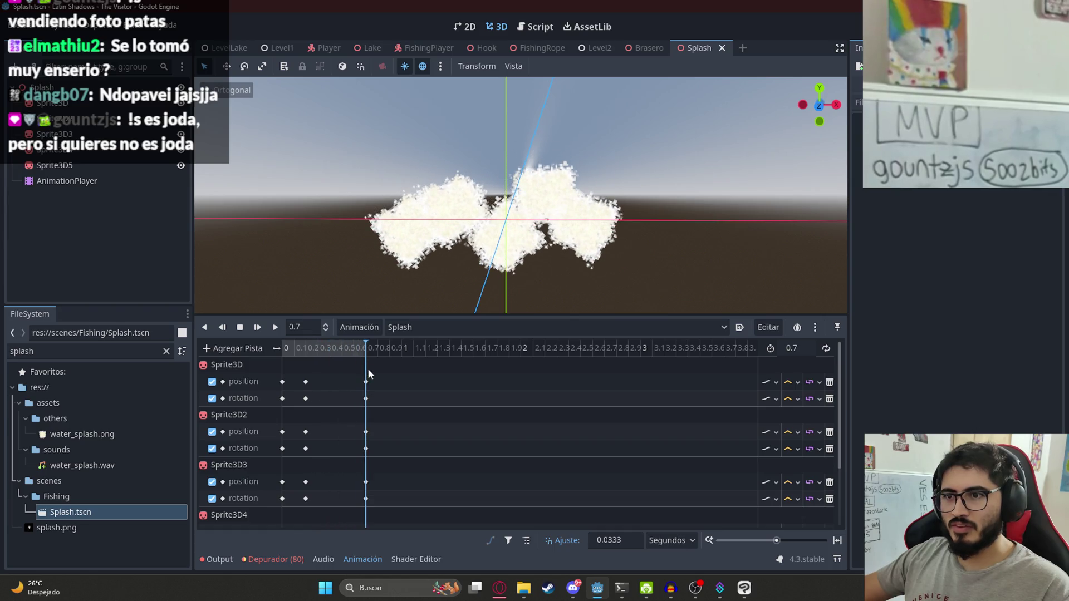
{"action": "left_click", "coordinate": [66, 104]}
{"action": "left_click", "coordinate": [100, 165]}
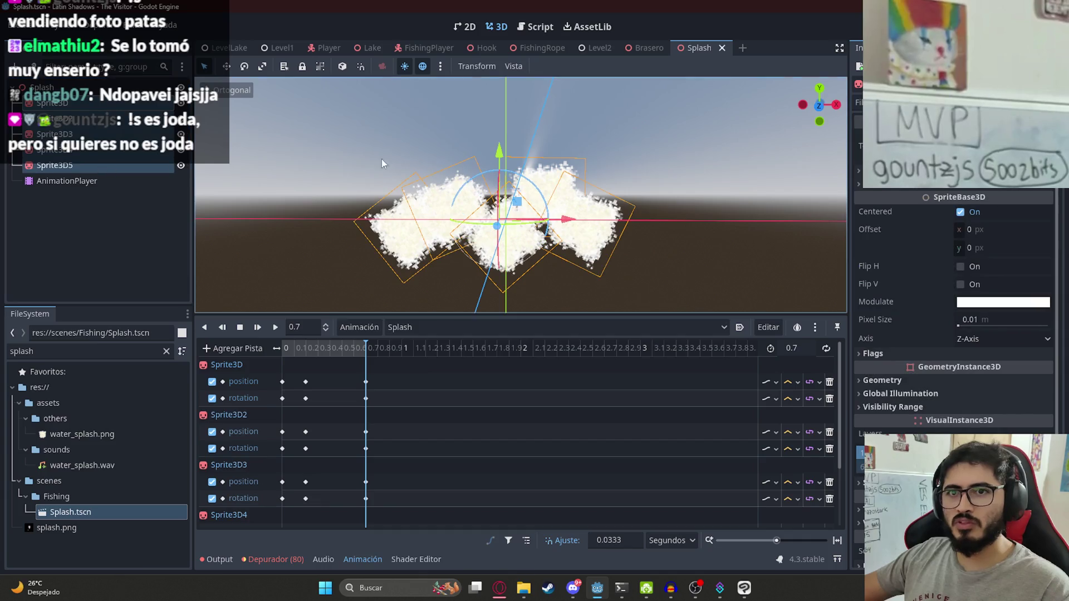
Raise Sprite3D5 slightly in the end pose, then review Sprite3D3, Sprite3D4 and Sprite3D5's transforms.
{"action": "left_click_drag", "start_coordinate": [497, 146], "coordinate": [499, 138]}
{"action": "scroll", "coordinate": [951, 334], "scroll_direction": "down", "scroll_amount": 1}
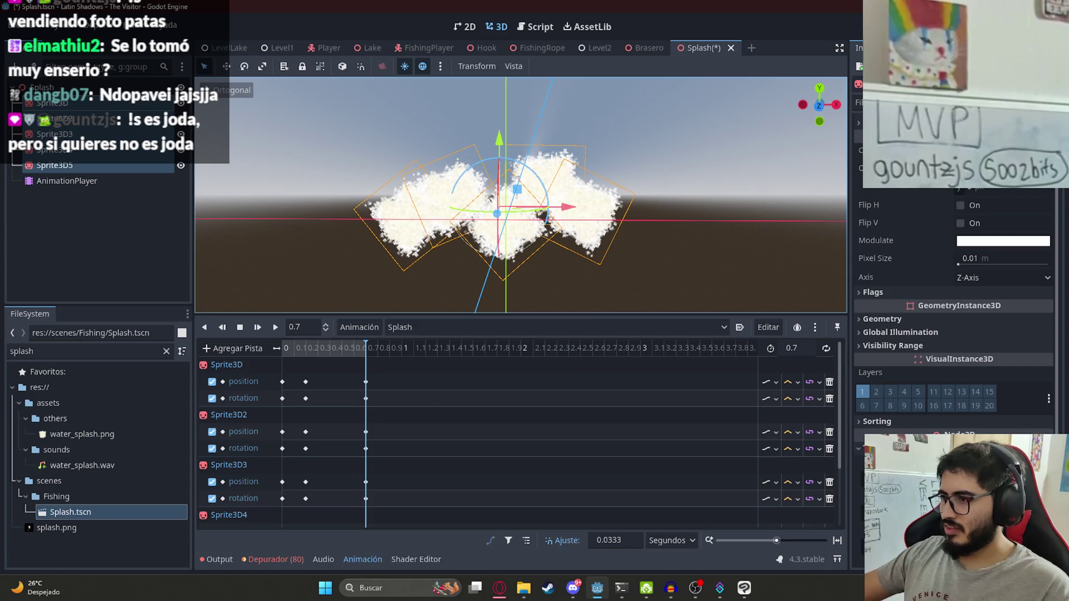
{"action": "left_click", "coordinate": [79, 109]}
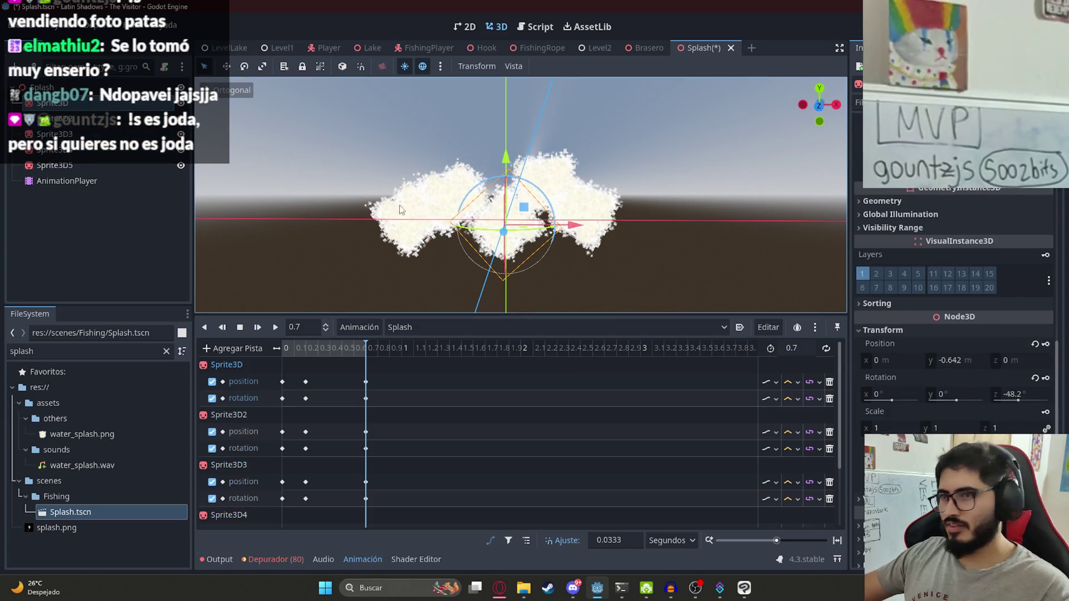
{"action": "left_click", "coordinate": [1046, 348]}
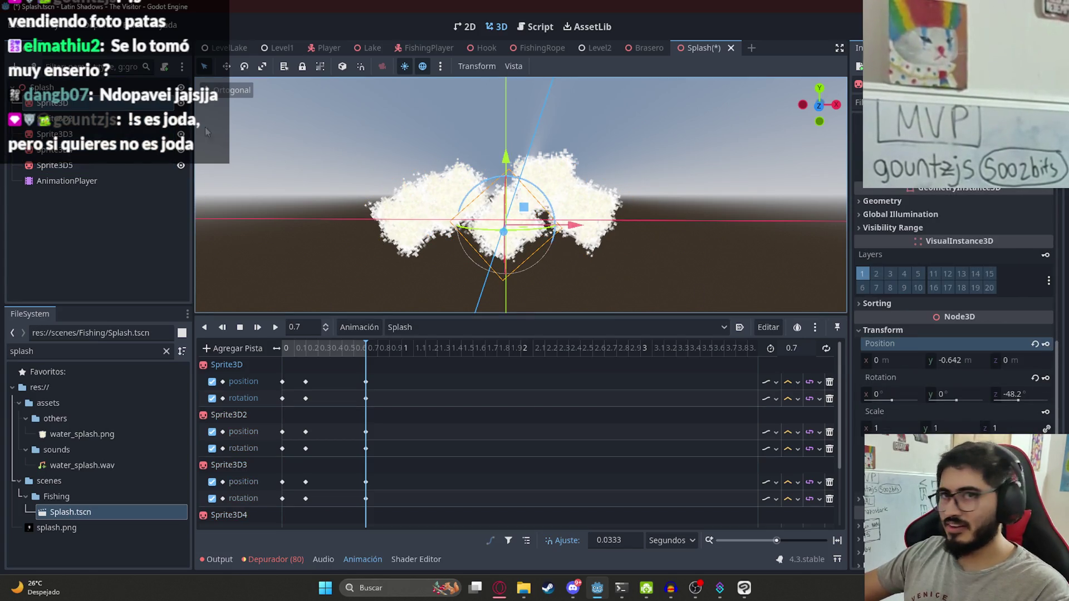
{"action": "scroll", "coordinate": [1007, 384], "scroll_direction": "up", "scroll_amount": 2}
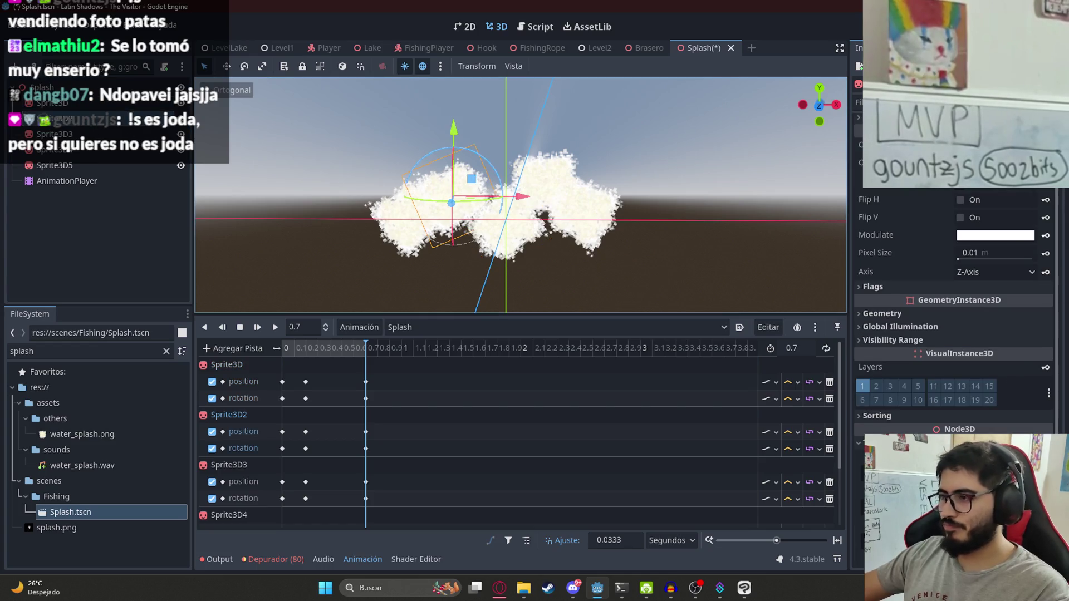
{"action": "left_click", "coordinate": [72, 134]}
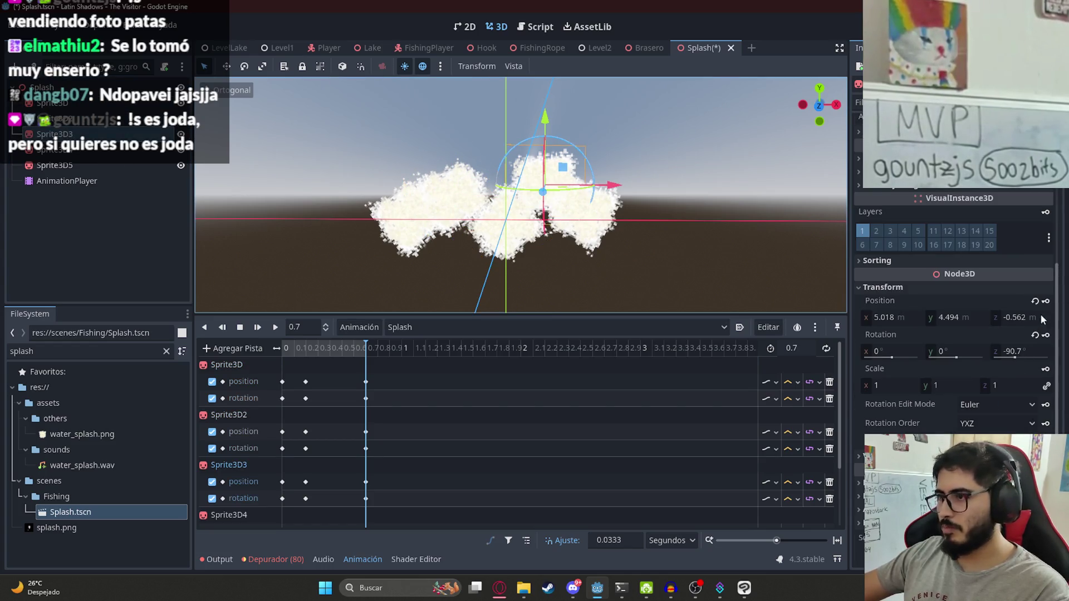
{"action": "left_click", "coordinate": [1040, 303]}
{"action": "left_click", "coordinate": [53, 149]}
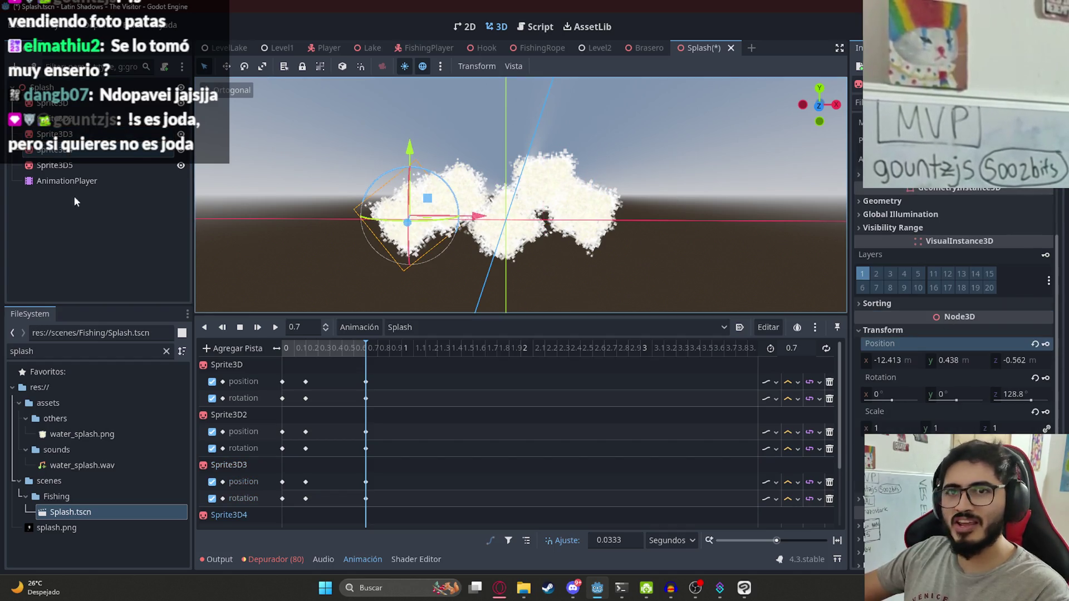
{"action": "left_click", "coordinate": [55, 165]}
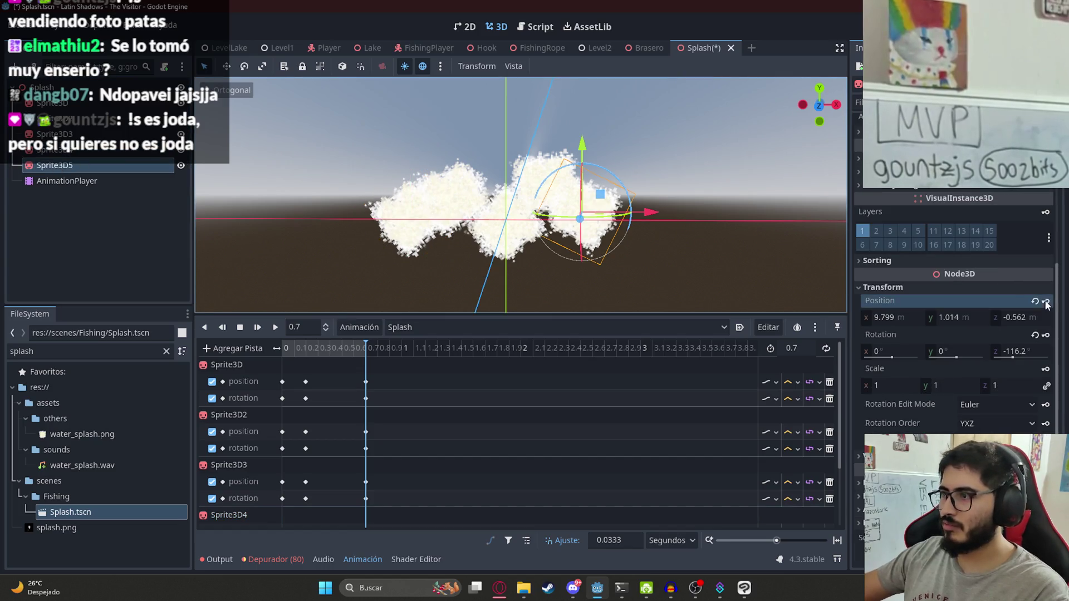
Scrub back to about 0.27 seconds and replay the splash through to 0.7 seconds.
{"action": "mouse_move", "coordinate": [404, 359]}
{"action": "left_mouse_down"}
{"action": "mouse_move", "coordinate": [300, 345]}
{"action": "mouse_move", "coordinate": [364, 345]}
{"action": "mouse_move", "coordinate": [282, 345]}
{"action": "left_mouse_up"}
{"action": "left_click", "coordinate": [281, 326]}
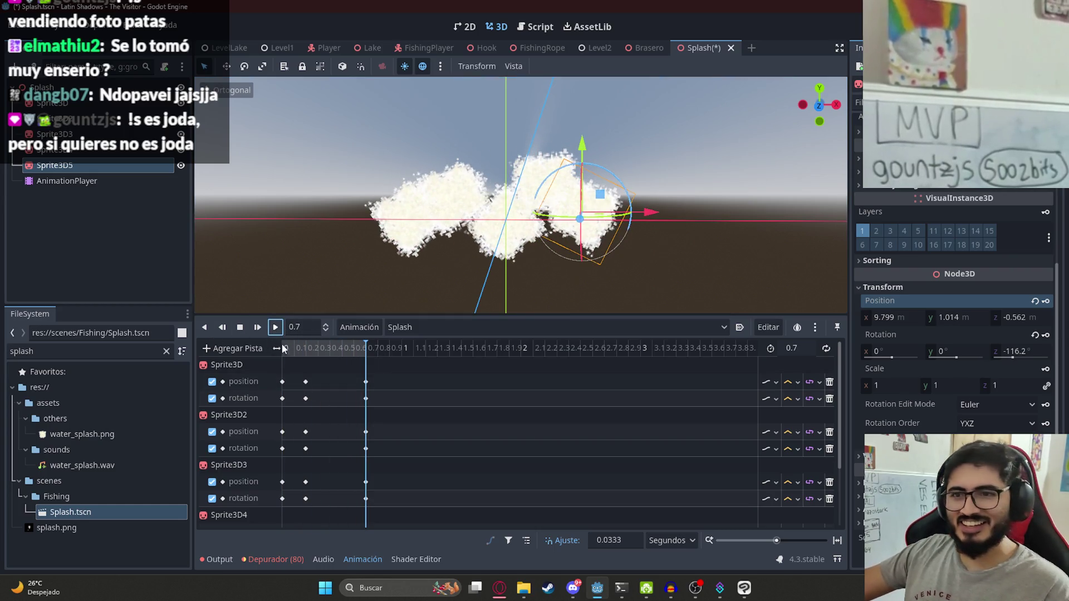
{"action": "left_click", "coordinate": [275, 327]}
{"action": "left_click", "coordinate": [274, 327]}
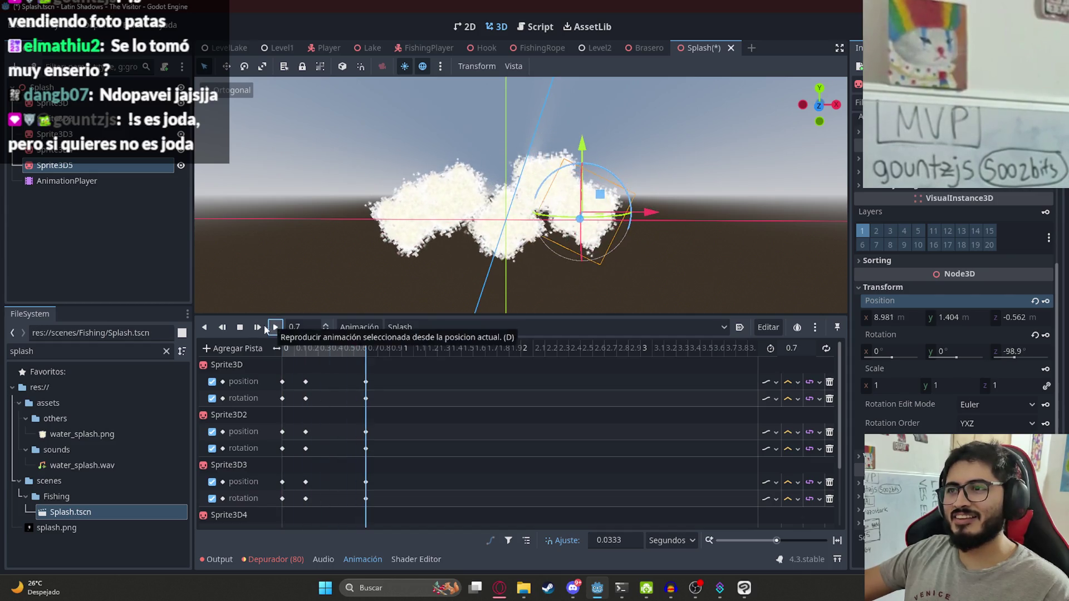
{"action": "key", "text": "s"}
{"action": "left_click", "coordinate": [275, 327]}
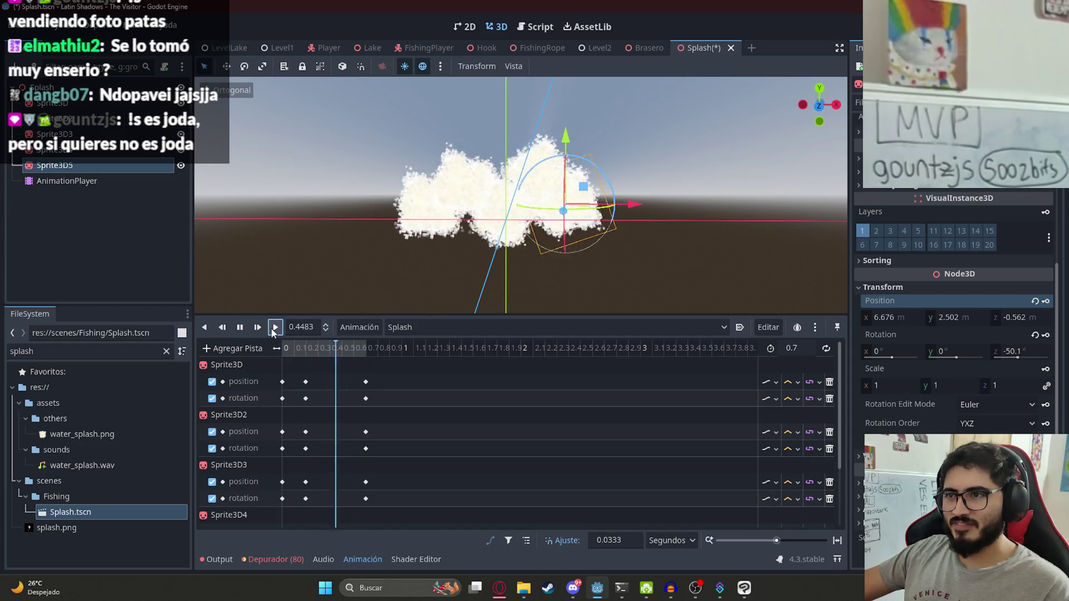
{"action": "left_click", "coordinate": [269, 329]}
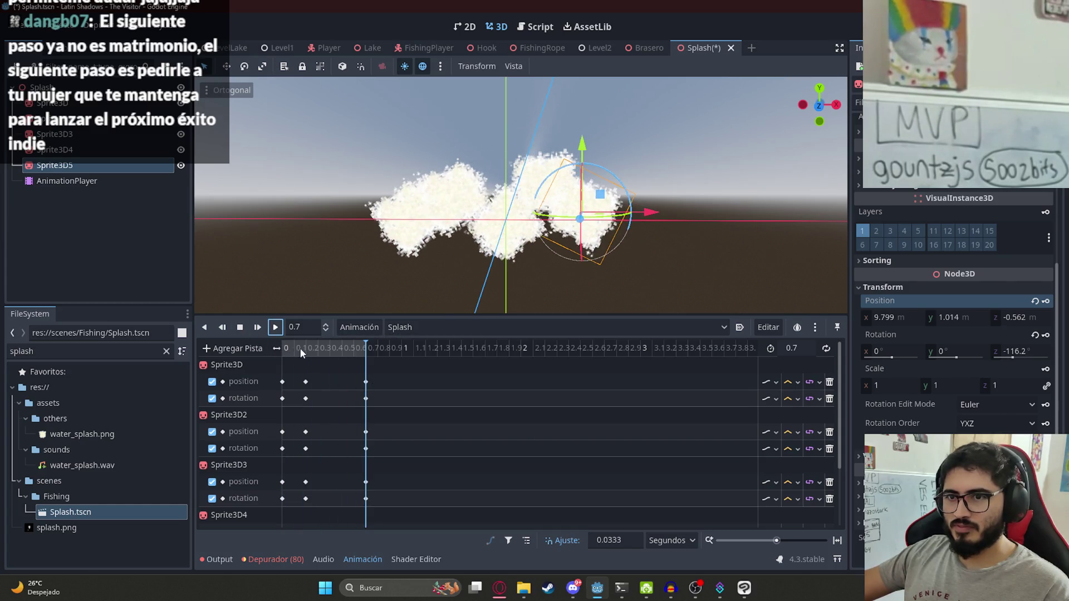
Select the final keyframes on every track, shift them earlier, and replay the splash.
{"action": "left_click", "coordinate": [275, 330]}
{"action": "mouse_move", "coordinate": [353, 374]}
{"action": "left_mouse_down"}
{"action": "mouse_move", "coordinate": [403, 507]}
{"action": "mouse_move", "coordinate": [384, 468]}
{"action": "mouse_move", "coordinate": [370, 501]}
{"action": "mouse_move", "coordinate": [367, 479]}
{"action": "mouse_move", "coordinate": [366, 520]}
{"action": "mouse_move", "coordinate": [384, 400]}
{"action": "mouse_move", "coordinate": [361, 380]}
{"action": "left_mouse_up"}
{"action": "left_click", "coordinate": [275, 328]}
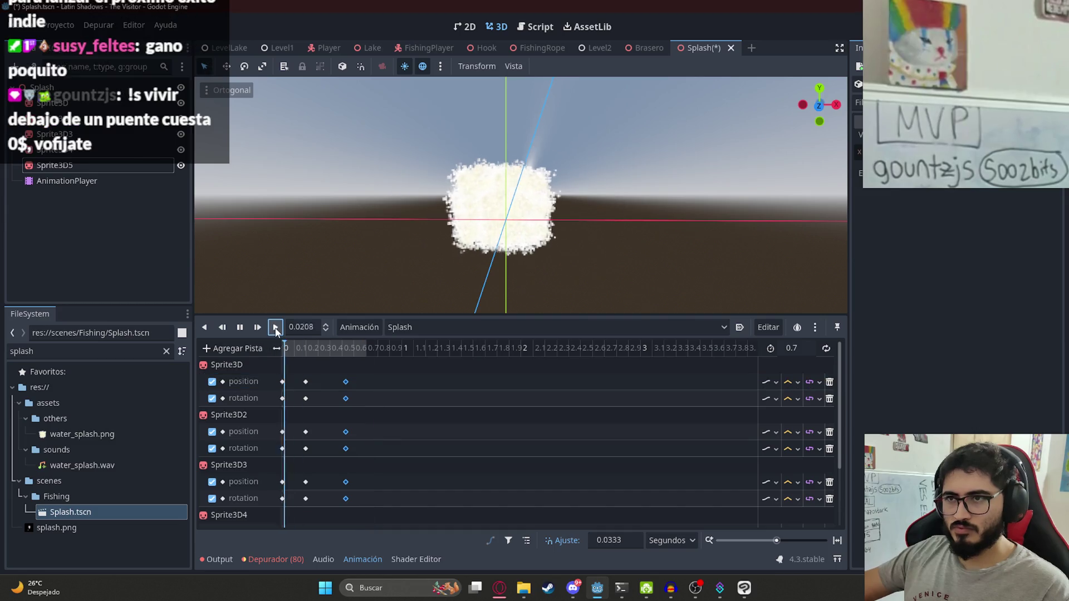
{"action": "left_click", "coordinate": [240, 329]}
{"action": "left_click_drag", "start_coordinate": [286, 351], "coordinate": [345, 366]}
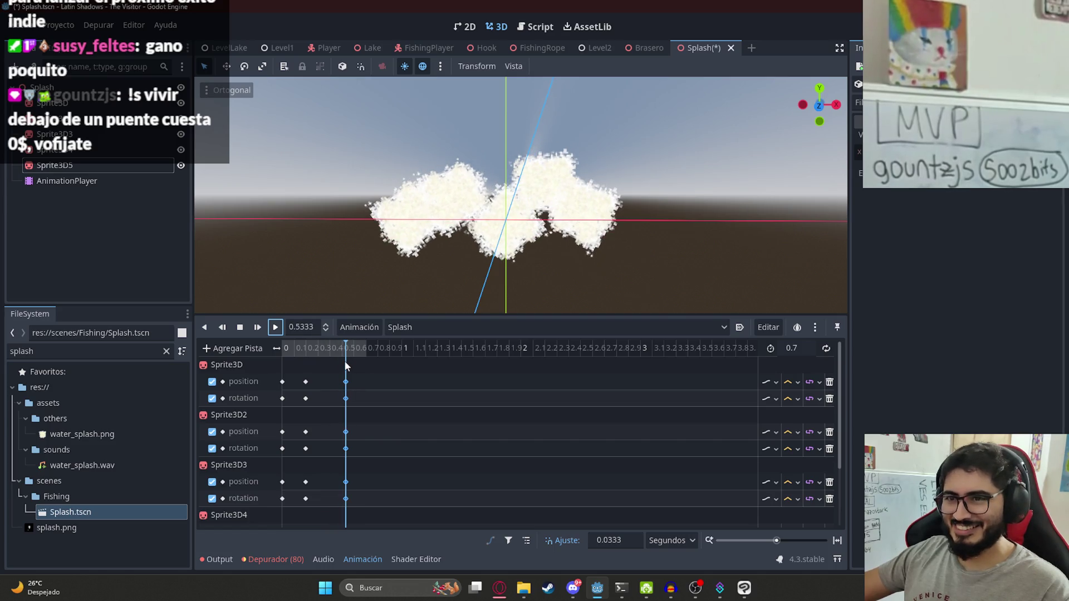
{"action": "left_click", "coordinate": [345, 382]}
{"action": "scroll", "coordinate": [405, 376], "scroll_direction": "up", "scroll_amount": 3}
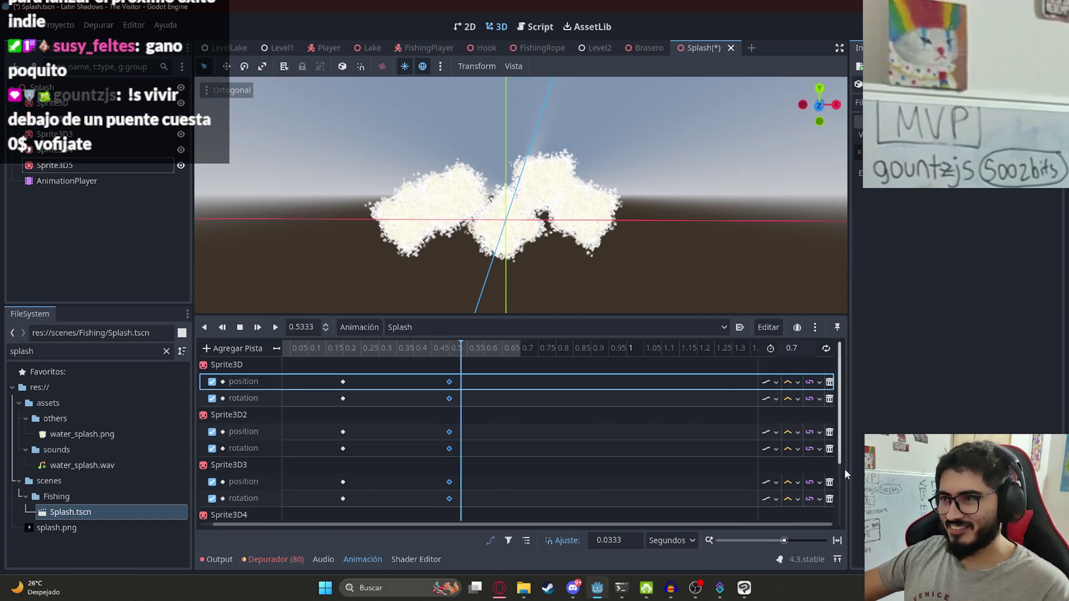
Set the Splash animation length to 0.5 seconds.
{"action": "left_click", "coordinate": [810, 346]}
{"action": "key", "text": "BackSpace"}
{"action": "type", "text": "5"}
{"action": "key", "text": "Return"}
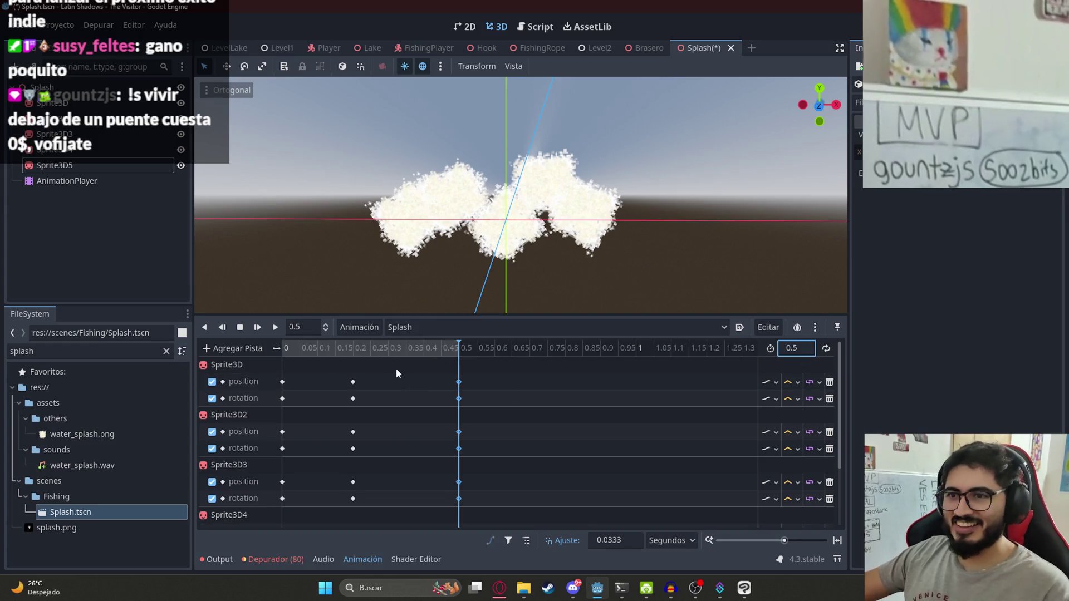
Replay the shortened 0.5-second splash from the start to check the timing.
{"action": "scroll", "coordinate": [362, 357], "scroll_direction": "down", "scroll_amount": 3}
{"action": "key", "text": "shift+d"}
{"action": "key", "text": "shift+d"}
{"action": "left_click", "coordinate": [275, 327]}
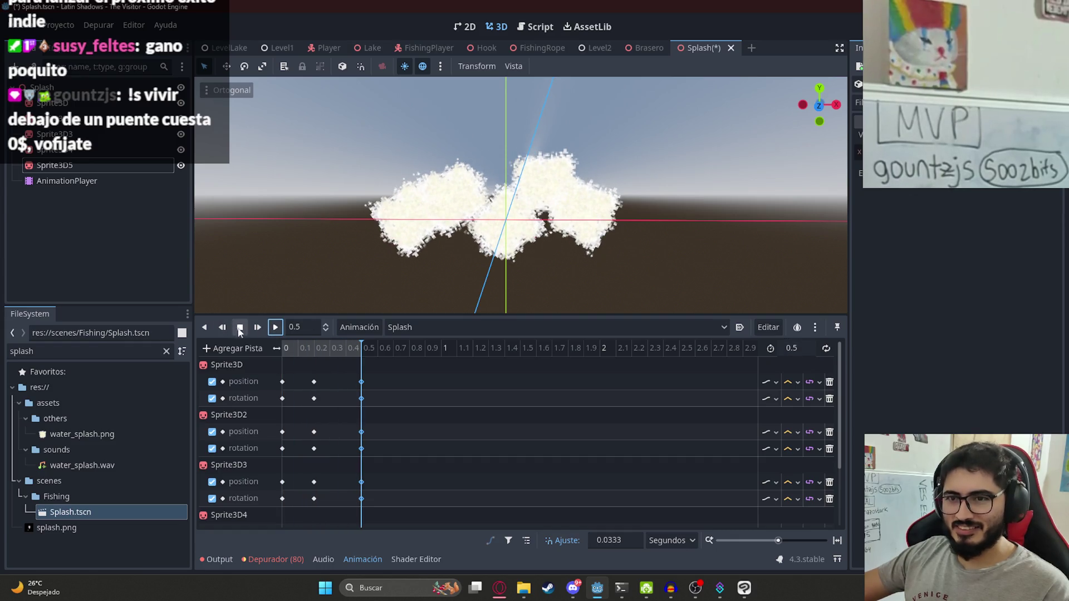
{"action": "left_click", "coordinate": [239, 328]}
{"action": "left_click", "coordinate": [275, 327]}
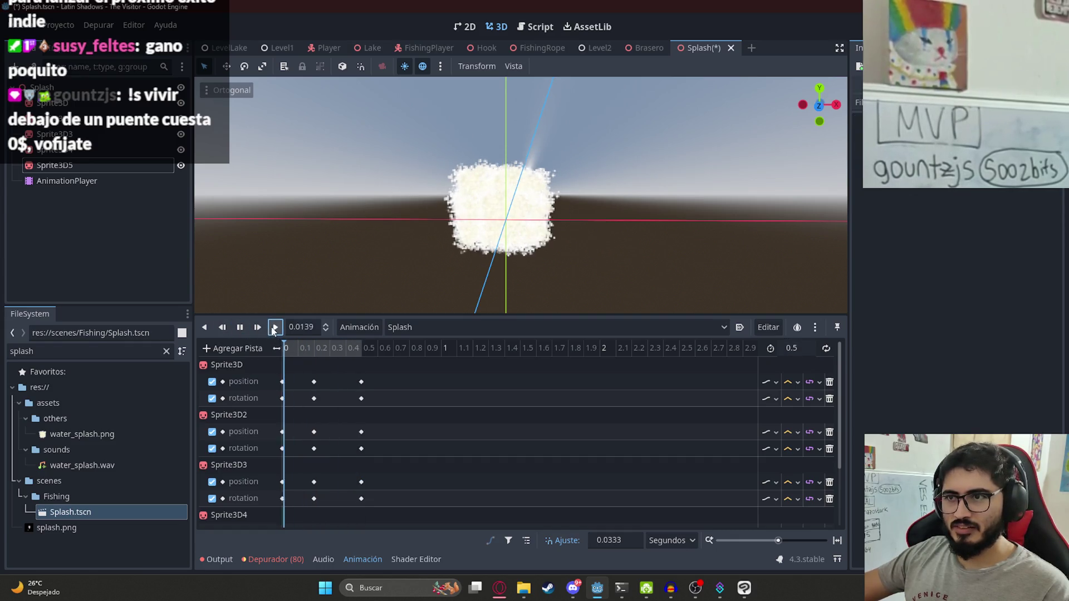
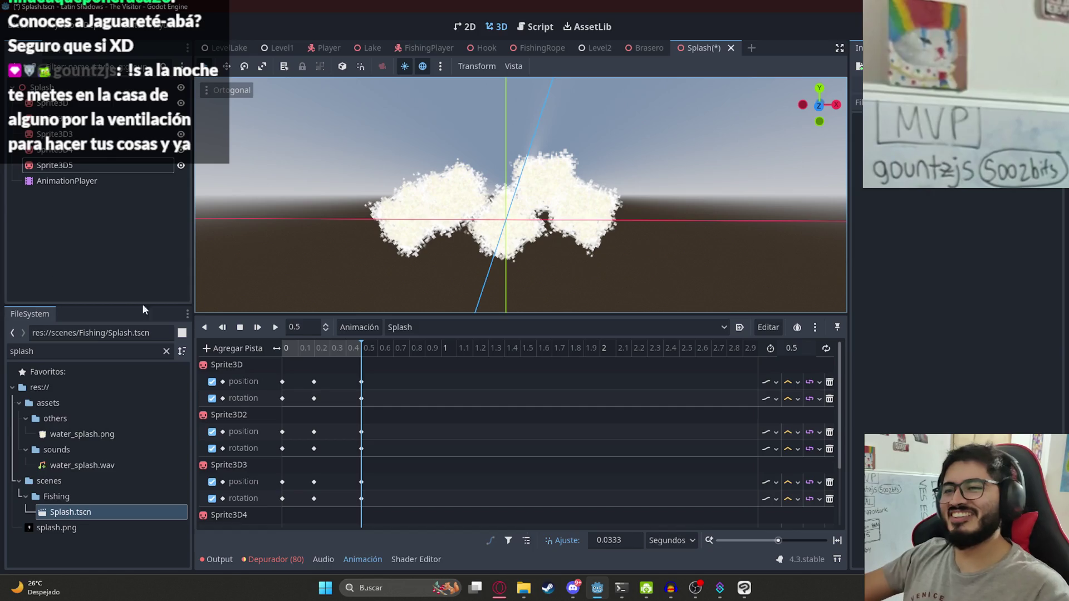
Push the leftmost cloud further left and shift the other clouds sideways along X in the Splash pose.
{"action": "left_click_drag", "start_coordinate": [285, 348], "coordinate": [361, 352]}
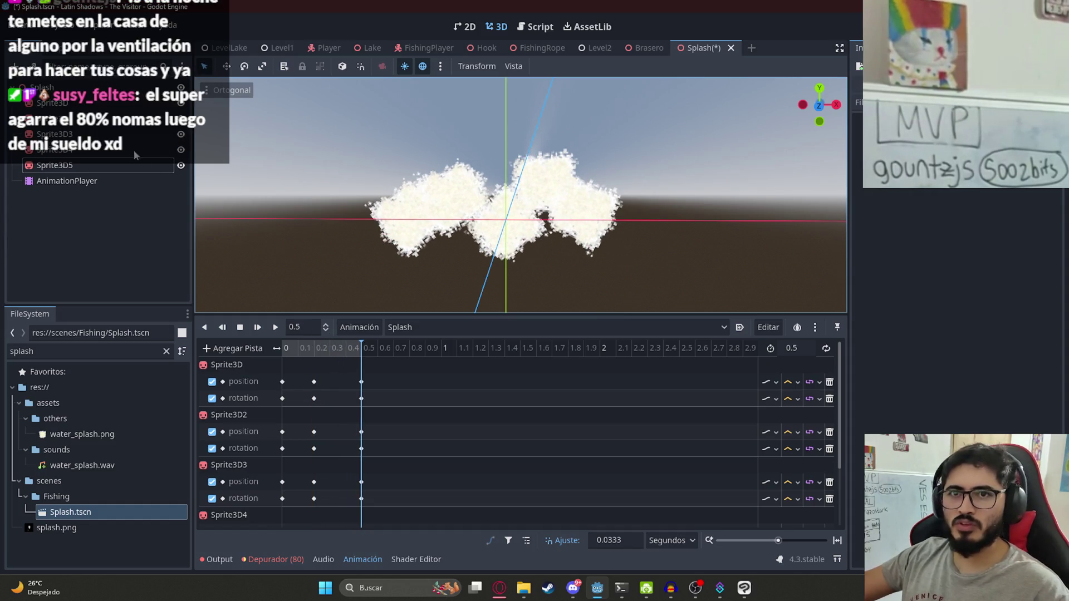
{"action": "left_click", "coordinate": [108, 165]}
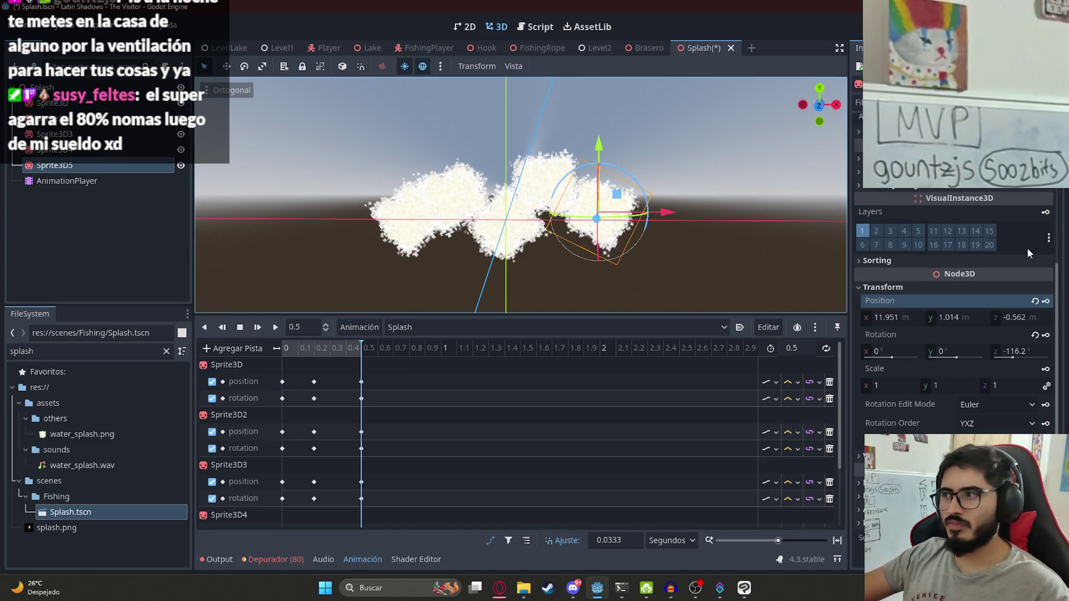
{"action": "left_click", "coordinate": [405, 237]}
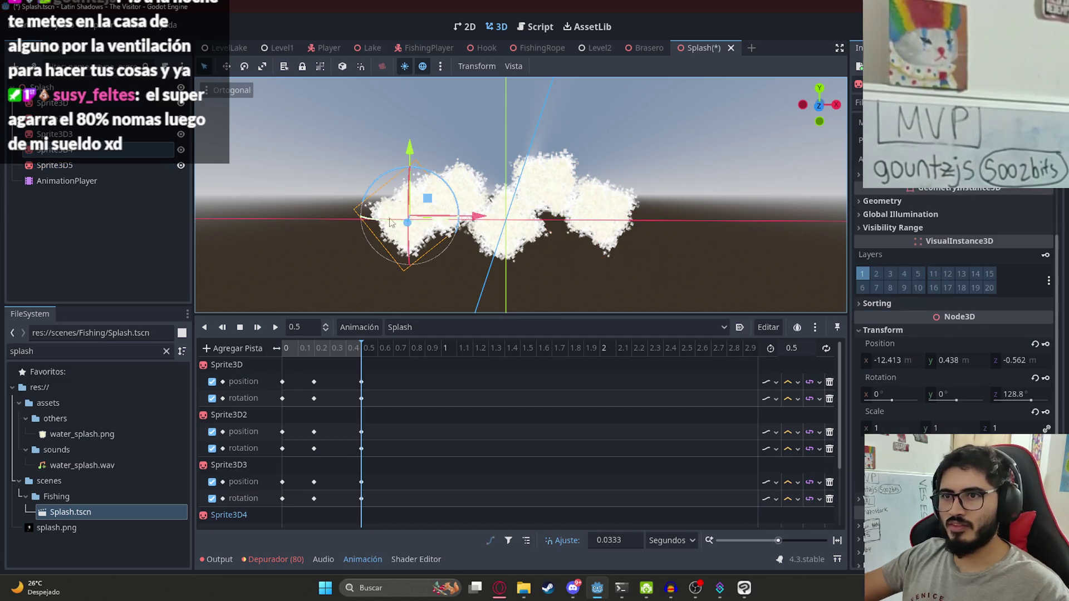
{"action": "left_click_drag", "start_coordinate": [480, 219], "coordinate": [458, 218]}
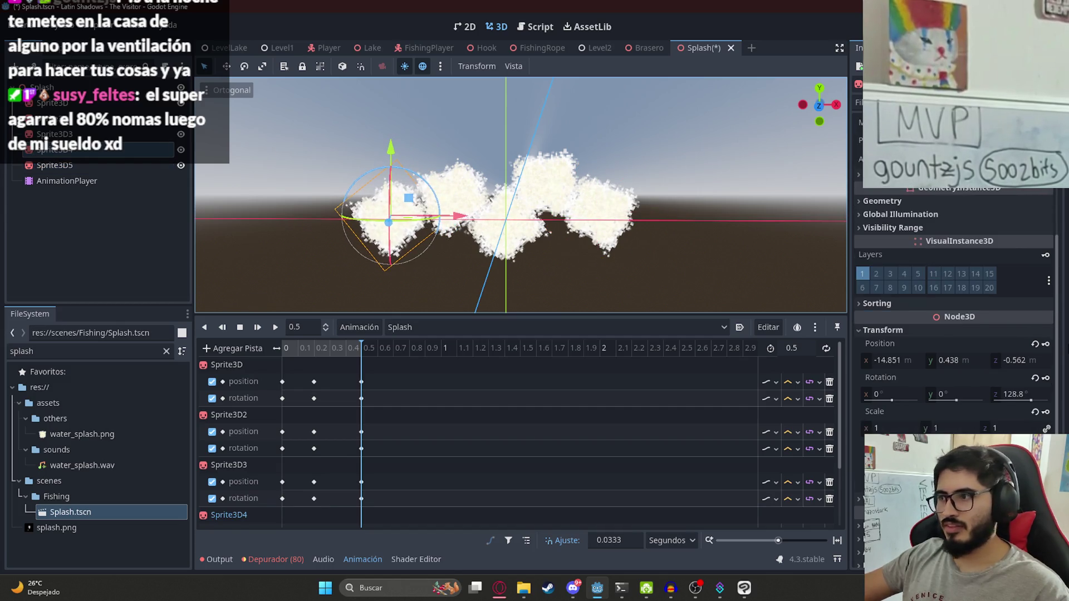
{"action": "left_click", "coordinate": [546, 194]}
{"action": "left_click_drag", "start_coordinate": [606, 197], "coordinate": [627, 186]}
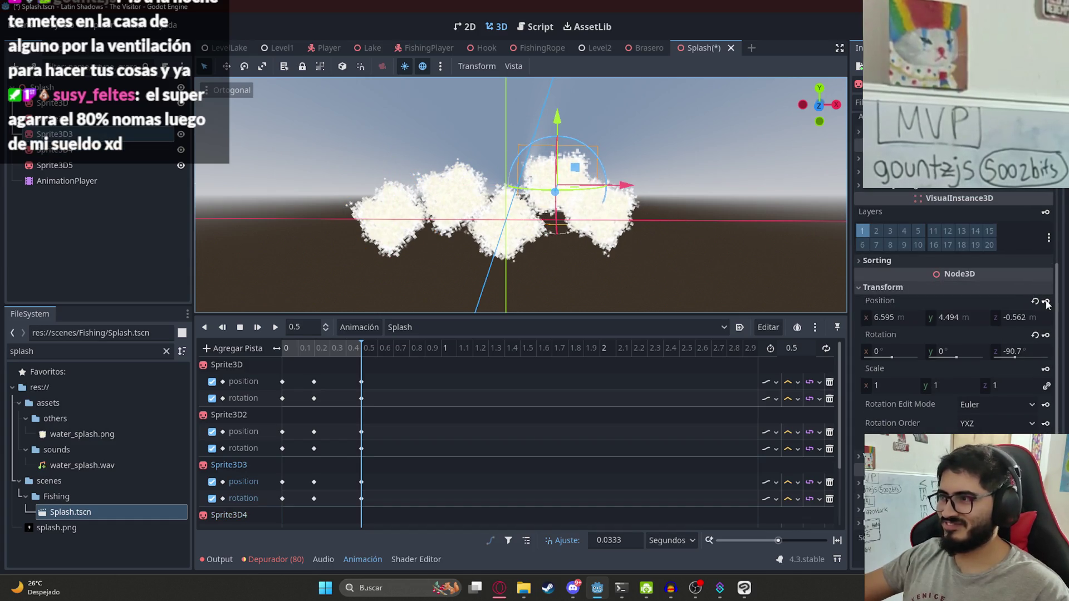
{"action": "left_click", "coordinate": [478, 183]}
{"action": "mouse_move", "coordinate": [578, 196]}
{"action": "left_mouse_down"}
{"action": "mouse_move", "coordinate": [502, 203]}
{"action": "mouse_move", "coordinate": [517, 202]}
{"action": "left_mouse_up"}
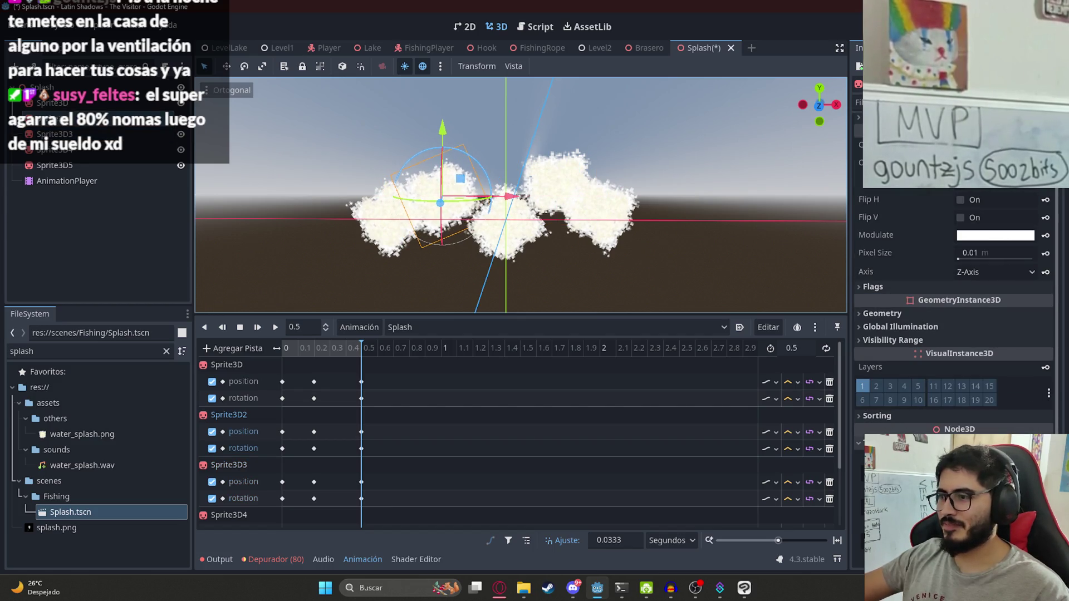
{"action": "mouse_move", "coordinate": [362, 348]}
{"action": "left_mouse_down"}
{"action": "mouse_move", "coordinate": [302, 346]}
{"action": "mouse_move", "coordinate": [372, 349]}
{"action": "mouse_move", "coordinate": [290, 347]}
{"action": "mouse_move", "coordinate": [363, 357]}
{"action": "left_mouse_up"}
Play the Splash animation and scrub back to about 0.33 seconds.
{"action": "left_click", "coordinate": [277, 329]}
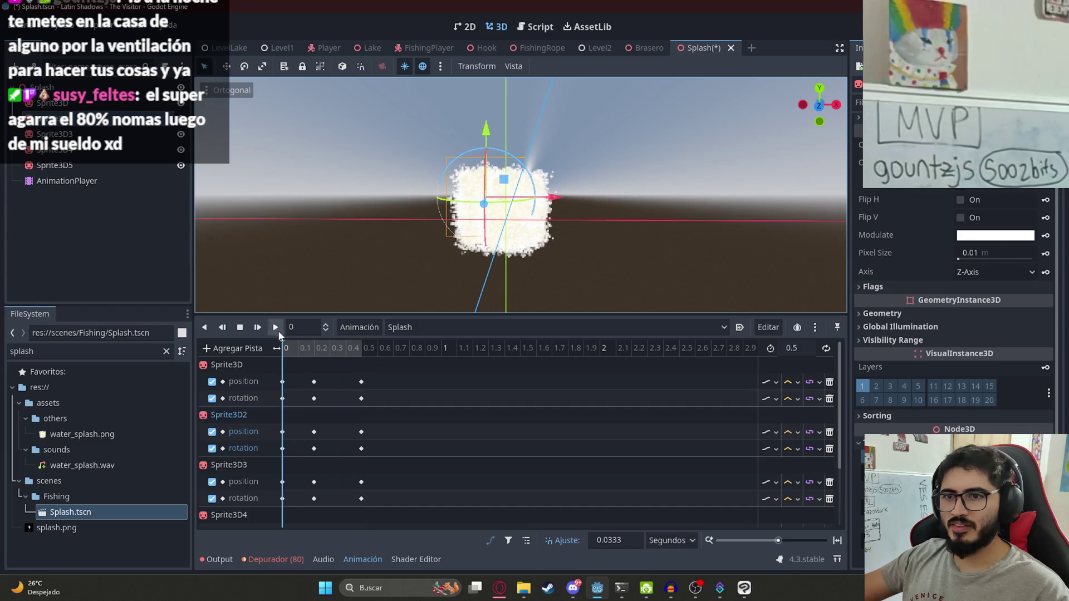
{"action": "left_click", "coordinate": [240, 328]}
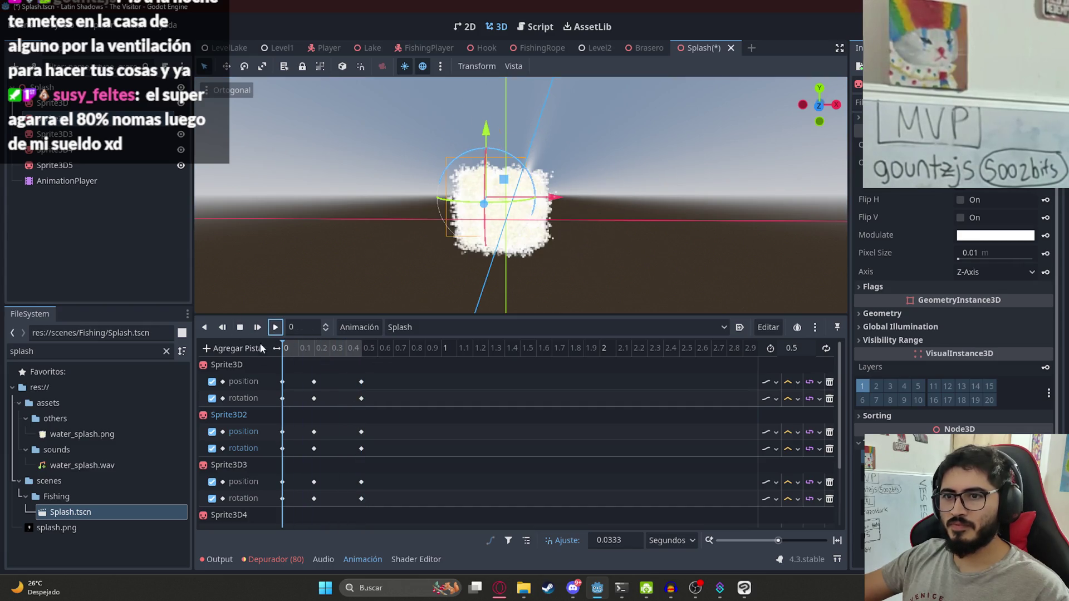
{"action": "left_click", "coordinate": [273, 328]}
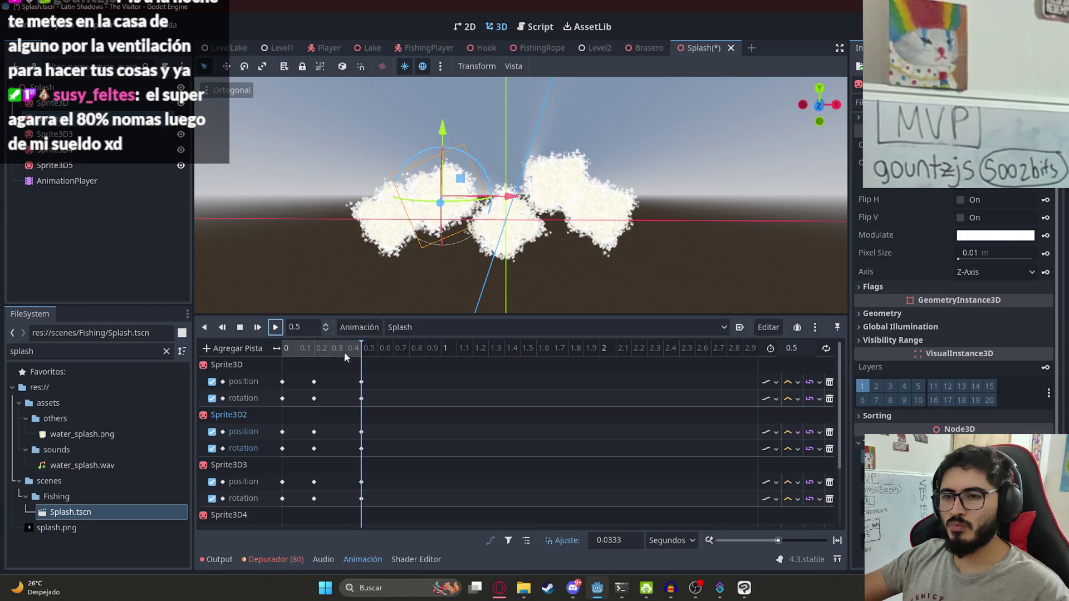
{"action": "left_click_drag", "start_coordinate": [324, 349], "coordinate": [339, 353]}
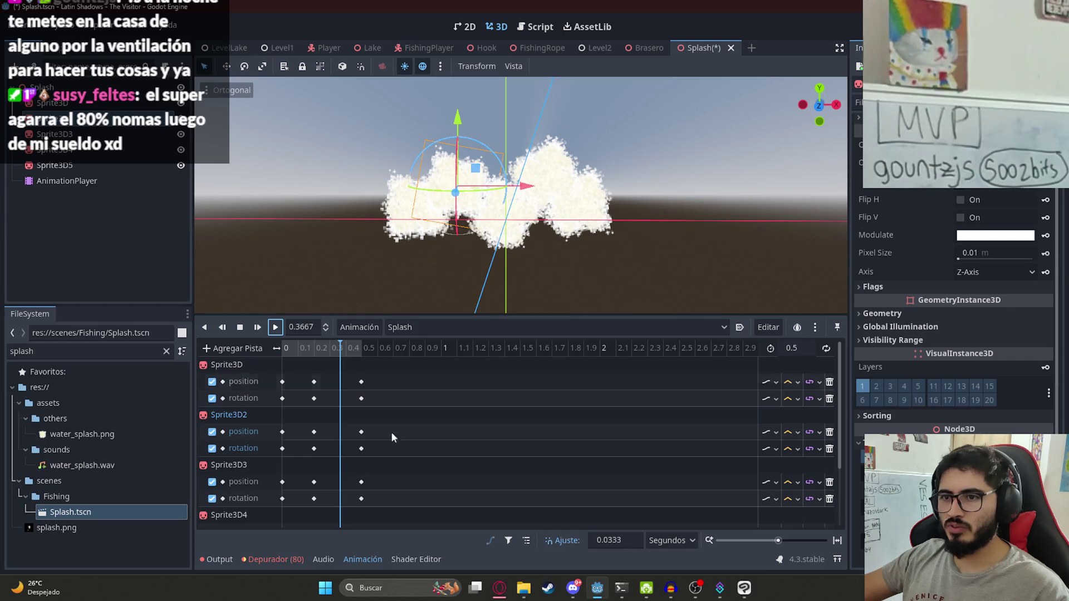
Set the timeline snap step to 0.01 and select the first cloud sprite, Sprite3D.
{"action": "left_click", "coordinate": [633, 542]}
{"action": "type", "text": "0.01"}
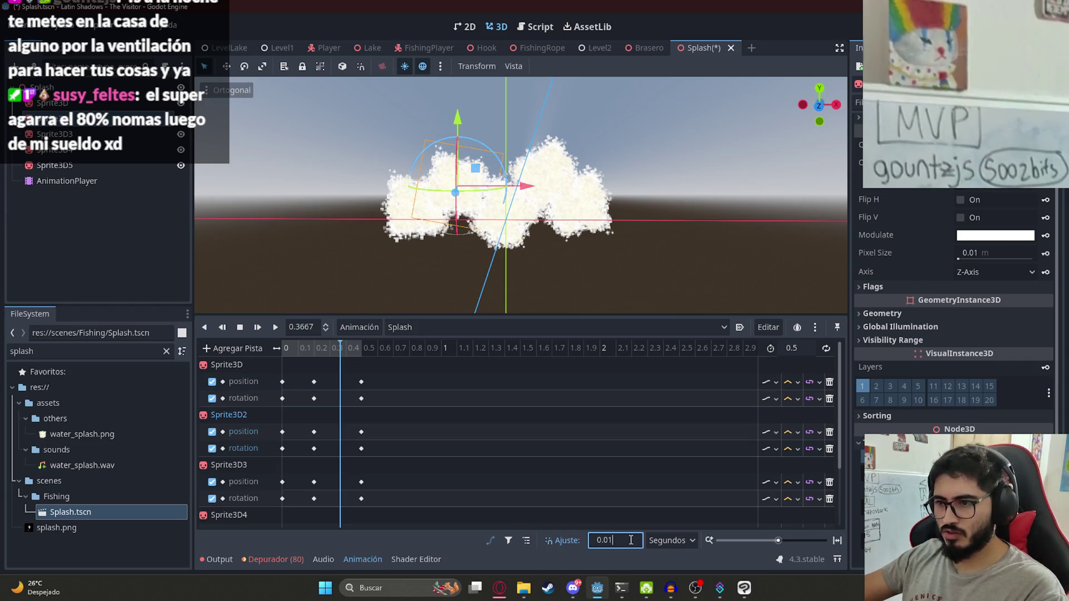
{"action": "left_click_drag", "start_coordinate": [320, 351], "coordinate": [339, 360]}
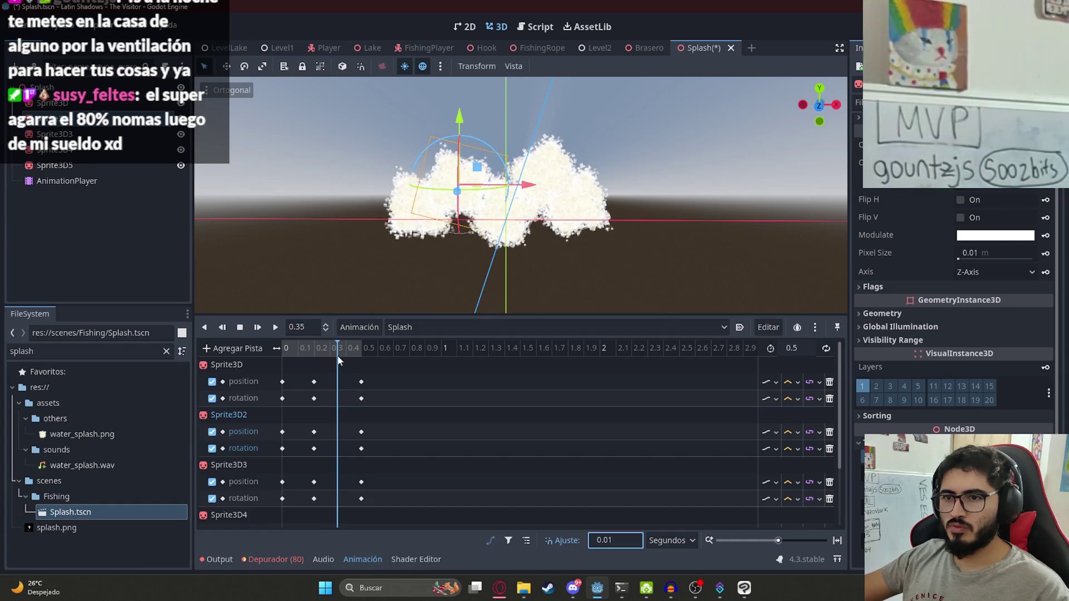
{"action": "left_click", "coordinate": [111, 103]}
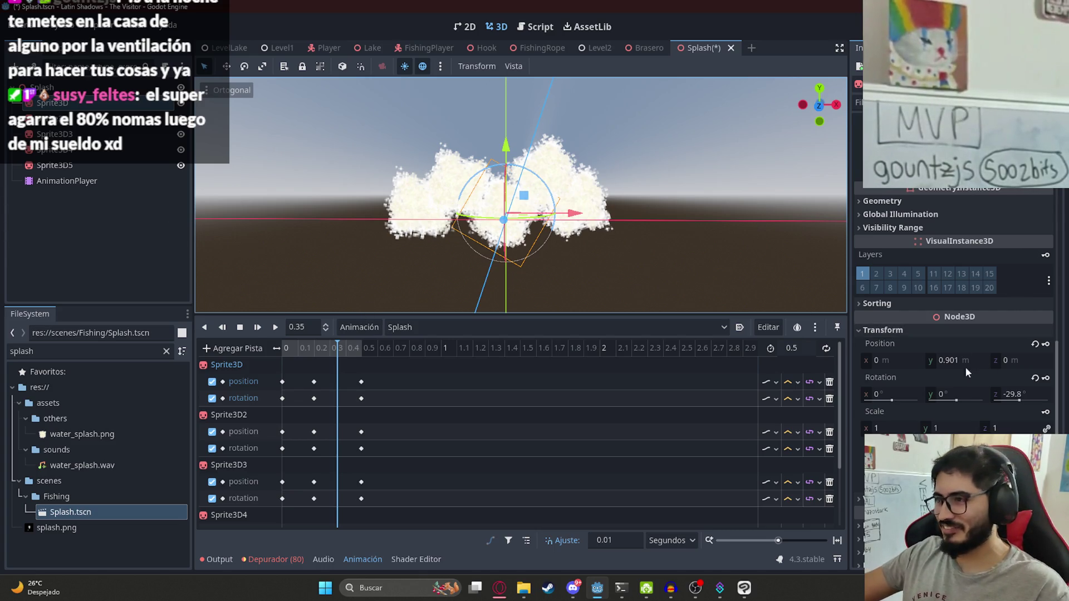
Create modulate tracks with a key for Sprite3D and Sprite3D2.
{"action": "scroll", "coordinate": [965, 366], "scroll_direction": "down", "scroll_amount": 2}
{"action": "scroll", "coordinate": [925, 343], "scroll_direction": "down", "scroll_amount": 2}
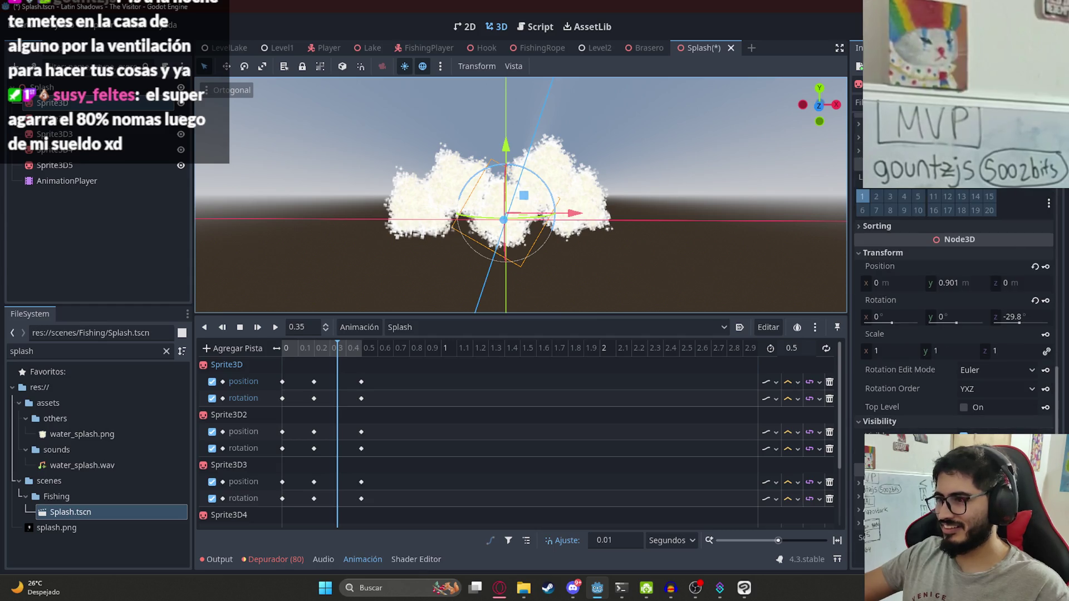
{"action": "scroll", "coordinate": [924, 339], "scroll_direction": "up", "scroll_amount": 10}
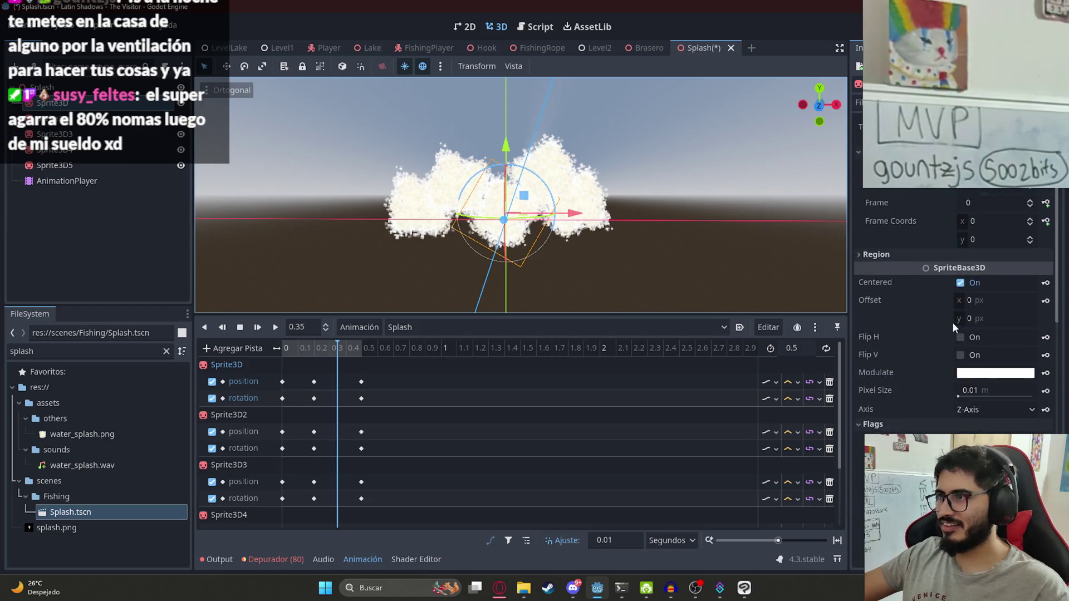
{"action": "left_click", "coordinate": [1045, 375]}
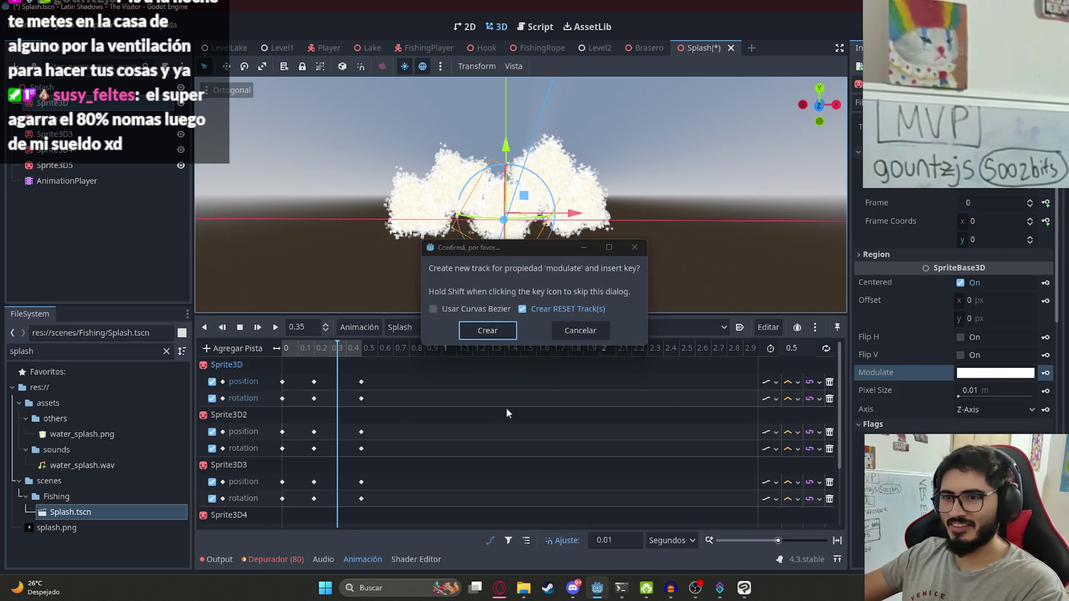
{"action": "left_click", "coordinate": [485, 330]}
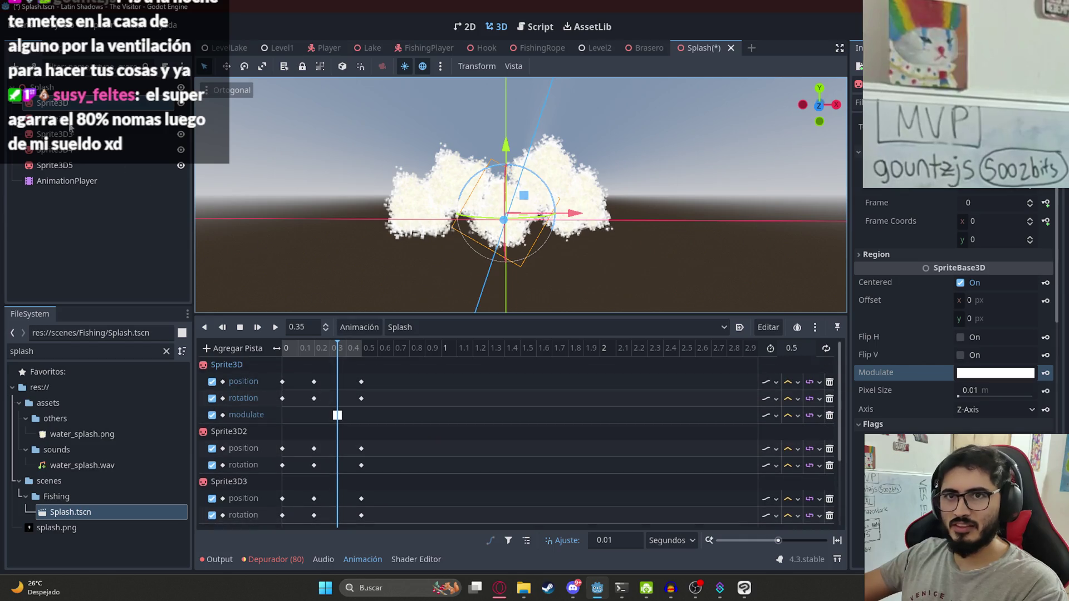
{"action": "scroll", "coordinate": [962, 372], "scroll_direction": "down", "scroll_amount": 3}
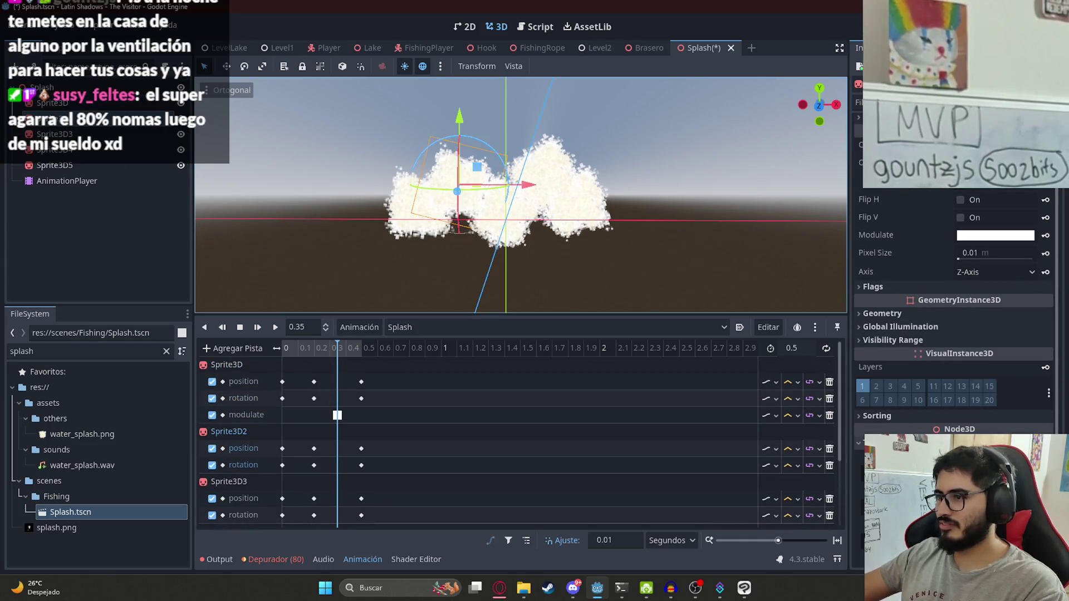
{"action": "scroll", "coordinate": [919, 302], "scroll_direction": "up", "scroll_amount": 2}
{"action": "left_click", "coordinate": [1046, 302]}
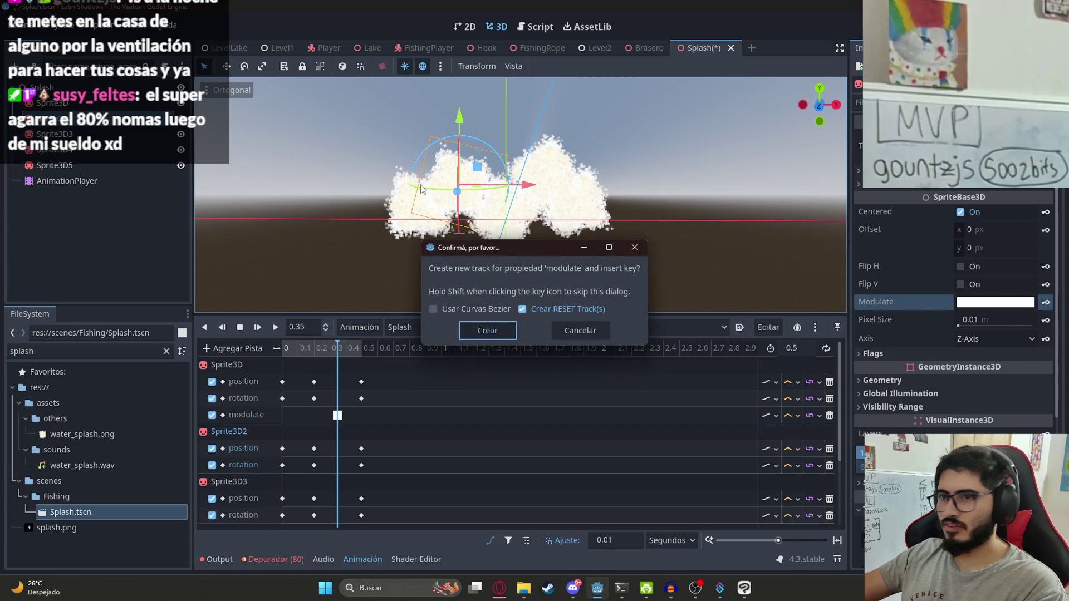
{"action": "left_click", "coordinate": [488, 327]}
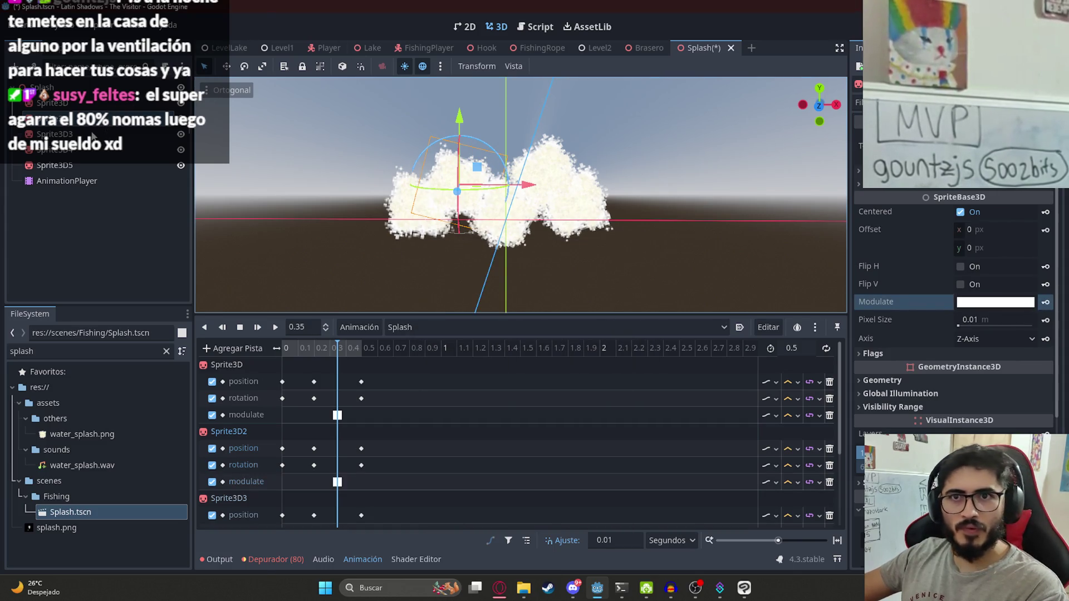
Create modulate tracks with a key for Sprite3D3 and Sprite3D4.
{"action": "left_click", "coordinate": [55, 134]}
{"action": "left_click", "coordinate": [901, 455]}
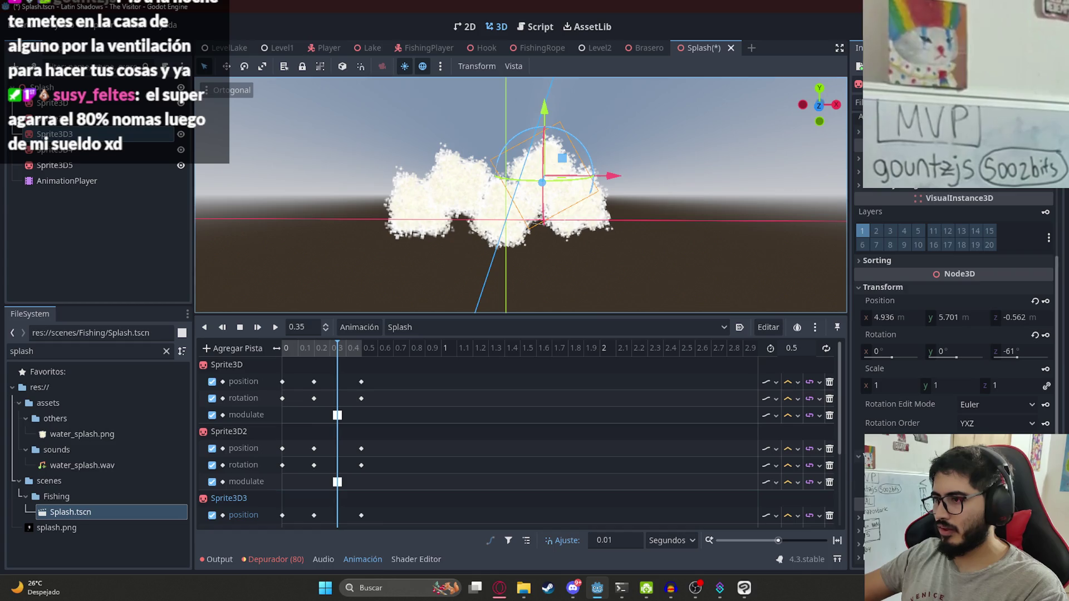
{"action": "scroll", "coordinate": [1046, 253], "scroll_direction": "up", "scroll_amount": 3}
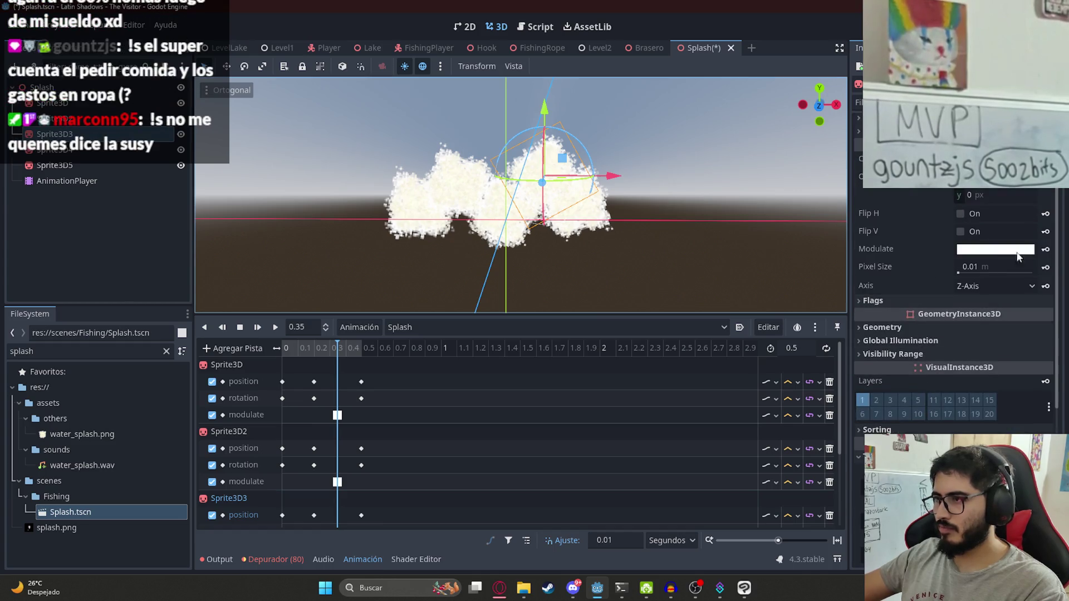
{"action": "left_click", "coordinate": [1045, 253]}
{"action": "left_click", "coordinate": [612, 330]}
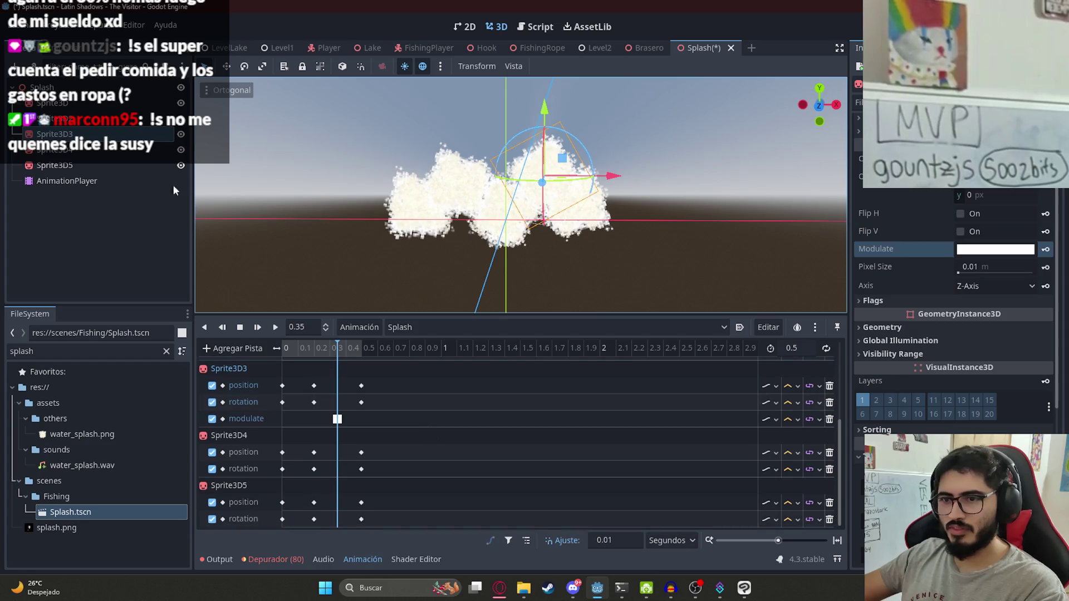
{"action": "left_click", "coordinate": [90, 150]}
{"action": "scroll", "coordinate": [988, 354], "scroll_direction": "up", "scroll_amount": 4}
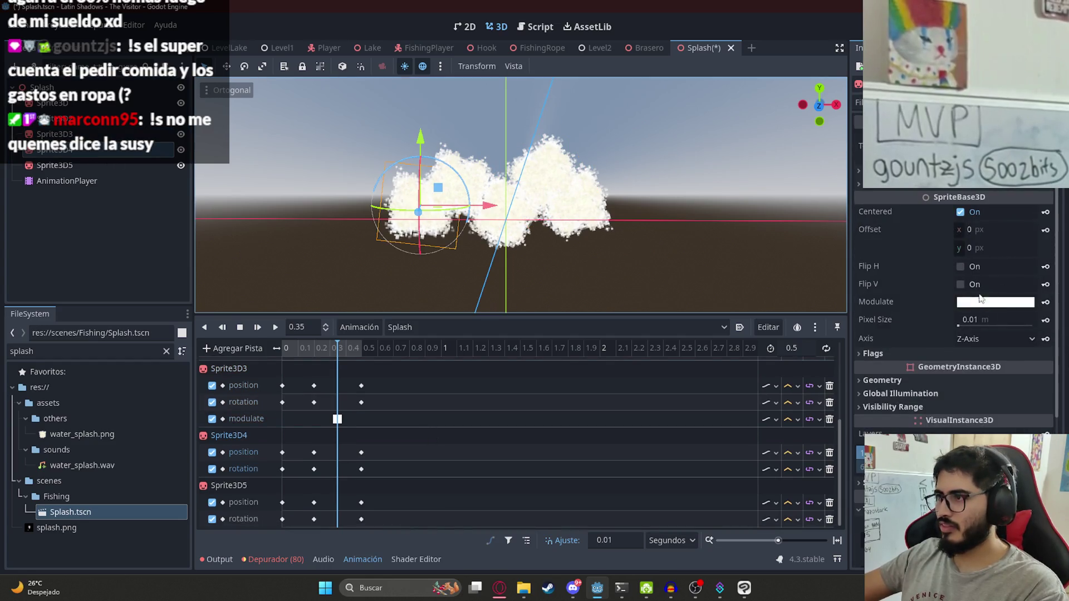
{"action": "left_click", "coordinate": [1045, 302]}
{"action": "left_click", "coordinate": [482, 330]}
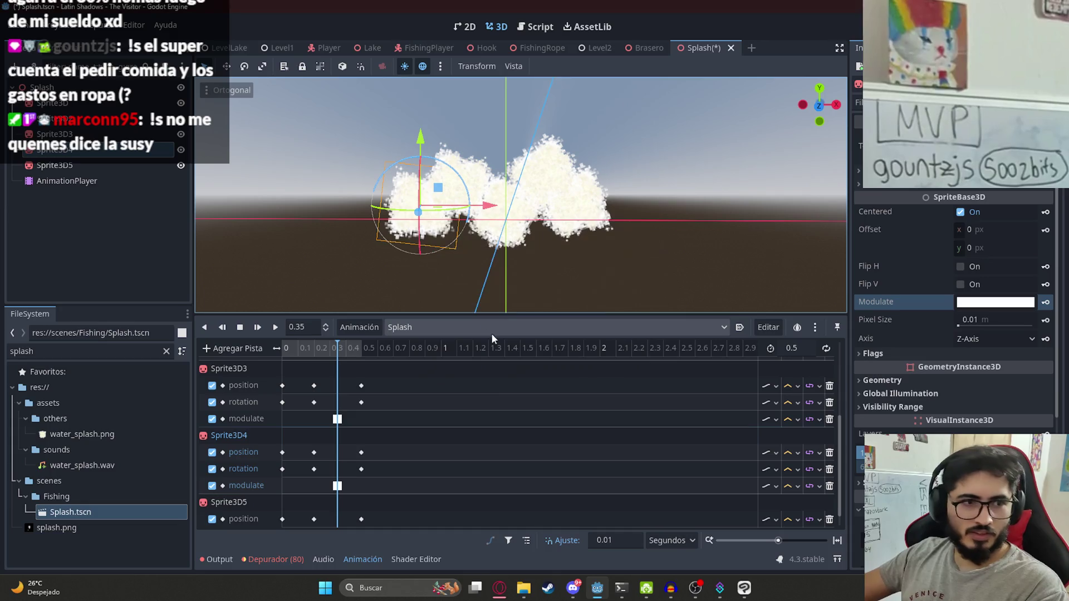
Create a modulate track with a key for Sprite3D5, then preview the splash.
{"action": "left_click", "coordinate": [92, 165]}
{"action": "scroll", "coordinate": [961, 370], "scroll_direction": "down", "scroll_amount": 5}
{"action": "left_click", "coordinate": [1045, 302]}
{"action": "left_click", "coordinate": [482, 330]}
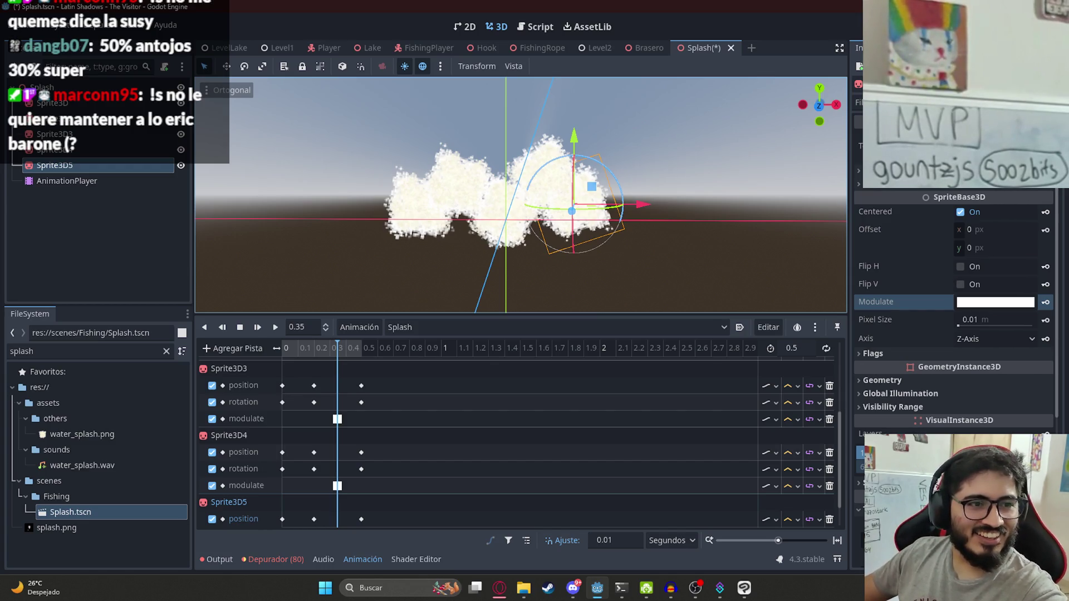
{"action": "left_click_drag", "start_coordinate": [304, 348], "coordinate": [340, 356]}
{"action": "scroll", "coordinate": [463, 415], "scroll_direction": "up", "scroll_amount": 5}
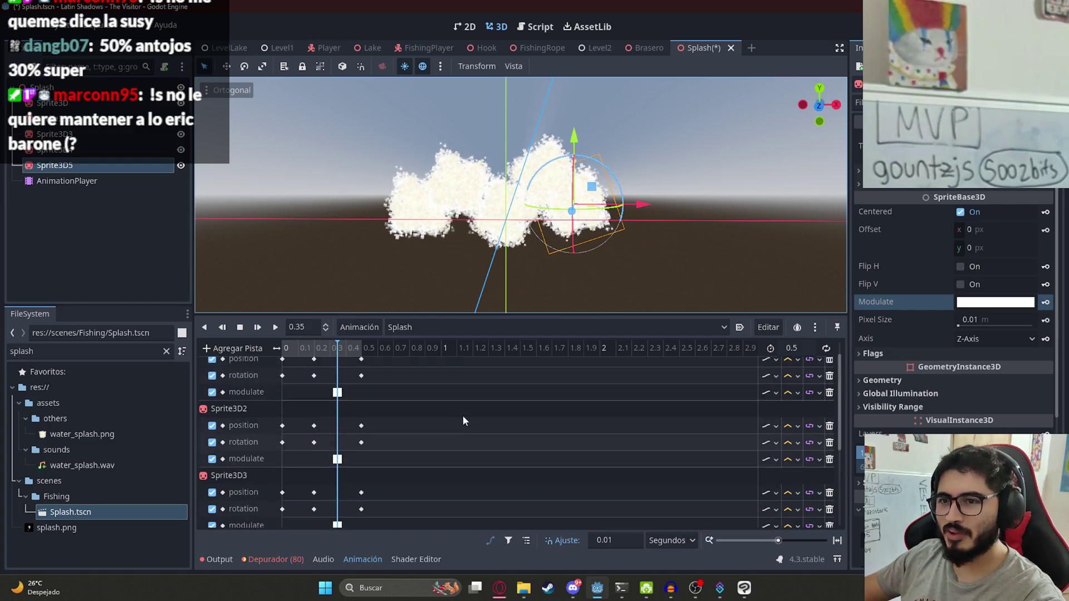
{"action": "scroll", "coordinate": [384, 399], "scroll_direction": "down", "scroll_amount": 5}
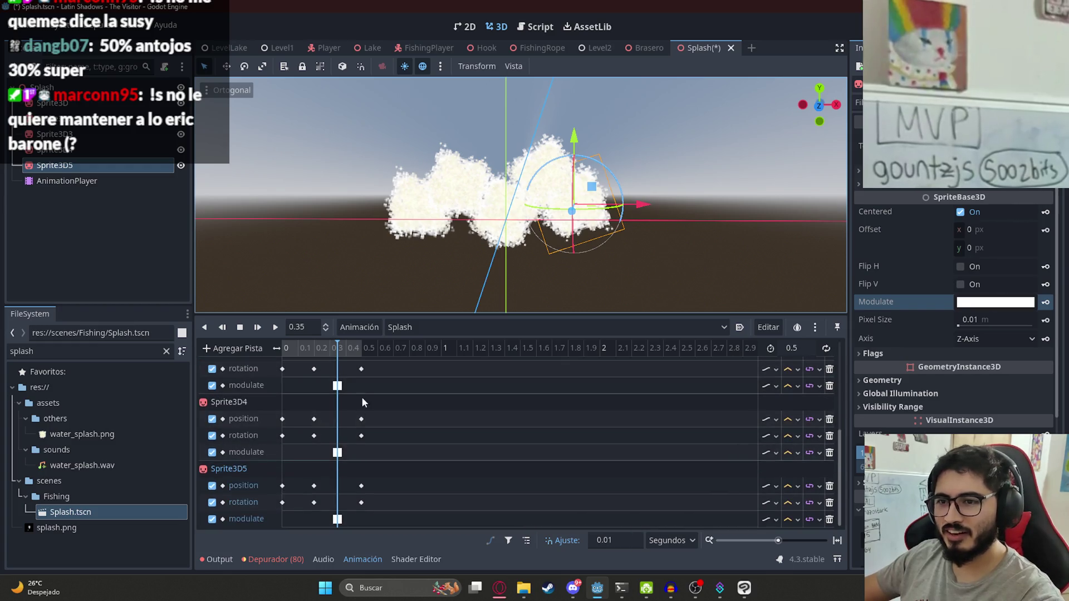
At 0.5 s, set the middle cloud's Modulate alpha to 0.
{"action": "left_click", "coordinate": [361, 348]}
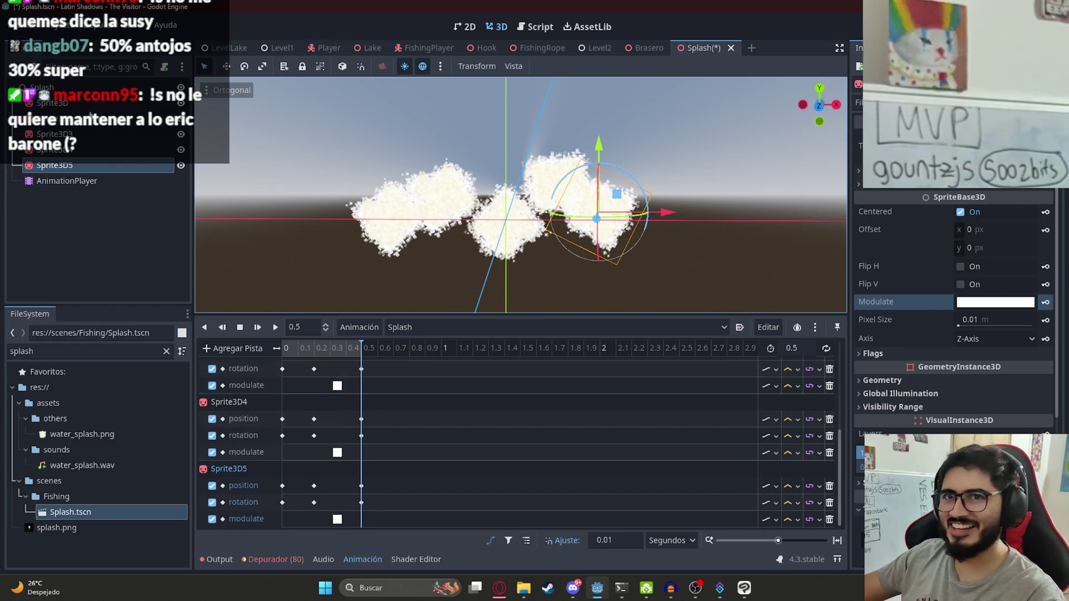
{"action": "left_click", "coordinate": [770, 358]}
{"action": "left_click", "coordinate": [1030, 374]}
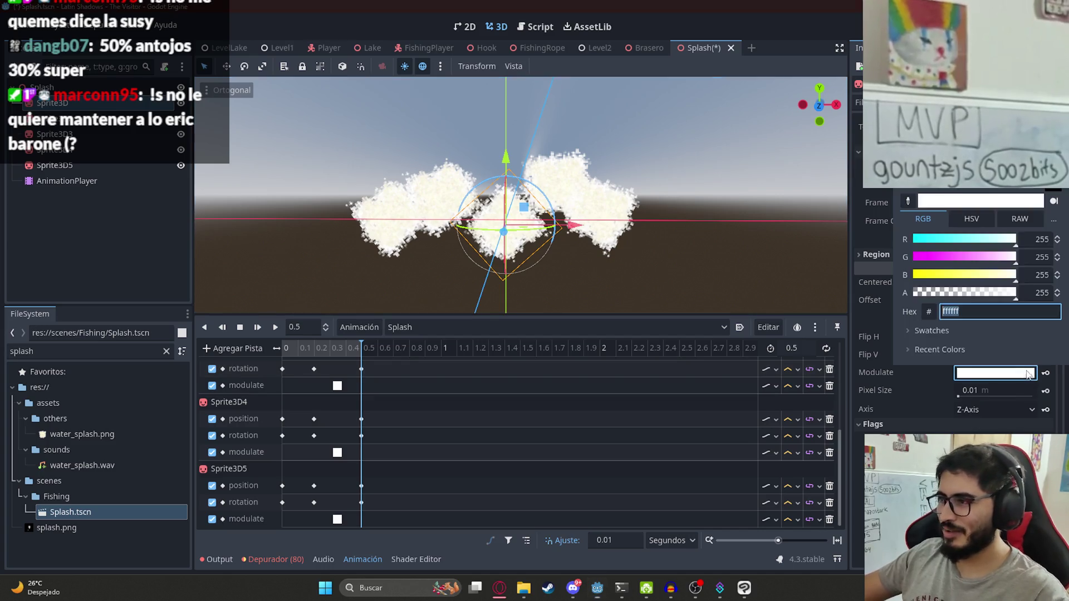
{"action": "left_click", "coordinate": [982, 305]}
{"action": "type", "text": "00"}
{"action": "key", "text": "Return"}
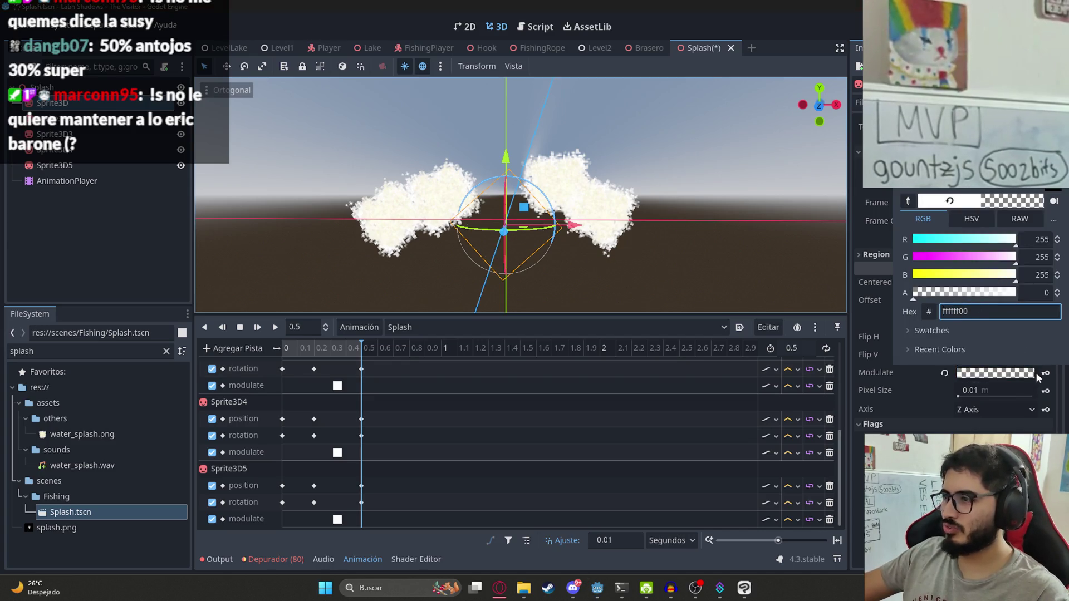
{"action": "left_click", "coordinate": [1041, 378]}
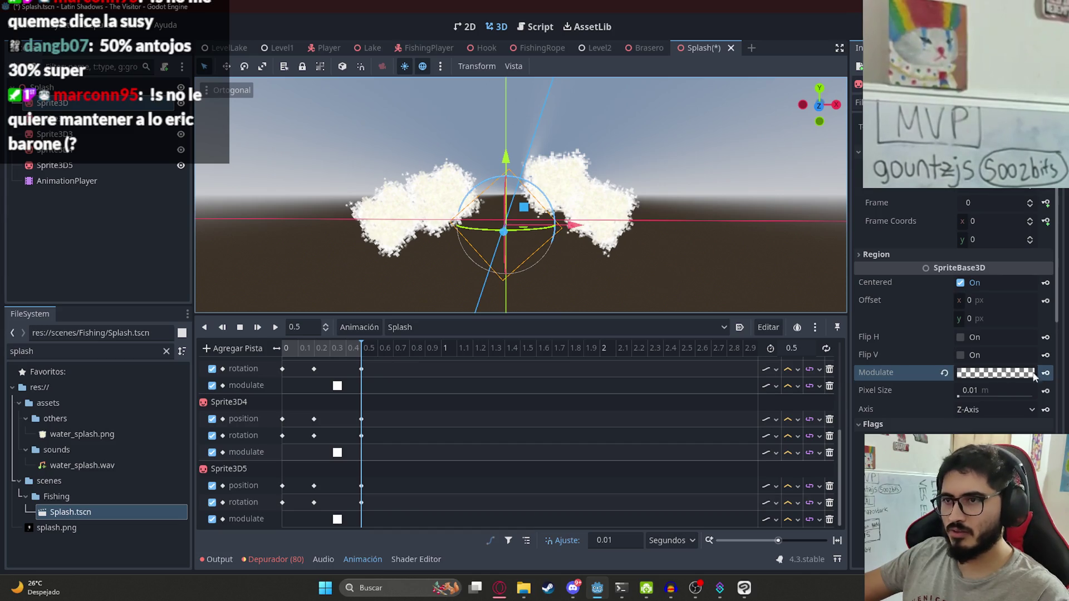
{"action": "mouse_move", "coordinate": [346, 346]}
{"action": "left_mouse_down"}
{"action": "mouse_move", "coordinate": [332, 345]}
{"action": "mouse_move", "coordinate": [362, 347]}
{"action": "left_mouse_up"}
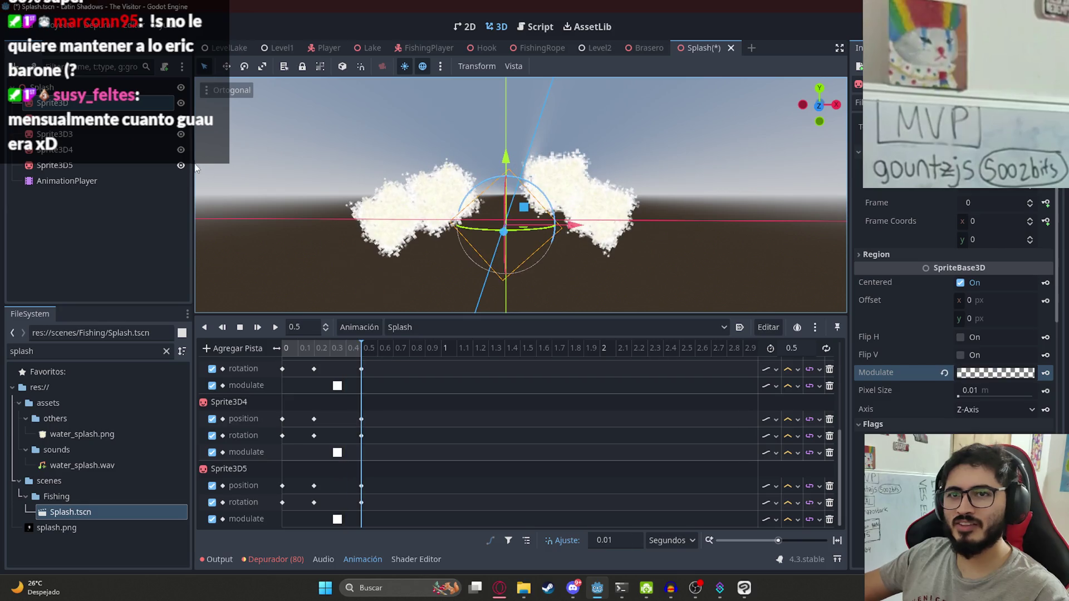
Make Sprite3D5 fully transparent and key its modulate at 0.5 s.
{"action": "left_click", "coordinate": [59, 165]}
{"action": "left_click", "coordinate": [1020, 301]}
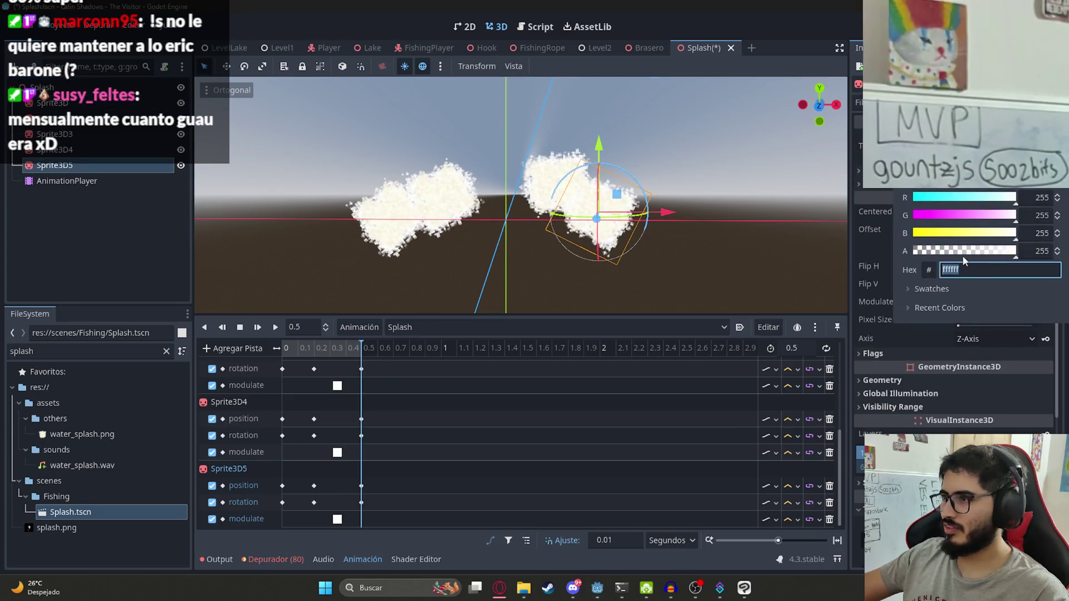
{"action": "left_click_drag", "start_coordinate": [961, 255], "coordinate": [837, 245]}
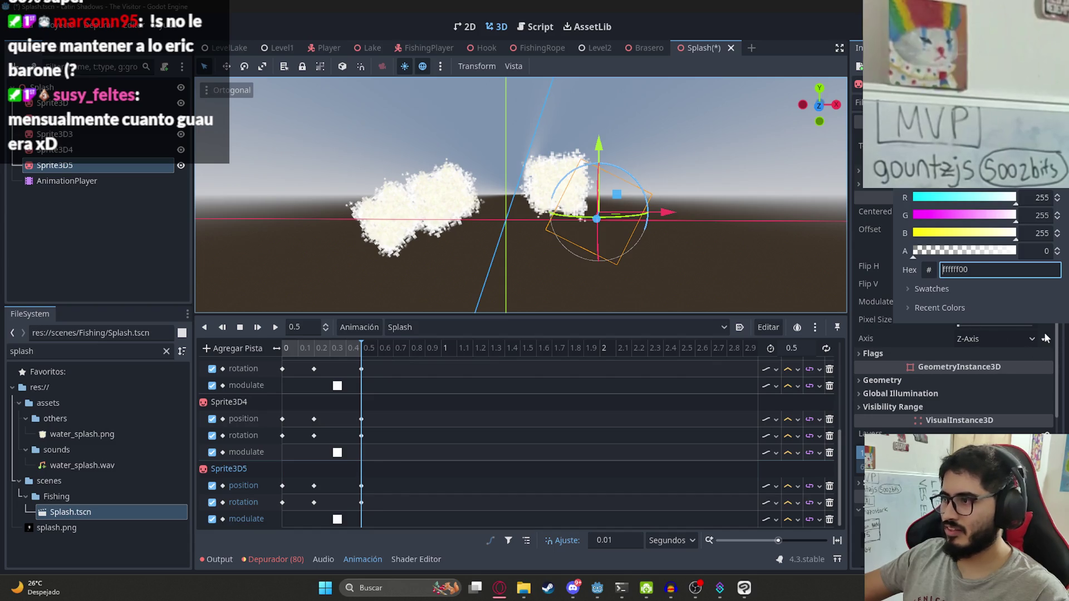
{"action": "left_click", "coordinate": [1046, 301]}
{"action": "left_click", "coordinate": [581, 331]}
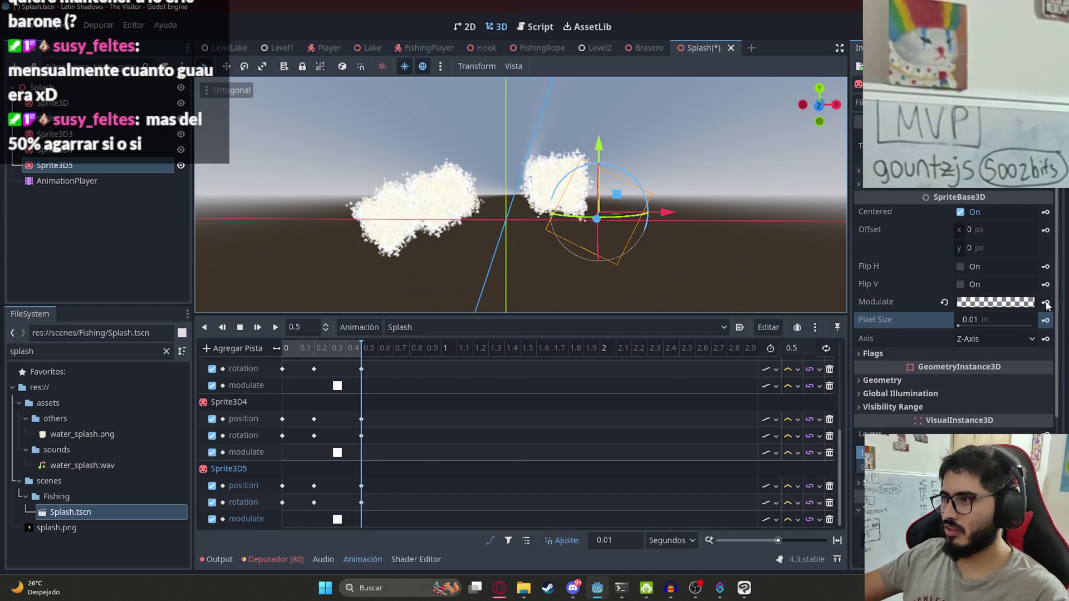
{"action": "left_click", "coordinate": [1046, 303]}
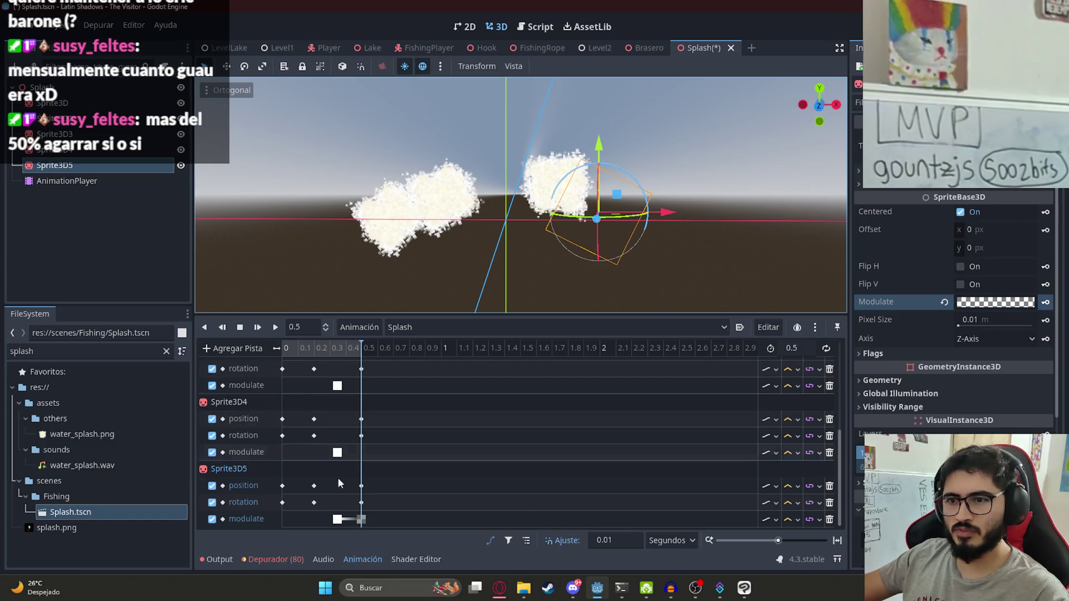
{"action": "left_click", "coordinate": [361, 523]}
Insert 0.5 s fade keys on the modulate tracks of Sprite3D4, Sprite3D3, Sprite3D2 and Sprite3D.
{"action": "left_click", "coordinate": [361, 452]}
{"action": "right_click", "coordinate": [361, 452]}
{"action": "left_click", "coordinate": [384, 460]}
{"action": "scroll", "coordinate": [359, 432], "scroll_direction": "up", "scroll_amount": 2}
{"action": "right_click", "coordinate": [361, 421]}
{"action": "left_click", "coordinate": [363, 428]}
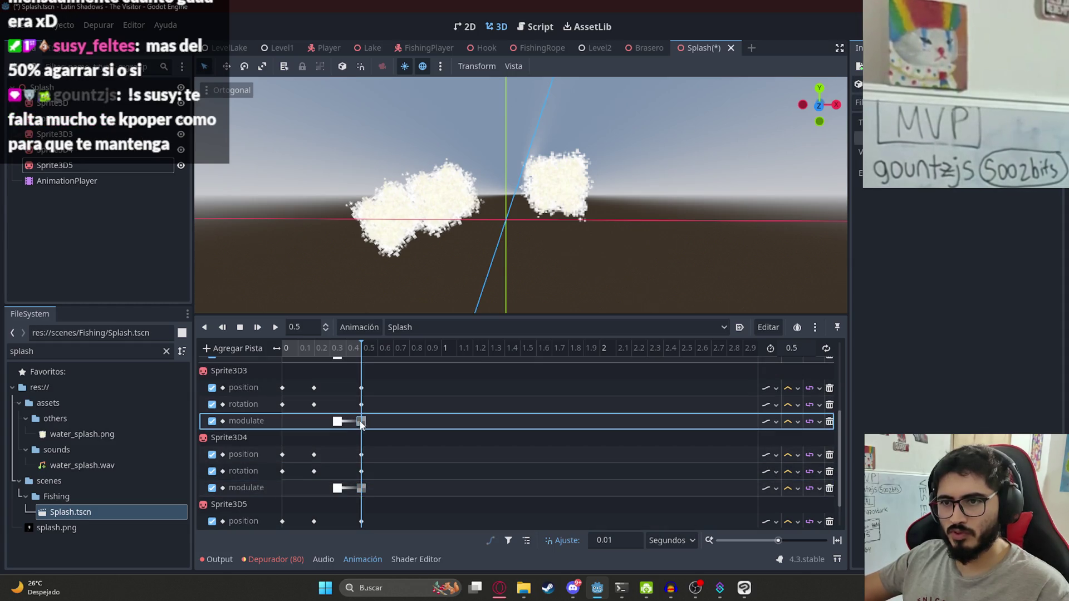
{"action": "scroll", "coordinate": [362, 423], "scroll_direction": "up", "scroll_amount": 3}
{"action": "right_click", "coordinate": [361, 408]}
{"action": "left_click", "coordinate": [362, 415]}
{"action": "scroll", "coordinate": [360, 416], "scroll_direction": "down", "scroll_amount": 5}
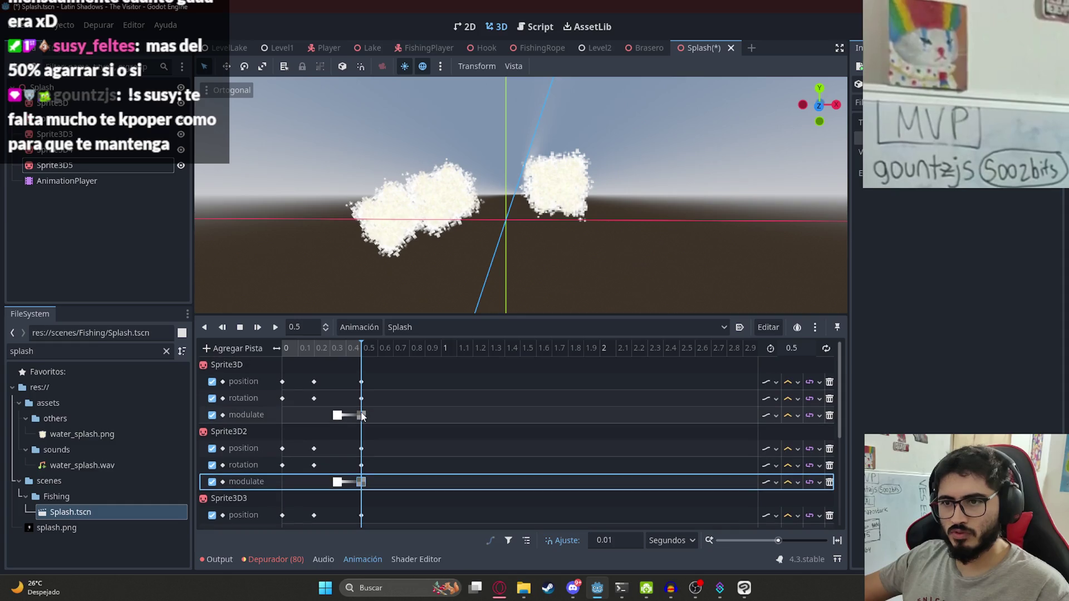
Replay the Splash animation from the start to check the fade-out.
{"action": "mouse_move", "coordinate": [356, 350]}
{"action": "left_mouse_down"}
{"action": "mouse_move", "coordinate": [340, 352]}
{"action": "mouse_move", "coordinate": [374, 352]}
{"action": "mouse_move", "coordinate": [281, 340]}
{"action": "left_mouse_up"}
{"action": "left_click", "coordinate": [275, 327]}
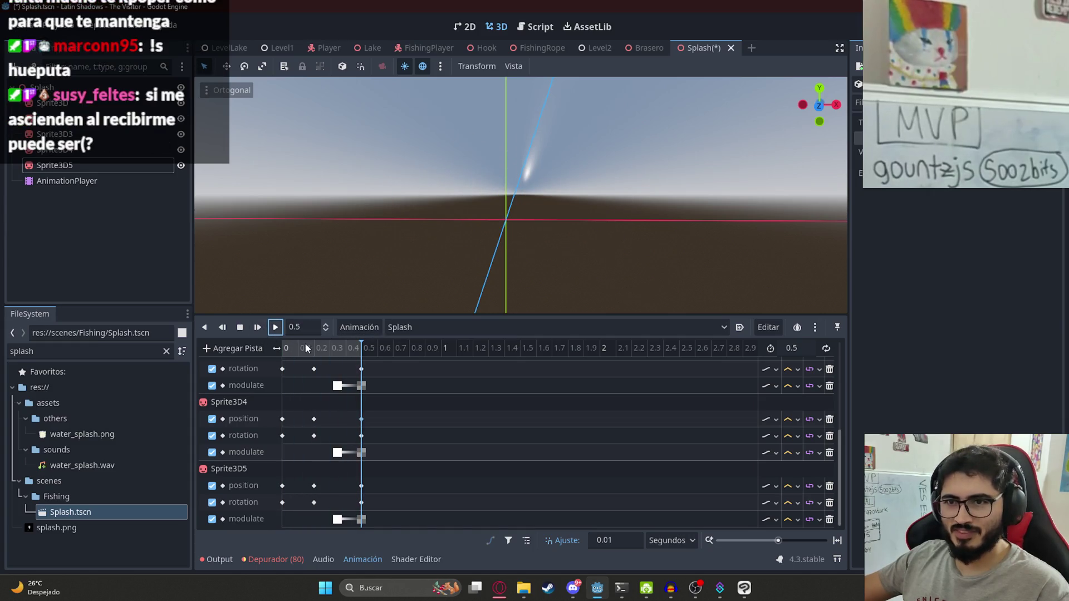
{"action": "left_click_drag", "start_coordinate": [305, 342], "coordinate": [135, 369]}
Save the Splash scene and replay the animation, scrubbing back to 0.34 s.
{"action": "key", "text": "ctrl+s"}
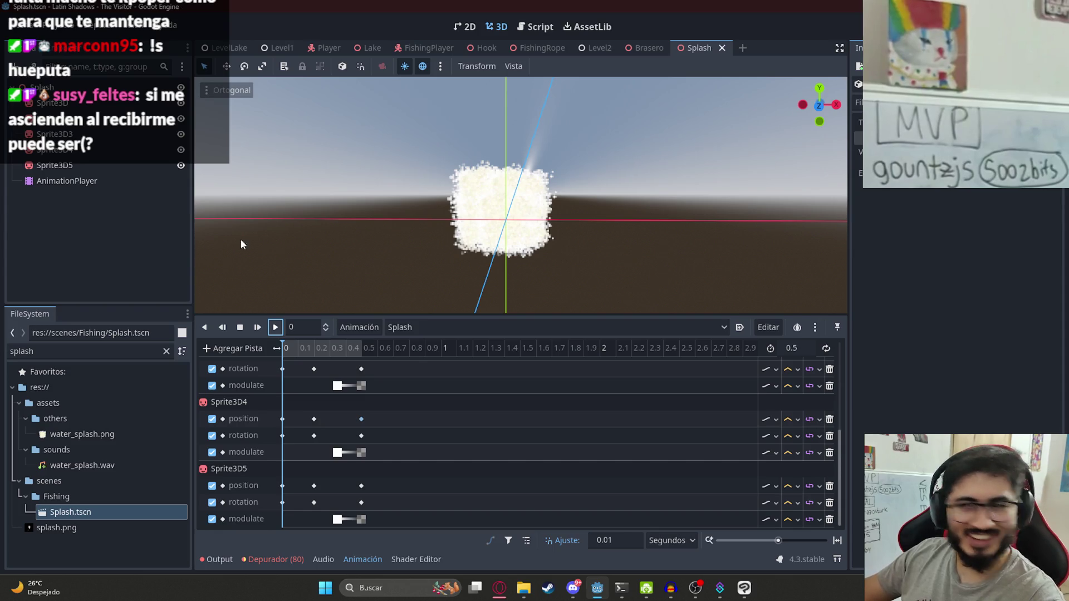
{"action": "key", "text": "space"}
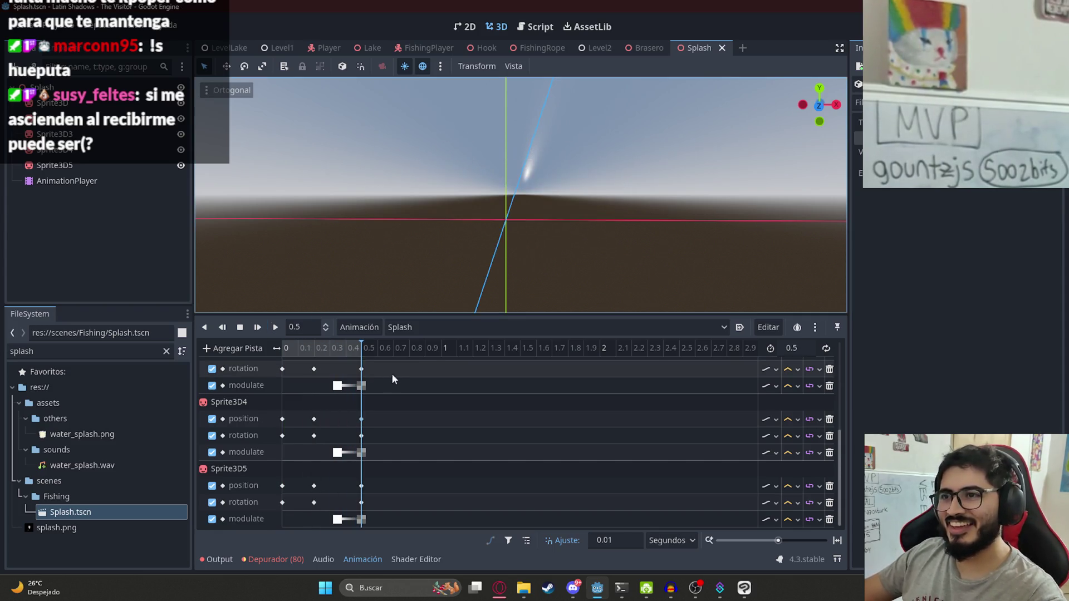
{"action": "left_click", "coordinate": [257, 327]}
{"action": "left_click", "coordinate": [257, 328]}
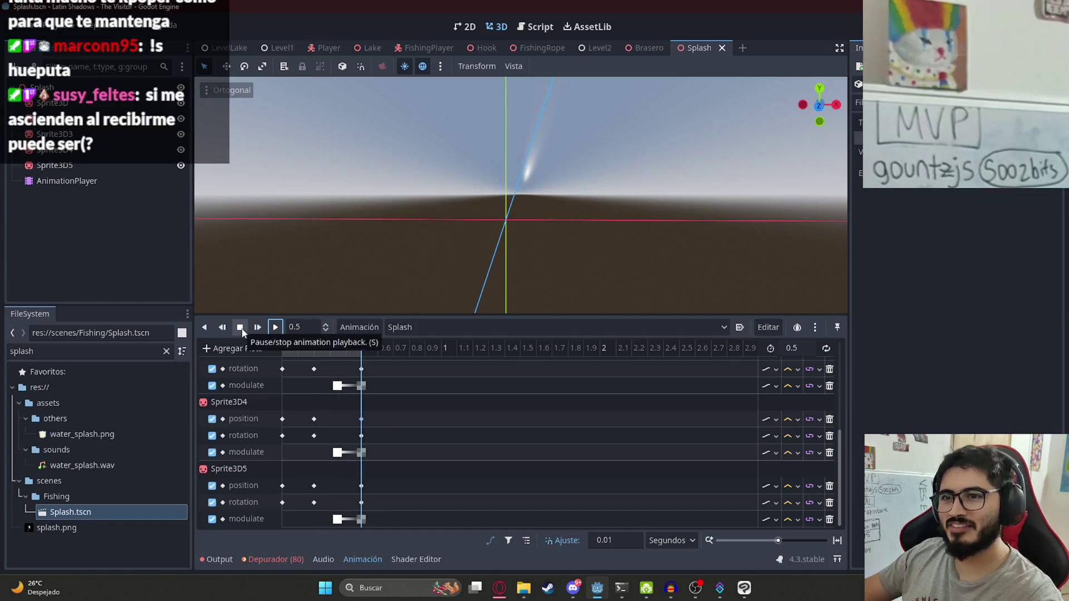
{"action": "left_click", "coordinate": [275, 327]}
{"action": "left_click", "coordinate": [275, 327]}
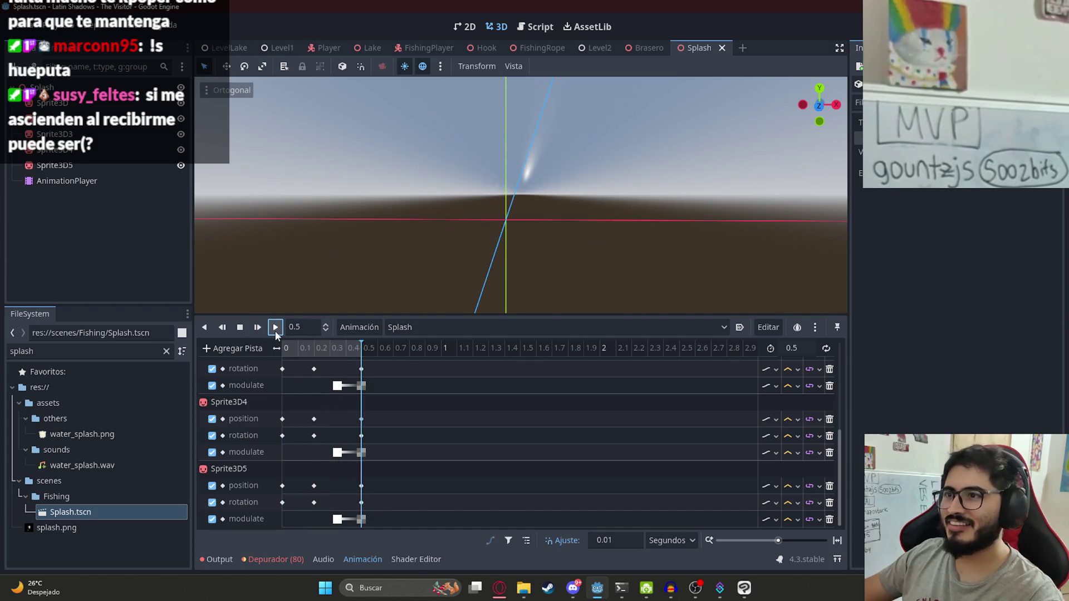
{"action": "left_click_drag", "start_coordinate": [295, 347], "coordinate": [362, 350]}
Delete the 0.5 s fade key from Sprite3D3's modulate track.
{"action": "scroll", "coordinate": [411, 409], "scroll_direction": "up", "scroll_amount": 1}
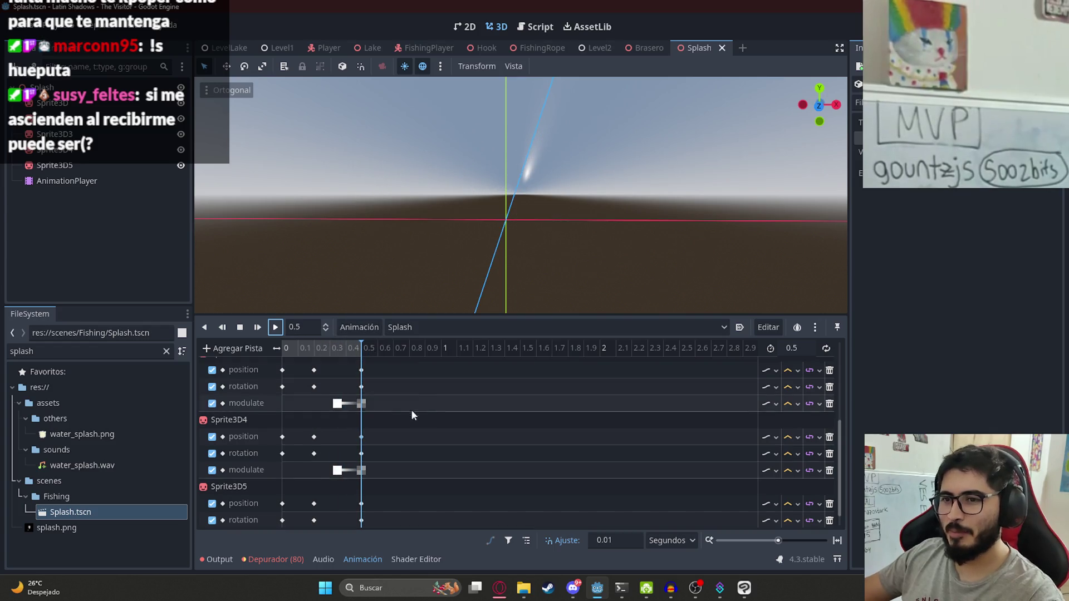
{"action": "left_click", "coordinate": [373, 389]}
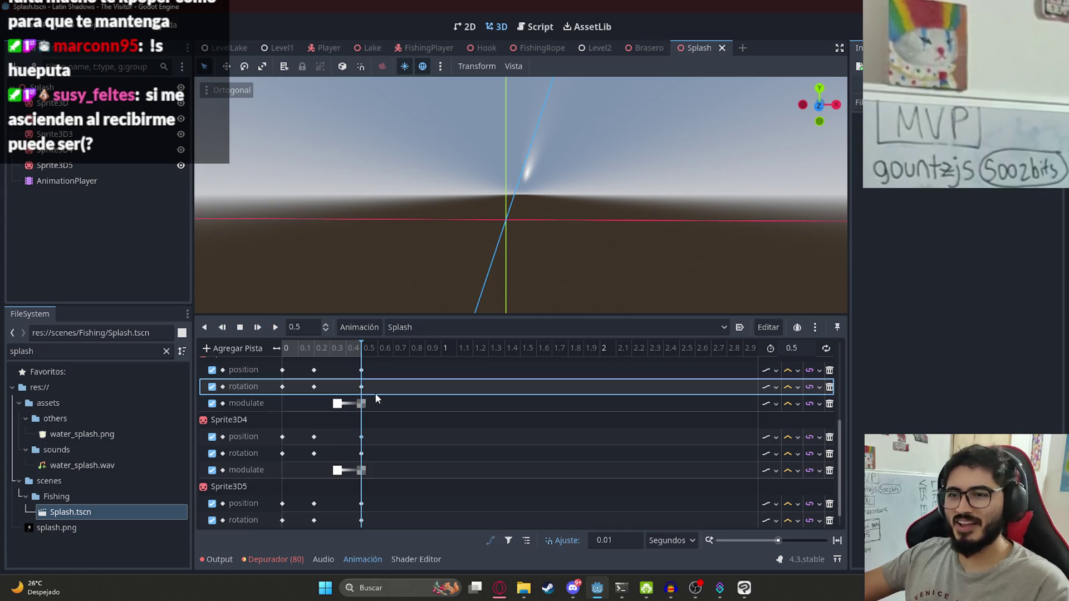
{"action": "left_click", "coordinate": [362, 403]}
{"action": "key", "text": "Delete"}
{"action": "left_click", "coordinate": [362, 471]}
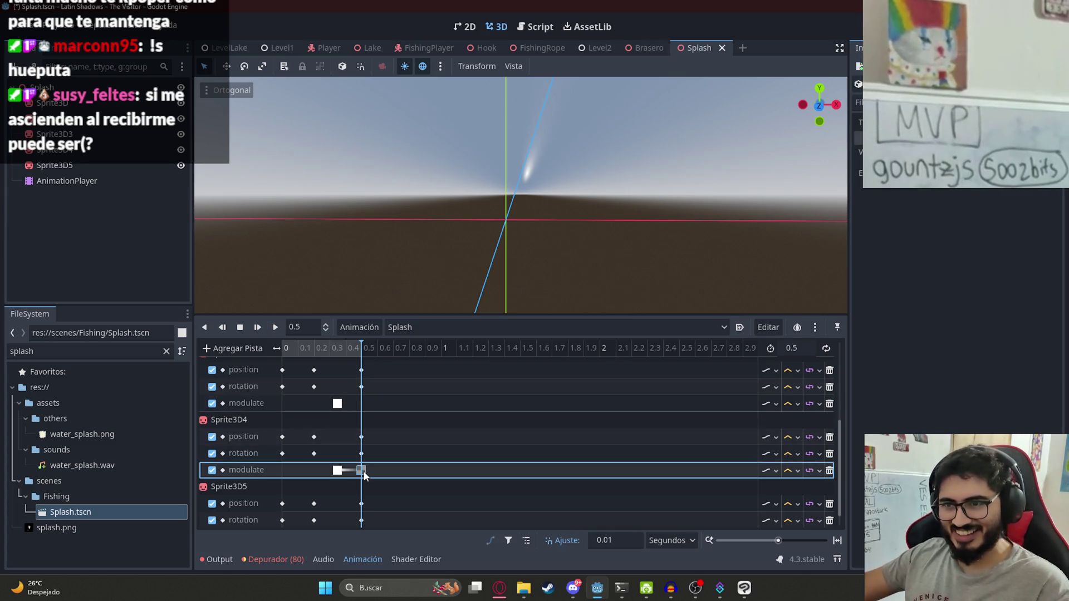
{"action": "scroll", "coordinate": [359, 501], "scroll_direction": "up", "scroll_amount": 5}
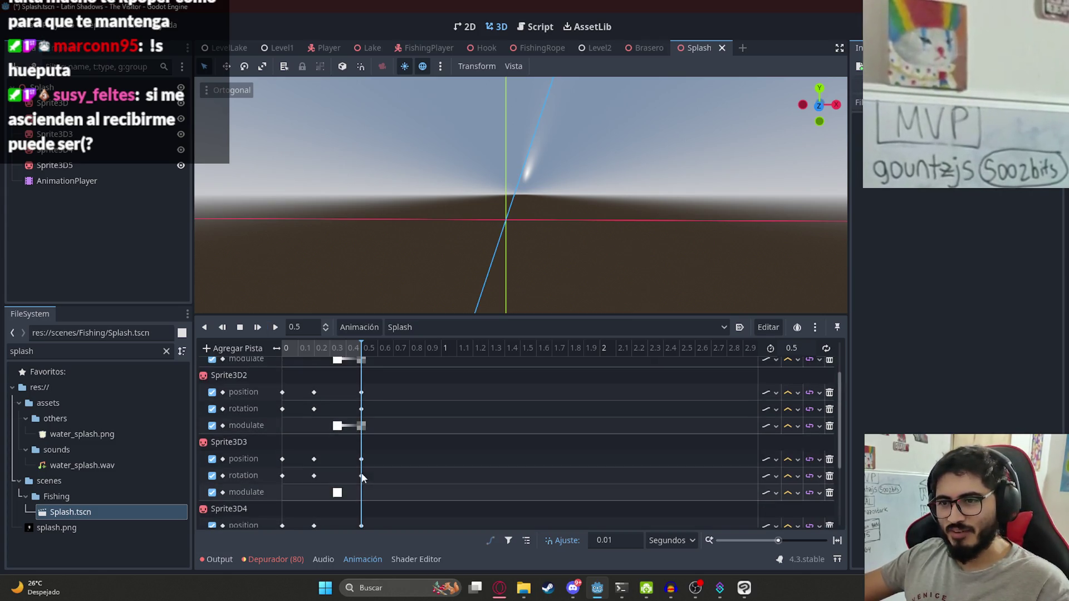
Delete the 0.5 s fade keys on Sprite3D2 and Sprite3D, then save the Splash scene.
{"action": "left_click", "coordinate": [361, 425]}
{"action": "key", "text": "Delete"}
{"action": "scroll", "coordinate": [361, 425], "scroll_direction": "up", "scroll_amount": 3}
{"action": "left_click", "coordinate": [362, 415]}
{"action": "key", "text": "Delete"}
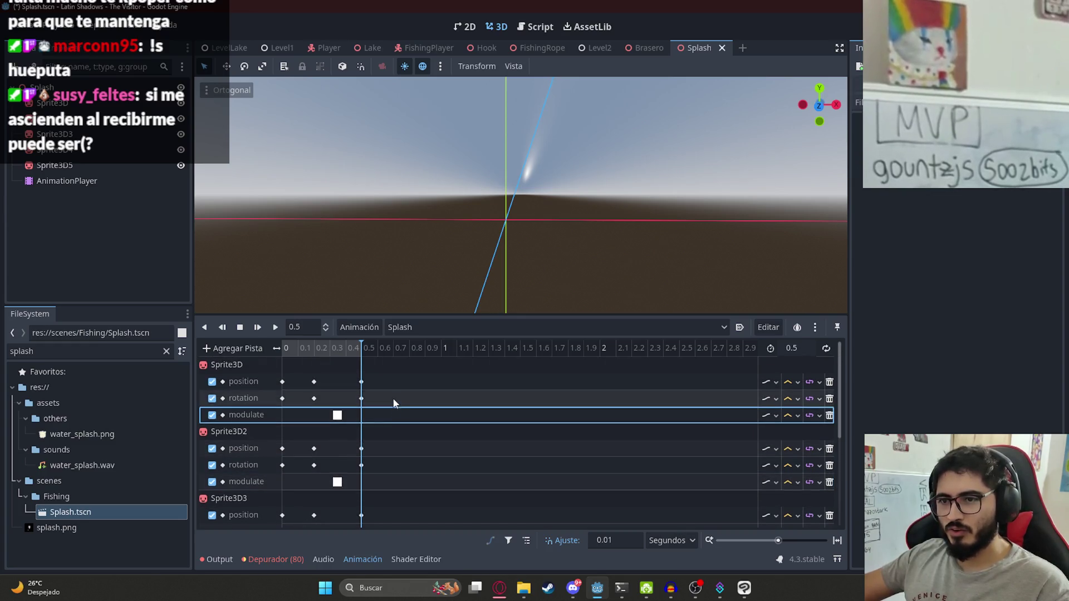
{"action": "key", "text": "ctrl+s"}
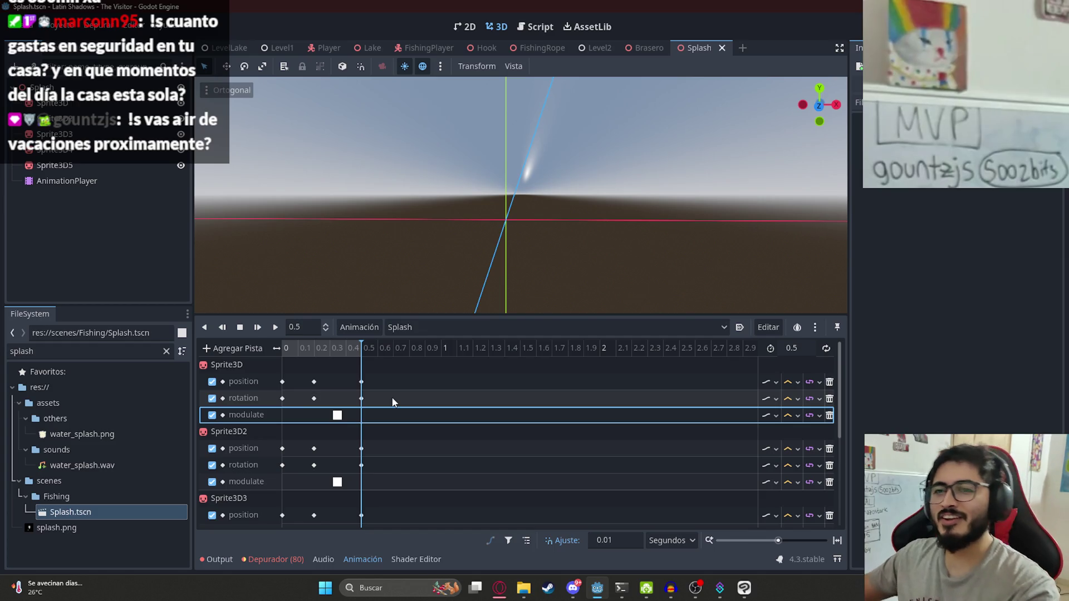
{"action": "left_click", "coordinate": [323, 355]}
{"action": "mouse_move", "coordinate": [322, 359]}
{"action": "left_mouse_down"}
{"action": "mouse_move", "coordinate": [358, 361]}
{"action": "mouse_move", "coordinate": [283, 364]}
{"action": "mouse_move", "coordinate": [370, 380]}
{"action": "left_mouse_up"}
{"action": "left_click", "coordinate": [460, 193]}
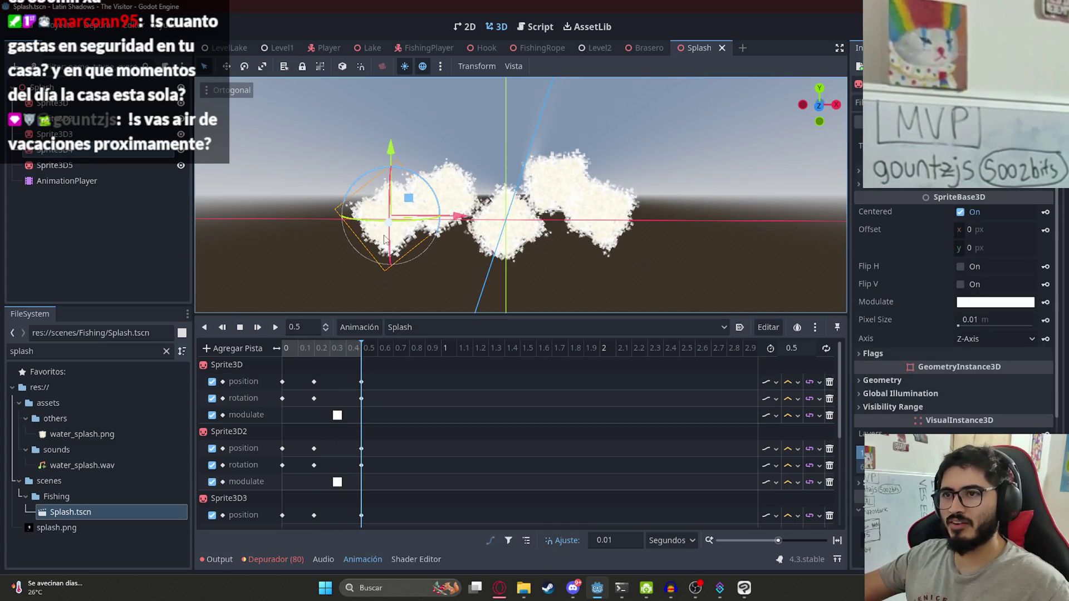
{"action": "mouse_move", "coordinate": [459, 193]}
{"action": "left_mouse_down"}
{"action": "mouse_move", "coordinate": [462, 220]}
{"action": "mouse_move", "coordinate": [515, 207]}
{"action": "mouse_move", "coordinate": [510, 196]}
{"action": "left_mouse_up"}
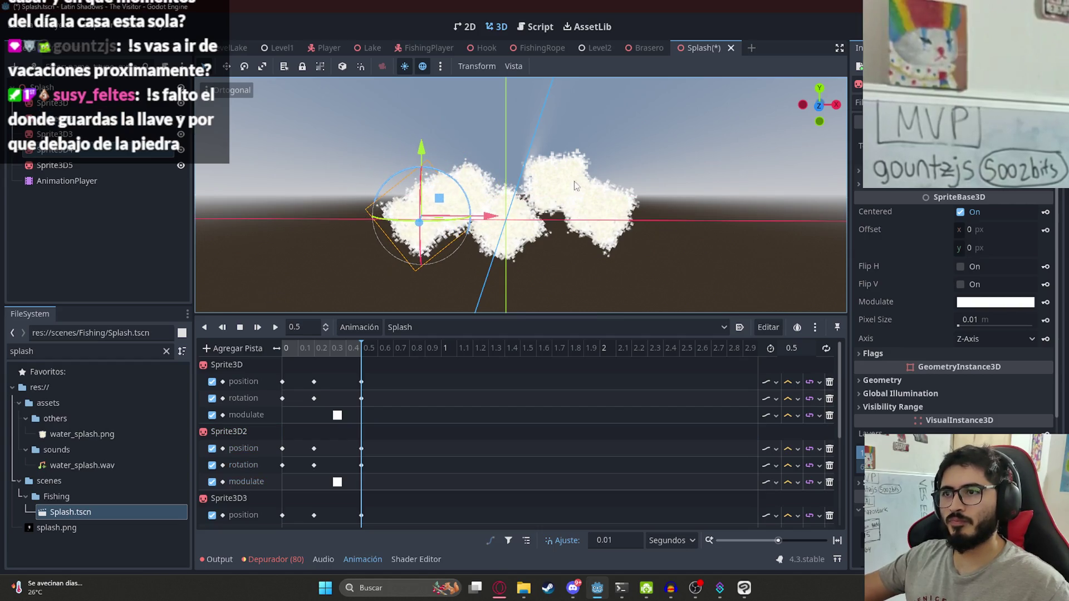
{"action": "left_click", "coordinate": [574, 184]}
{"action": "mouse_move", "coordinate": [623, 223]}
{"action": "left_mouse_down"}
{"action": "mouse_move", "coordinate": [691, 214]}
{"action": "mouse_move", "coordinate": [634, 214]}
{"action": "left_mouse_up"}
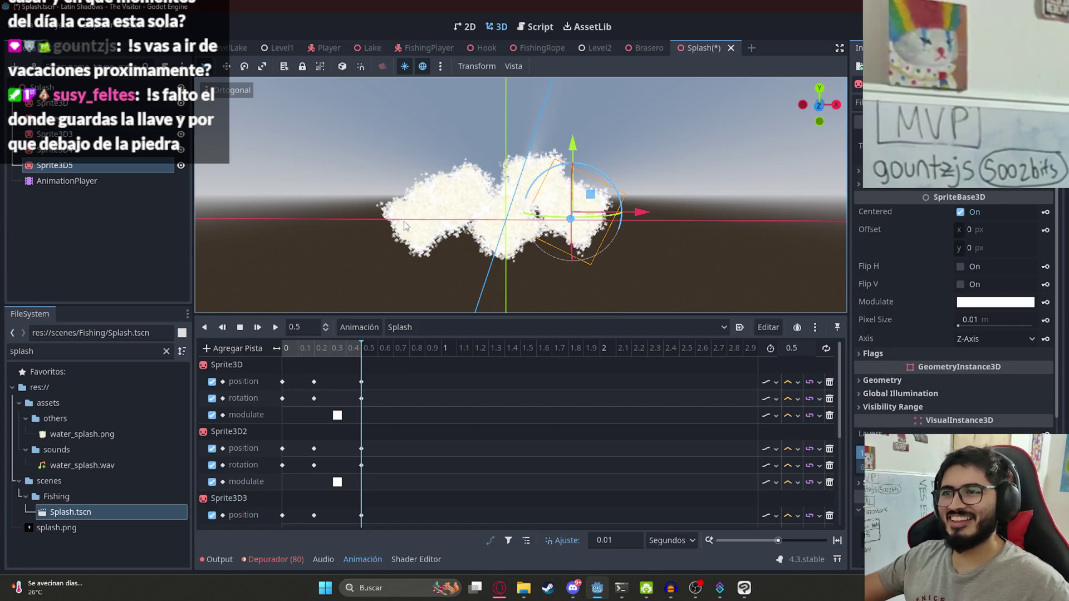
{"action": "left_click", "coordinate": [423, 217]}
{"action": "scroll", "coordinate": [975, 431], "scroll_direction": "down", "scroll_amount": 5}
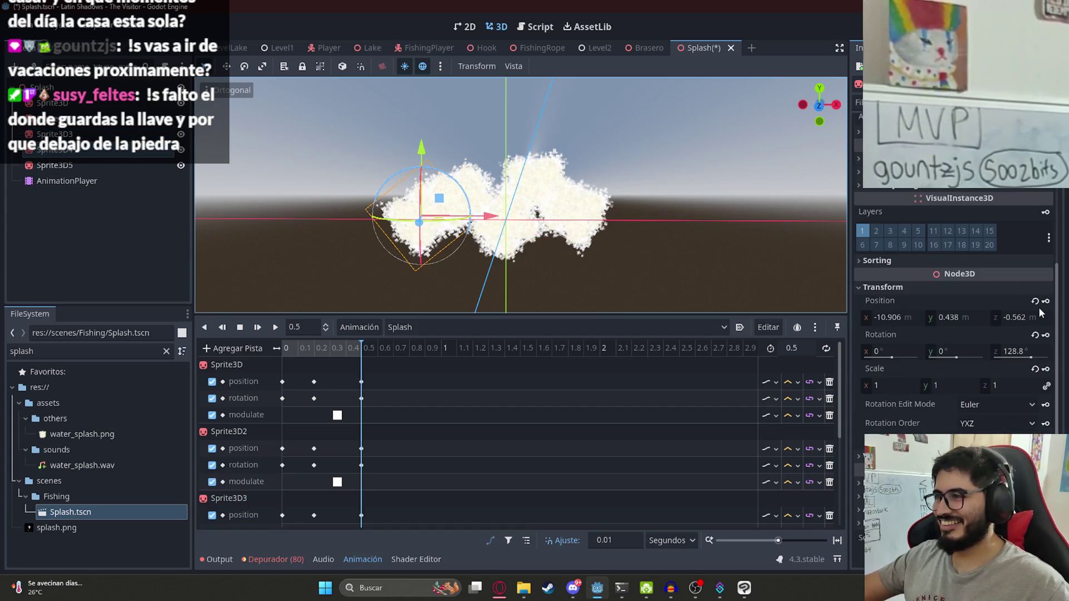
{"action": "key", "text": "ctrl+z"}
{"action": "scroll", "coordinate": [970, 323], "scroll_direction": "down", "scroll_amount": 5}
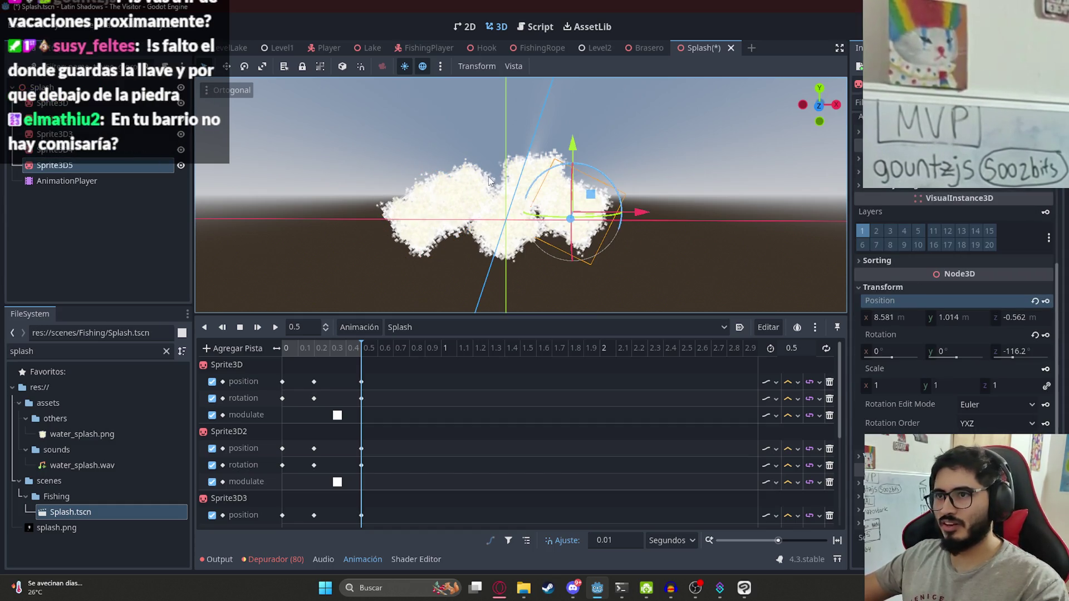
{"action": "key", "text": "ctrl+z"}
{"action": "scroll", "coordinate": [958, 311], "scroll_direction": "down", "scroll_amount": 5}
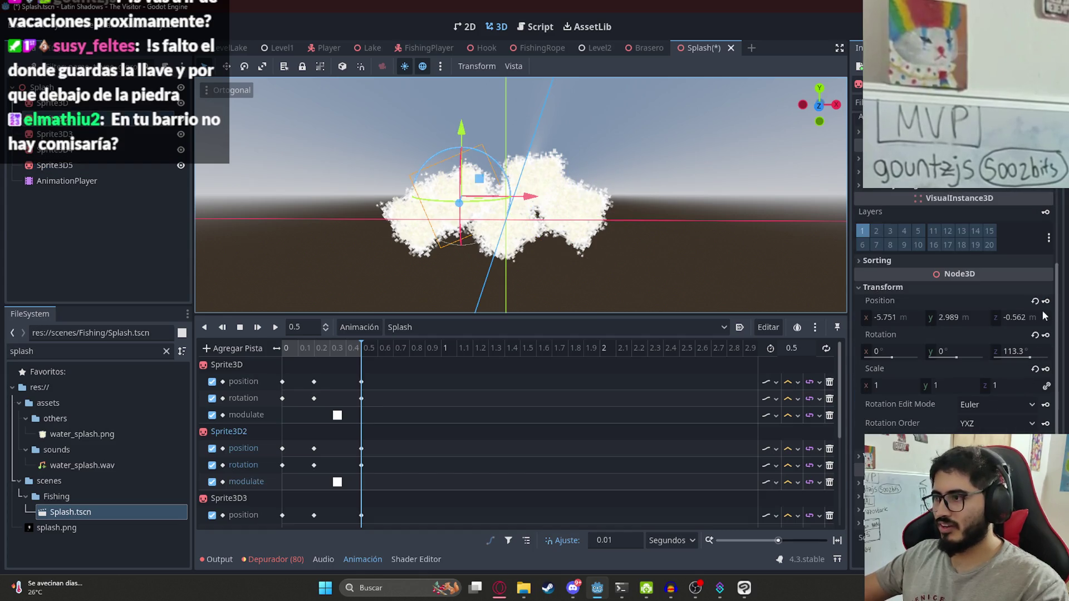
{"action": "key", "text": "ctrl+z"}
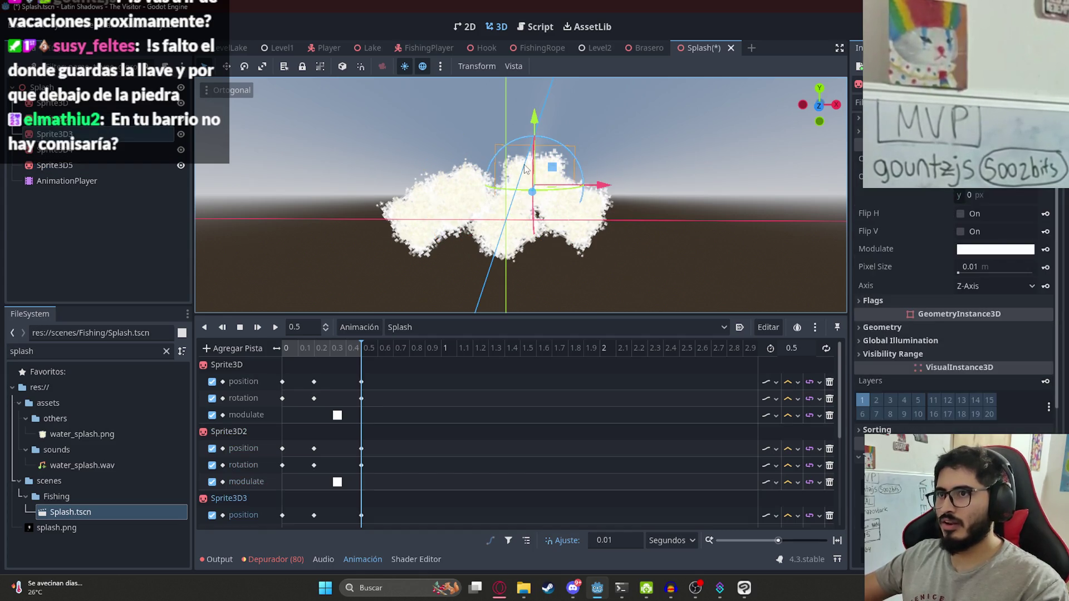
{"action": "scroll", "coordinate": [1027, 385], "scroll_direction": "down", "scroll_amount": 5}
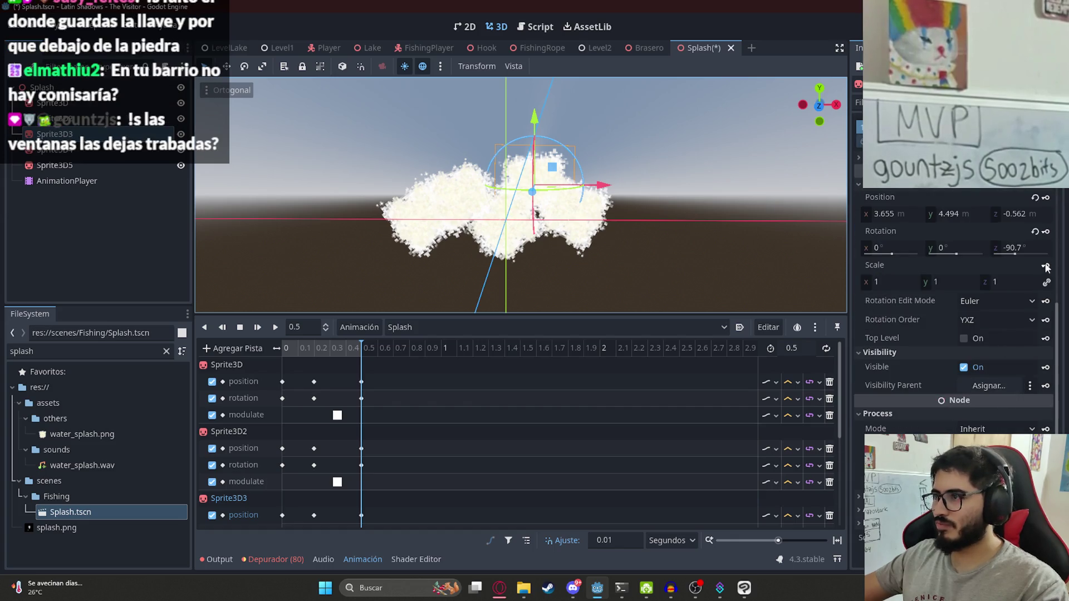
{"action": "left_click", "coordinate": [891, 197]}
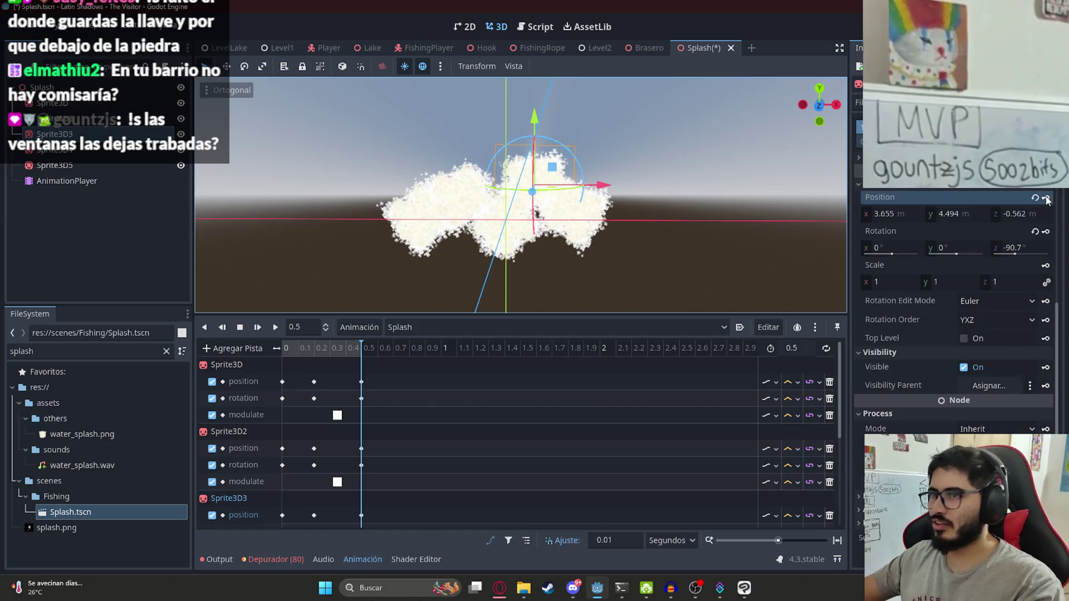
{"action": "left_click_drag", "start_coordinate": [365, 345], "coordinate": [257, 335]}
{"action": "left_click", "coordinate": [257, 328]}
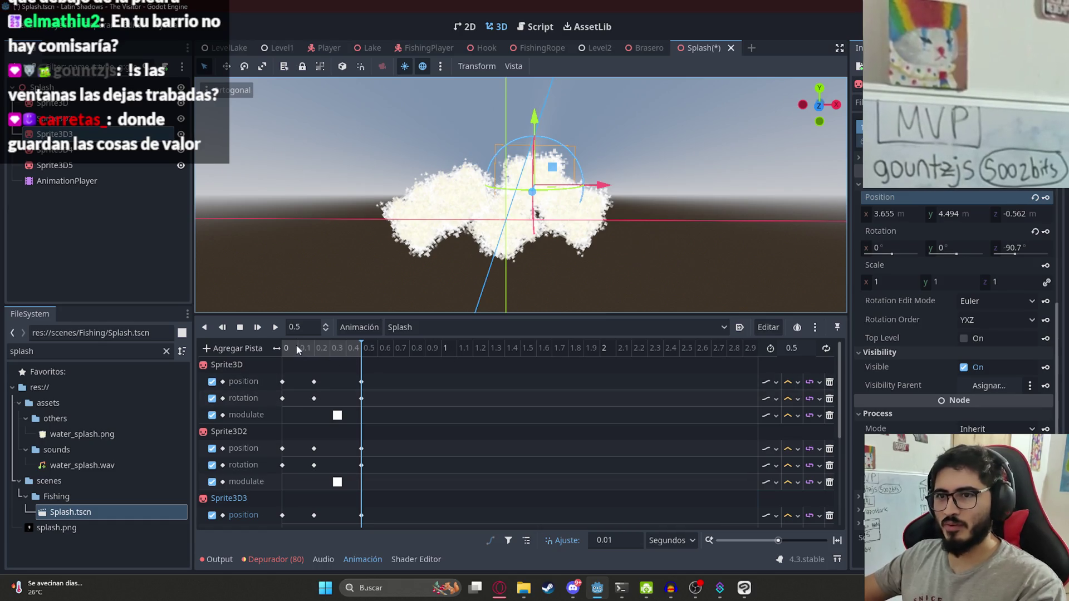
{"action": "left_click", "coordinate": [313, 351]}
{"action": "mouse_move", "coordinate": [314, 350]}
{"action": "left_mouse_down"}
{"action": "mouse_move", "coordinate": [325, 351]}
{"action": "mouse_move", "coordinate": [283, 351]}
{"action": "mouse_move", "coordinate": [336, 350]}
{"action": "mouse_move", "coordinate": [278, 355]}
{"action": "mouse_move", "coordinate": [381, 353]}
{"action": "mouse_move", "coordinate": [293, 362]}
{"action": "mouse_move", "coordinate": [367, 362]}
{"action": "left_mouse_up"}
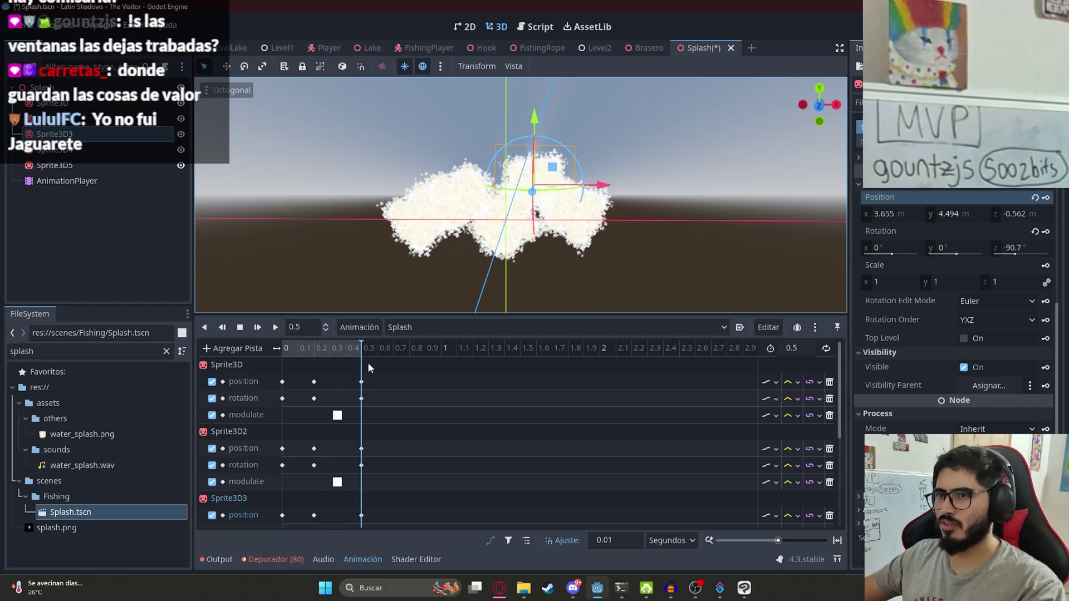
{"action": "left_click", "coordinate": [403, 200]}
Slide the left, right (Sprite3D5) and middle (Sprite3D3) clouds apart along X.
{"action": "left_click_drag", "start_coordinate": [496, 221], "coordinate": [479, 217]}
{"action": "left_click", "coordinate": [595, 225]}
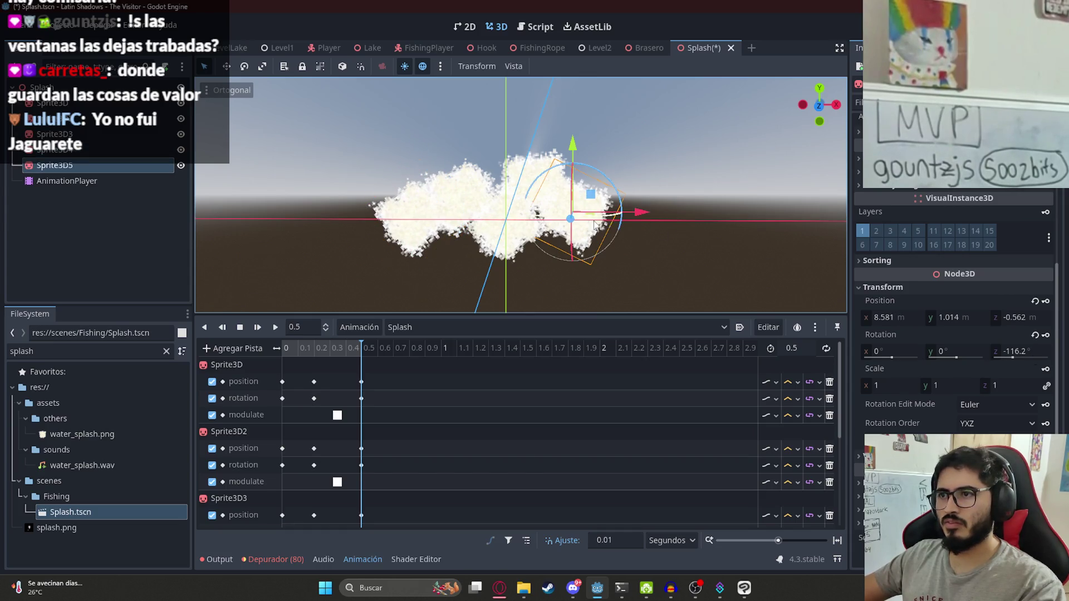
{"action": "left_click_drag", "start_coordinate": [635, 212], "coordinate": [652, 212]}
{"action": "left_click", "coordinate": [598, 191]}
{"action": "mouse_move", "coordinate": [598, 191]}
{"action": "left_mouse_down"}
{"action": "mouse_move", "coordinate": [489, 185]}
{"action": "mouse_move", "coordinate": [523, 193]}
{"action": "left_mouse_up"}
{"action": "left_click", "coordinate": [490, 184]}
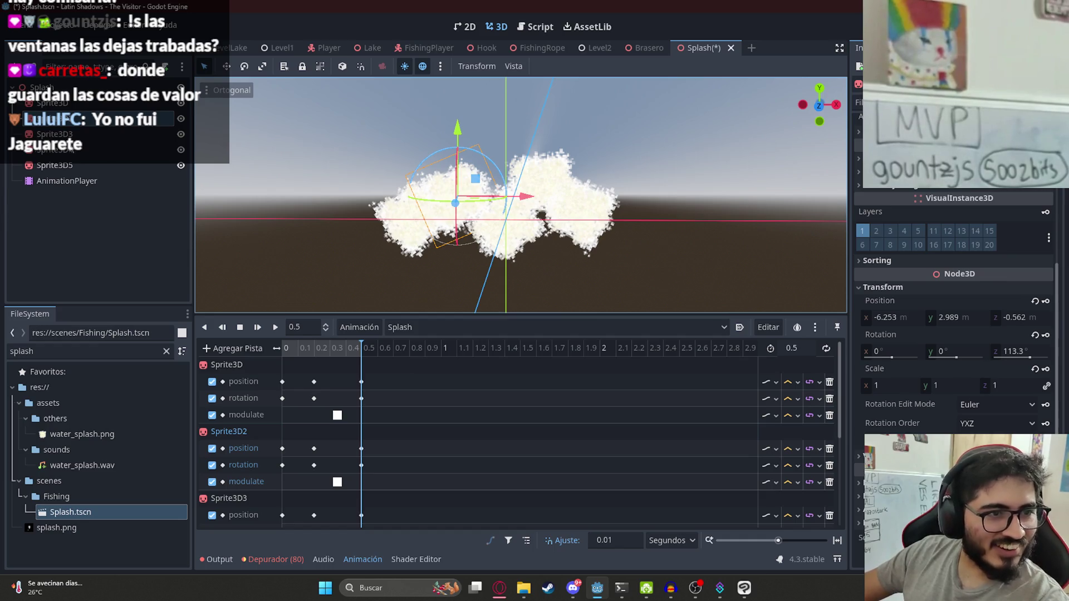
Key the new positions of Sprite3D5 and the left cloud, then scrub to check the motion.
{"action": "left_click", "coordinate": [413, 234]}
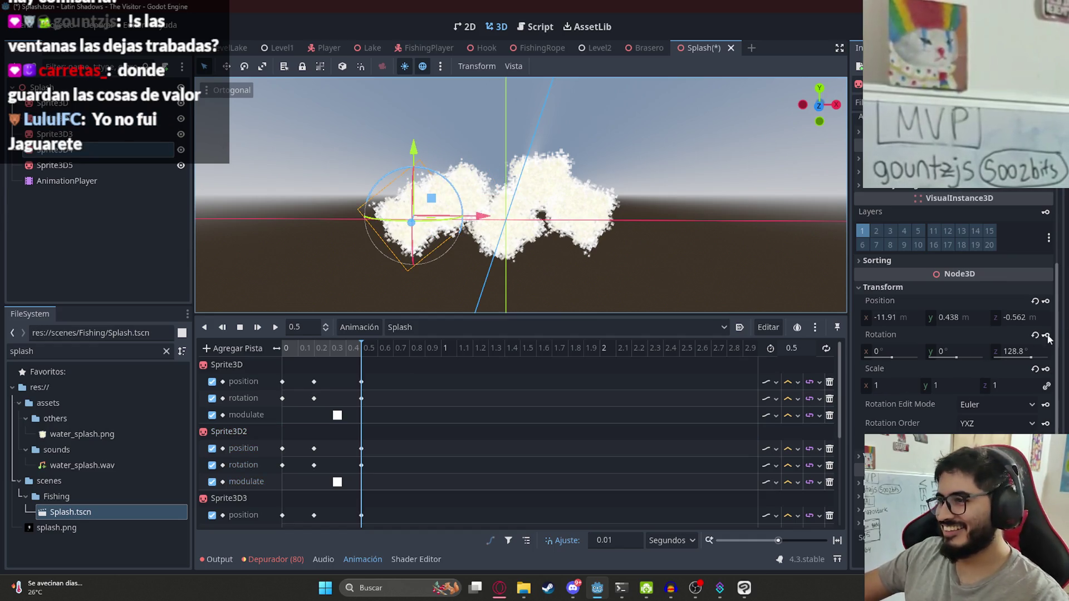
{"action": "left_click", "coordinate": [590, 217]}
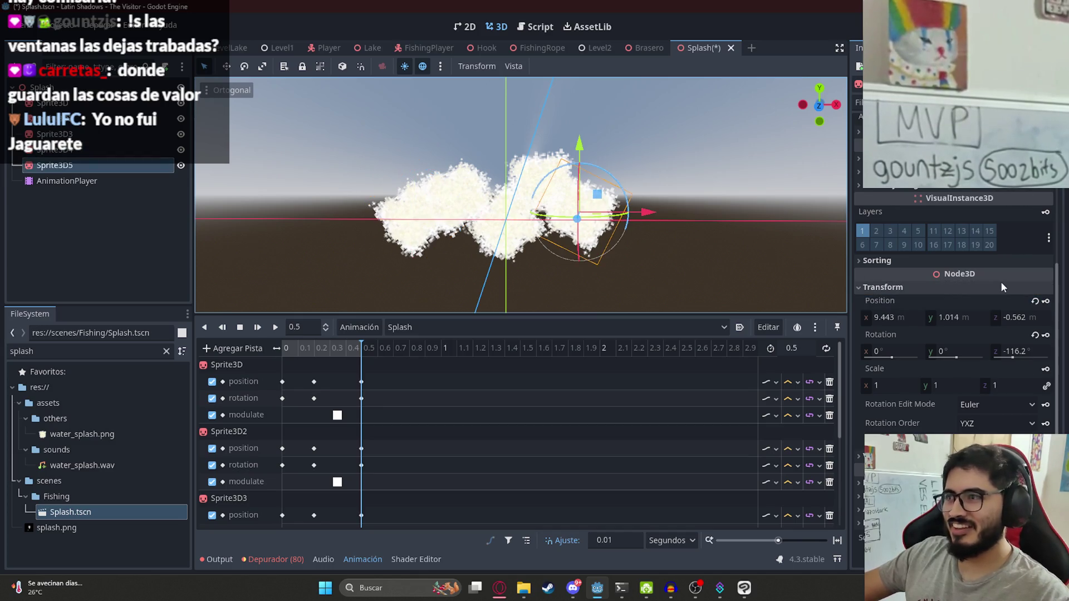
{"action": "left_click", "coordinate": [1046, 301]}
{"action": "left_click", "coordinate": [456, 186]}
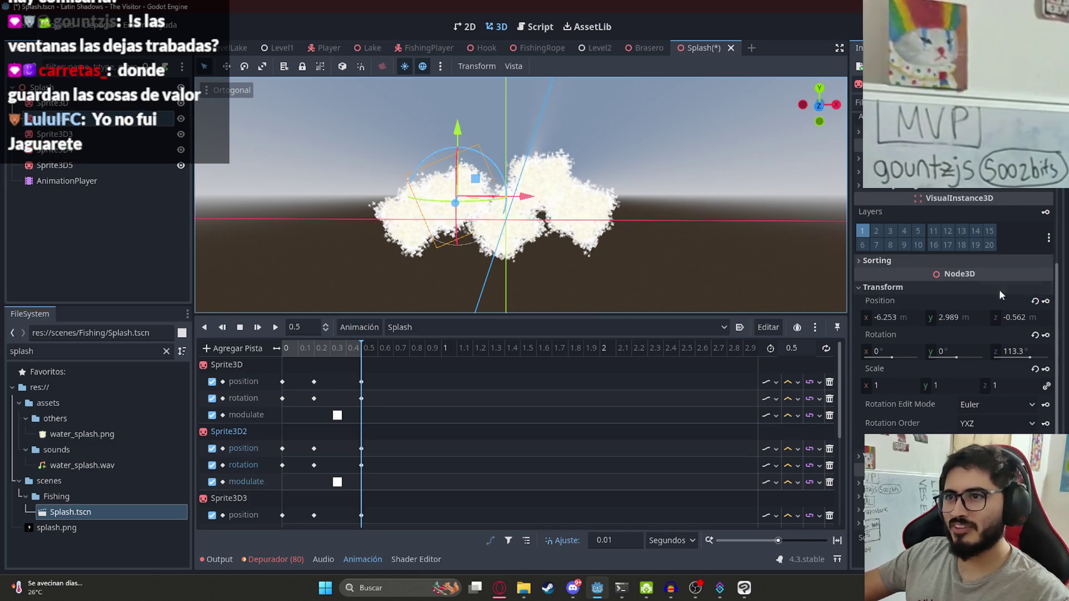
{"action": "left_click", "coordinate": [1045, 302]}
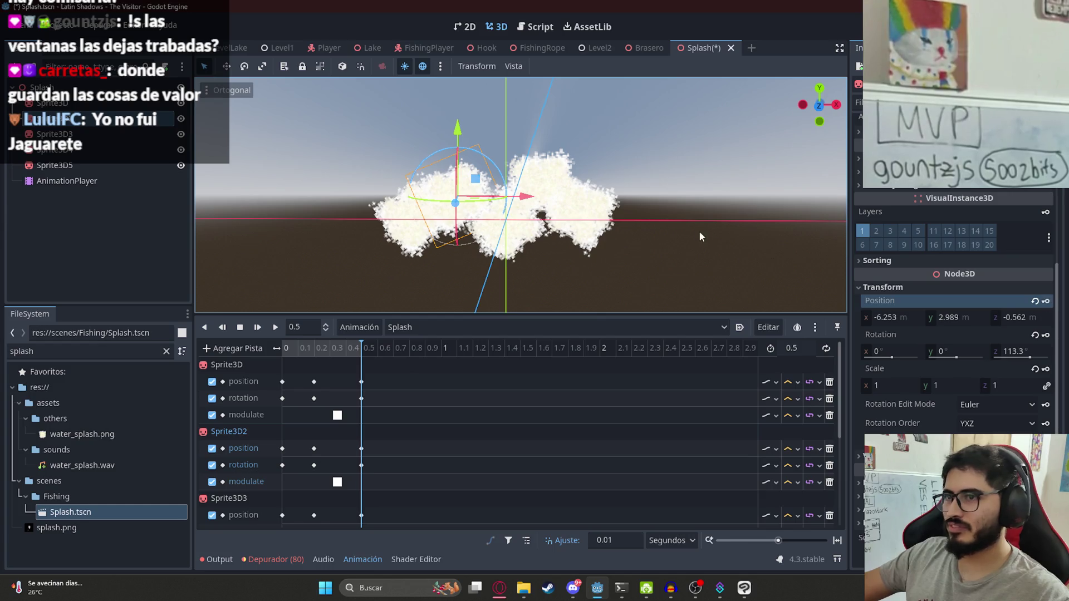
{"action": "left_click", "coordinate": [533, 161]}
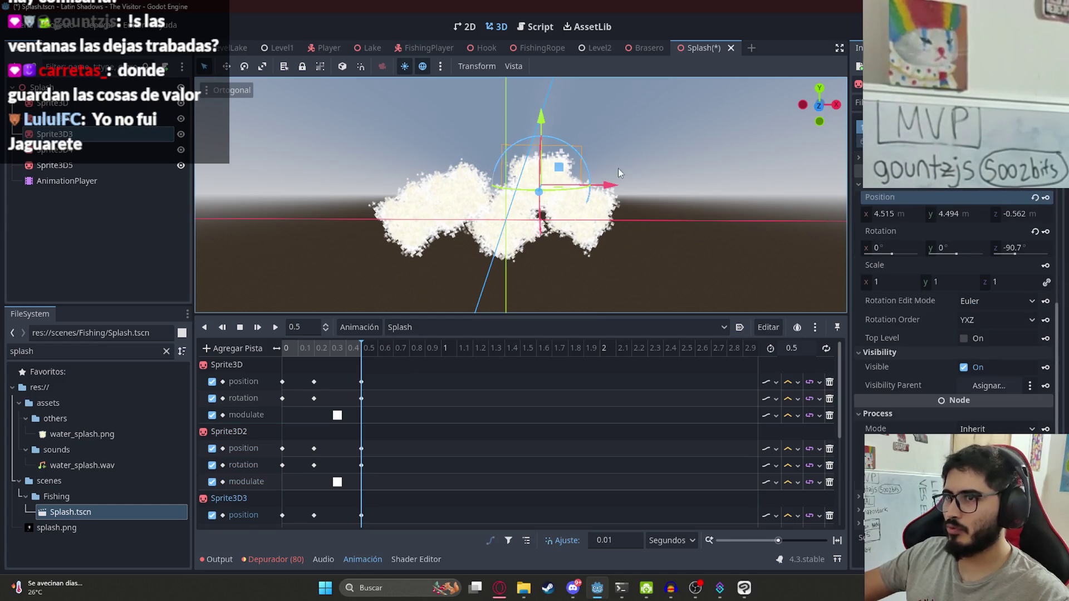
{"action": "mouse_move", "coordinate": [343, 353]}
{"action": "left_mouse_down"}
{"action": "mouse_move", "coordinate": [295, 348]}
{"action": "mouse_move", "coordinate": [359, 346]}
{"action": "mouse_move", "coordinate": [286, 351]}
{"action": "mouse_move", "coordinate": [367, 353]}
{"action": "mouse_move", "coordinate": [240, 350]}
{"action": "mouse_move", "coordinate": [361, 350]}
{"action": "left_mouse_up"}
{"action": "scroll", "coordinate": [885, 401], "scroll_direction": "down", "scroll_amount": 5}
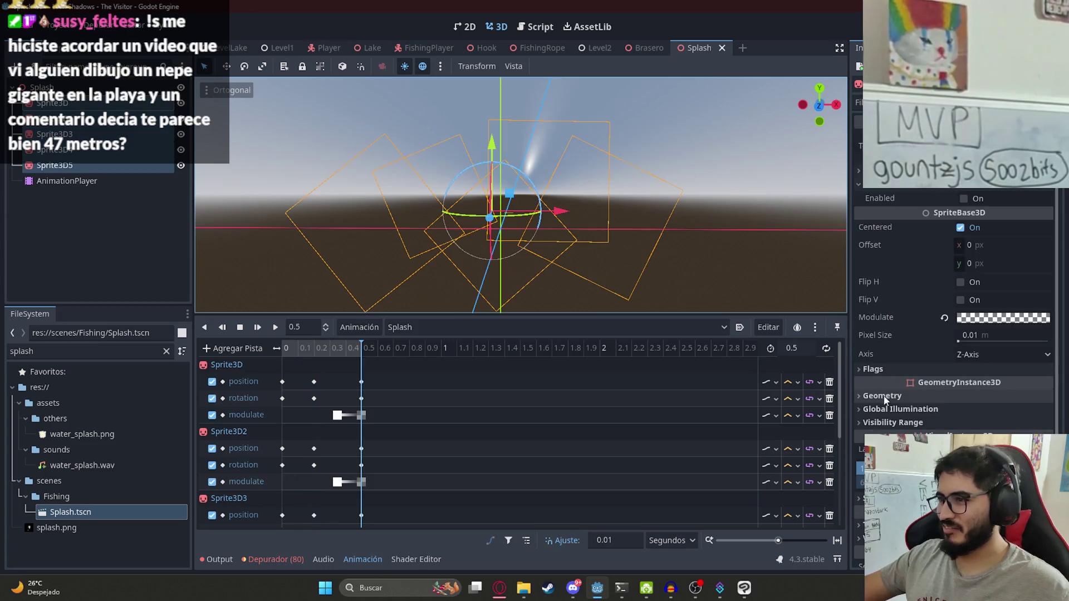
Set Sprite3D5's Billboard flag to Enabled under Flags.
{"action": "scroll", "coordinate": [885, 401], "scroll_direction": "down", "scroll_amount": 3}
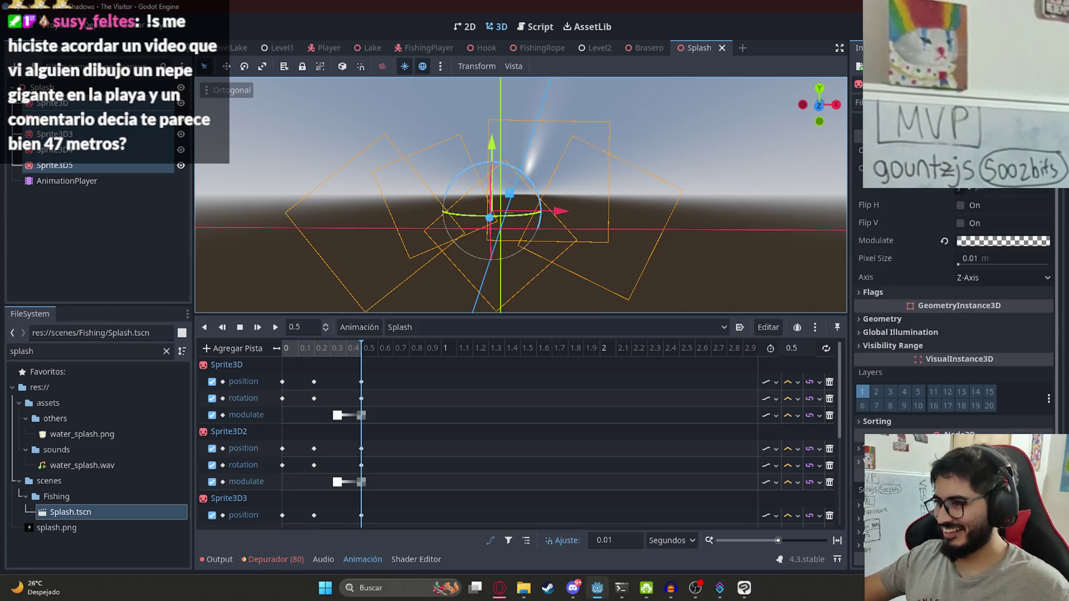
{"action": "left_click", "coordinate": [901, 346]}
{"action": "left_click", "coordinate": [893, 332]}
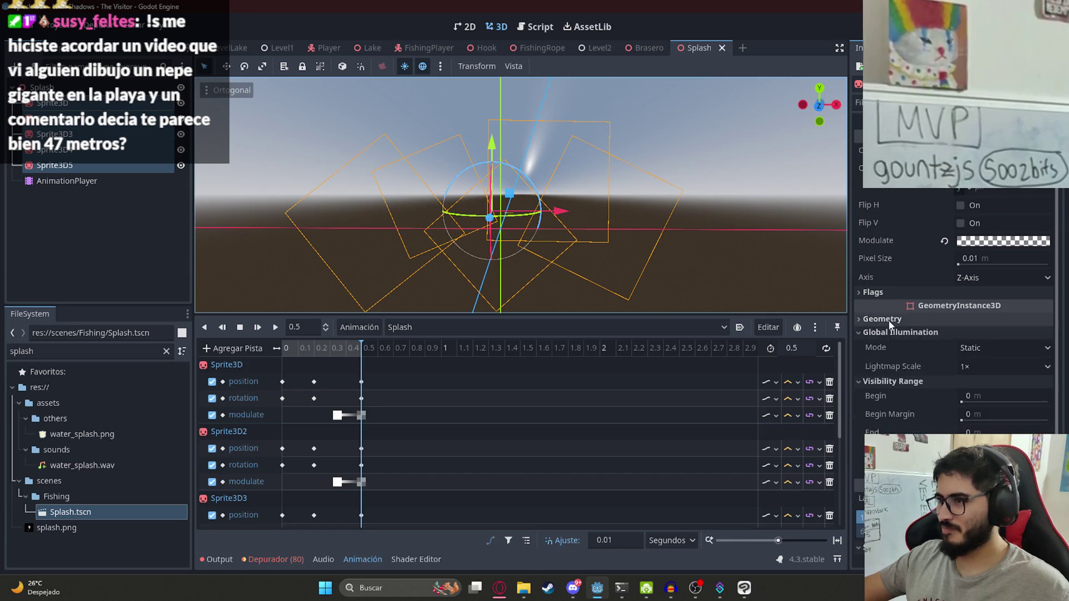
{"action": "left_click", "coordinate": [884, 295]}
{"action": "left_click", "coordinate": [971, 310]}
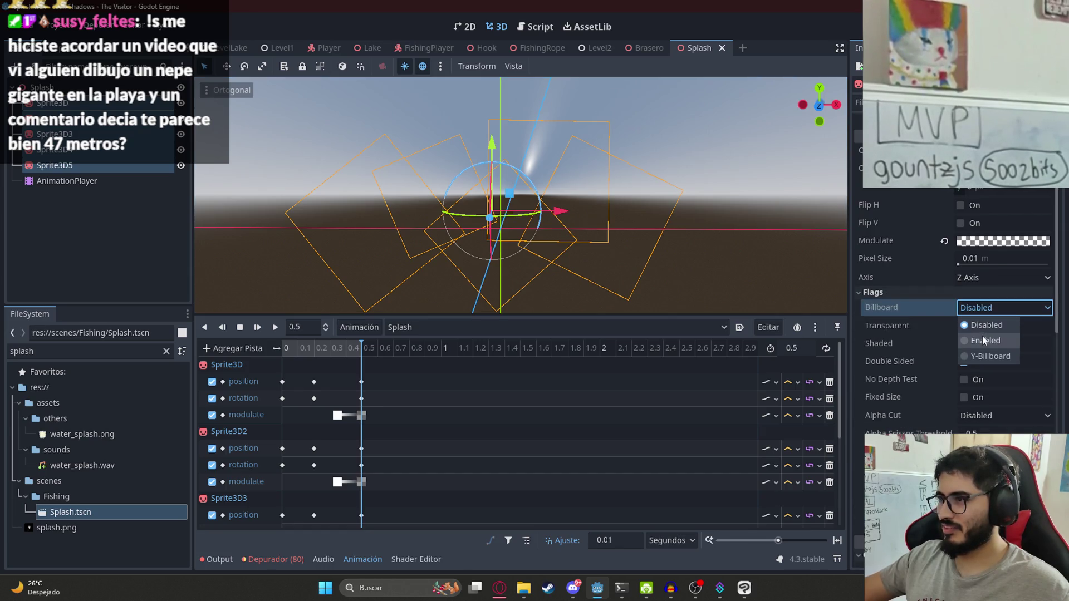
Reset the timeline to 0, orbit around the splash and play the animation.
{"action": "left_click_drag", "start_coordinate": [343, 343], "coordinate": [267, 346]}
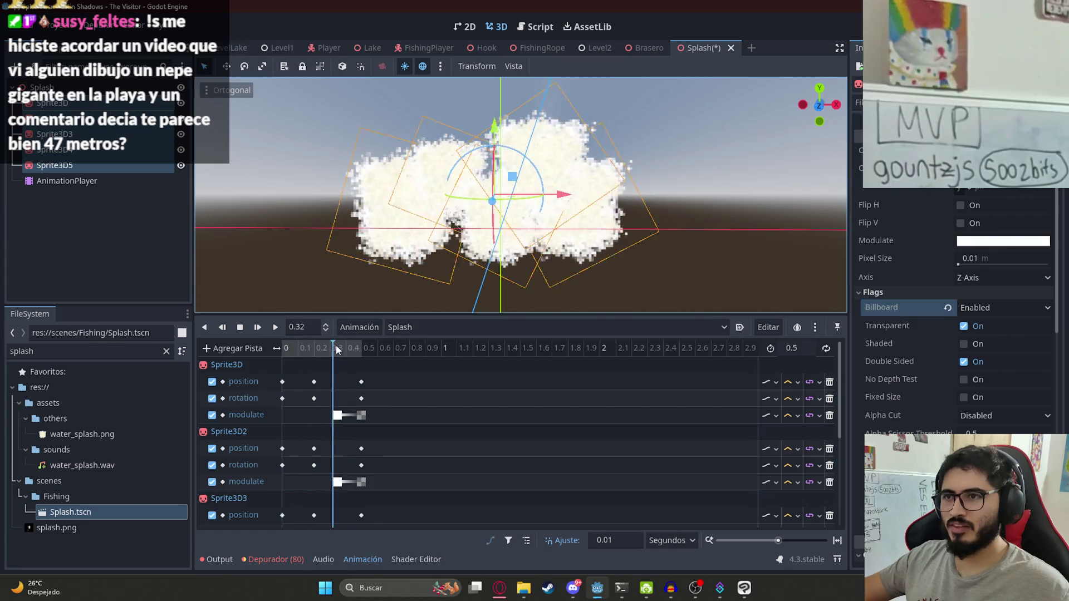
{"action": "scroll", "coordinate": [638, 223], "scroll_direction": "down", "scroll_amount": 5}
{"action": "left_click_drag", "start_coordinate": [616, 186], "coordinate": [422, 319]}
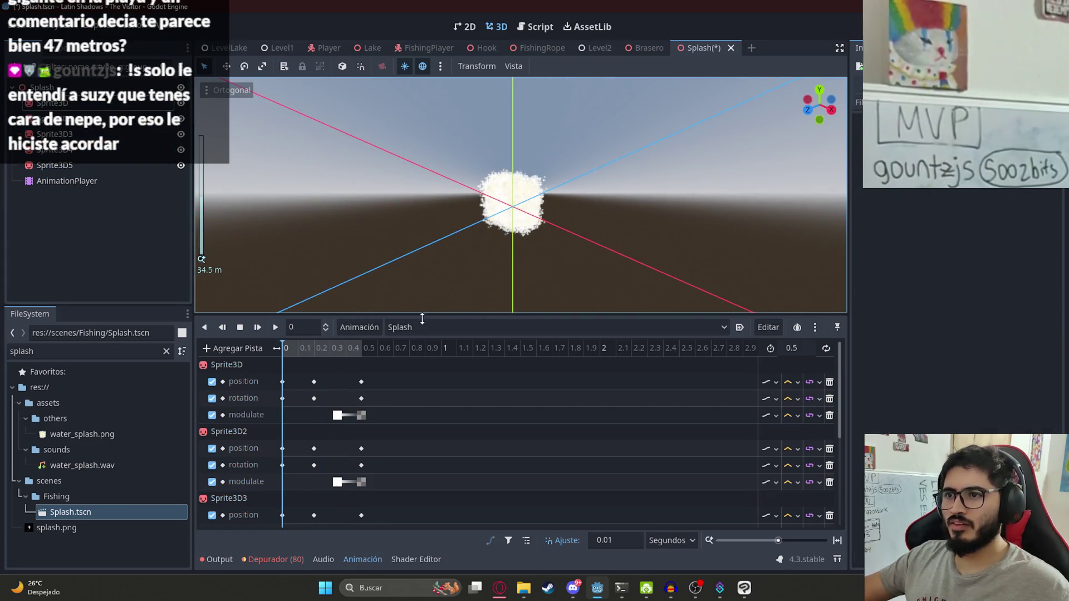
{"action": "left_click_drag", "start_coordinate": [571, 210], "coordinate": [366, 238]}
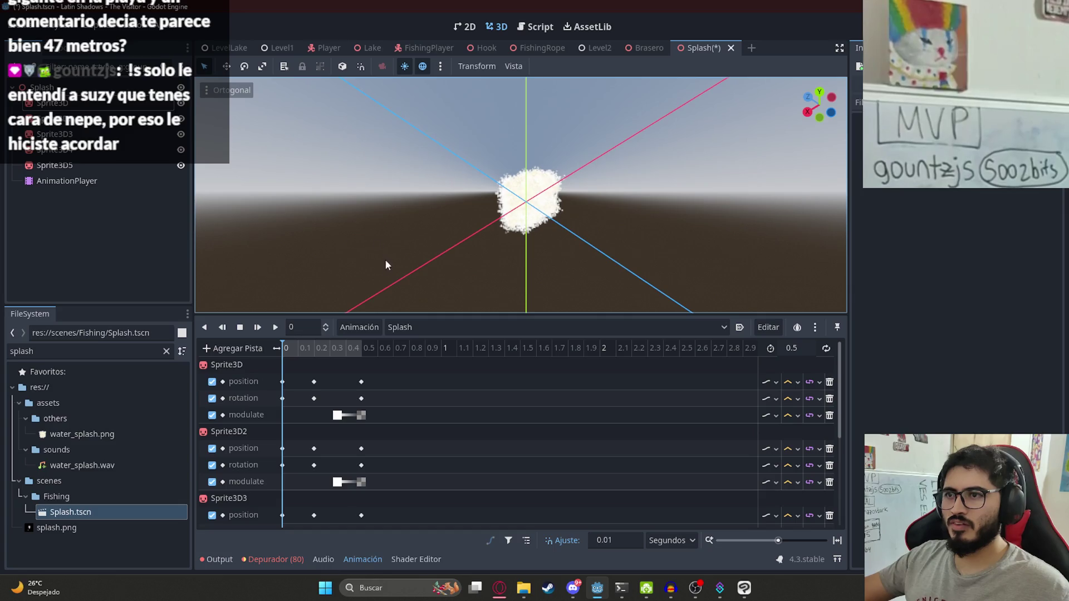
{"action": "left_click", "coordinate": [276, 329]}
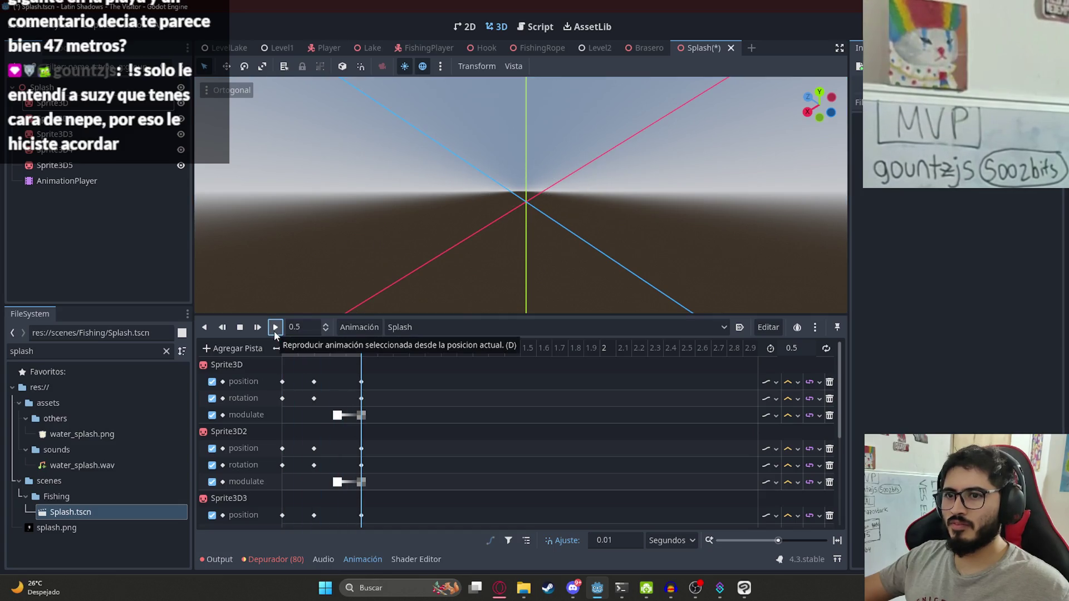
{"action": "left_click", "coordinate": [275, 327]}
{"action": "mouse_move", "coordinate": [343, 272]}
{"action": "left_mouse_down"}
{"action": "mouse_move", "coordinate": [601, 232]}
{"action": "mouse_move", "coordinate": [539, 261]}
{"action": "left_mouse_up"}
{"action": "left_click", "coordinate": [275, 327]}
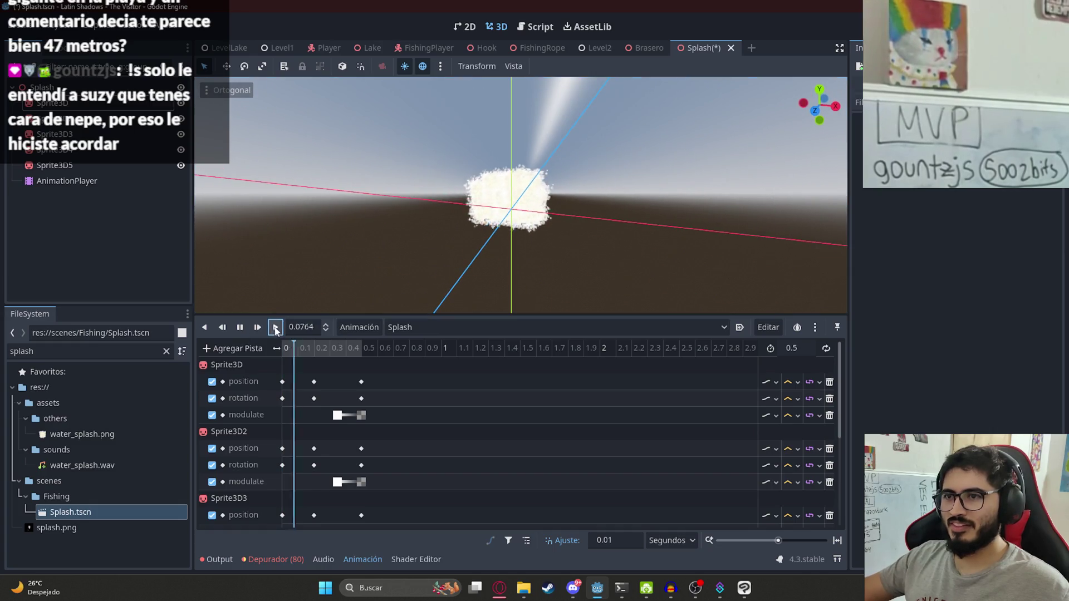
{"action": "left_click_drag", "start_coordinate": [574, 184], "coordinate": [348, 298]}
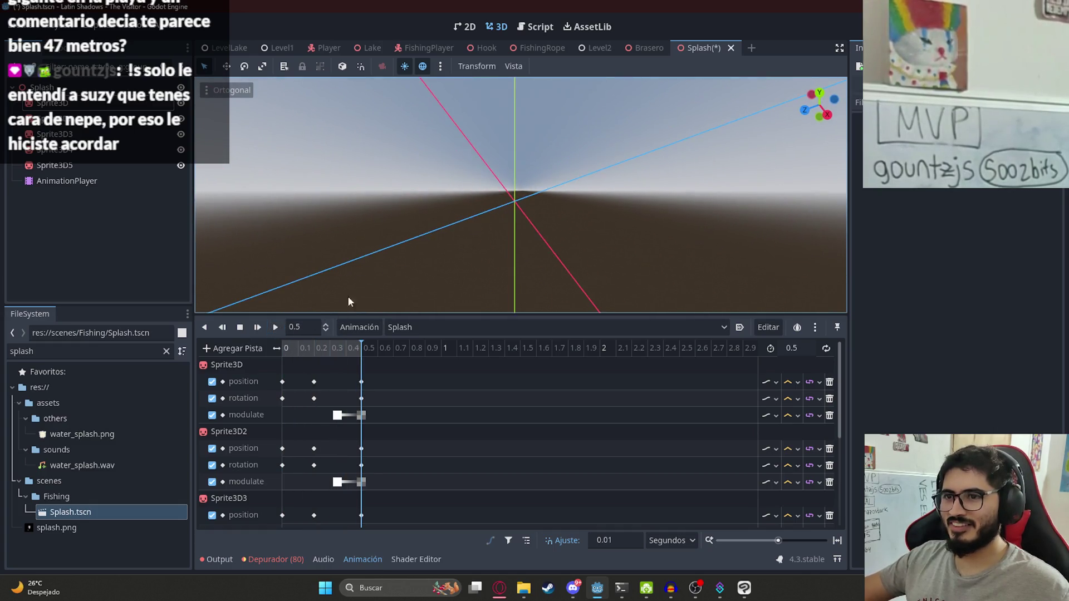
{"action": "left_click", "coordinate": [303, 349]}
{"action": "left_click", "coordinate": [274, 328]}
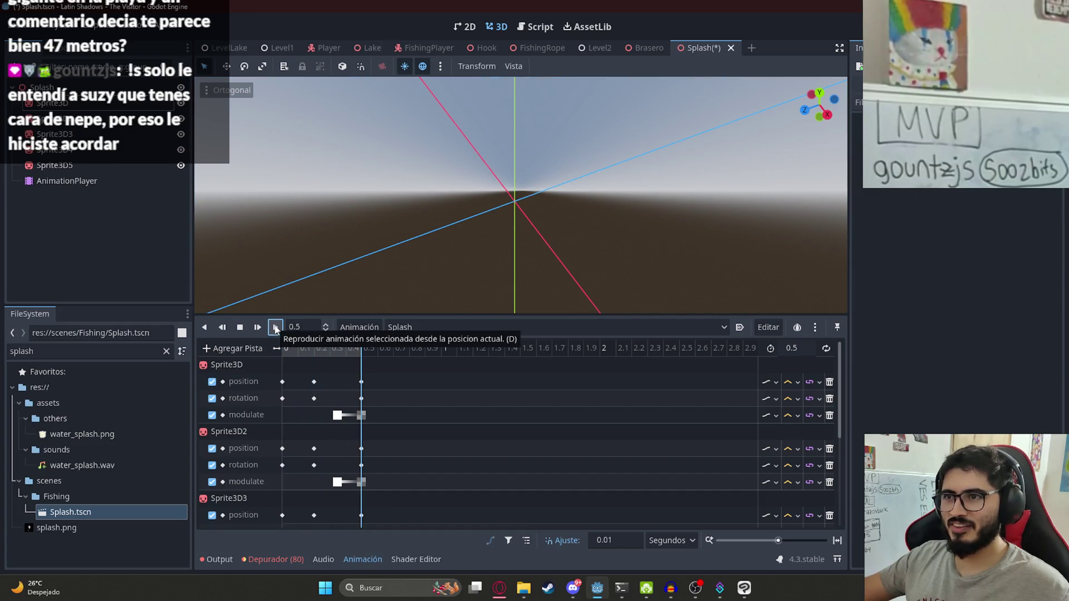
{"action": "left_click", "coordinate": [258, 327]}
{"action": "left_click", "coordinate": [275, 327]}
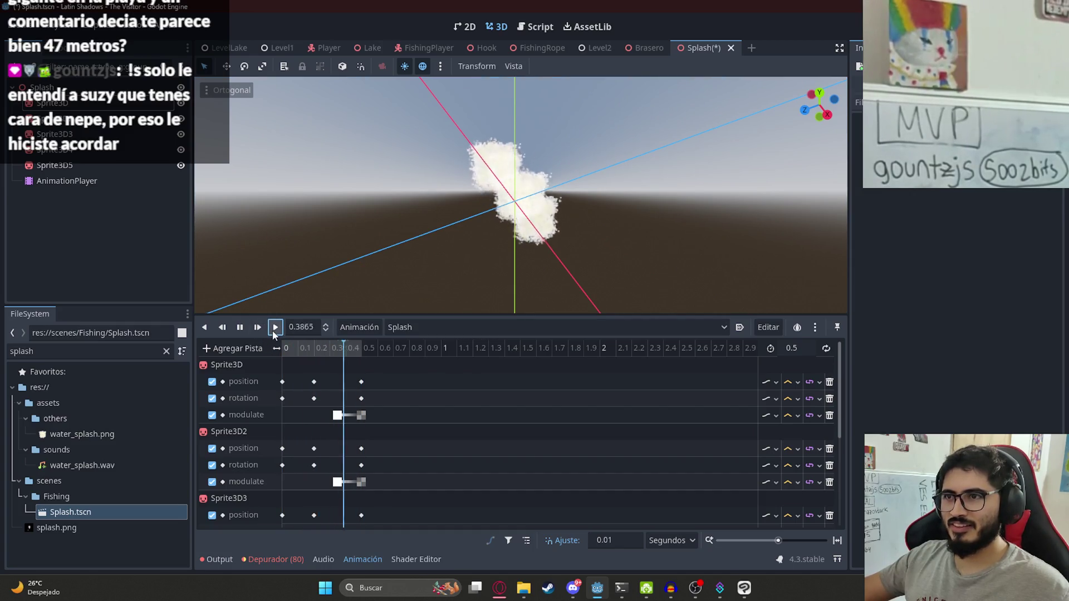
{"action": "left_click", "coordinate": [275, 331]}
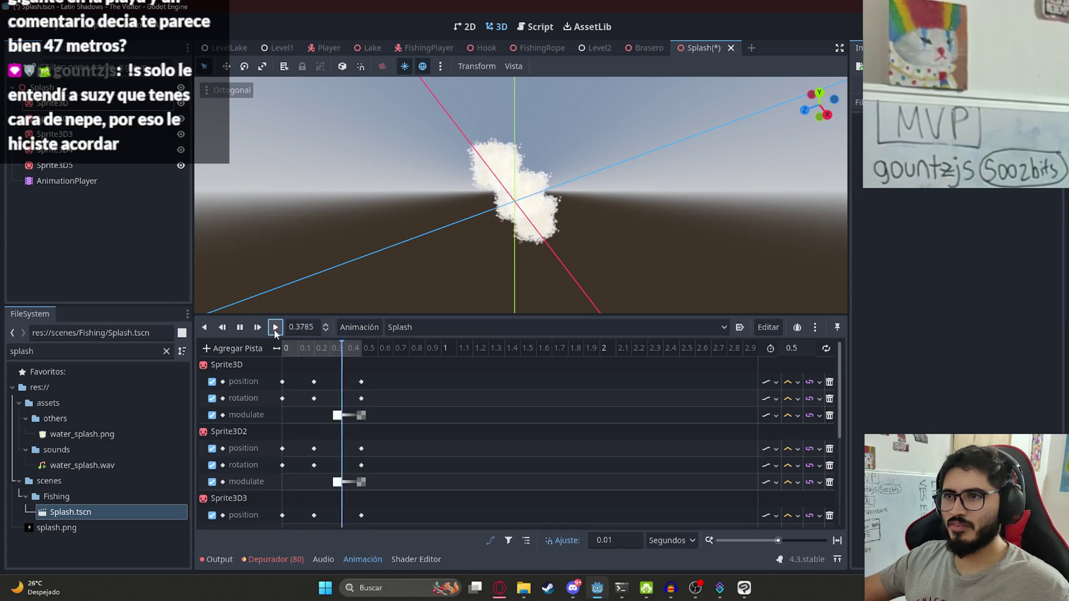
{"action": "left_click_drag", "start_coordinate": [476, 221], "coordinate": [583, 163]}
{"action": "left_click", "coordinate": [275, 327]}
{"action": "left_click", "coordinate": [275, 328]}
{"action": "left_click", "coordinate": [275, 327]}
{"action": "left_click", "coordinate": [275, 328]}
{"action": "left_click", "coordinate": [275, 328]}
{"action": "left_click", "coordinate": [275, 327]}
{"action": "mouse_move", "coordinate": [296, 348]}
{"action": "left_mouse_down"}
{"action": "mouse_move", "coordinate": [288, 348]}
{"action": "mouse_move", "coordinate": [362, 355]}
{"action": "left_mouse_up"}
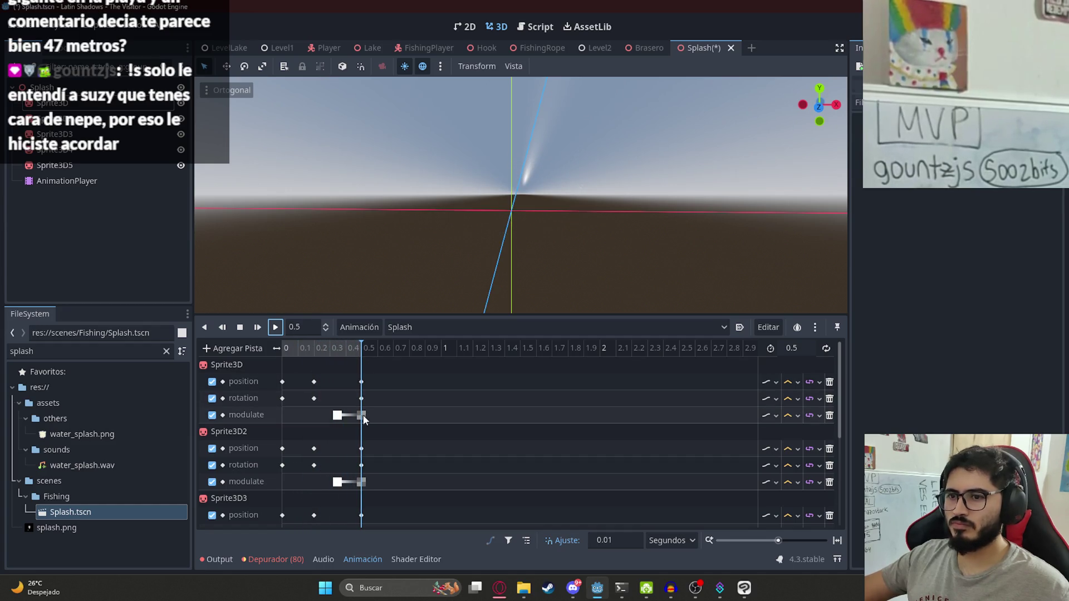
{"action": "left_click", "coordinate": [362, 475]}
Delete the 0.5 s fade-out modulate keys of Sprite3D4, Sprite3D3 and Sprite3D5.
{"action": "scroll", "coordinate": [362, 474], "scroll_direction": "down", "scroll_amount": 3}
{"action": "left_click", "coordinate": [362, 475]}
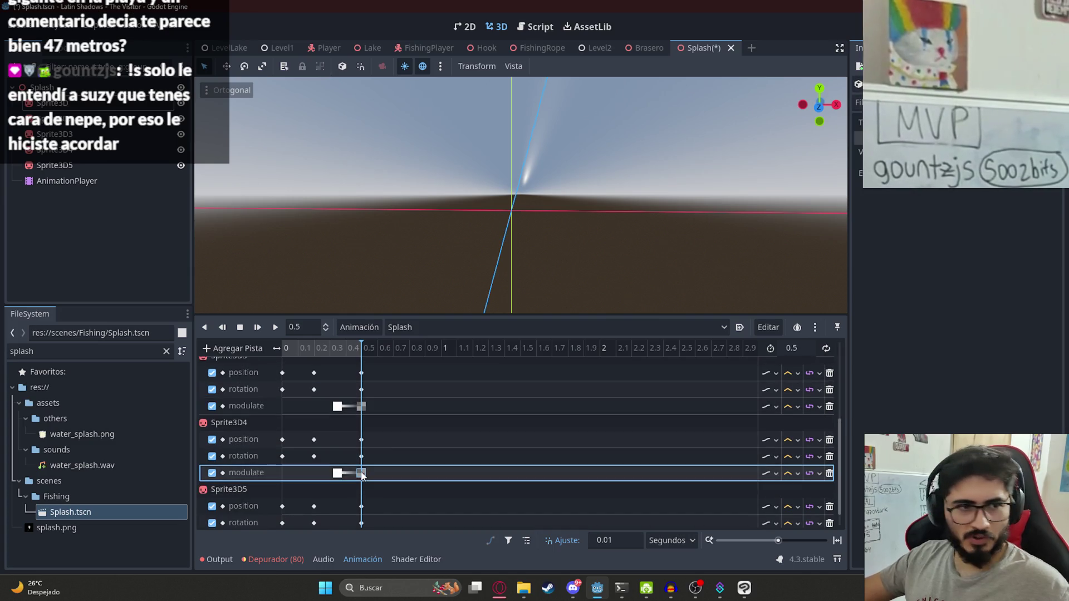
{"action": "left_click", "coordinate": [361, 406], "text": "shift"}
{"action": "key", "text": "Delete"}
{"action": "scroll", "coordinate": [369, 470], "scroll_direction": "down", "scroll_amount": 1}
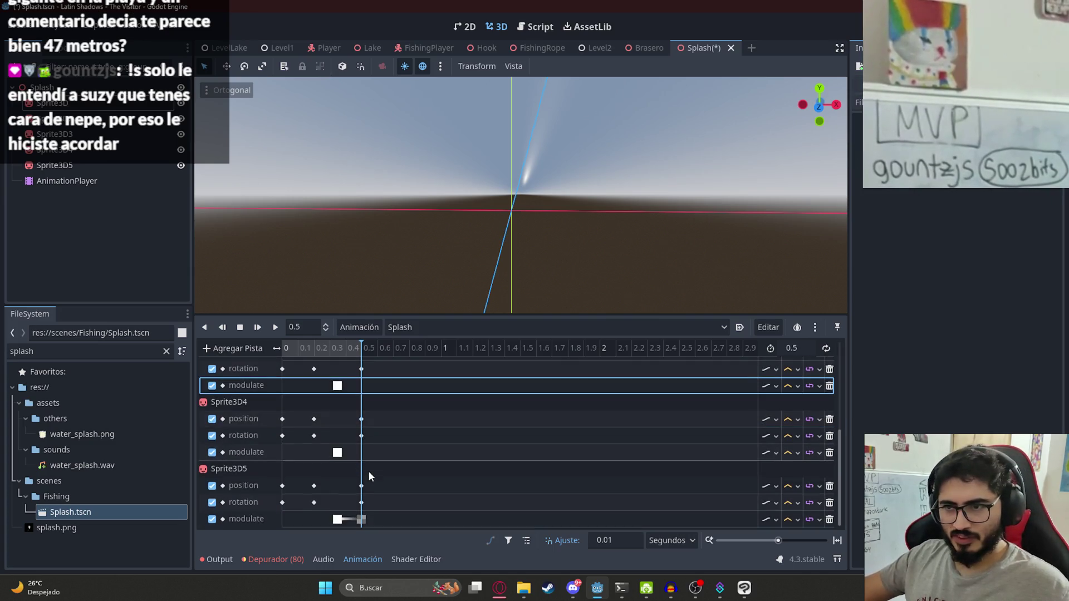
{"action": "left_click", "coordinate": [361, 519]}
{"action": "scroll", "coordinate": [359, 445], "scroll_direction": "up", "scroll_amount": 4}
{"action": "key", "text": "Delete"}
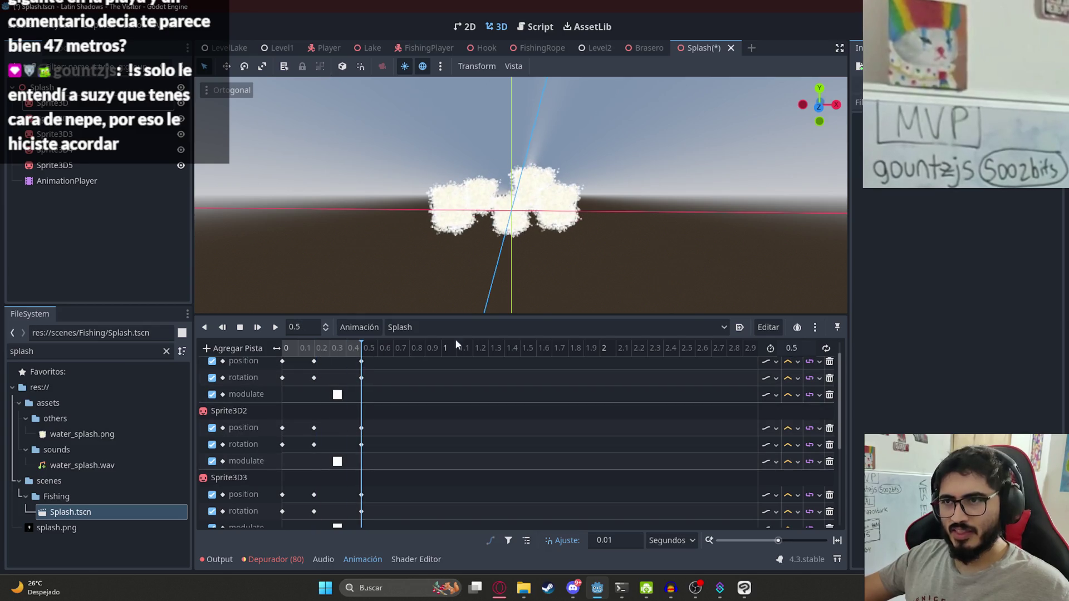
{"action": "scroll", "coordinate": [538, 219], "scroll_direction": "up", "scroll_amount": 3}
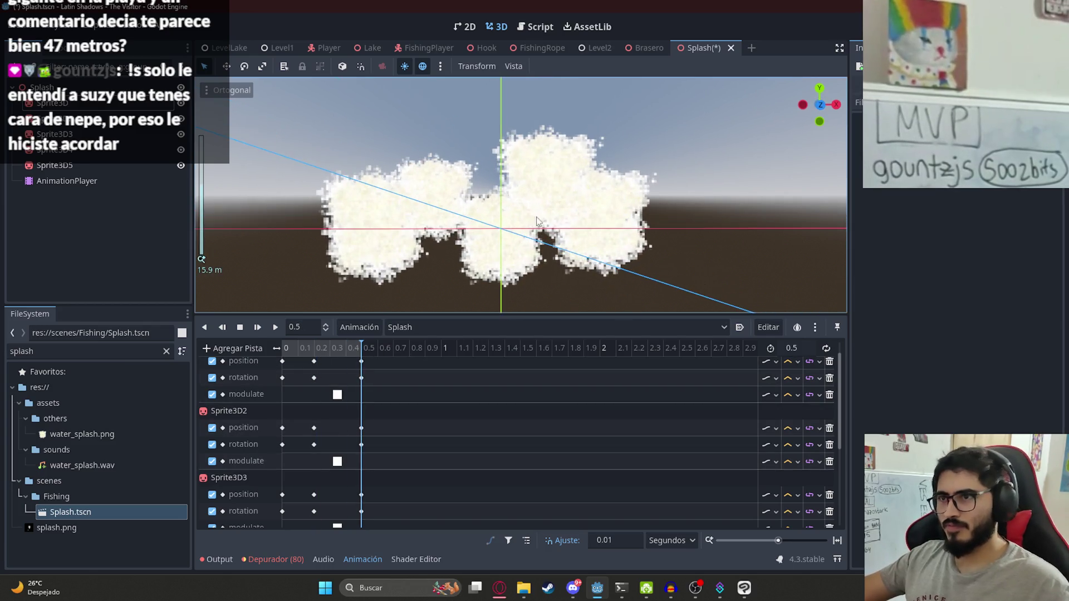
Slide the left cloud, Sprite3D2 and Sprite3D5 along X toward the centre.
{"action": "left_click", "coordinate": [395, 244]}
{"action": "left_click_drag", "start_coordinate": [451, 225], "coordinate": [492, 228]}
{"action": "left_click", "coordinate": [590, 238]}
{"action": "left_click_drag", "start_coordinate": [659, 218], "coordinate": [615, 218]}
{"action": "left_click", "coordinate": [474, 172]}
{"action": "left_click_drag", "start_coordinate": [499, 196], "coordinate": [529, 196]}
{"action": "left_click", "coordinate": [546, 167]}
{"action": "mouse_move", "coordinate": [634, 214]}
{"action": "left_mouse_down"}
{"action": "mouse_move", "coordinate": [626, 221]}
{"action": "mouse_move", "coordinate": [596, 181]}
{"action": "left_mouse_up"}
{"action": "left_click", "coordinate": [532, 148]}
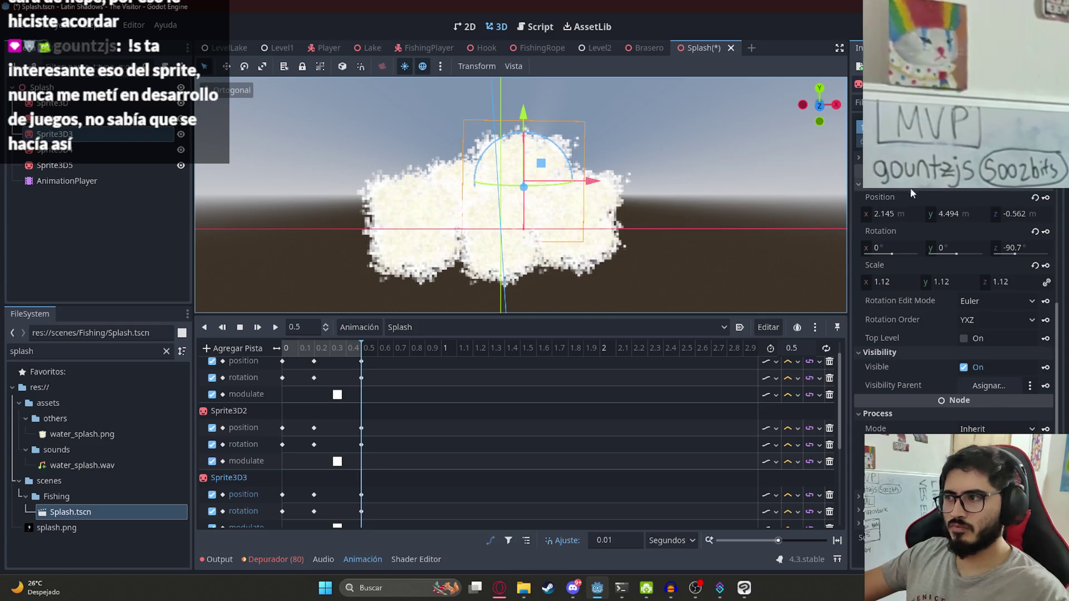
Inspect the transforms of cloud sprites Sprite3D through Sprite3D5, and scrub to an earlier animation time.
{"action": "left_click", "coordinate": [56, 108]}
{"action": "scroll", "coordinate": [985, 359], "scroll_direction": "down", "scroll_amount": 5}
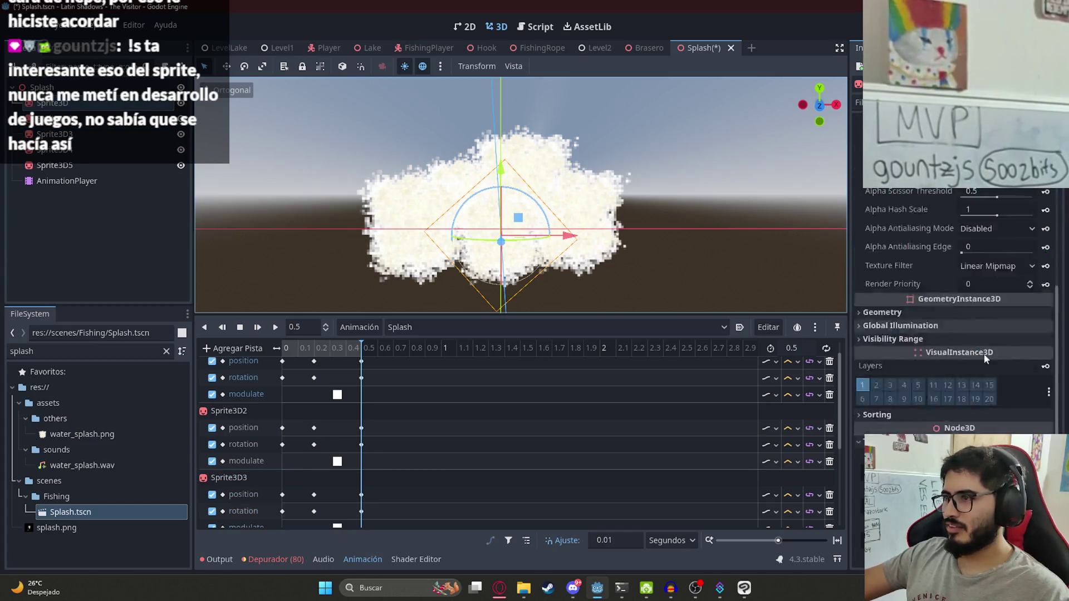
{"action": "scroll", "coordinate": [985, 359], "scroll_direction": "down", "scroll_amount": 4}
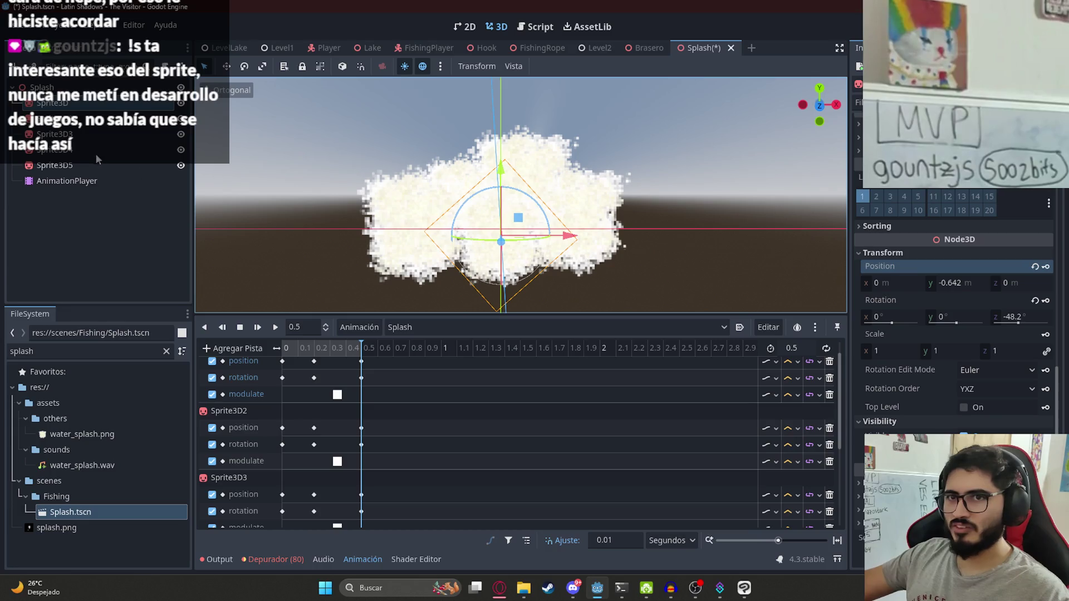
{"action": "left_click", "coordinate": [83, 123]}
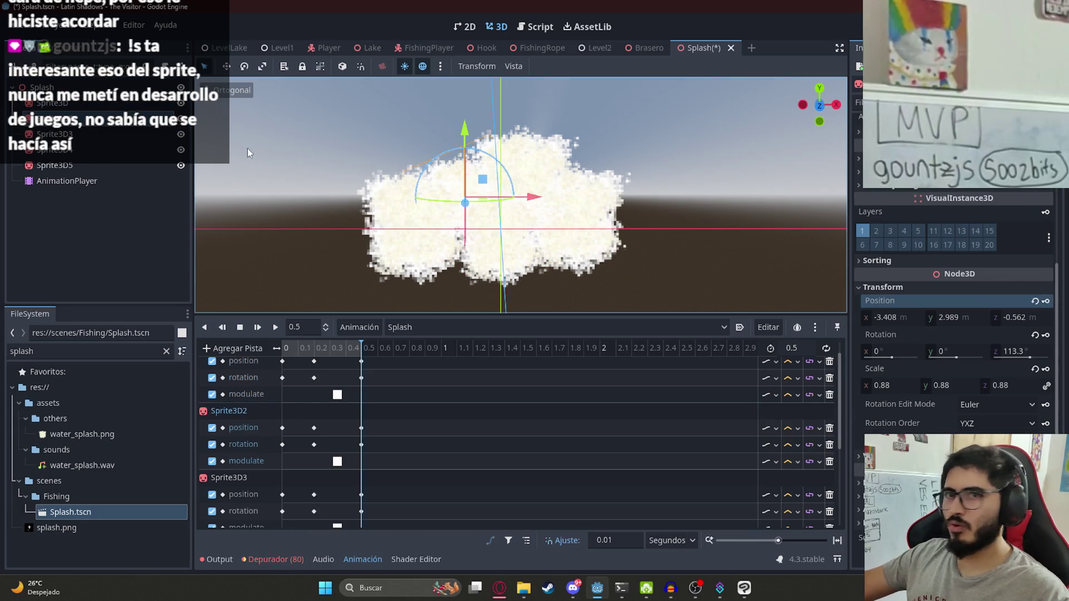
{"action": "key", "text": "Down"}
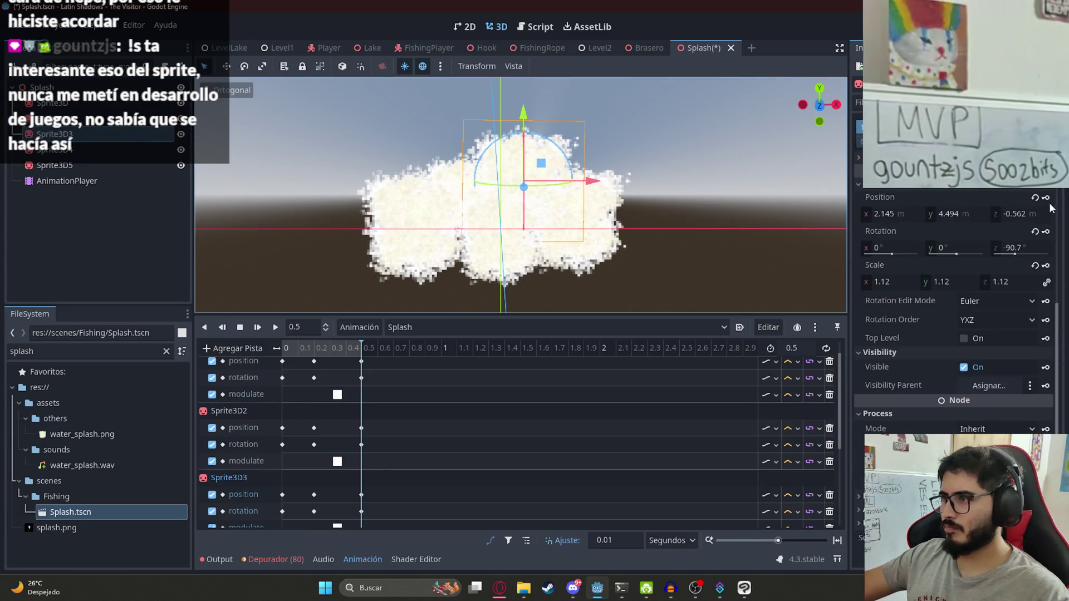
{"action": "key", "text": "Down"}
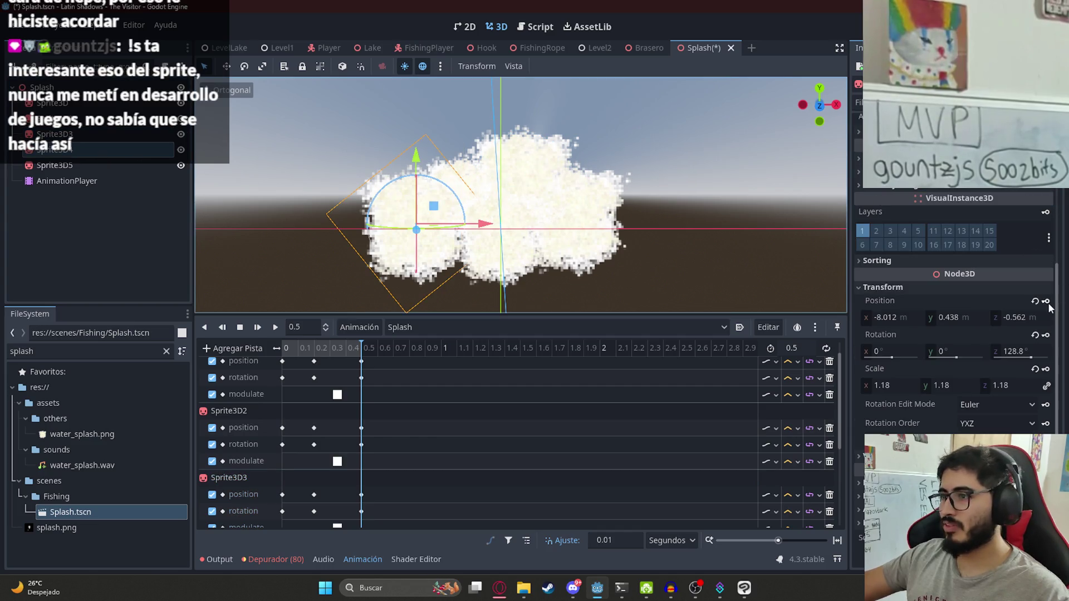
{"action": "left_click", "coordinate": [80, 166]}
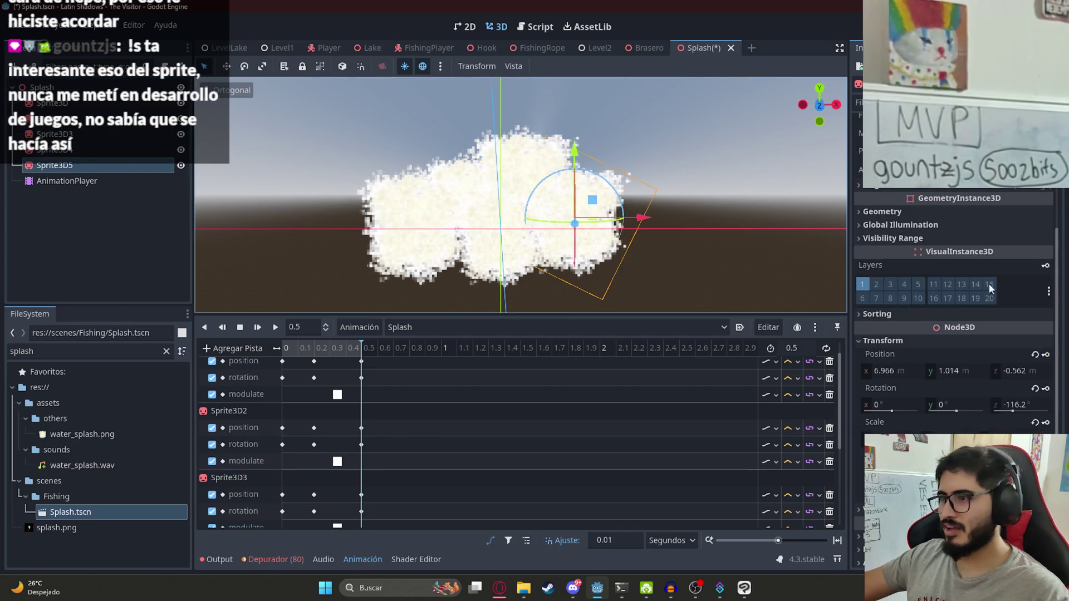
{"action": "mouse_move", "coordinate": [305, 350]}
{"action": "left_mouse_down"}
{"action": "mouse_move", "coordinate": [269, 345]}
{"action": "mouse_move", "coordinate": [345, 354]}
{"action": "mouse_move", "coordinate": [285, 350]}
{"action": "mouse_move", "coordinate": [315, 354]}
{"action": "left_mouse_up"}
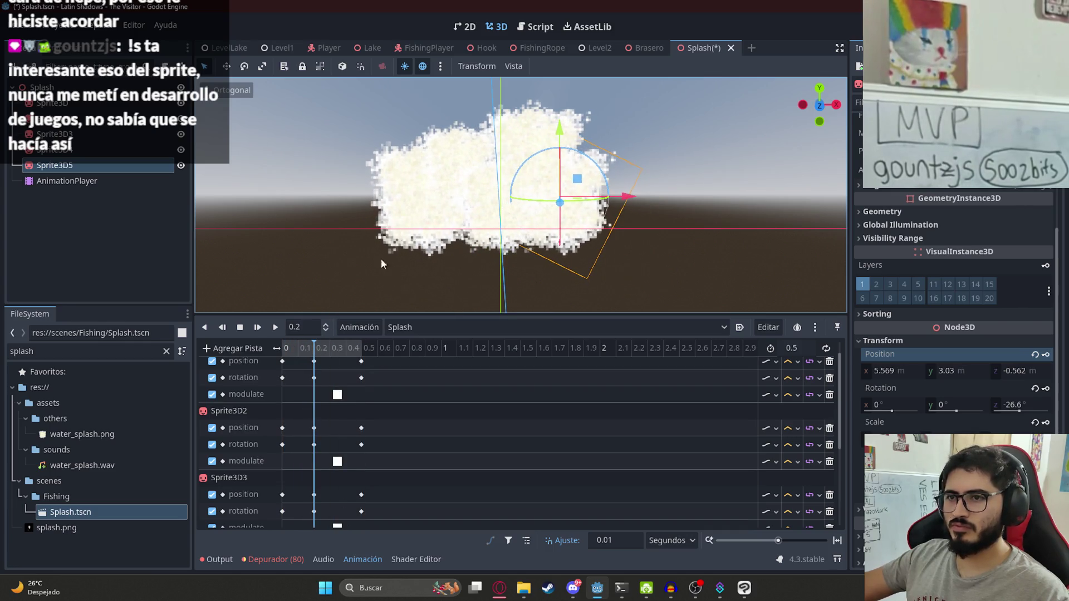
Shift Sprite3D4, Sprite3D5 and Sprite3D3 sideways along X at 0.2 s.
{"action": "left_click", "coordinate": [441, 213]}
{"action": "left_click_drag", "start_coordinate": [492, 204], "coordinate": [525, 204]}
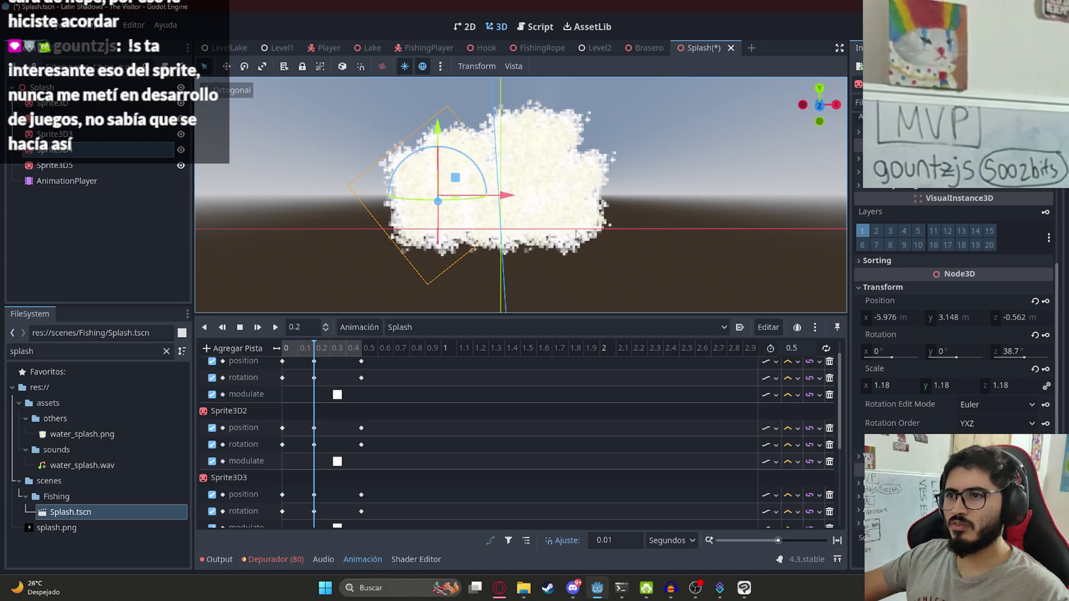
{"action": "left_click", "coordinate": [602, 206]}
{"action": "left_click_drag", "start_coordinate": [635, 200], "coordinate": [548, 202]}
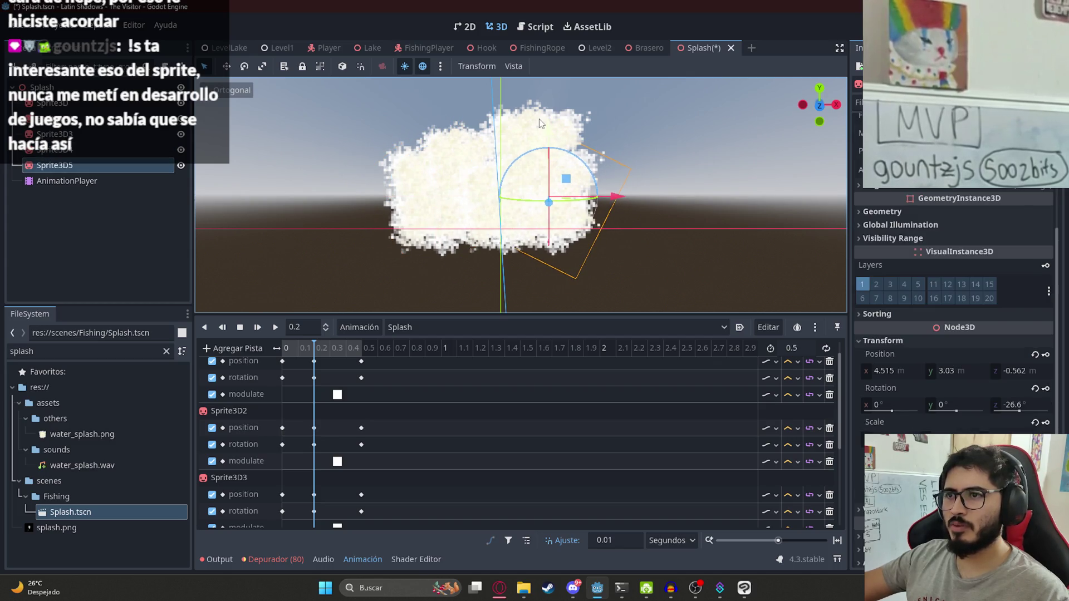
{"action": "left_click", "coordinate": [581, 118]}
{"action": "left_click_drag", "start_coordinate": [606, 156], "coordinate": [537, 167]}
{"action": "left_click", "coordinate": [419, 128]}
Check the transforms of Sprite3D2 through Sprite3D5 after the move.
{"action": "left_click", "coordinate": [552, 230]}
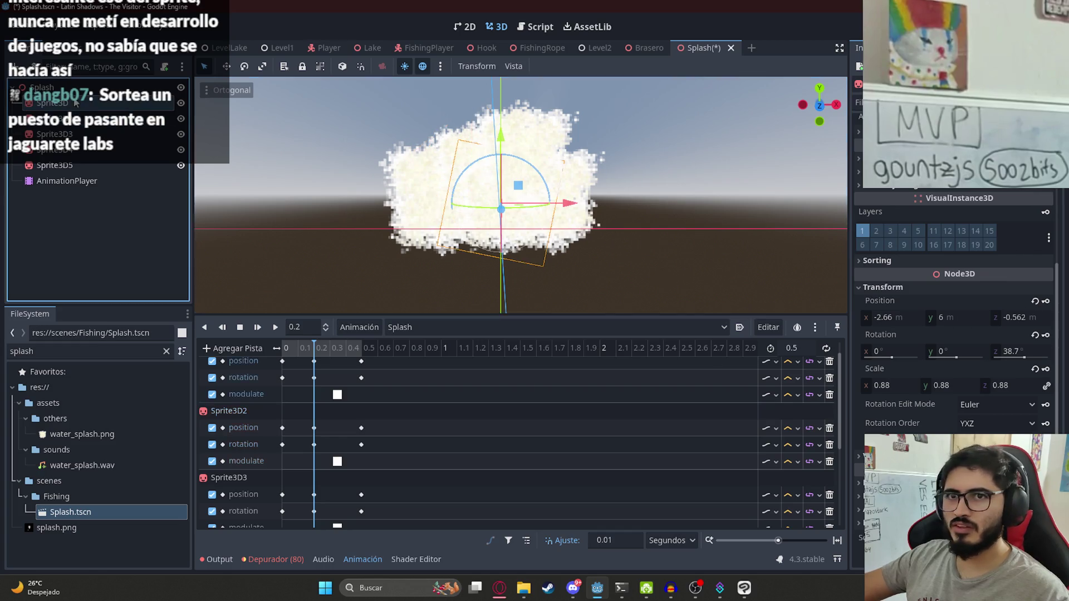
{"action": "left_click", "coordinate": [578, 178]}
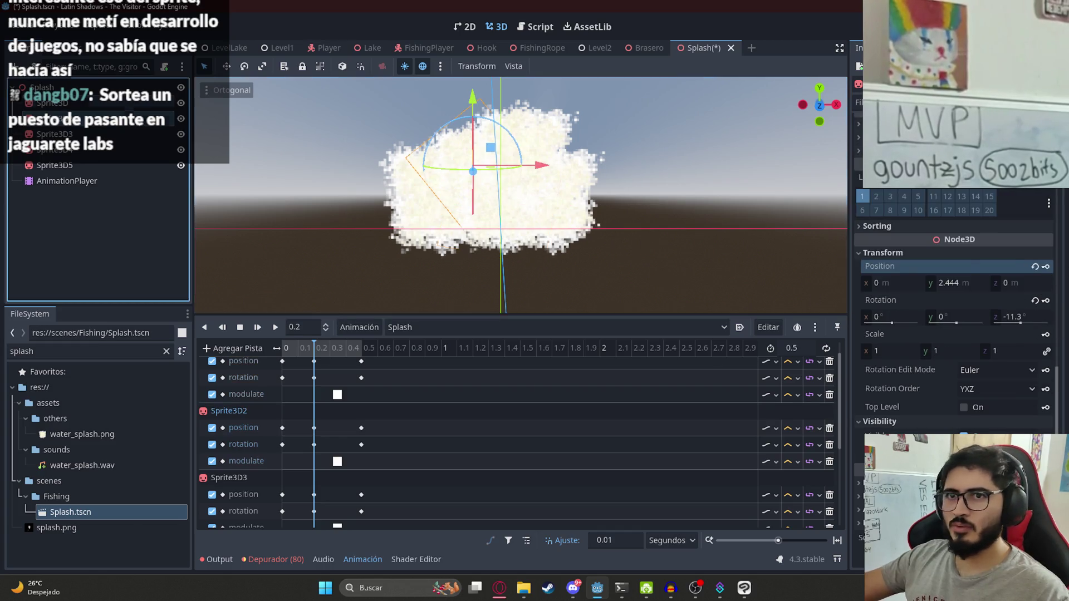
{"action": "key", "text": "Down"}
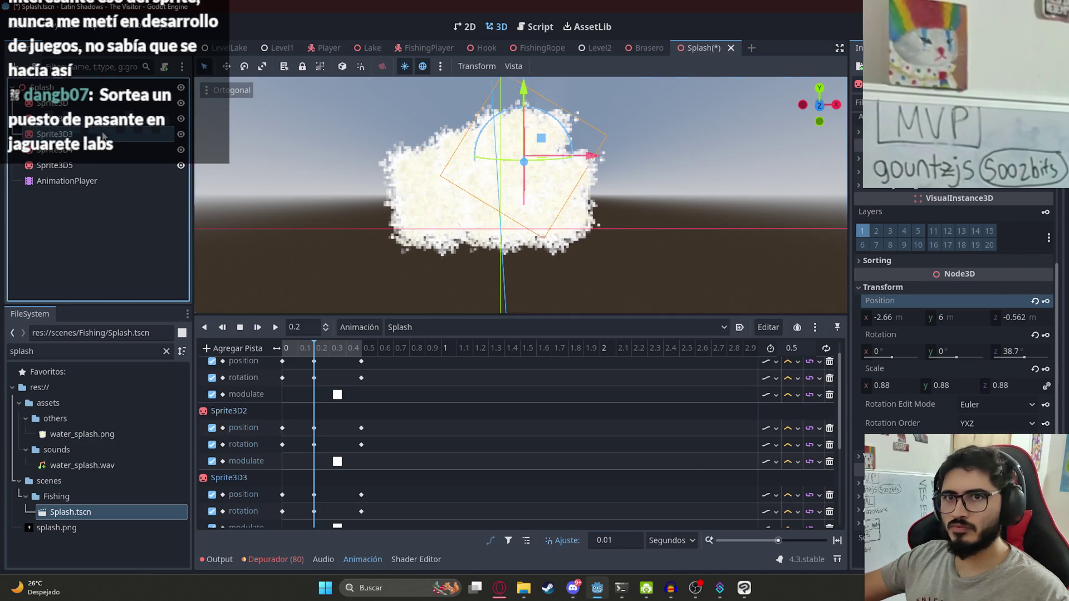
{"action": "left_click", "coordinate": [147, 152]}
{"action": "left_click", "coordinate": [1047, 302]}
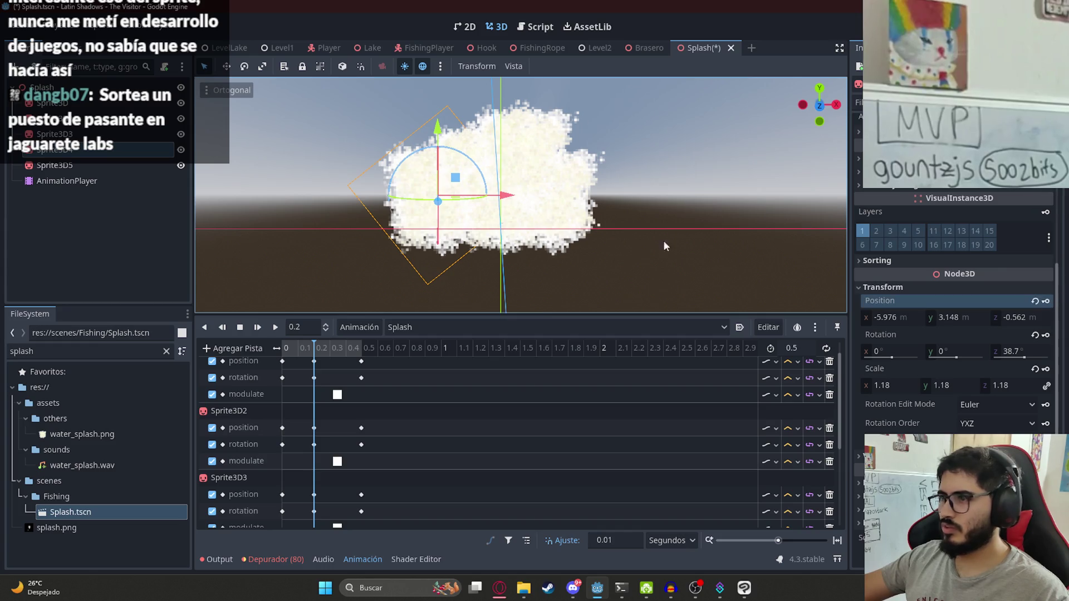
{"action": "left_click", "coordinate": [92, 163]}
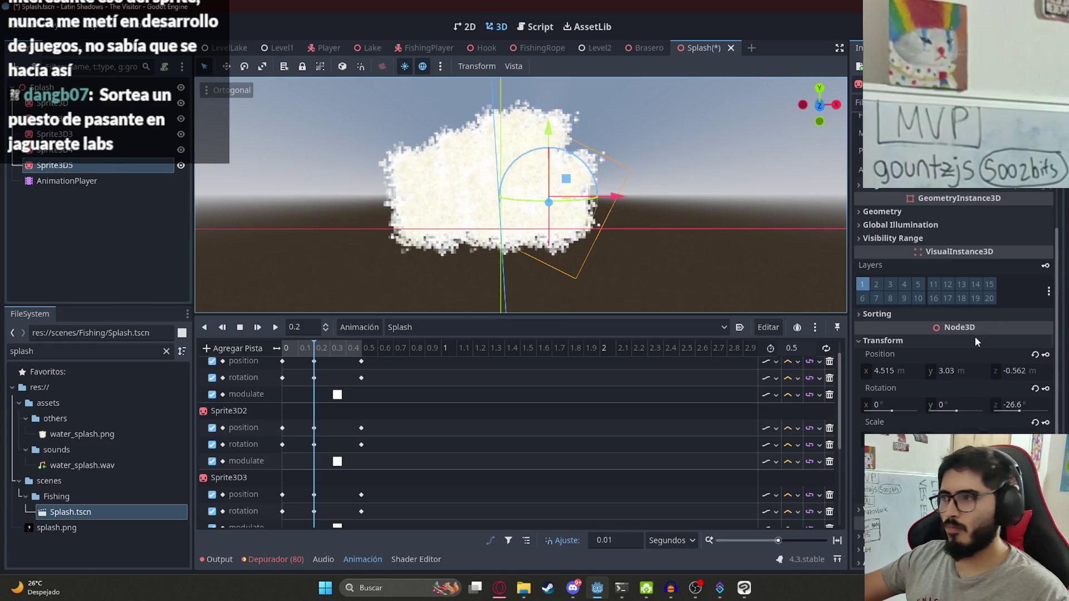
Preview the Splash animation around 0.34 s, play it, and scrub near its end.
{"action": "left_click", "coordinate": [1046, 355]}
{"action": "mouse_move", "coordinate": [296, 347]}
{"action": "left_mouse_down"}
{"action": "mouse_move", "coordinate": [283, 348]}
{"action": "mouse_move", "coordinate": [339, 348]}
{"action": "left_mouse_up"}
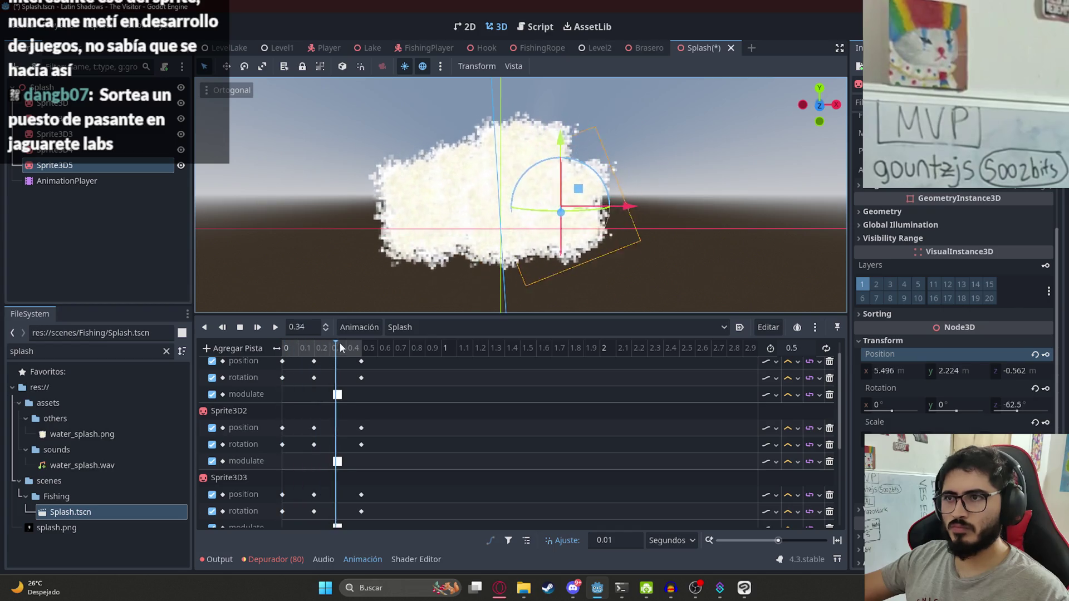
{"action": "left_click", "coordinate": [275, 327]}
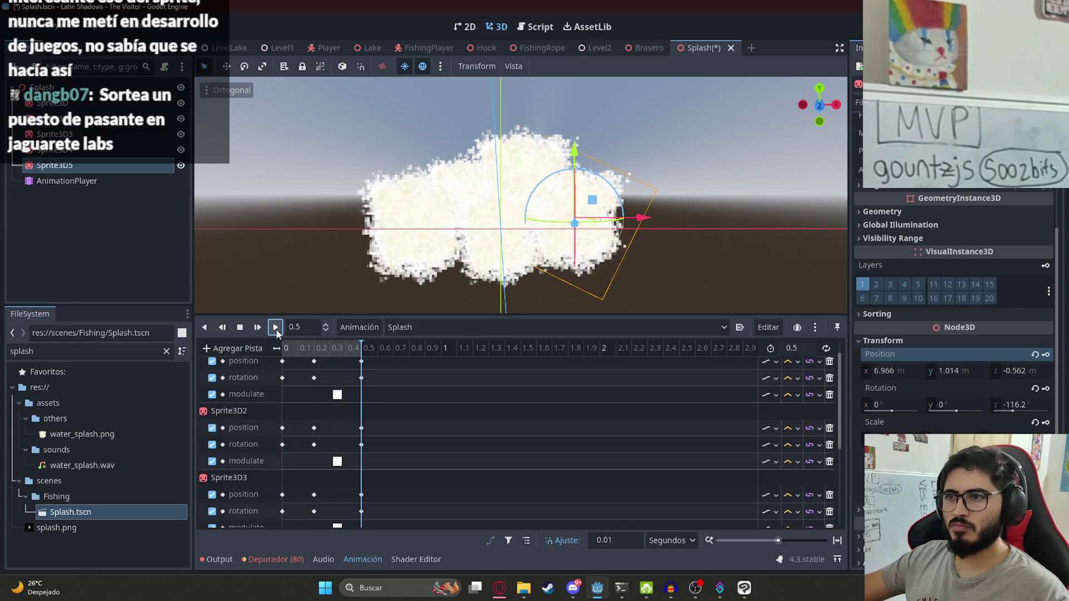
{"action": "mouse_move", "coordinate": [295, 347]}
{"action": "left_mouse_down"}
{"action": "mouse_move", "coordinate": [369, 355]}
{"action": "mouse_move", "coordinate": [268, 346]}
{"action": "mouse_move", "coordinate": [364, 357]}
{"action": "left_mouse_up"}
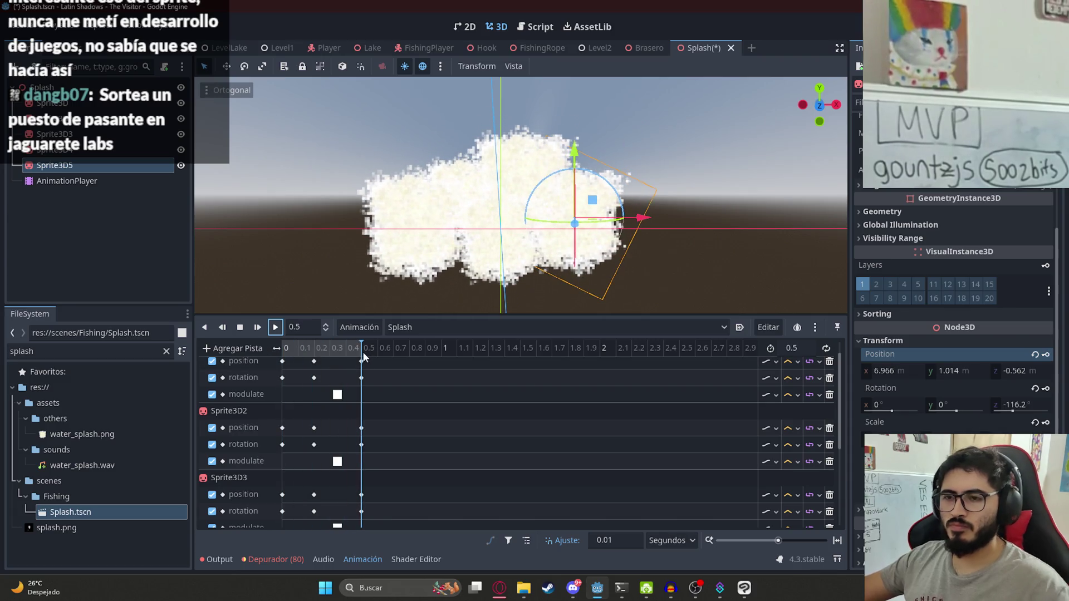
Add fade-out modulate keys at 0.5 s for Sprite3D through Sprite3D5.
{"action": "double_click", "coordinate": [361, 394]}
{"action": "double_click", "coordinate": [361, 461]}
{"action": "scroll", "coordinate": [362, 454], "scroll_direction": "down", "scroll_amount": 1}
{"action": "double_click", "coordinate": [361, 474]}
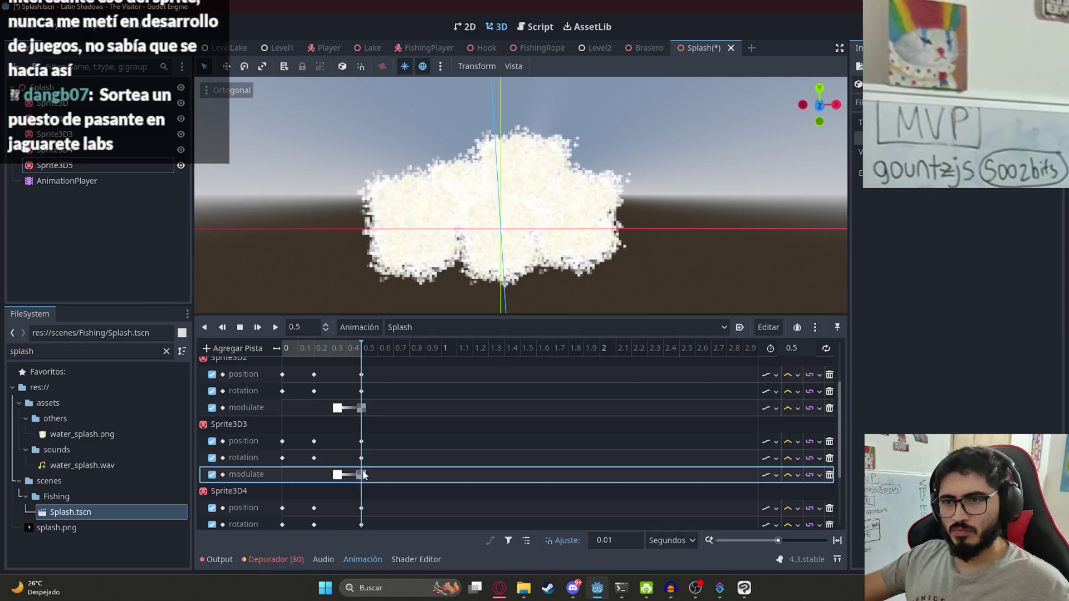
{"action": "scroll", "coordinate": [362, 468], "scroll_direction": "down", "scroll_amount": 1}
{"action": "double_click", "coordinate": [361, 485]}
{"action": "scroll", "coordinate": [360, 495], "scroll_direction": "down", "scroll_amount": 1}
{"action": "double_click", "coordinate": [361, 518]}
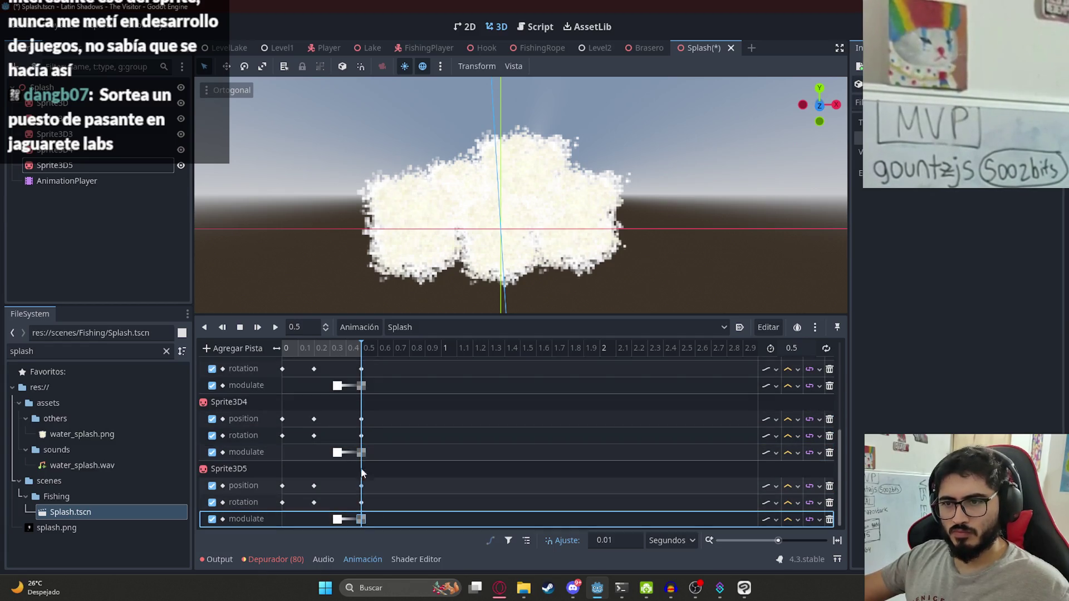
Save the Splash scene and replay the animation to check the fade-out by 0.5 s.
{"action": "left_click", "coordinate": [275, 327]}
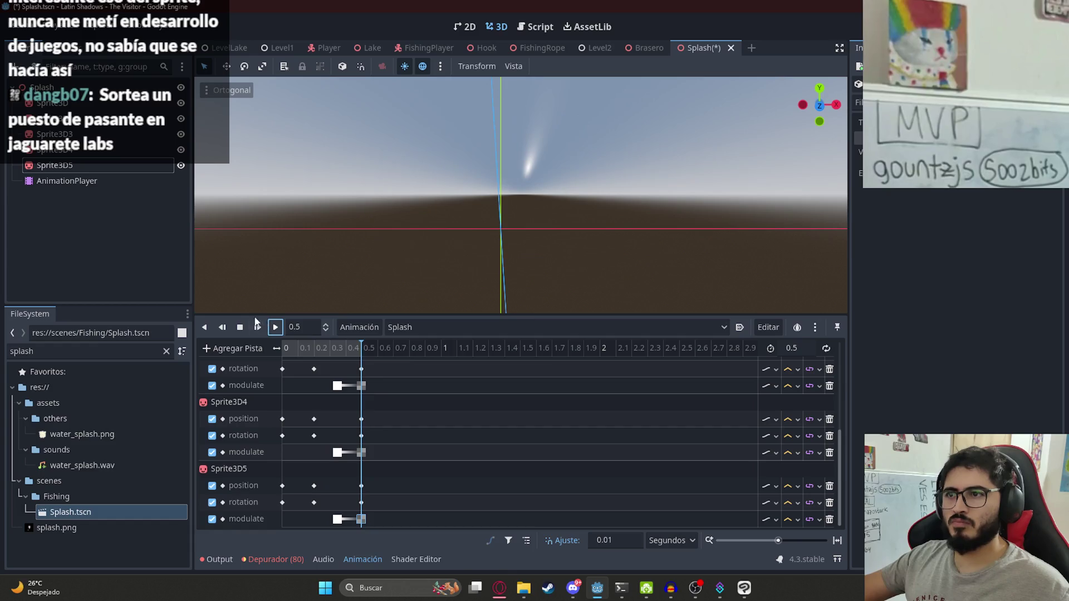
{"action": "key", "text": "ctrl+s"}
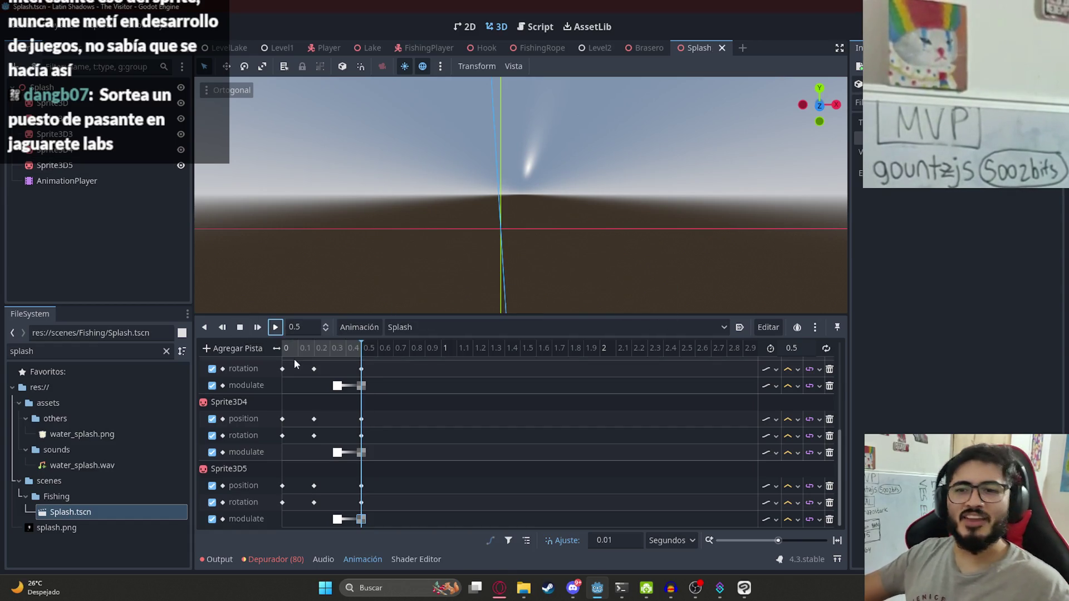
{"action": "left_click", "coordinate": [283, 348]}
{"action": "left_click", "coordinate": [275, 328]}
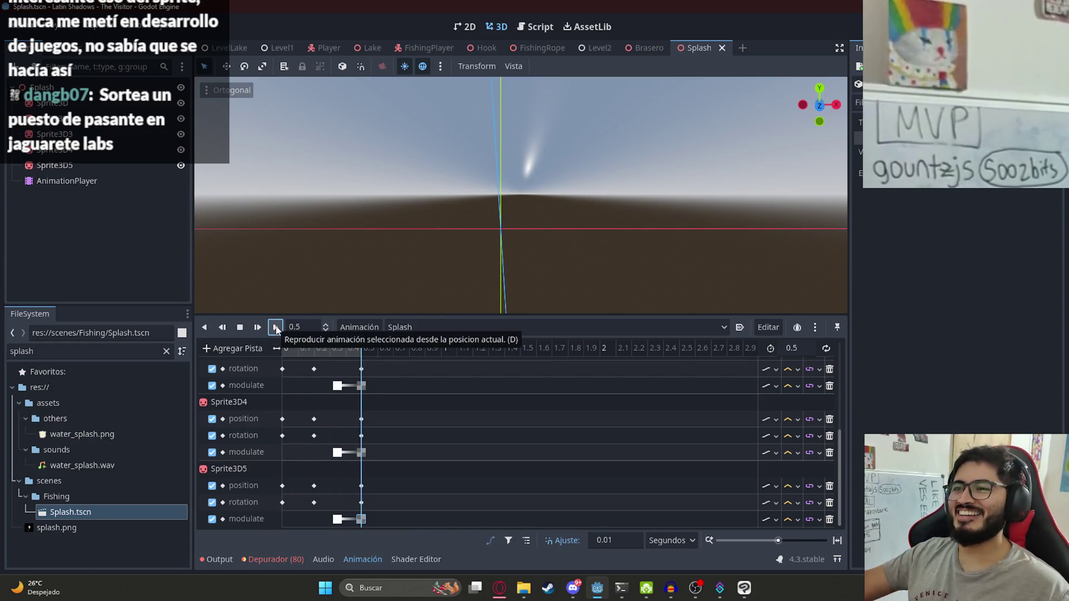
{"action": "left_click", "coordinate": [240, 327]}
{"action": "left_click", "coordinate": [275, 328]}
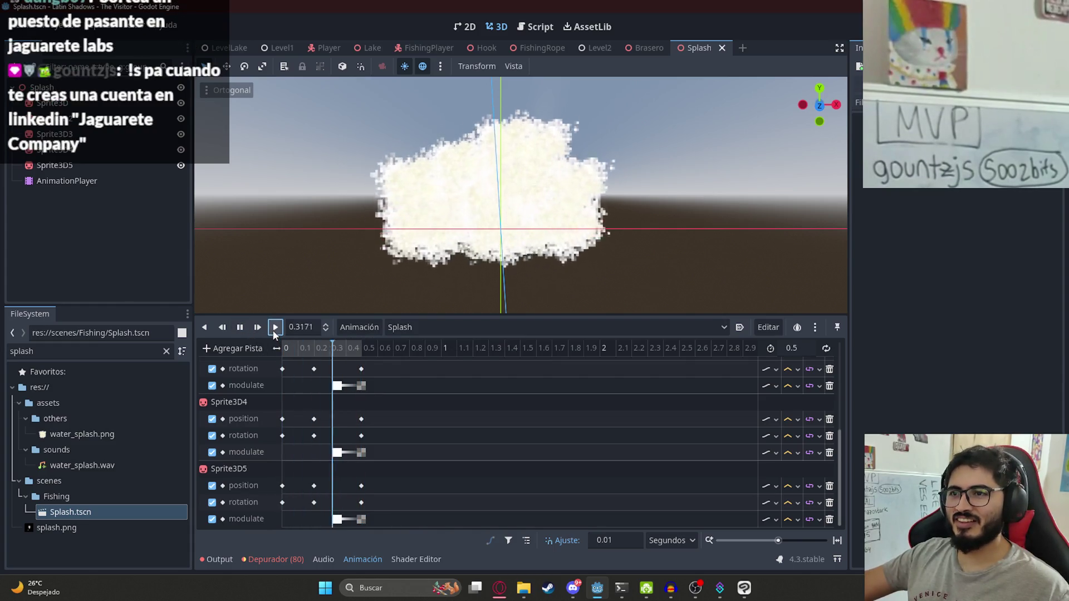
{"action": "left_click", "coordinate": [240, 327]}
{"action": "scroll", "coordinate": [324, 399], "scroll_direction": "up", "scroll_amount": 5}
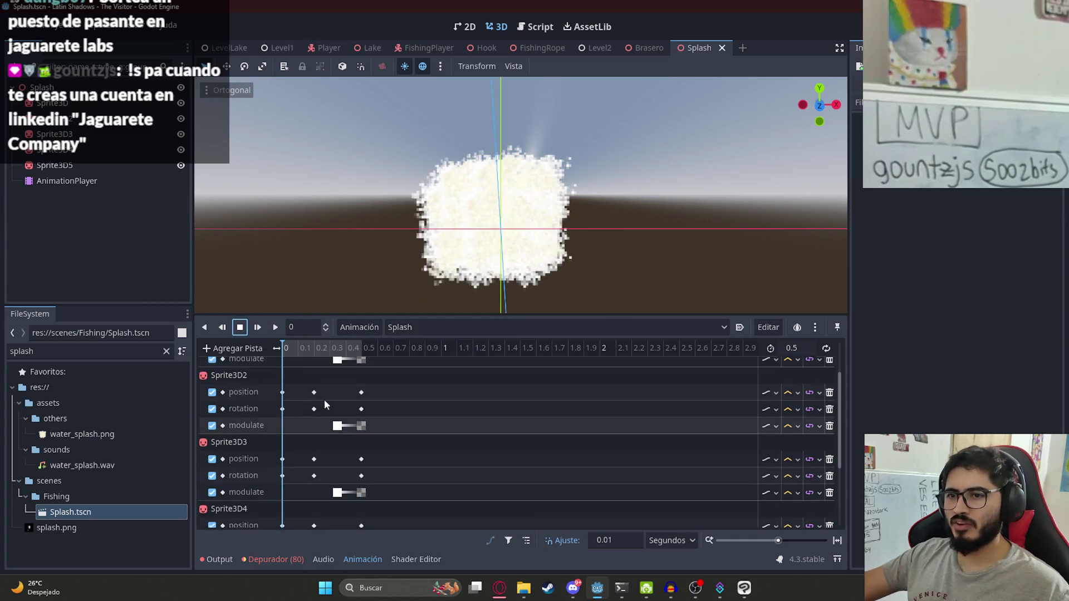
{"action": "left_click", "coordinate": [295, 348]}
{"action": "mouse_move", "coordinate": [295, 346]}
{"action": "left_mouse_down"}
{"action": "mouse_move", "coordinate": [362, 355]}
{"action": "mouse_move", "coordinate": [265, 349]}
{"action": "left_mouse_up"}
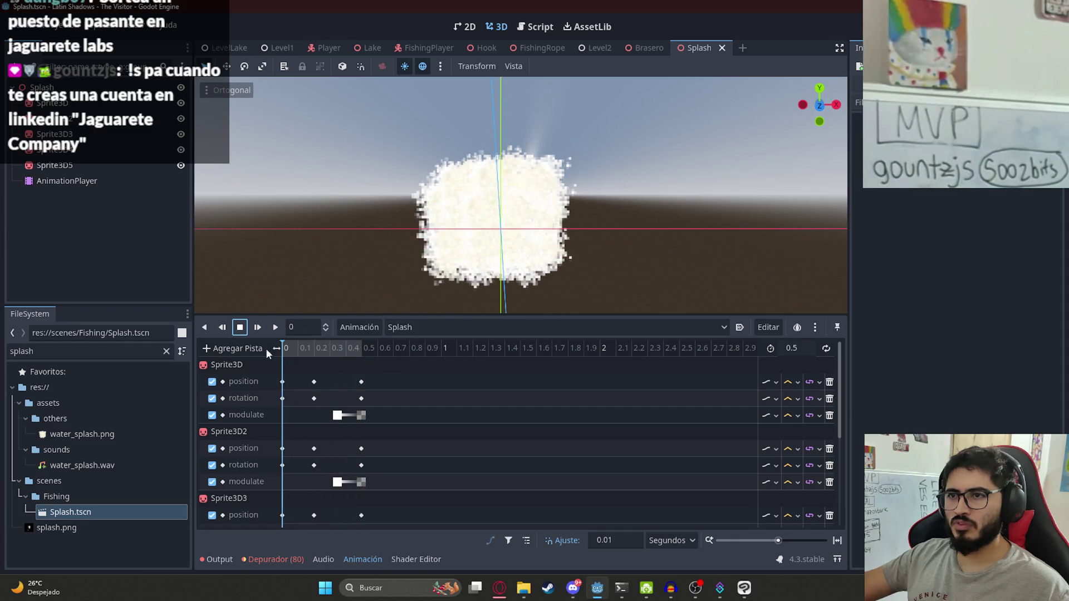
Select the AnimationPlayer node, then Sprite3D5 to edit its sprite settings.
{"action": "left_click", "coordinate": [80, 181]}
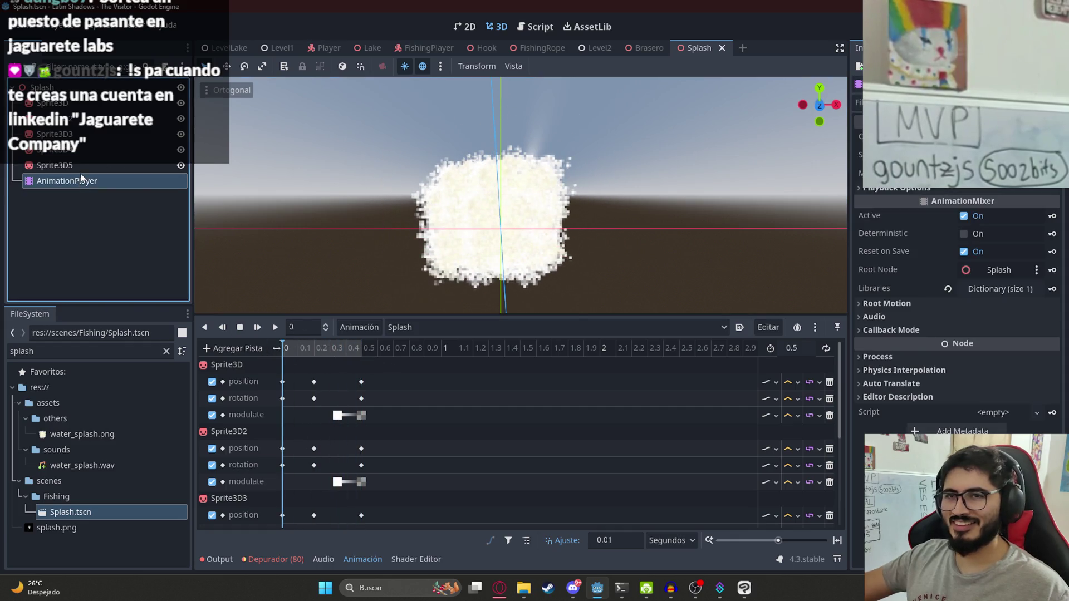
{"action": "left_click", "coordinate": [80, 180]}
{"action": "left_click", "coordinate": [78, 166]}
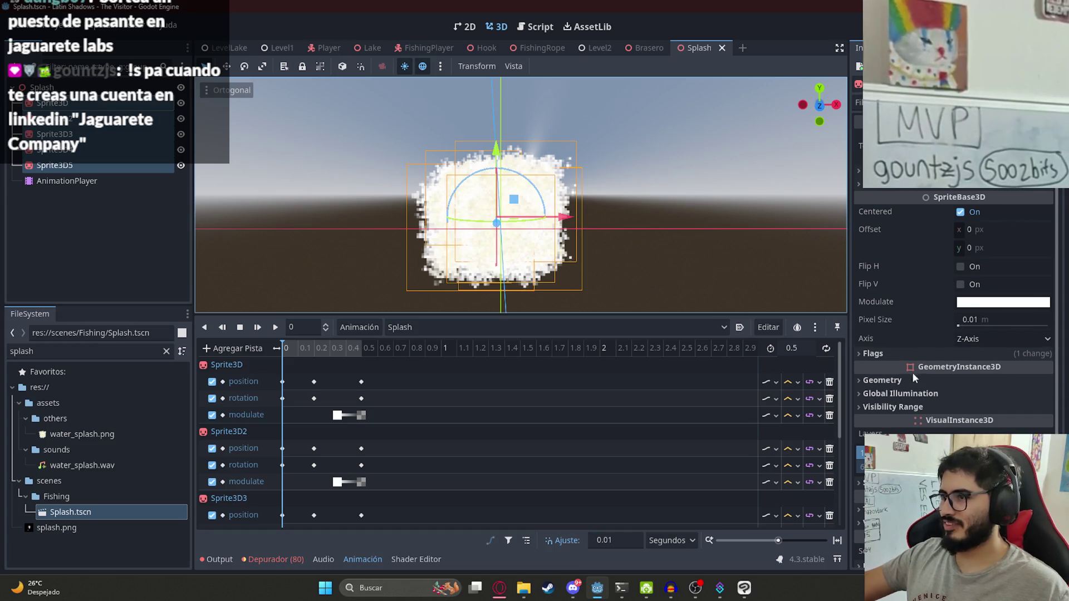
Set Sprite3D5's billboard mode to Y-Billboard and preview it mid-animation.
{"action": "left_click", "coordinate": [874, 353]}
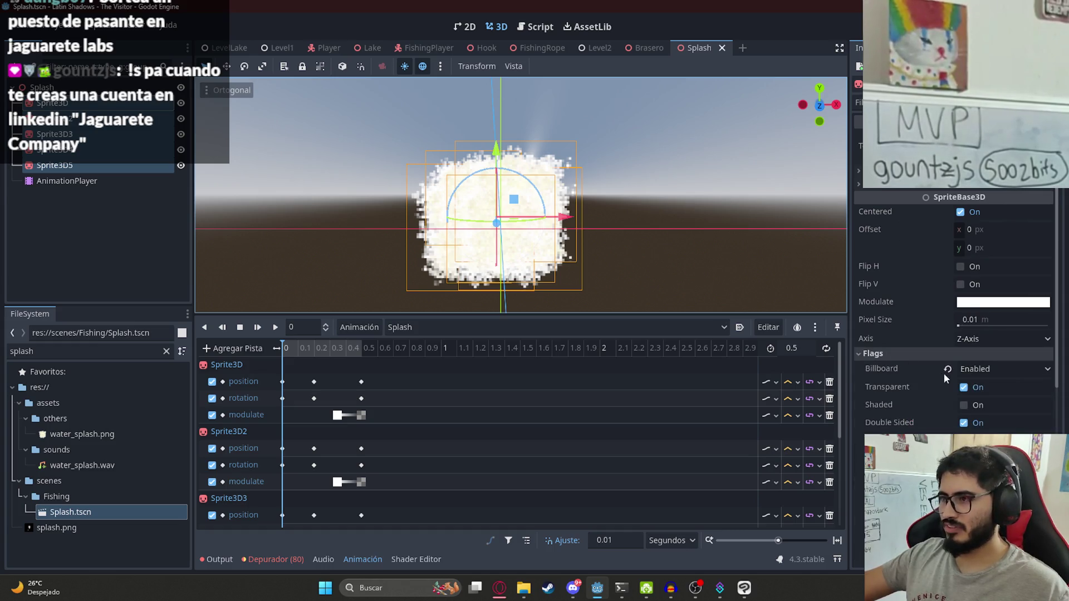
{"action": "left_click", "coordinate": [971, 371]}
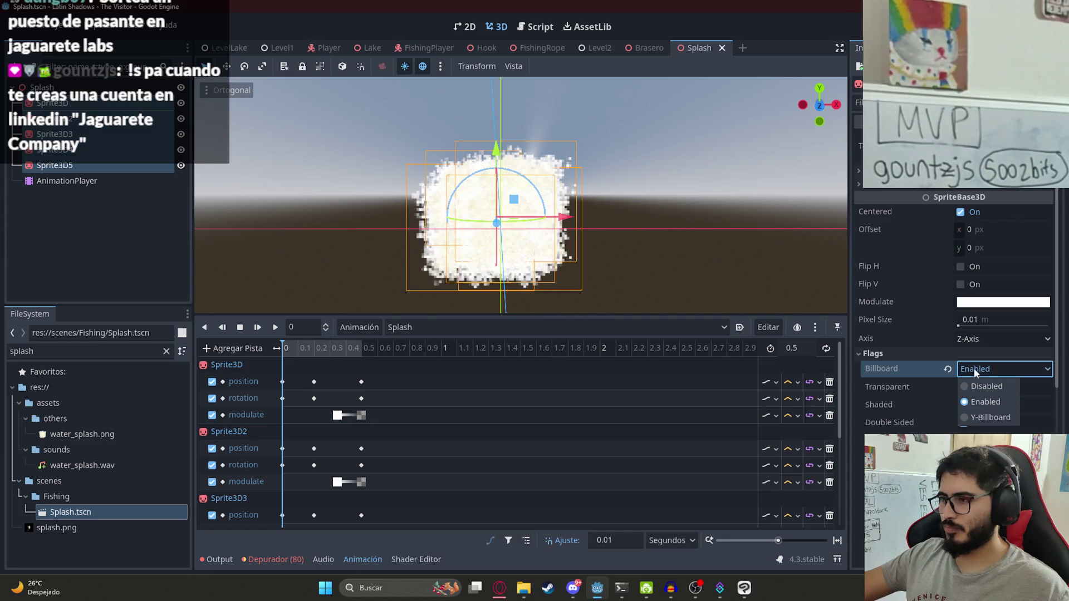
{"action": "left_click", "coordinate": [975, 417]}
{"action": "mouse_move", "coordinate": [285, 348]}
{"action": "left_mouse_down"}
{"action": "mouse_move", "coordinate": [365, 356]}
{"action": "mouse_move", "coordinate": [284, 352]}
{"action": "left_mouse_up"}
{"action": "left_click", "coordinate": [979, 369]}
{"action": "scroll", "coordinate": [519, 237], "scroll_direction": "down", "scroll_amount": 5}
{"action": "scroll", "coordinate": [554, 236], "scroll_direction": "up", "scroll_amount": 5}
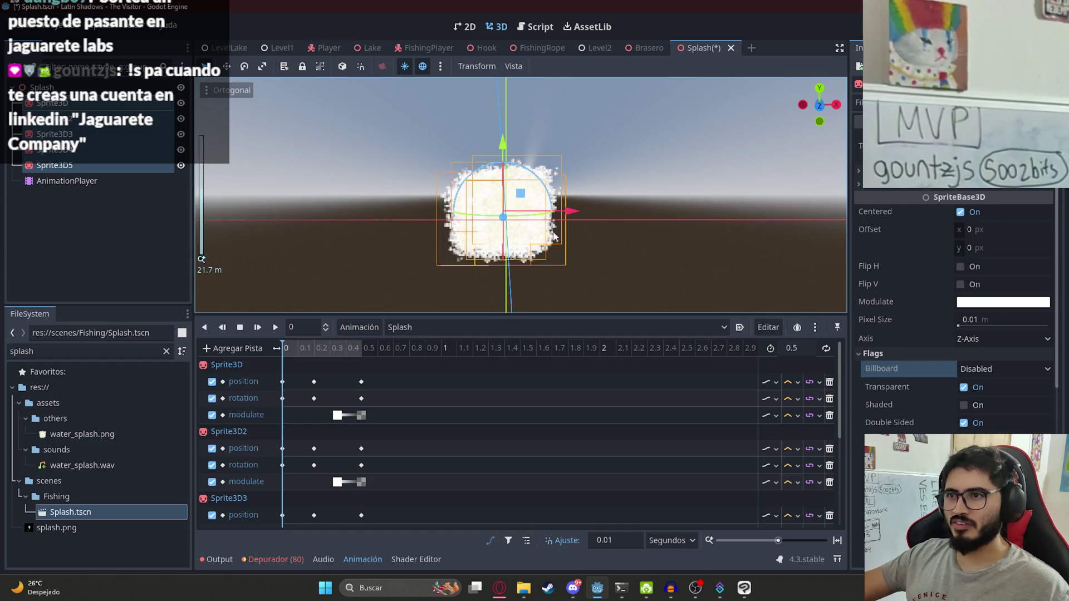
Play the splash repeatedly and scrub to about 0.28 s to review the fade timing.
{"action": "left_click", "coordinate": [275, 328]}
{"action": "left_click", "coordinate": [241, 328]}
{"action": "left_click", "coordinate": [275, 328]}
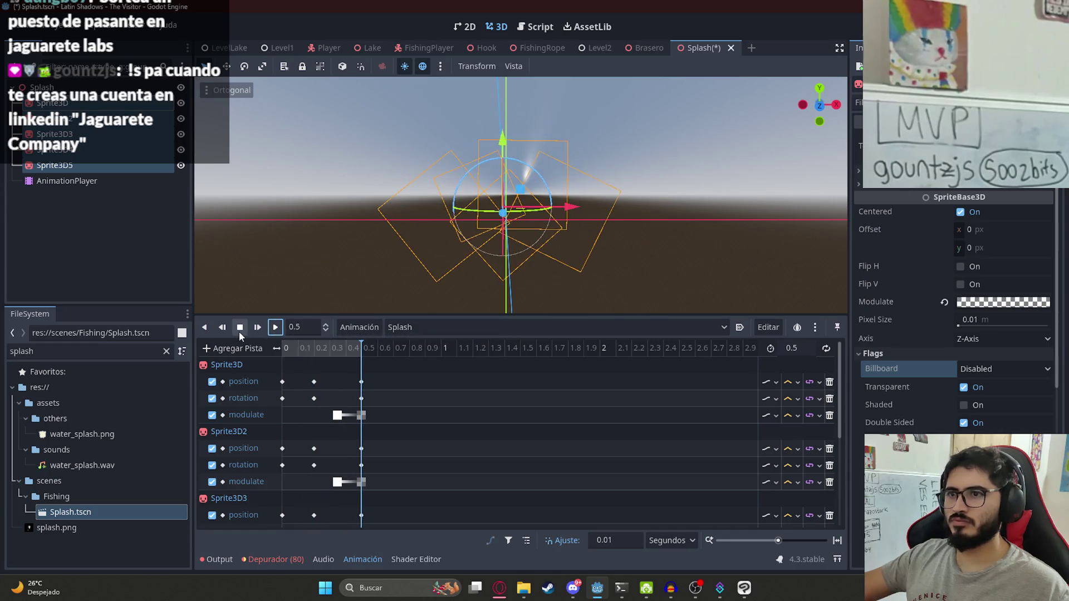
{"action": "left_click", "coordinate": [240, 328]}
{"action": "left_click", "coordinate": [297, 267]}
{"action": "left_click", "coordinate": [275, 327]}
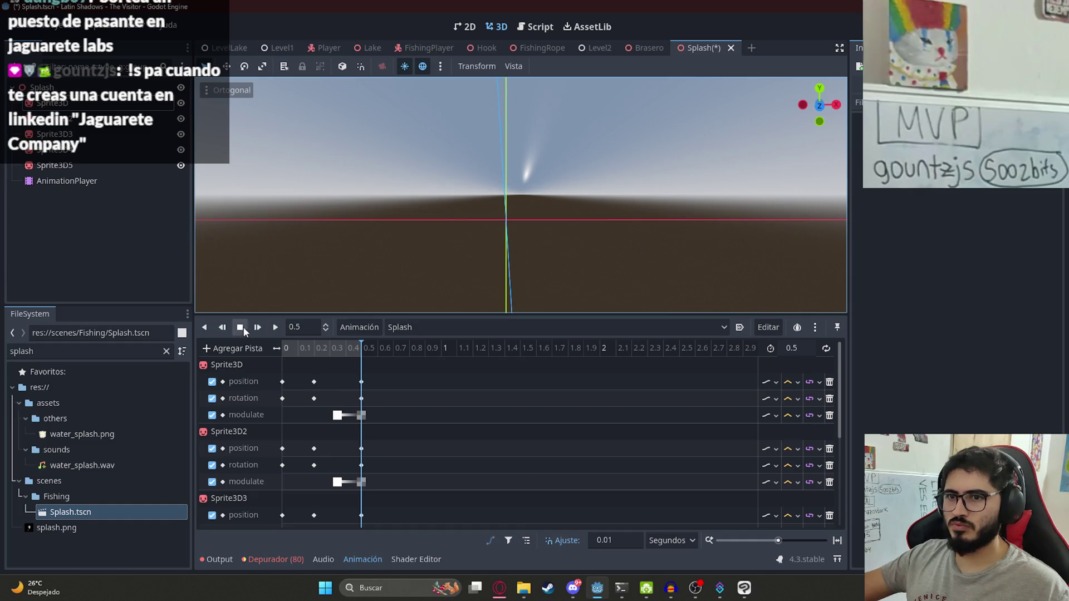
{"action": "left_click", "coordinate": [241, 326]}
{"action": "left_click", "coordinate": [275, 328]}
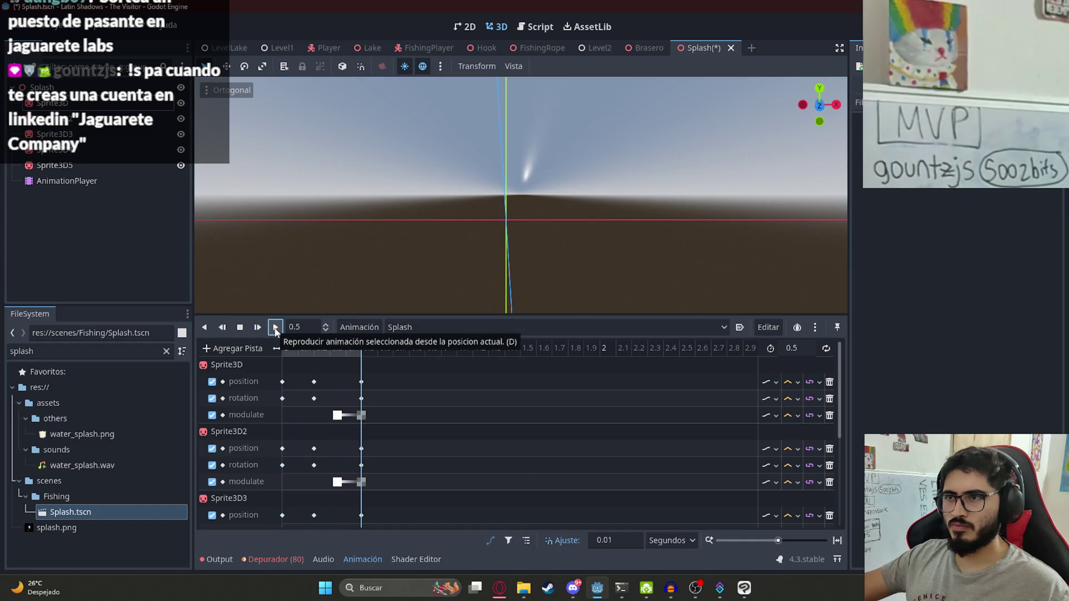
{"action": "mouse_move", "coordinate": [296, 342]}
{"action": "left_mouse_down"}
{"action": "mouse_move", "coordinate": [284, 346]}
{"action": "mouse_move", "coordinate": [327, 353]}
{"action": "left_mouse_up"}
Drag the sprites' modulate keyframes earlier toward 0.2 s, then scrub back to the start.
{"action": "scroll", "coordinate": [329, 457], "scroll_direction": "down", "scroll_amount": 3}
{"action": "mouse_move", "coordinate": [337, 482]}
{"action": "left_mouse_down"}
{"action": "mouse_move", "coordinate": [315, 481]}
{"action": "mouse_move", "coordinate": [315, 460]}
{"action": "mouse_move", "coordinate": [338, 475]}
{"action": "mouse_move", "coordinate": [314, 478]}
{"action": "left_mouse_up"}
{"action": "scroll", "coordinate": [321, 473], "scroll_direction": "down", "scroll_amount": 3}
{"action": "scroll", "coordinate": [323, 479], "scroll_direction": "down", "scroll_amount": 1}
{"action": "left_click_drag", "start_coordinate": [338, 519], "coordinate": [331, 522]}
{"action": "mouse_move", "coordinate": [317, 350]}
{"action": "left_mouse_down"}
{"action": "mouse_move", "coordinate": [321, 360]}
{"action": "mouse_move", "coordinate": [365, 361]}
{"action": "mouse_move", "coordinate": [254, 354]}
{"action": "left_mouse_up"}
Replay the splash animation to confirm the earlier fade, and save the Splash scene.
{"action": "left_click", "coordinate": [277, 332]}
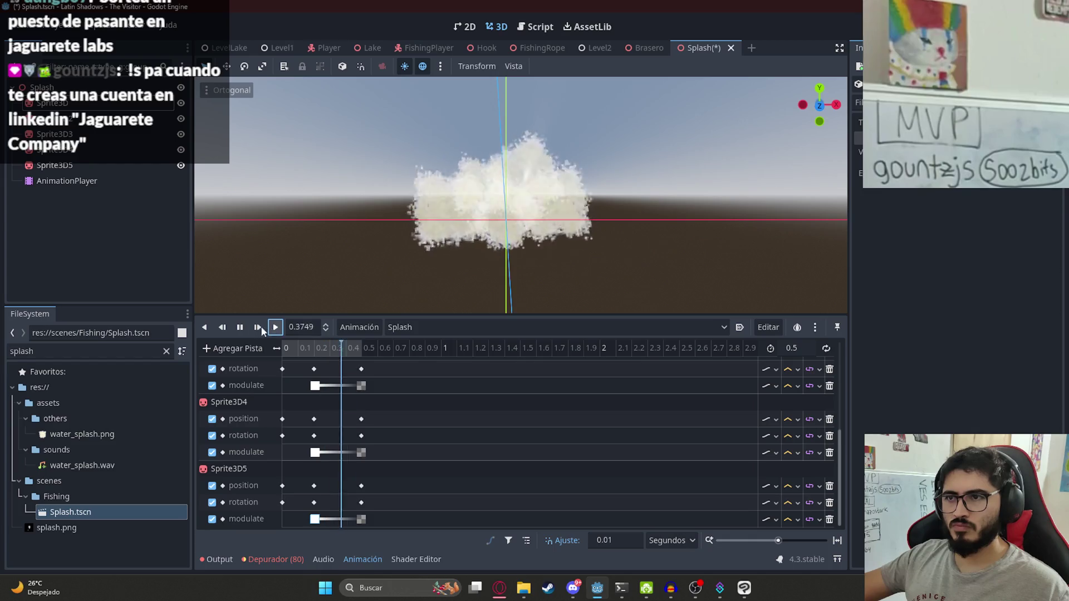
{"action": "left_click", "coordinate": [278, 333]}
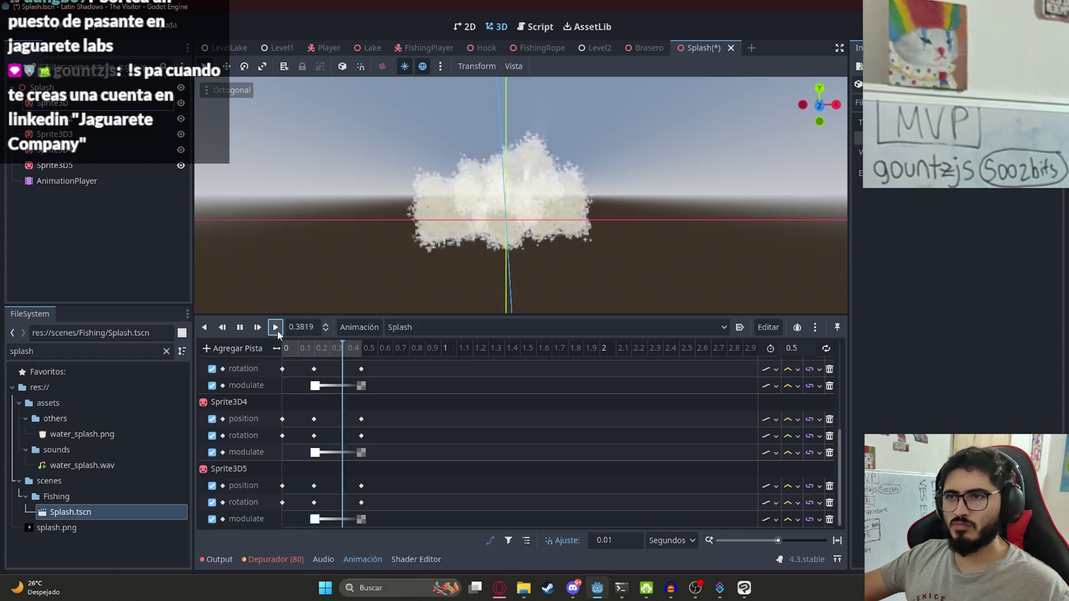
{"action": "left_click", "coordinate": [240, 327]}
{"action": "left_click", "coordinate": [275, 327]}
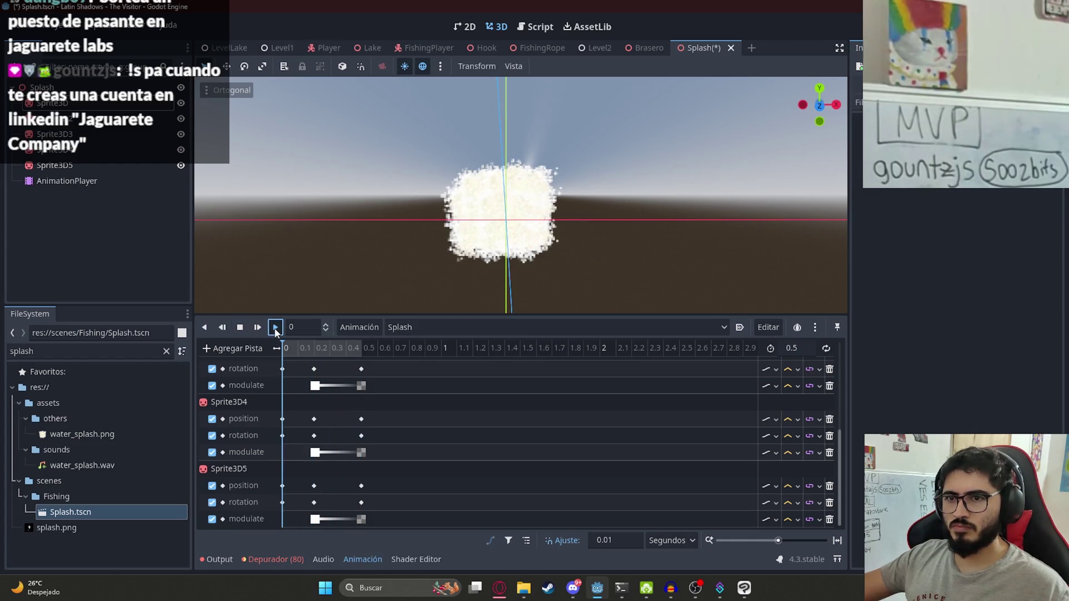
{"action": "key", "text": "ctrl+s"}
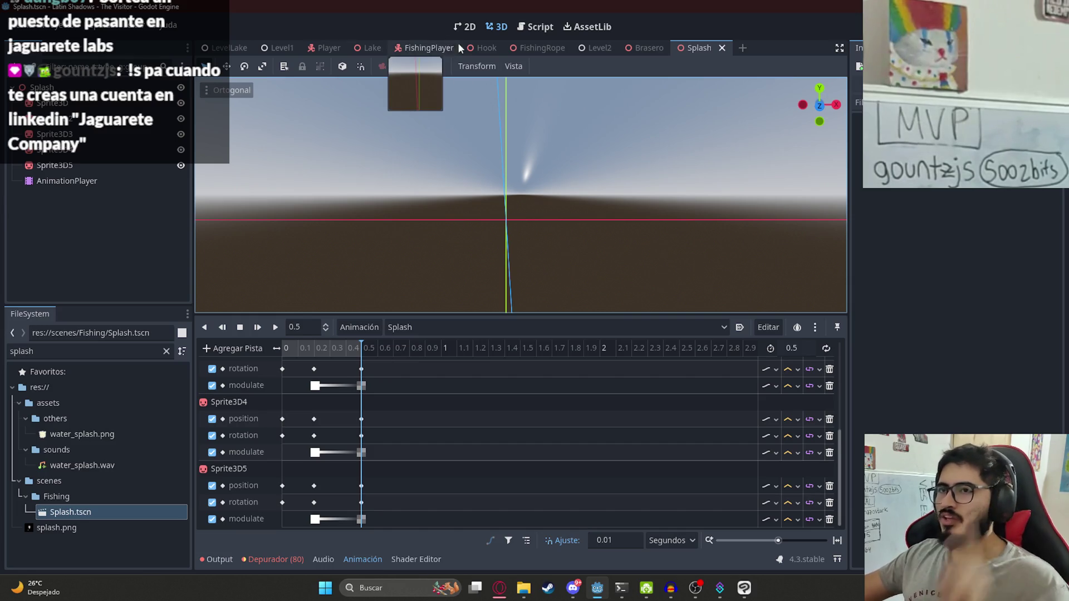
Instance Splash.tscn into the Hook scene and edit the instance's x scale.
{"action": "left_click", "coordinate": [483, 48]}
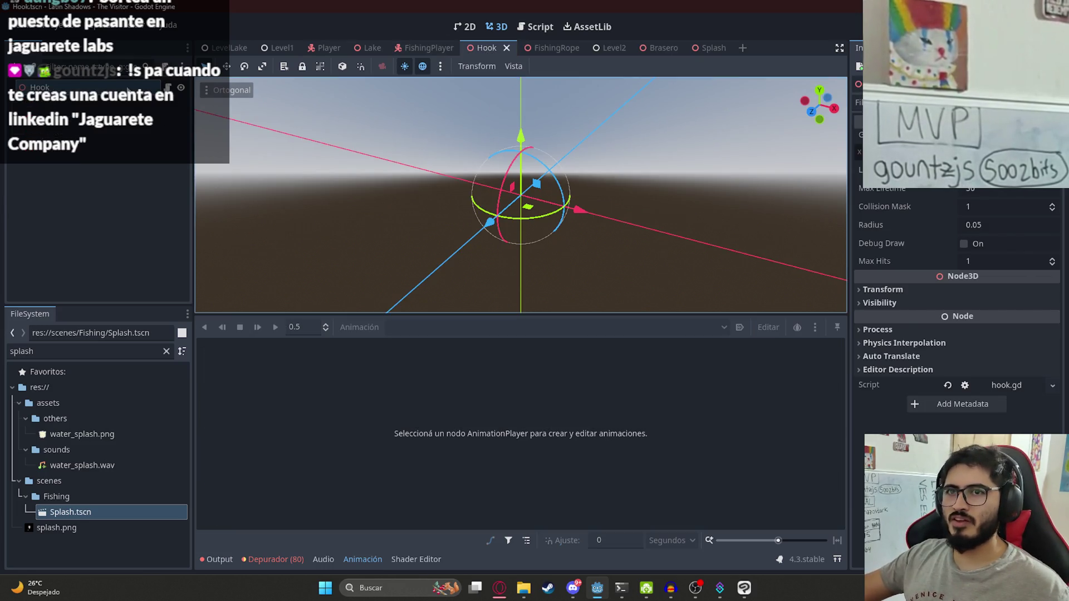
{"action": "left_click", "coordinate": [72, 493]}
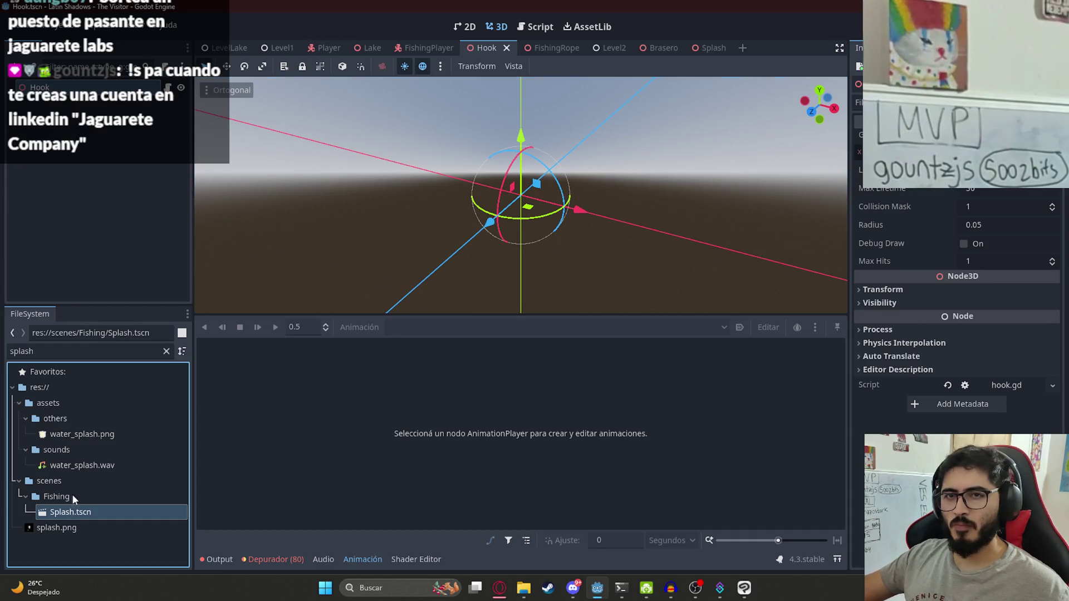
{"action": "mouse_move", "coordinate": [70, 511]}
{"action": "left_mouse_down"}
{"action": "mouse_move", "coordinate": [518, 184]}
{"action": "mouse_move", "coordinate": [612, 167]}
{"action": "mouse_move", "coordinate": [759, 101]}
{"action": "left_mouse_up"}
{"action": "scroll", "coordinate": [425, 156], "scroll_direction": "down", "scroll_amount": 5}
{"action": "scroll", "coordinate": [517, 172], "scroll_direction": "up", "scroll_amount": 3}
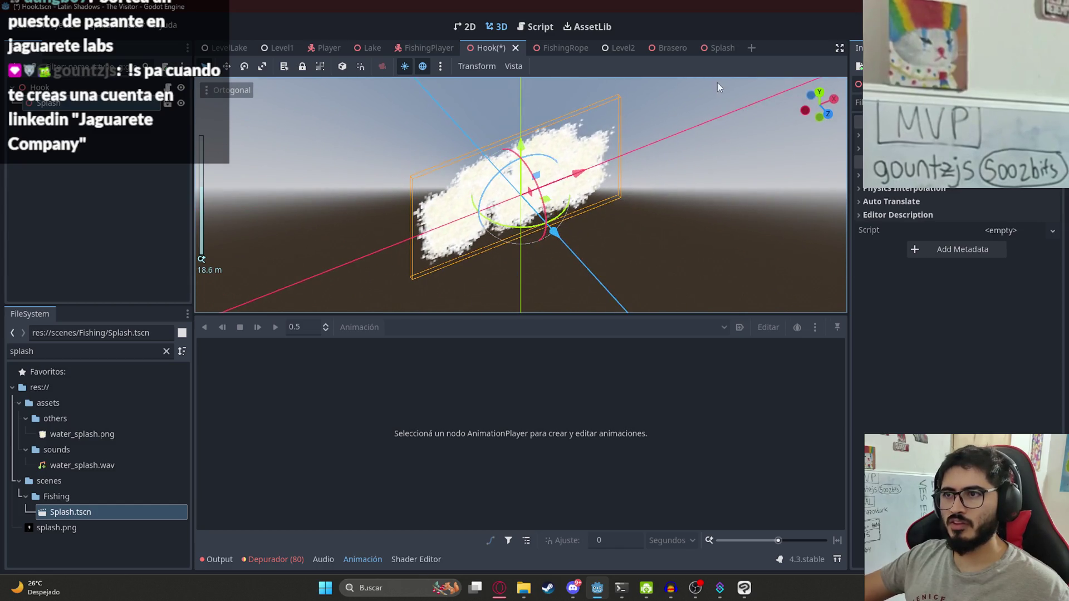
{"action": "scroll", "coordinate": [957, 251], "scroll_direction": "up", "scroll_amount": 3}
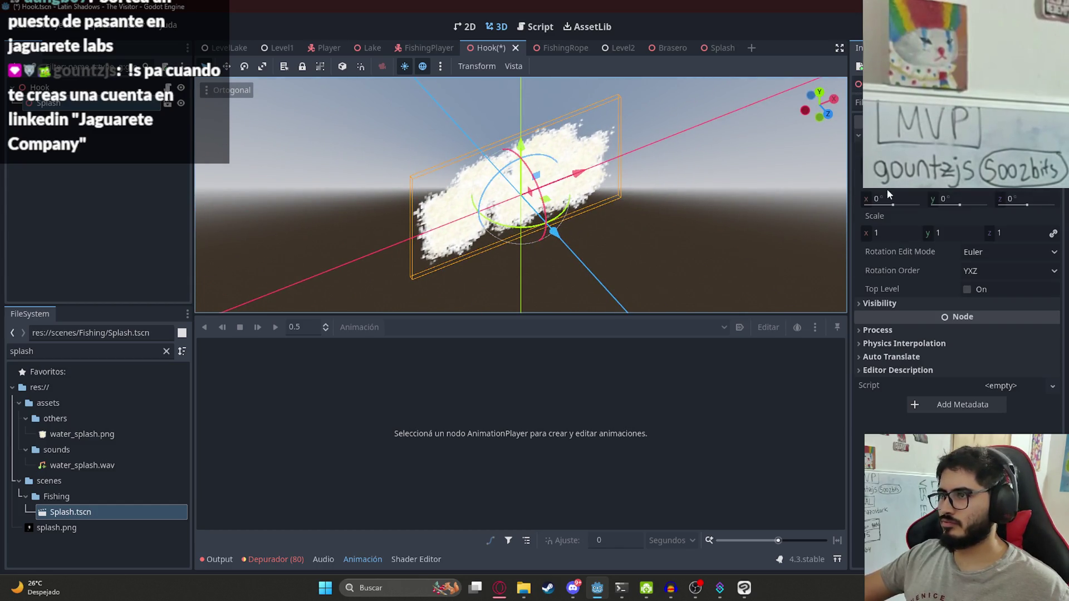
{"action": "left_click", "coordinate": [883, 232]}
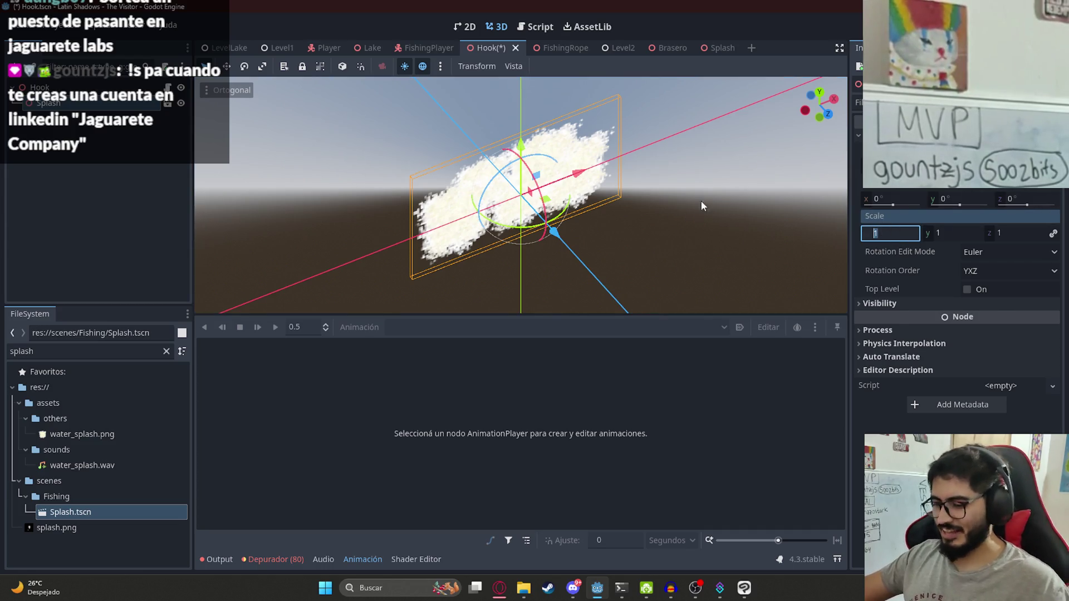
Select the Hook root node and open its hook.gd script.
{"action": "left_click", "coordinate": [39, 87]}
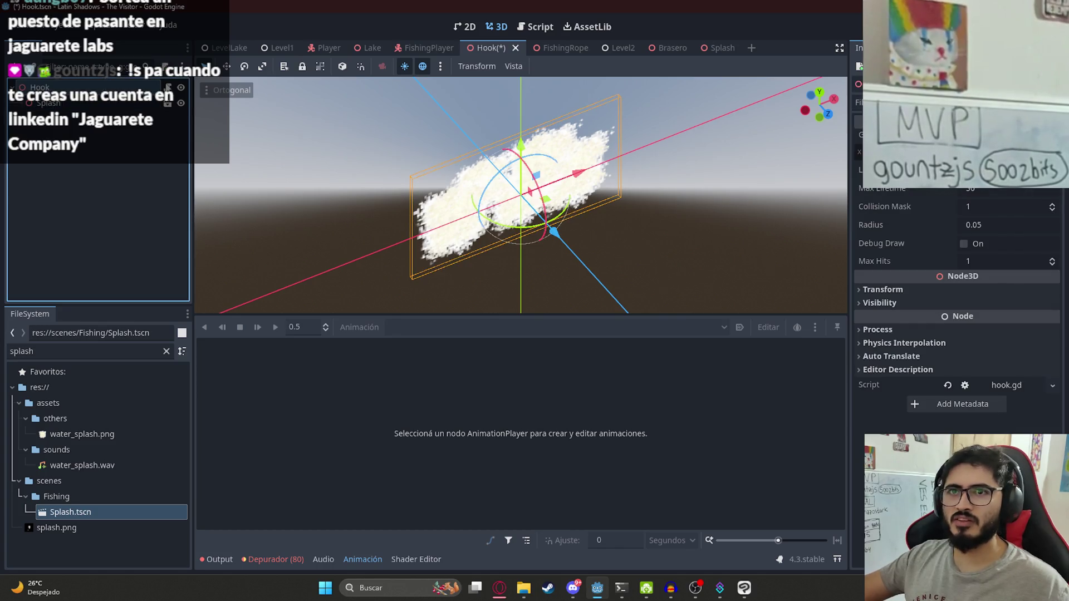
{"action": "left_click", "coordinate": [168, 88]}
{"action": "scroll", "coordinate": [815, 103], "scroll_direction": "up", "scroll_amount": 10}
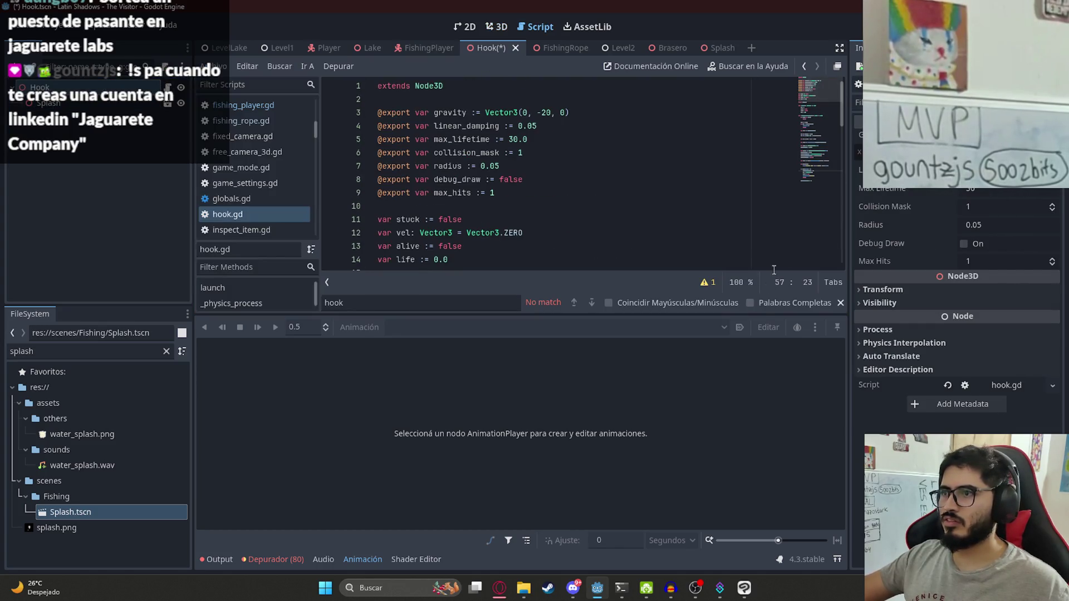
{"action": "left_click_drag", "start_coordinate": [752, 315], "coordinate": [751, 419]}
{"action": "scroll", "coordinate": [521, 225], "scroll_direction": "down", "scroll_amount": 3}
{"action": "scroll", "coordinate": [521, 226], "scroll_direction": "up", "scroll_amount": 3}
{"action": "left_click", "coordinate": [520, 189]}
{"action": "key", "text": "Return"}
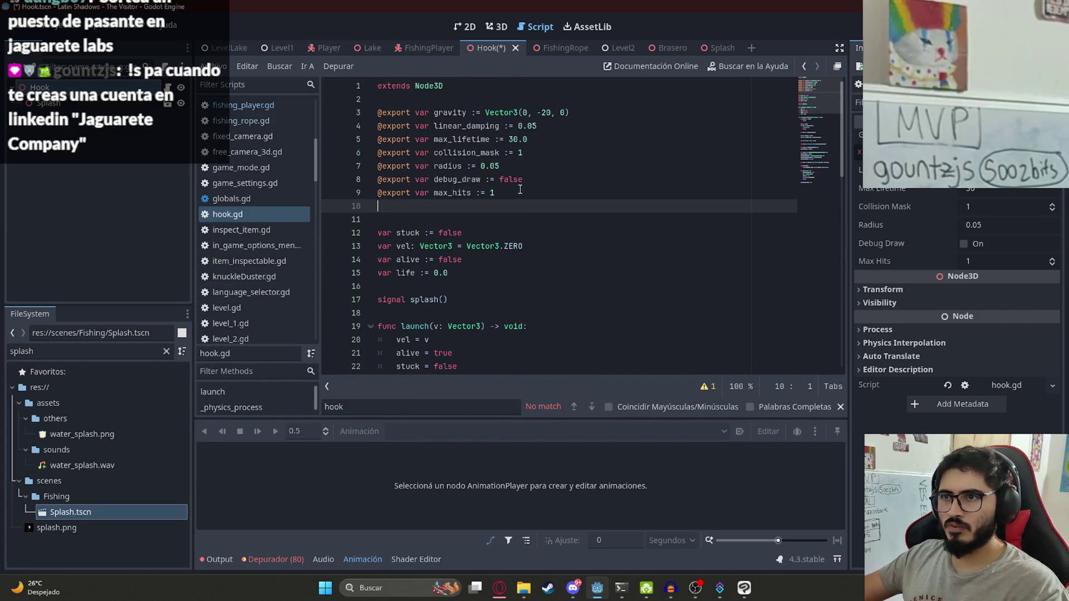
{"action": "type", "text": "@onready var splash"}
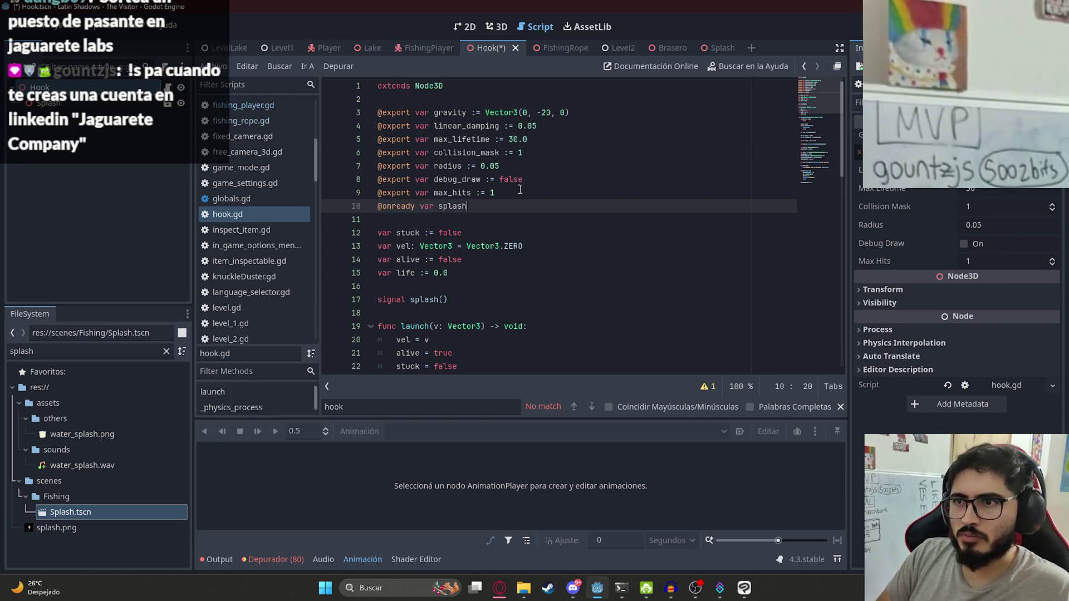
{"action": "type", "text": " = $SP"}
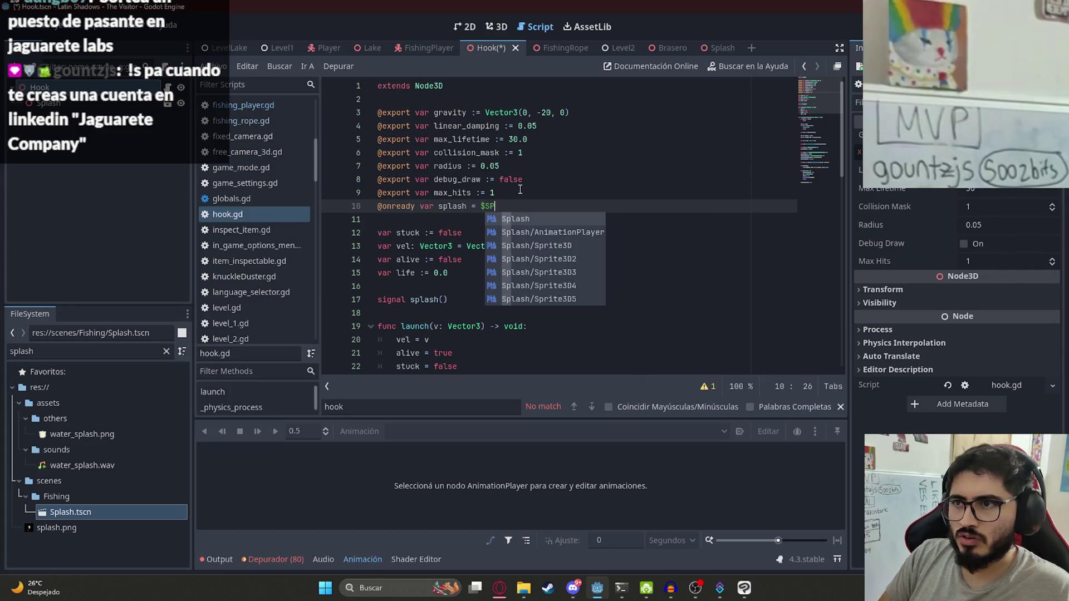
{"action": "key", "text": "Return"}
{"action": "key", "text": "ctrl+s"}
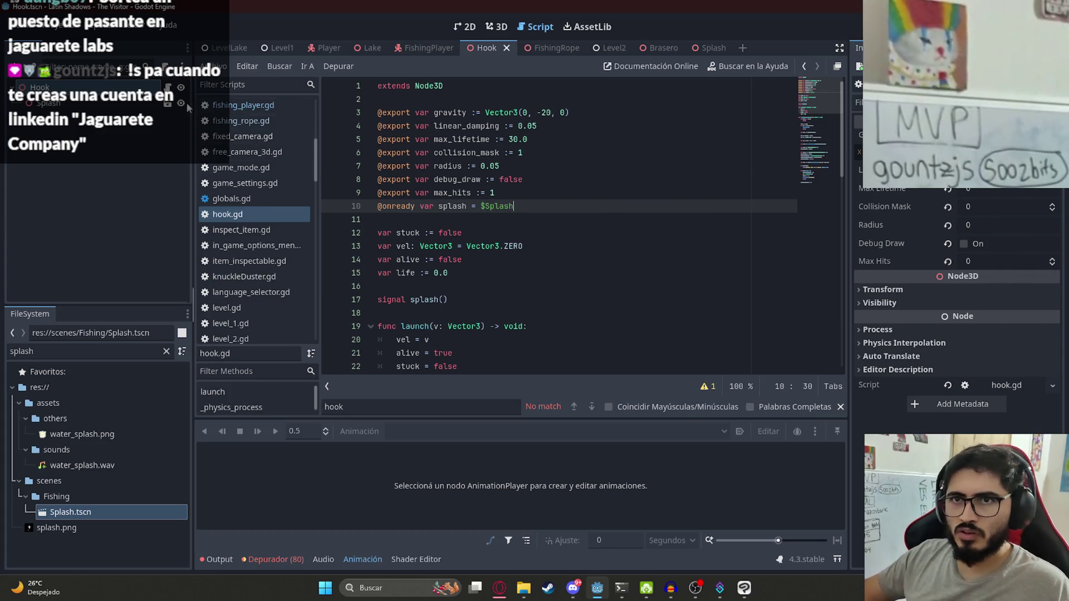
Rename the variable to splash_component, undoing a stray paste on line 8.
{"action": "key", "text": "Down"}
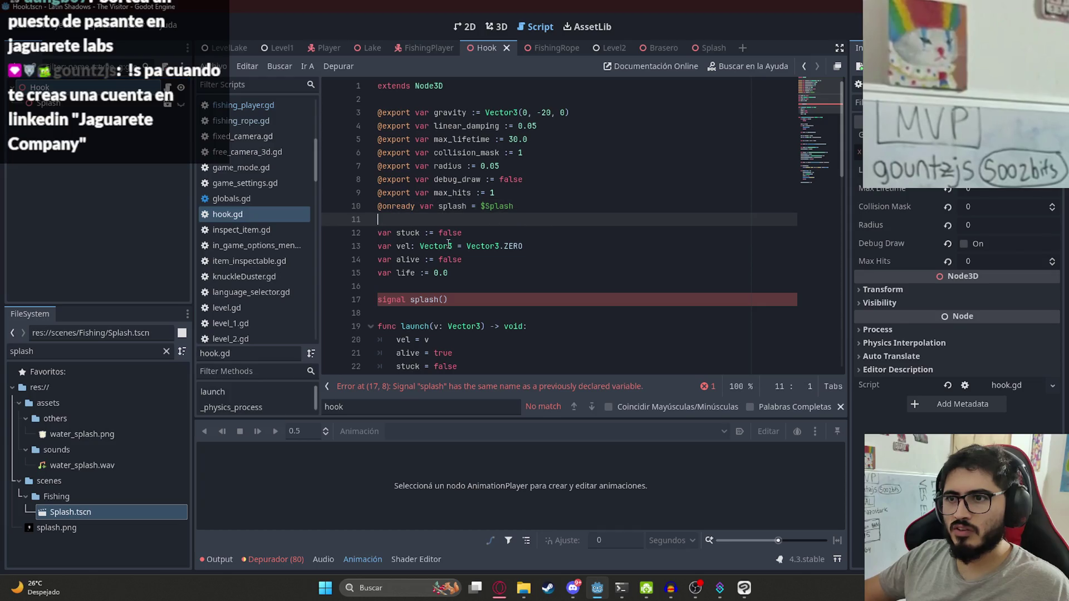
{"action": "double_click", "coordinate": [453, 206]}
{"action": "key", "text": "Right"}
{"action": "type", "text": "_co"}
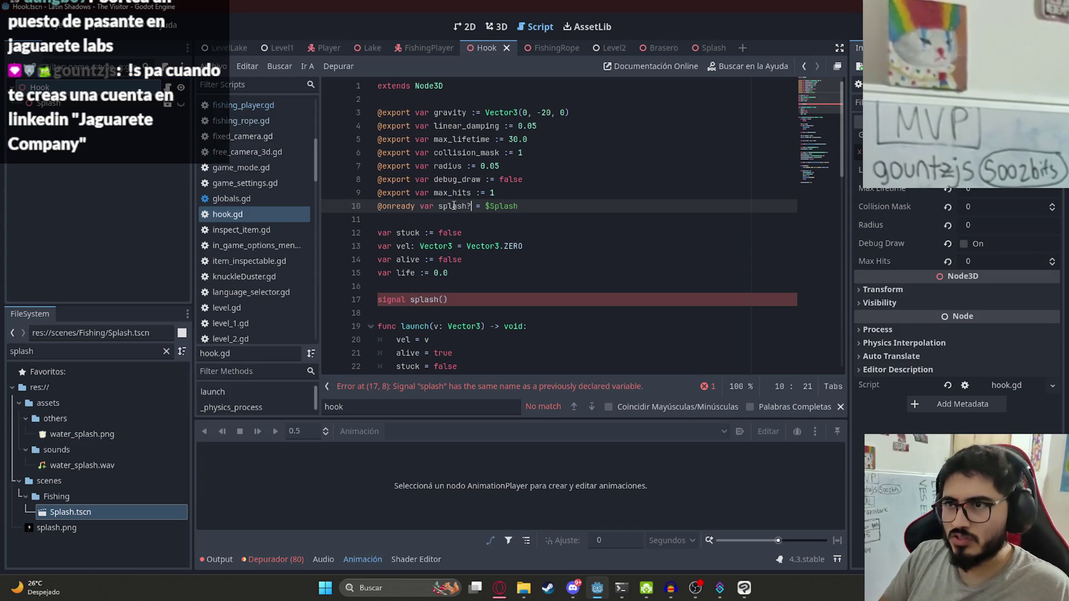
{"action": "type", "text": "mponent"}
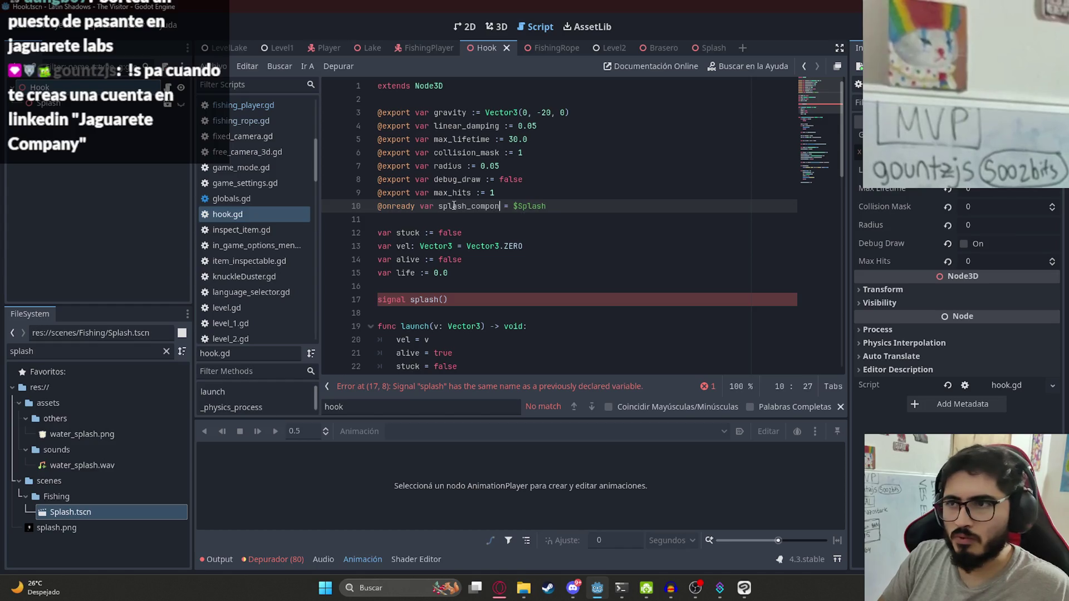
{"action": "left_click", "coordinate": [604, 190]}
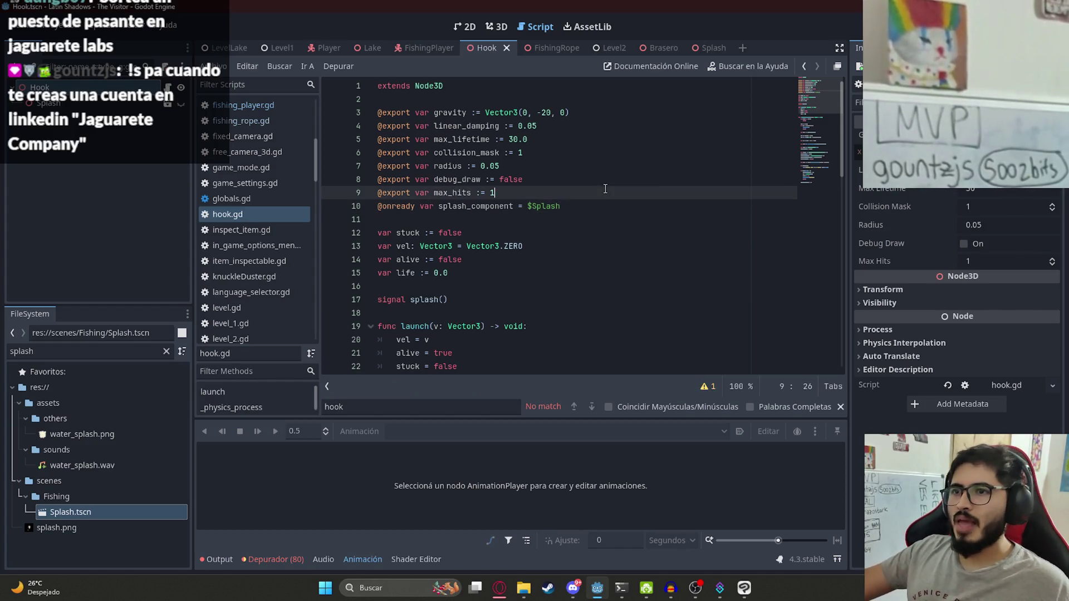
{"action": "double_click", "coordinate": [476, 206]}
{"action": "key", "text": "ctrl+c"}
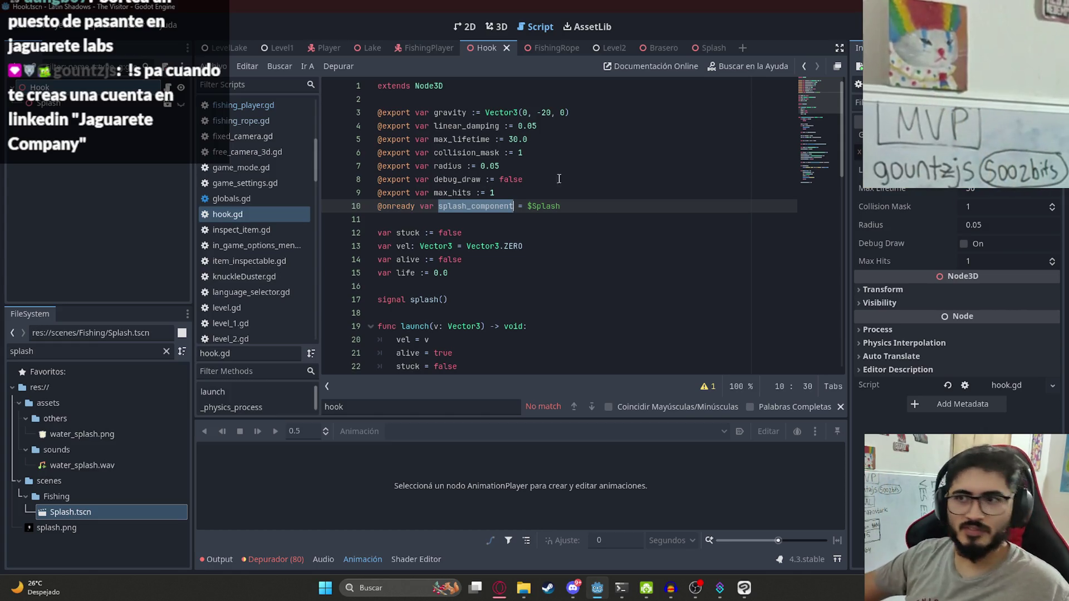
{"action": "left_click", "coordinate": [505, 223]}
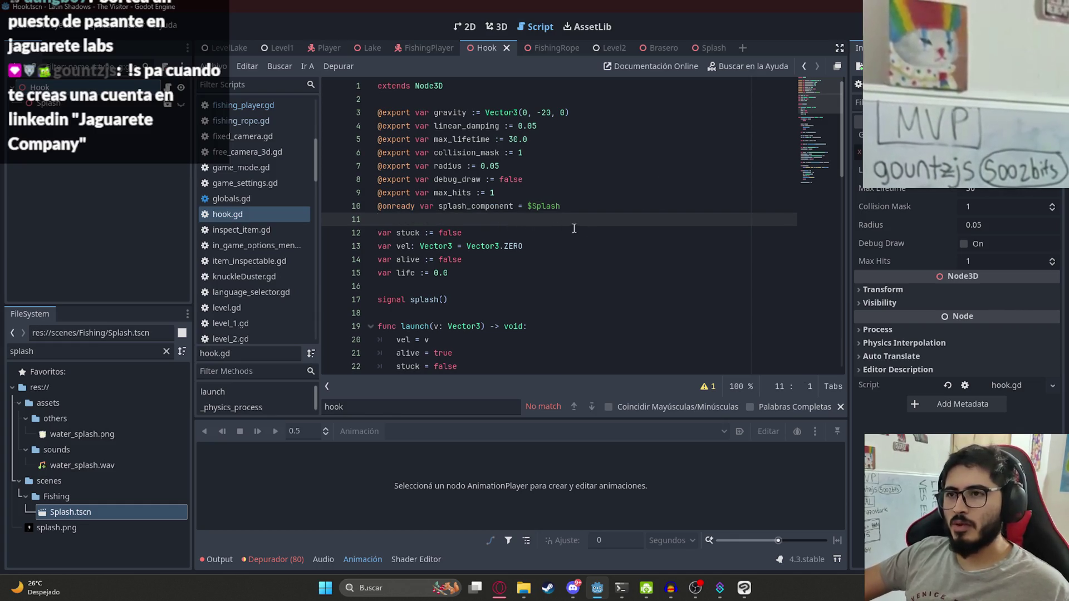
{"action": "left_click", "coordinate": [644, 184]}
{"action": "key", "text": "ctrl+v"}
{"action": "key", "text": "ctrl+z"}
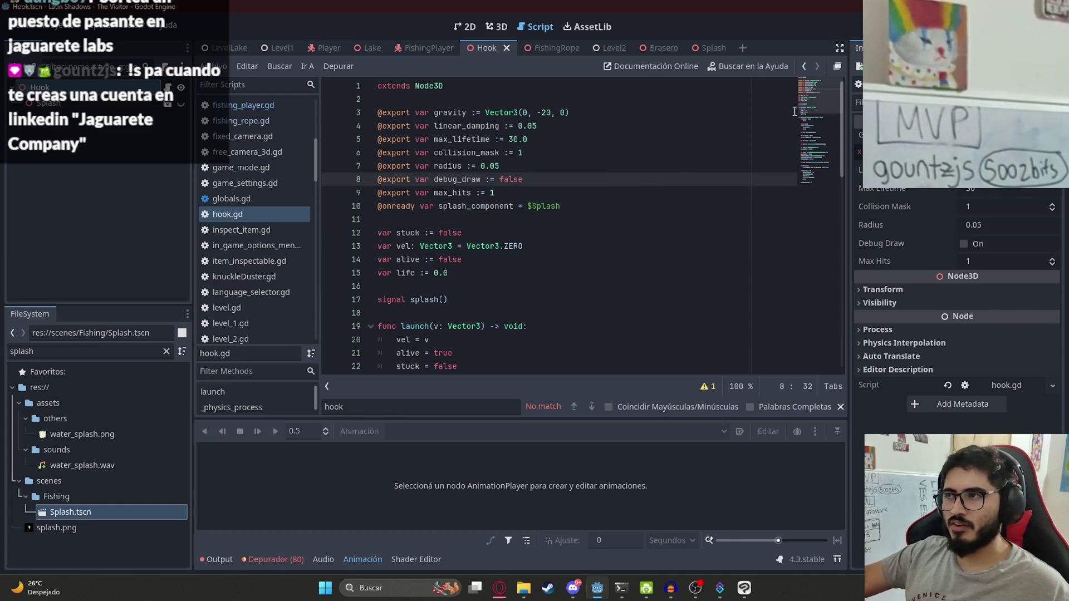
{"action": "mouse_move", "coordinate": [816, 98]}
{"action": "left_mouse_down"}
{"action": "mouse_move", "coordinate": [816, 182]}
{"action": "mouse_move", "coordinate": [830, 90]}
{"action": "left_mouse_up"}
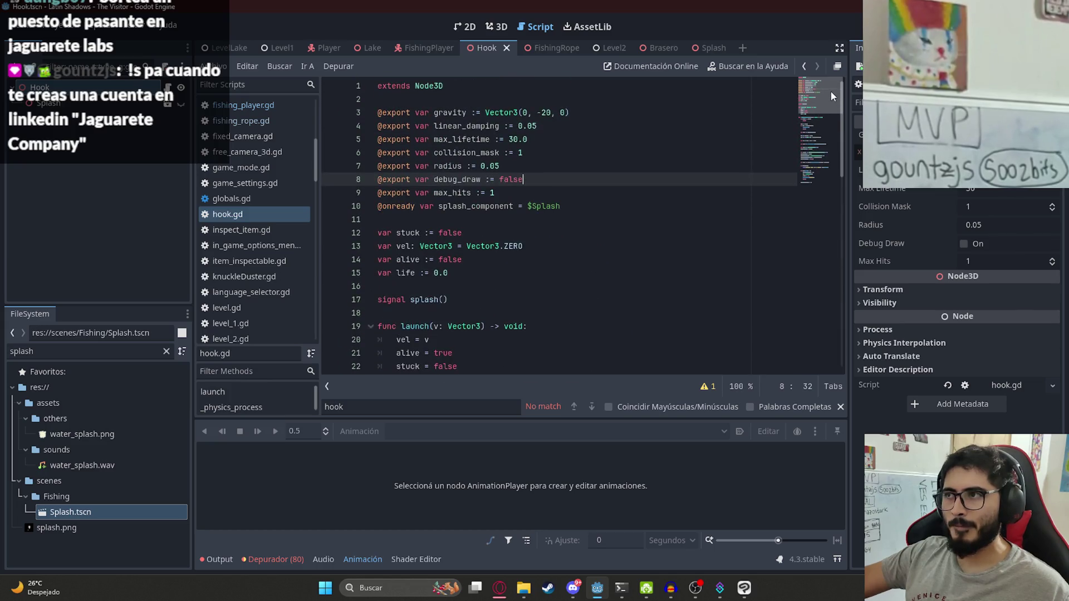
{"action": "left_click", "coordinate": [546, 221]}
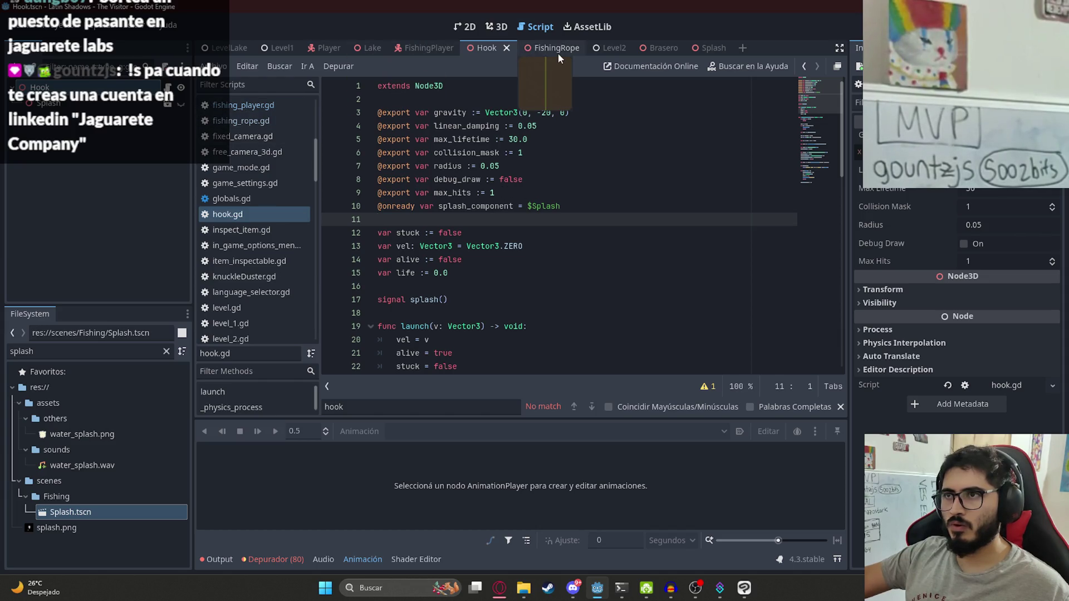
Attach a new splash.gd script, saved in res://scripts, to the Splash root node.
{"action": "left_click", "coordinate": [711, 48]}
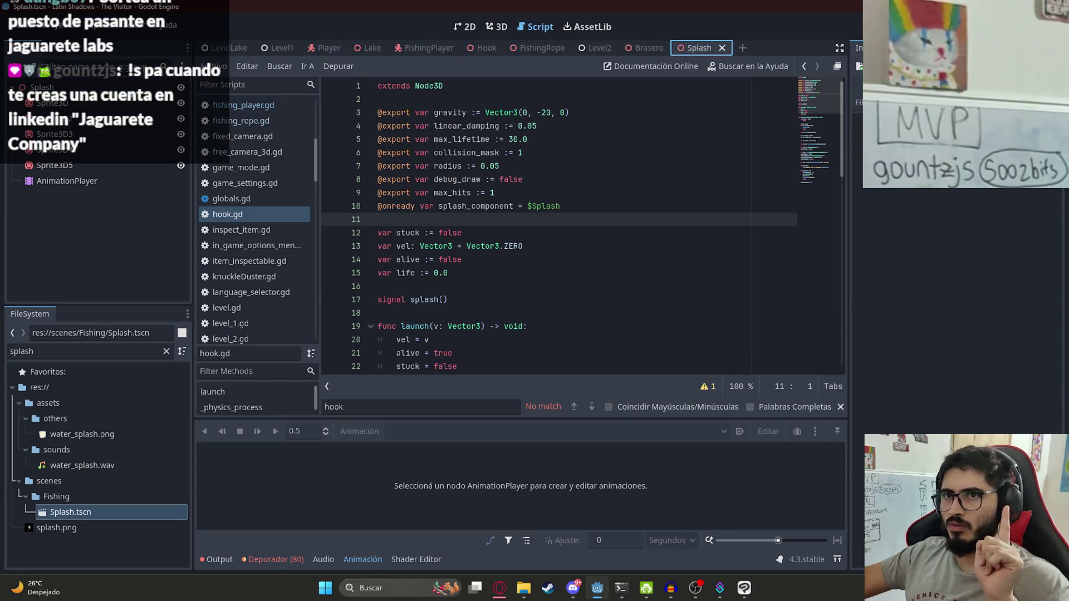
{"action": "left_click", "coordinate": [41, 87]}
{"action": "left_click", "coordinate": [165, 67]}
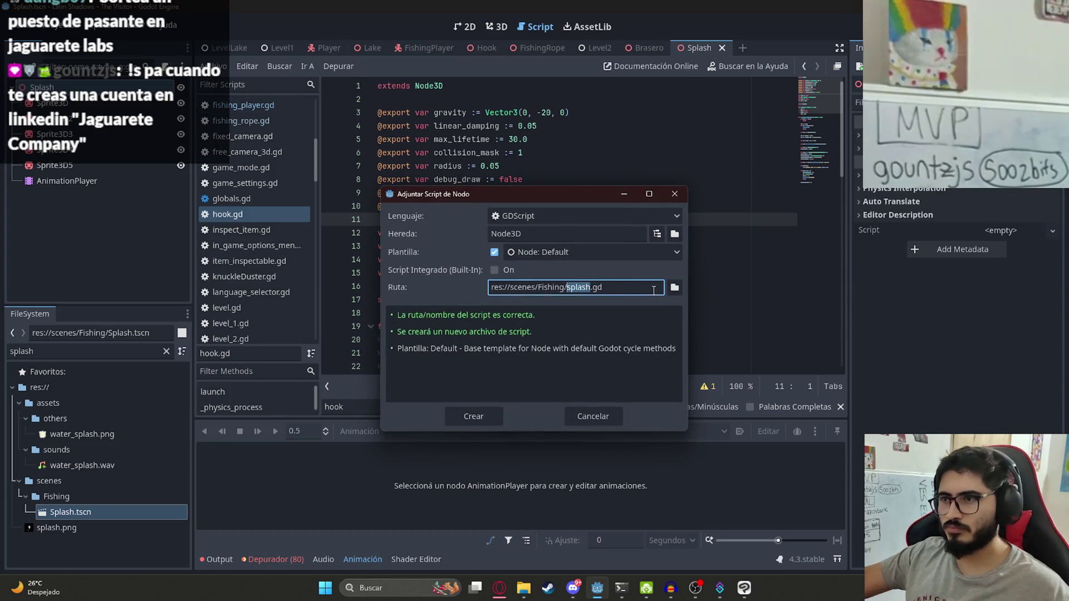
{"action": "left_click", "coordinate": [674, 287]}
{"action": "left_click", "coordinate": [282, 119]}
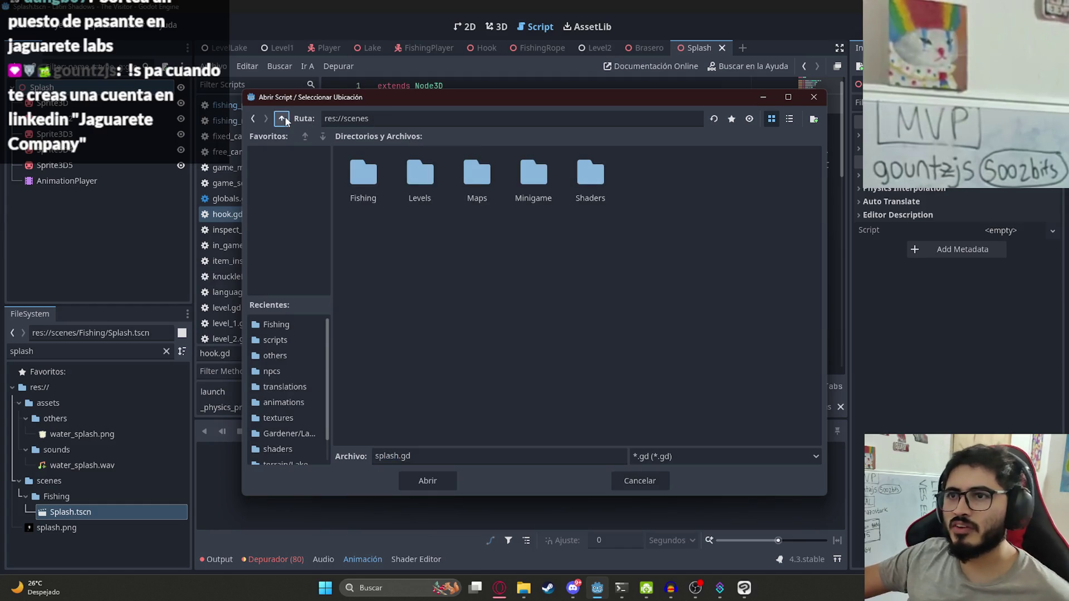
{"action": "left_click", "coordinate": [282, 119]}
{"action": "double_click", "coordinate": [420, 240]}
{"action": "left_click", "coordinate": [428, 481]}
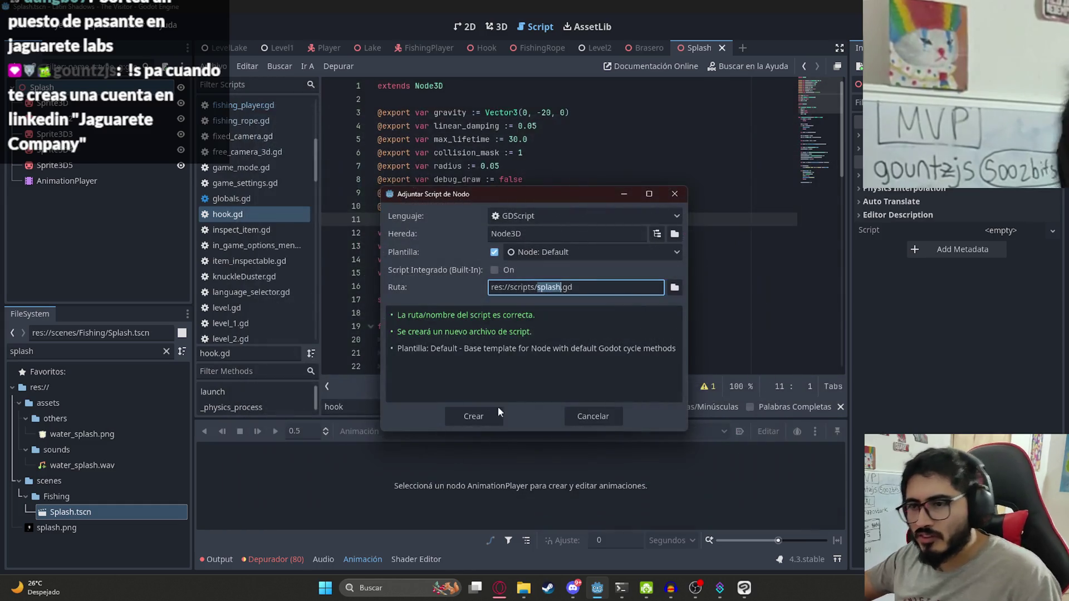
{"action": "key", "text": "Return"}
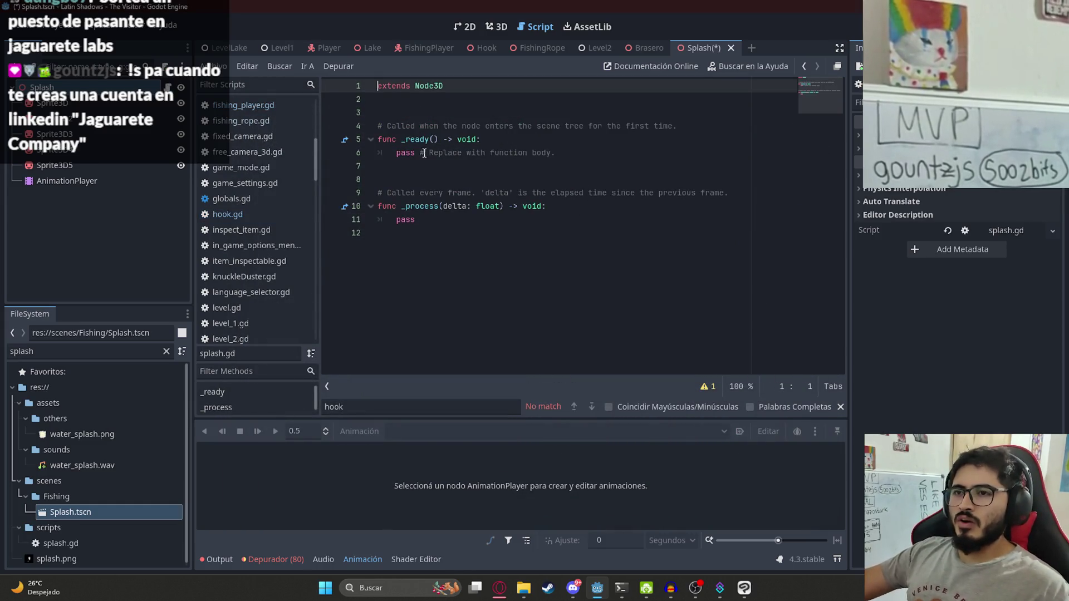
{"action": "left_click", "coordinate": [408, 250]}
Write the header func spawn_splash(new_direction = Vector3(0,0,0)) in splash.gd.
{"action": "key", "text": "Return"}
{"action": "type", "text": "func pl"}
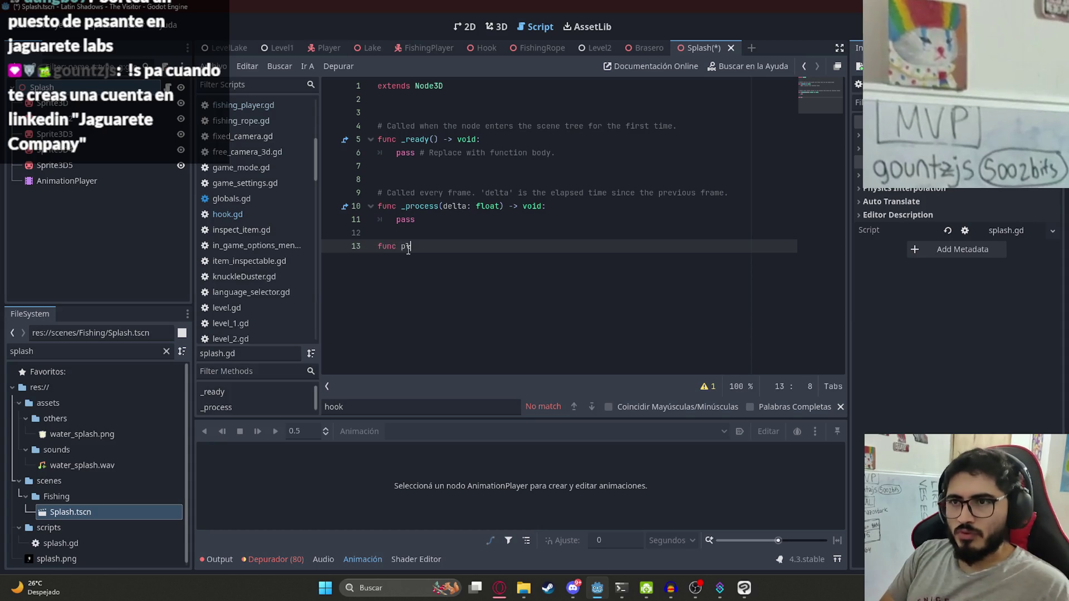
{"action": "key", "text": "BackSpace"}
{"action": "key", "text": "BackSpace"}
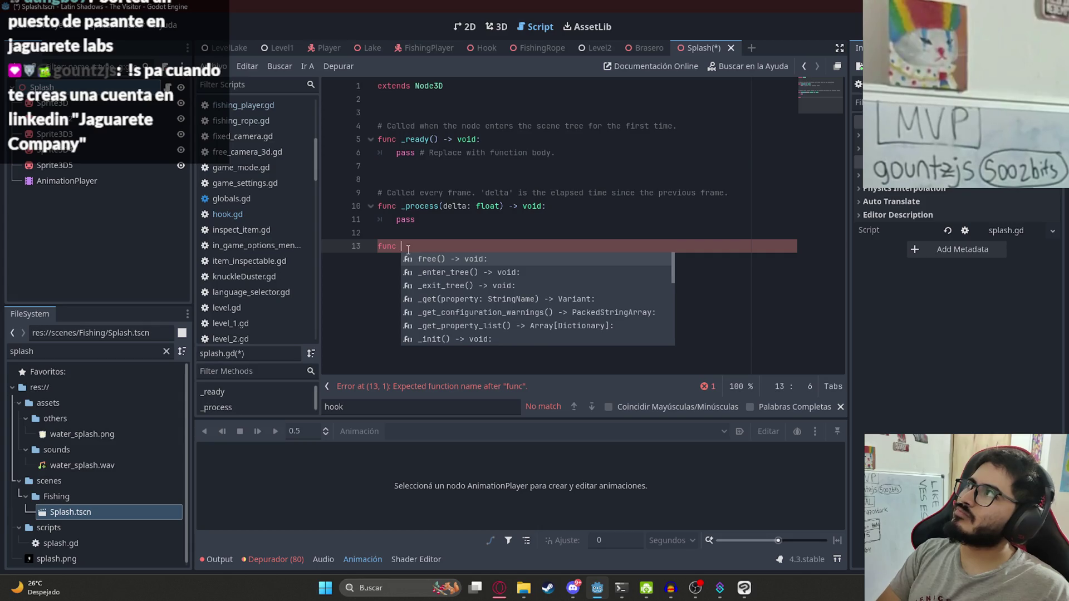
{"action": "type", "text": "spawn_spla"}
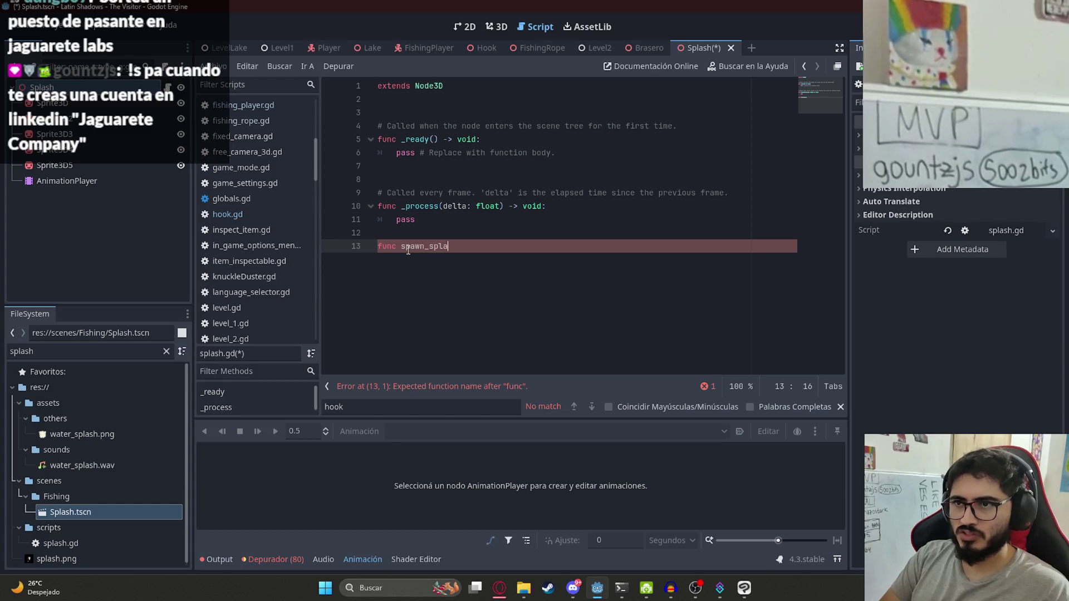
{"action": "type", "text": "direction: V"}
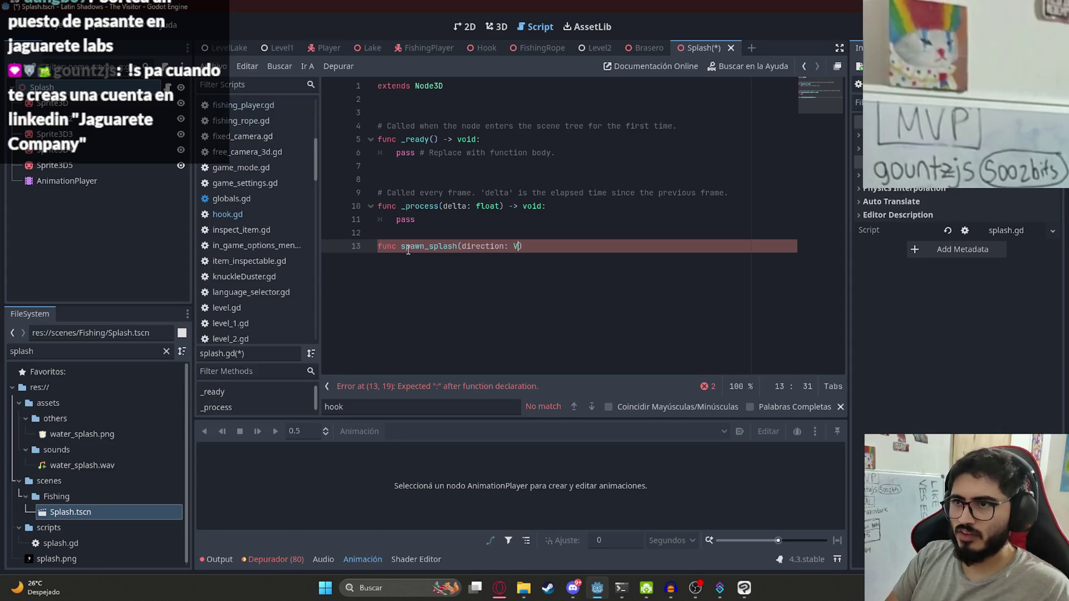
{"action": "type", "text": "to"}
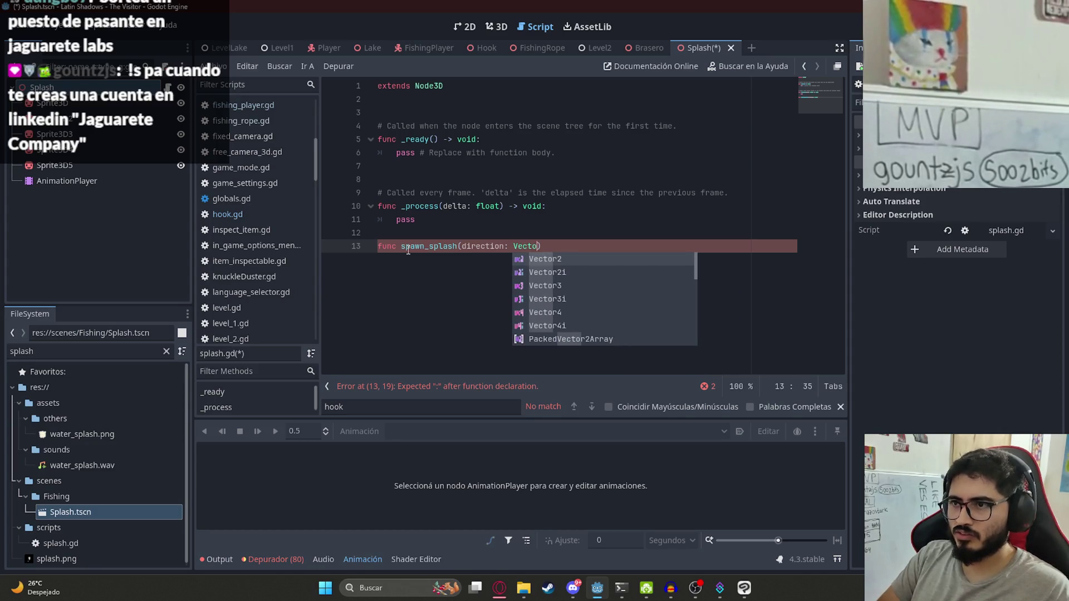
{"action": "type", "text": "r3"}
{"action": "key", "text": "Return"}
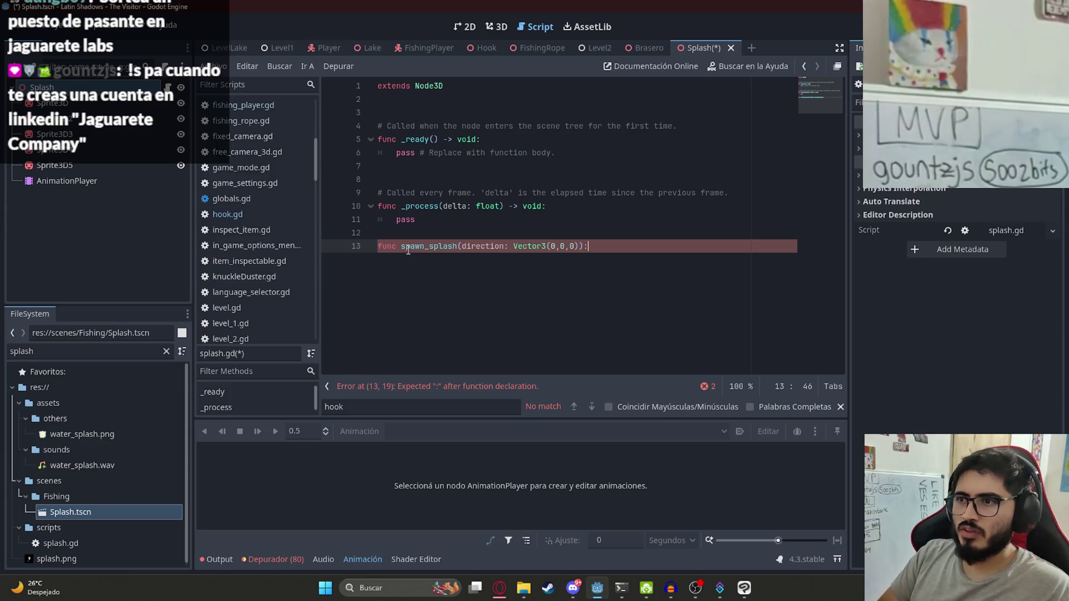
{"action": "key", "text": "Return"}
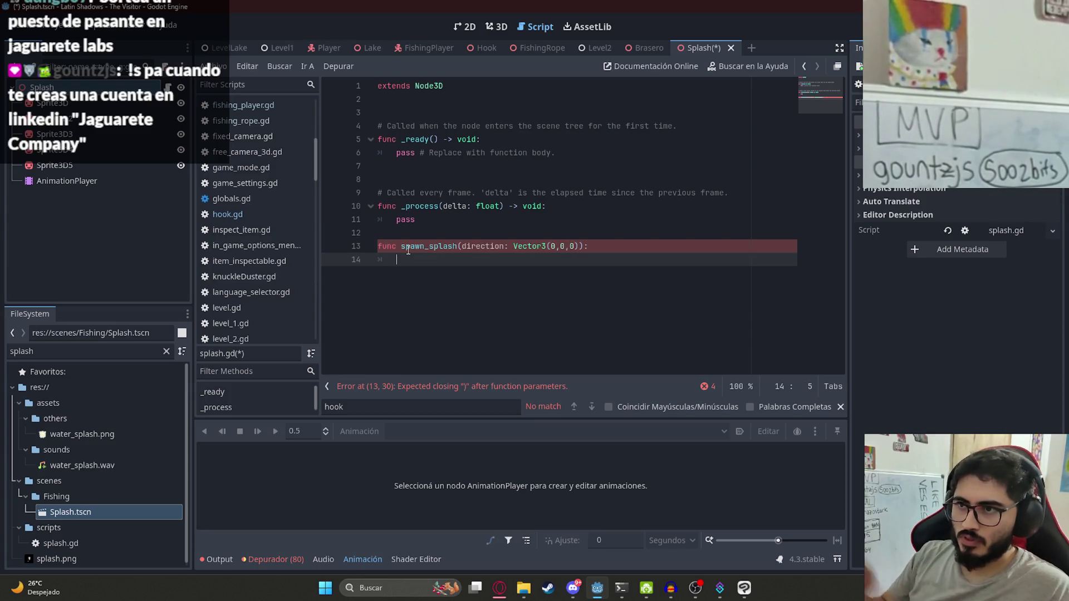
{"action": "left_click", "coordinate": [510, 246]}
{"action": "key", "text": "BackSpace"}
{"action": "type", "text": "="}
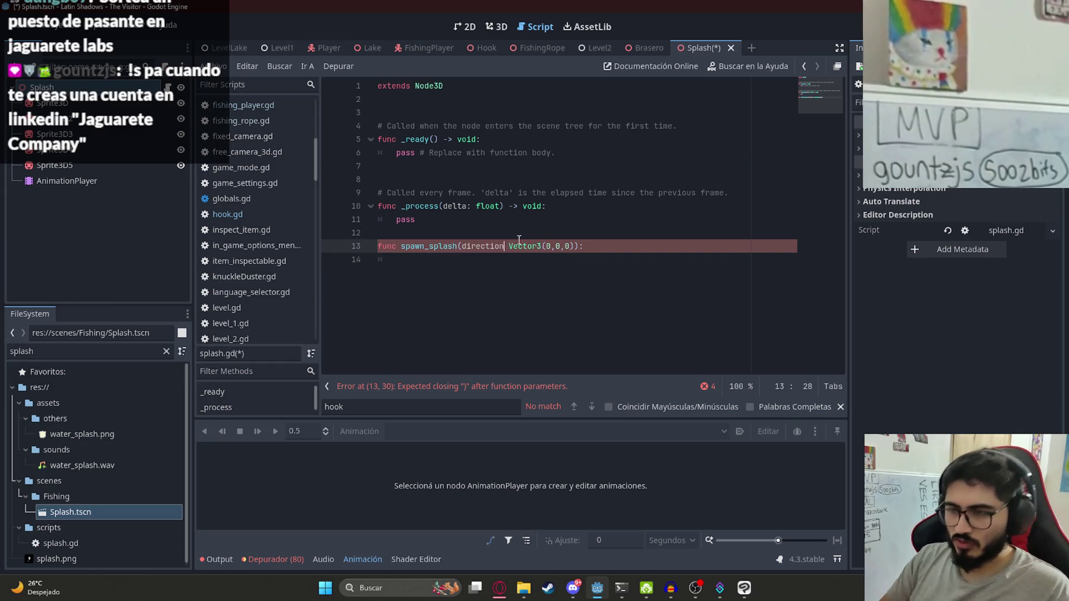
{"action": "key", "text": "Down"}
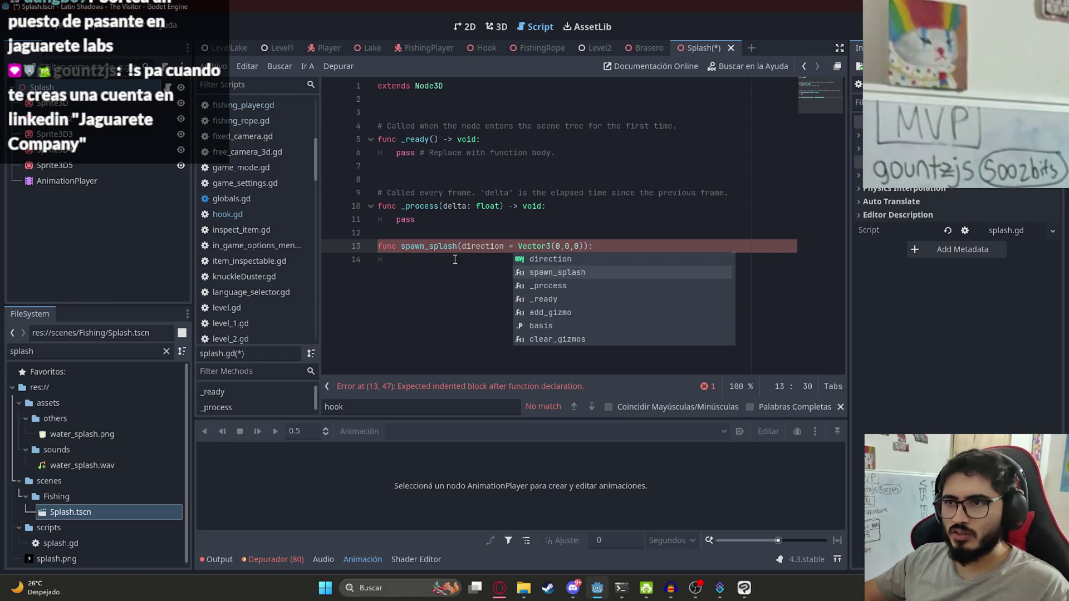
{"action": "left_click", "coordinate": [460, 246]}
{"action": "type", "text": "new"}
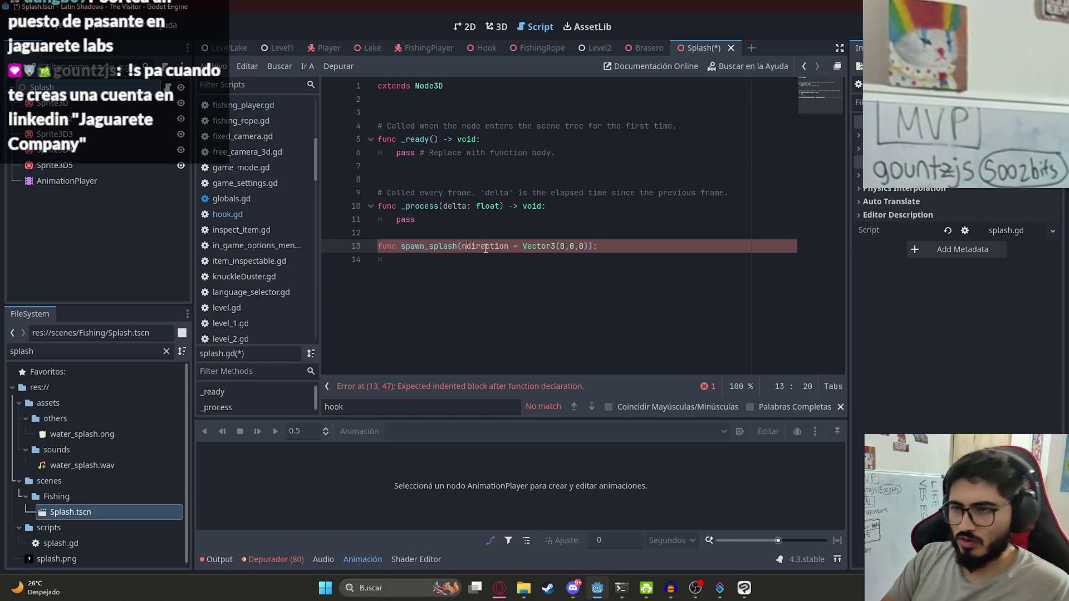
{"action": "type", "text": "_"}
{"action": "key", "text": "Down"}
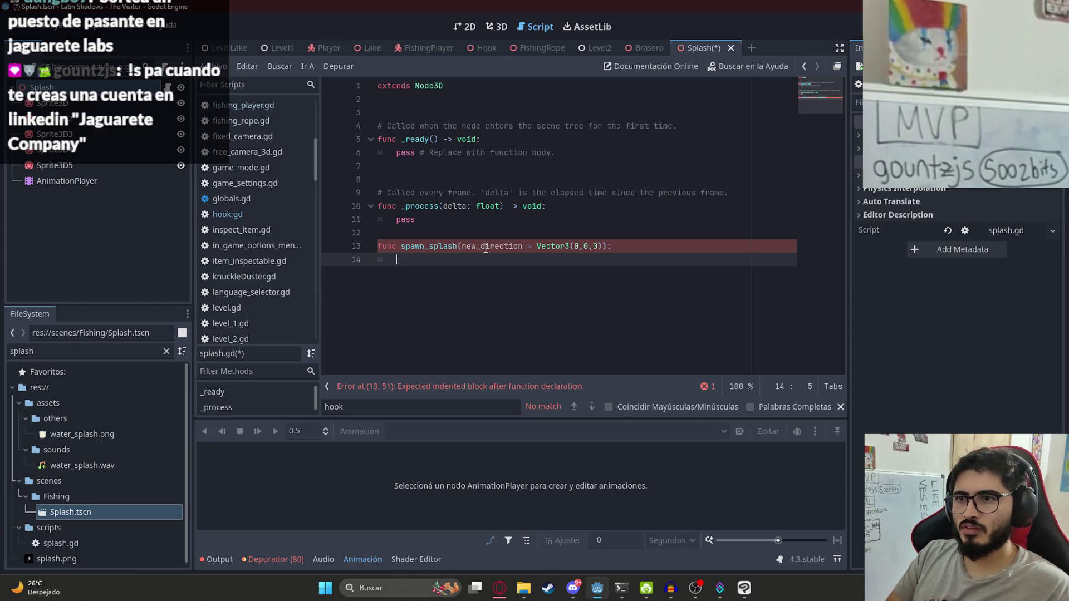
{"action": "type", "text": "rection"}
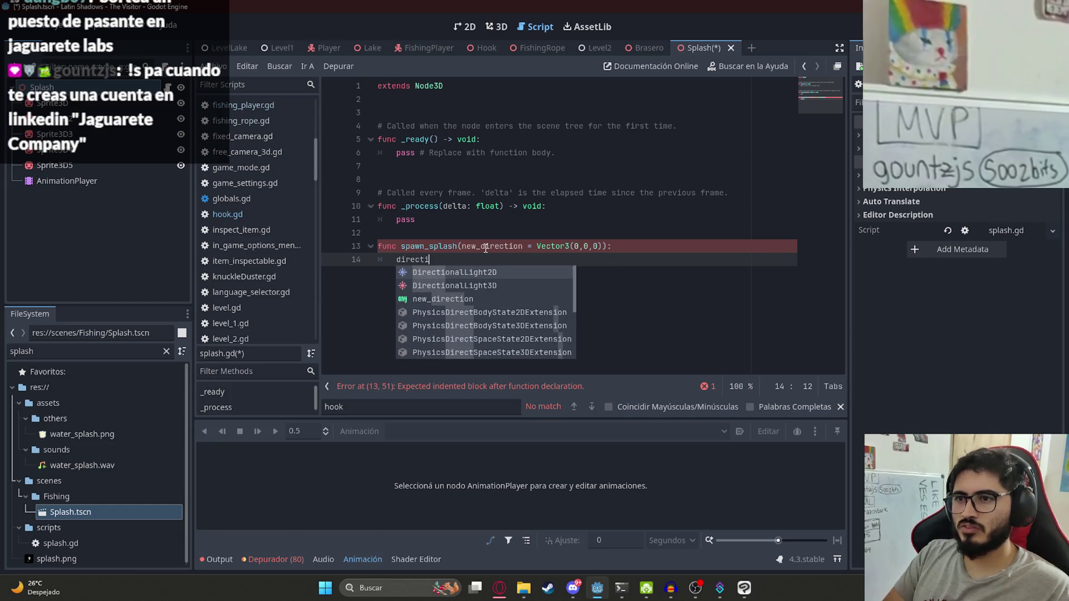
Fill the function body with visible = true and animation_player.play("Splash").
{"action": "key", "text": "BackSpace"}
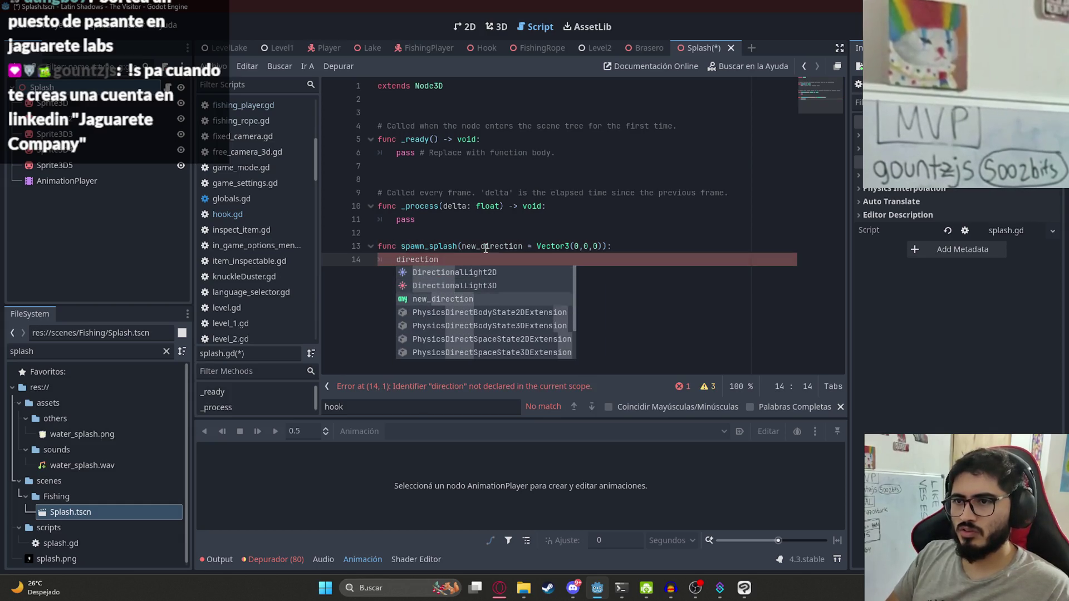
{"action": "key", "text": "BackSpace"}
{"action": "key", "text": "BackSpace"}
{"action": "key", "text": "BackSpace"}
{"action": "type", "text": "r"}
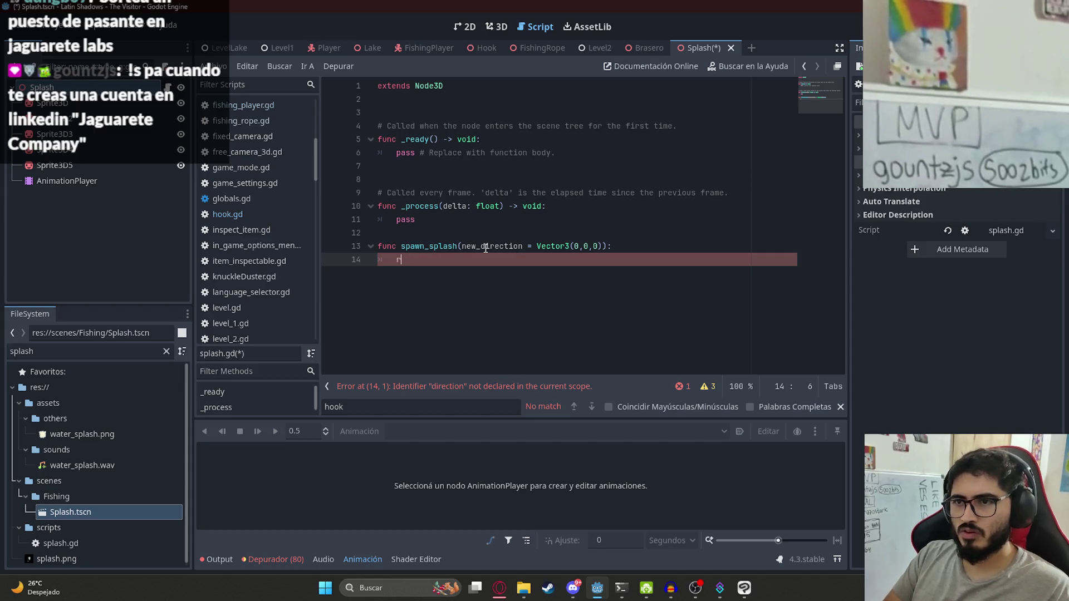
{"action": "key", "text": "BackSpace"}
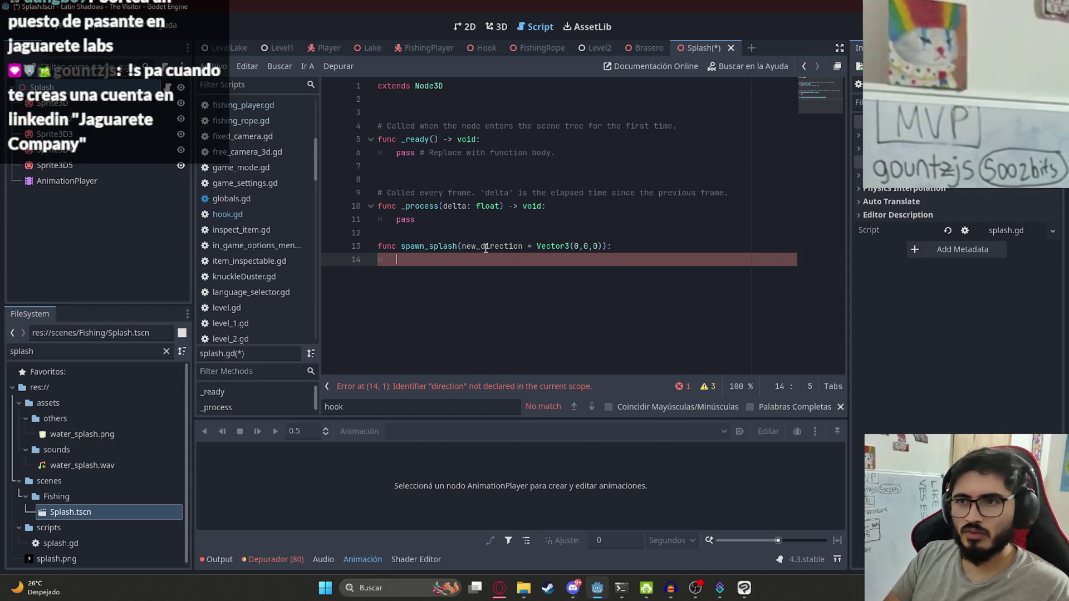
{"action": "type", "text": "visible= true"}
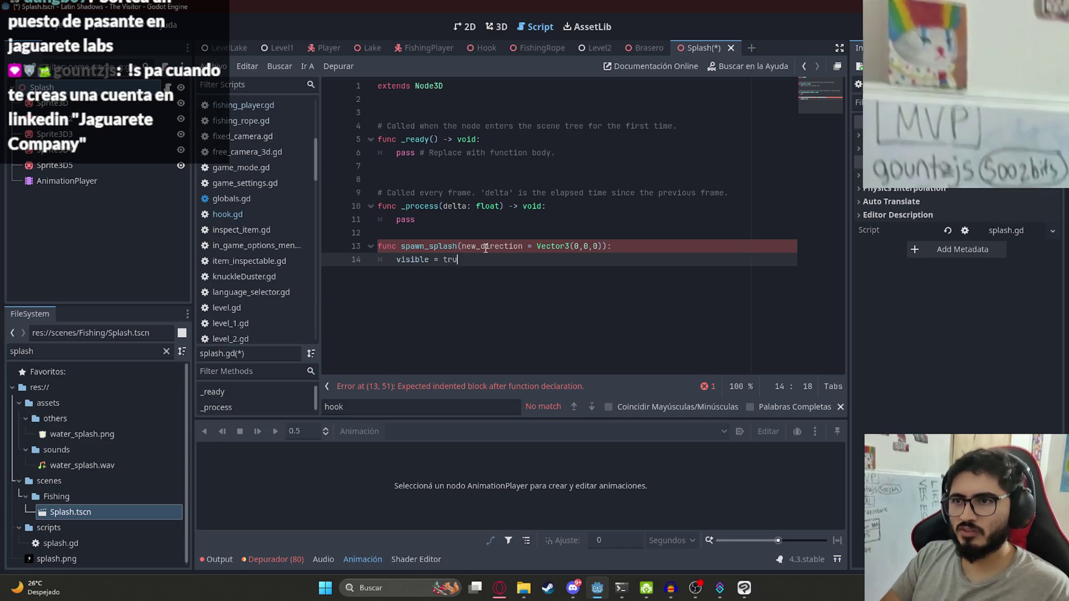
{"action": "key", "text": "Return"}
{"action": "key", "text": "BackSpace"}
{"action": "type", "text": "animation?"}
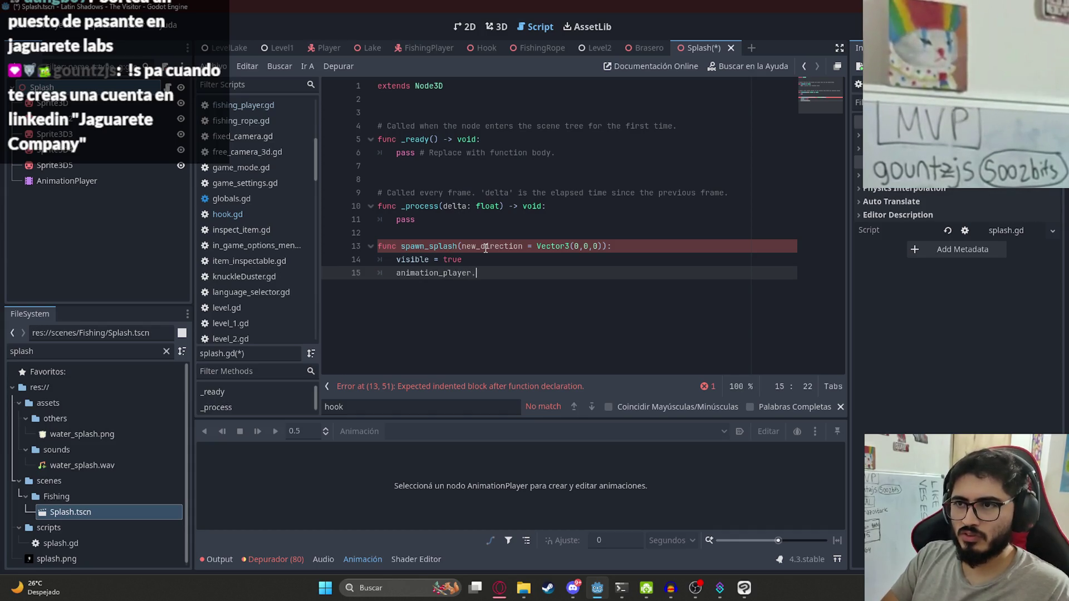
{"action": "type", "text": "(:"}
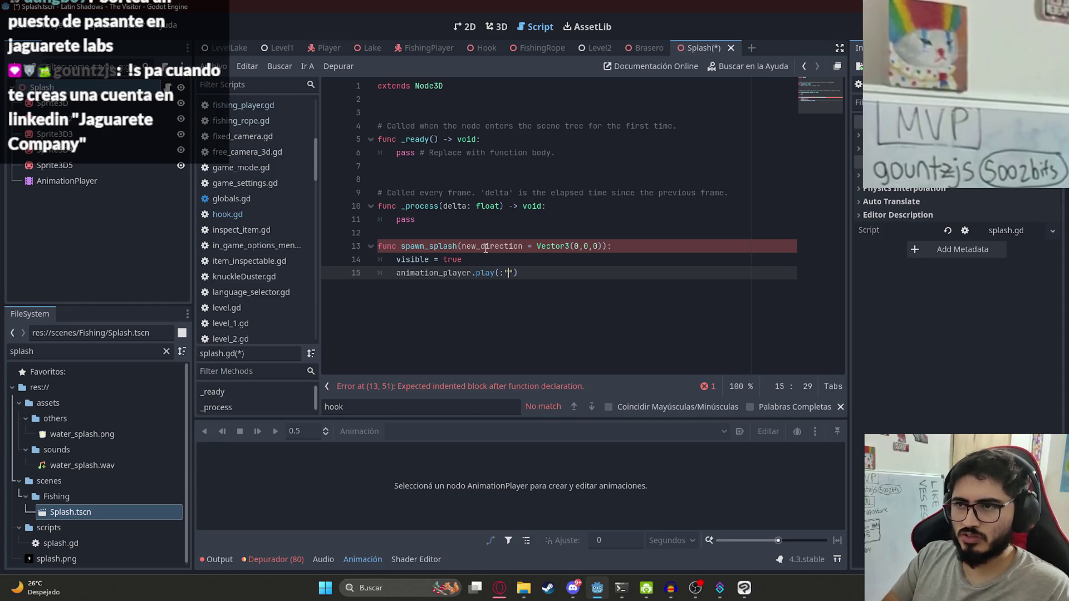
{"action": "type", "text": "ash"}
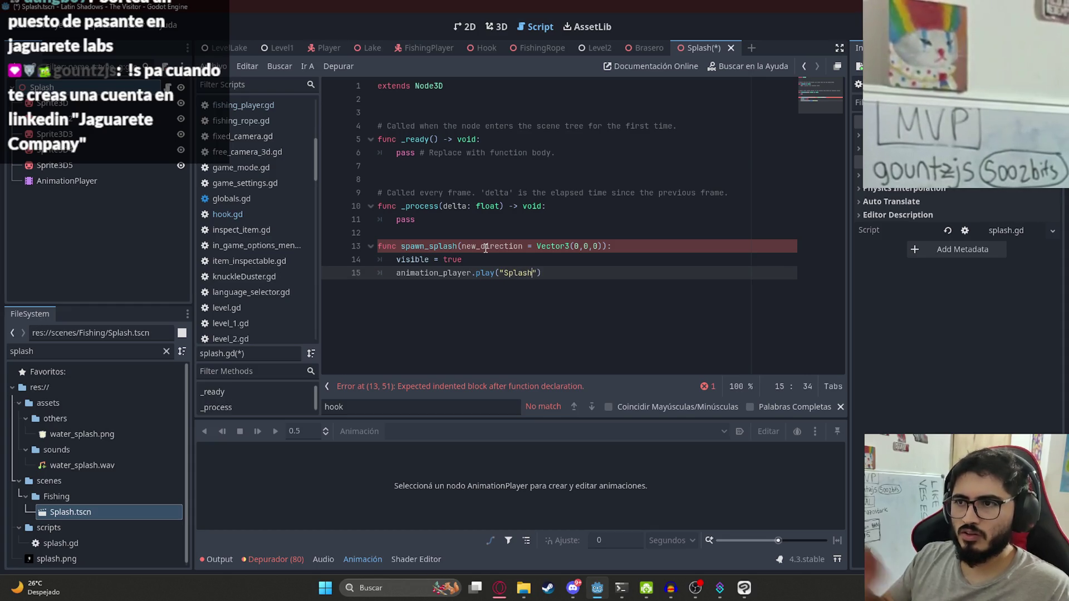
{"action": "left_click", "coordinate": [401, 101]}
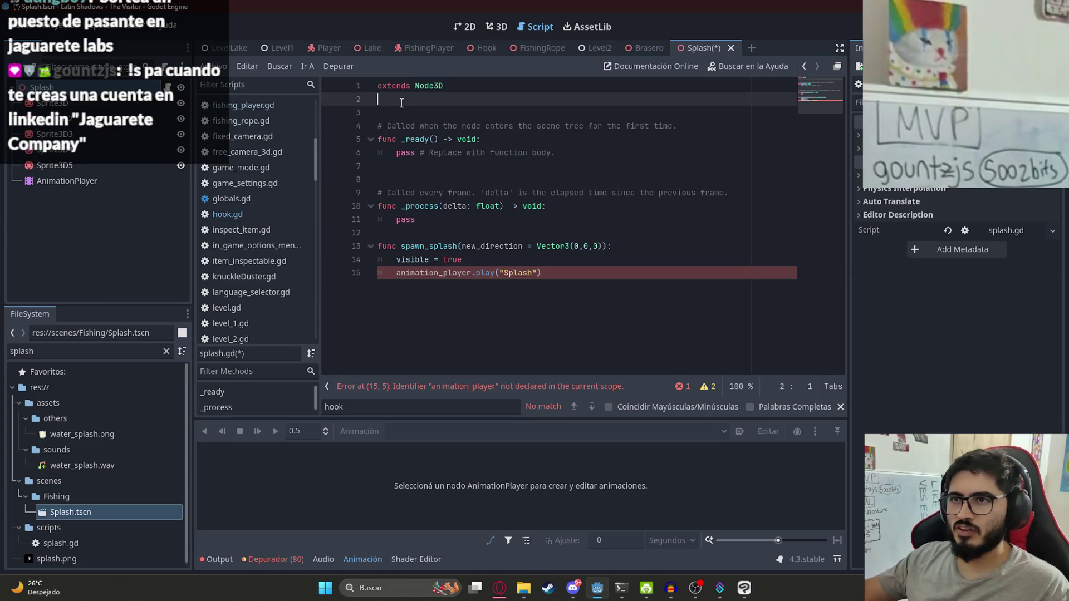
{"action": "type", "text": "@onready va"}
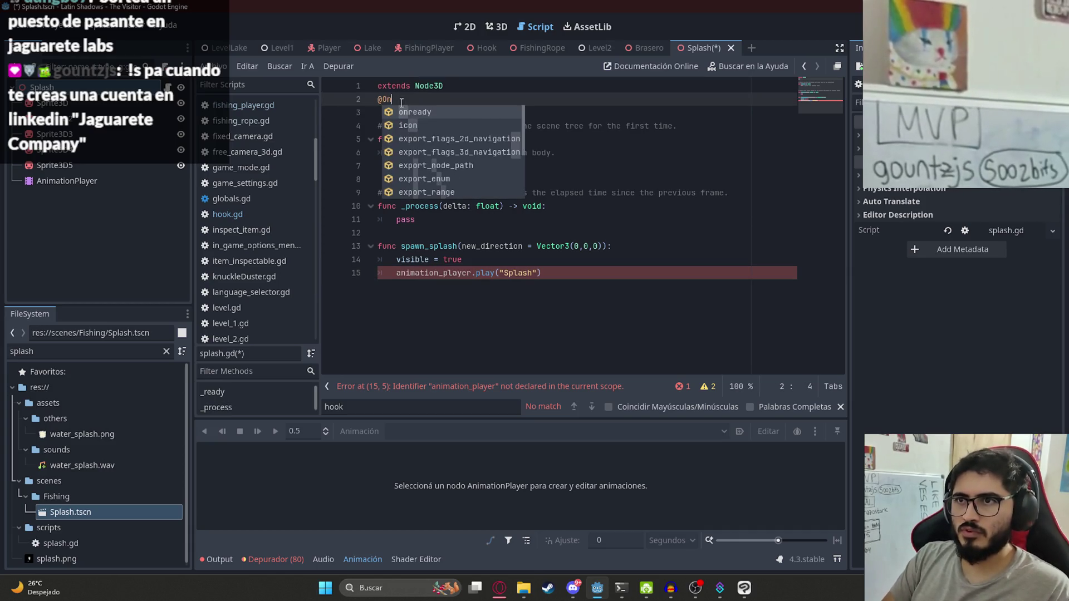
{"action": "type", "text": "r animation_player = $"}
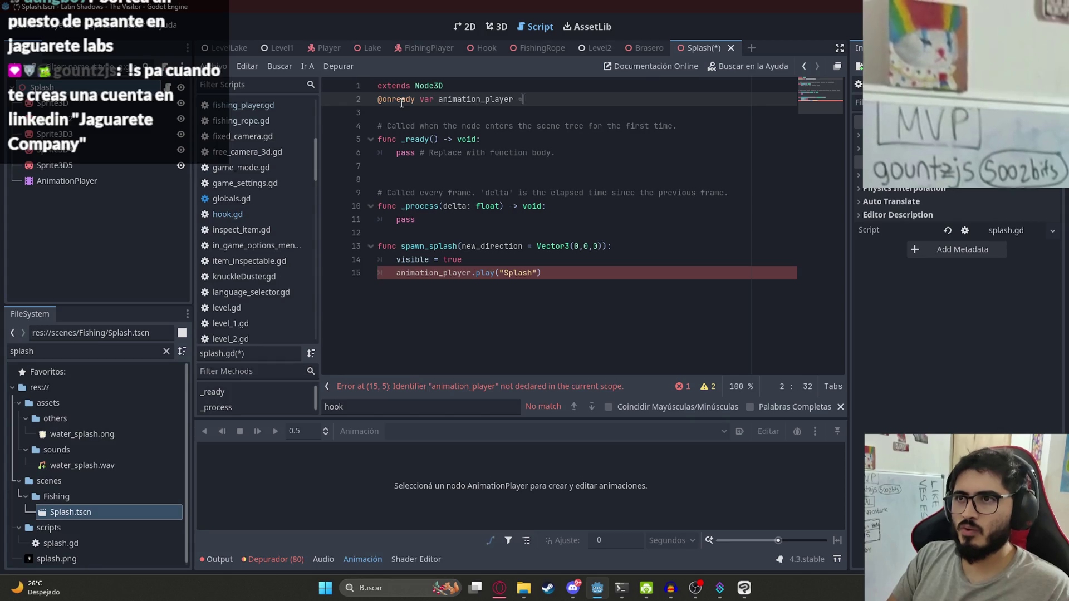
{"action": "type", "text": "ANi"}
{"action": "key", "text": "Return"}
{"action": "key", "text": "ctrl+s"}
Re-pick "Splash" as the animation in spawn_splash's play() call.
{"action": "double_click", "coordinate": [434, 247]}
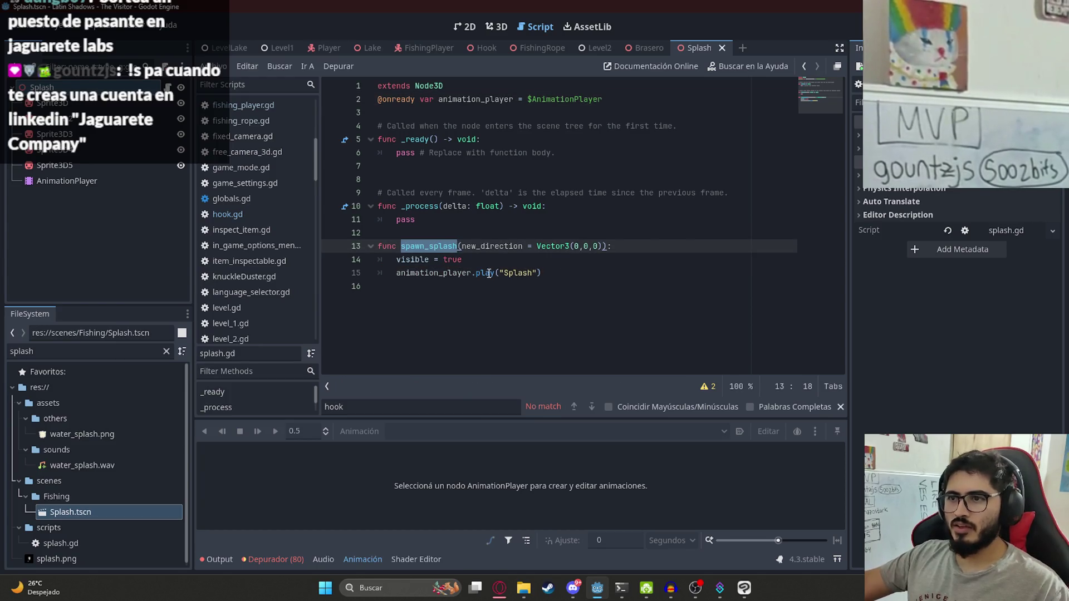
{"action": "double_click", "coordinate": [514, 273]}
{"action": "key", "text": "BackSpace"}
{"action": "key", "text": "BackSpace"}
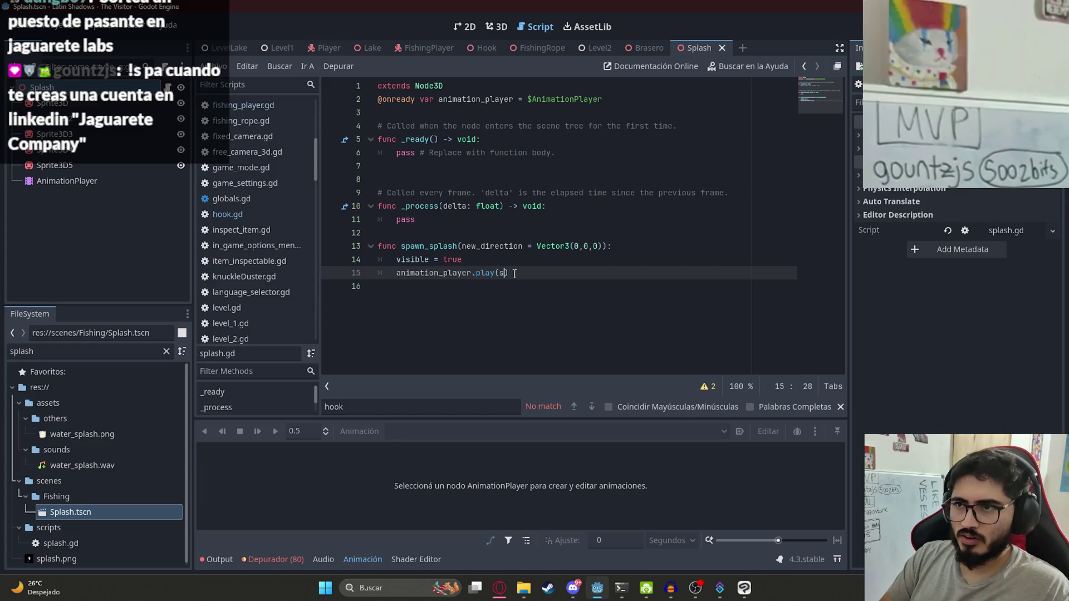
{"action": "key", "text": "BackSpace"}
{"action": "type", "text": "\""}
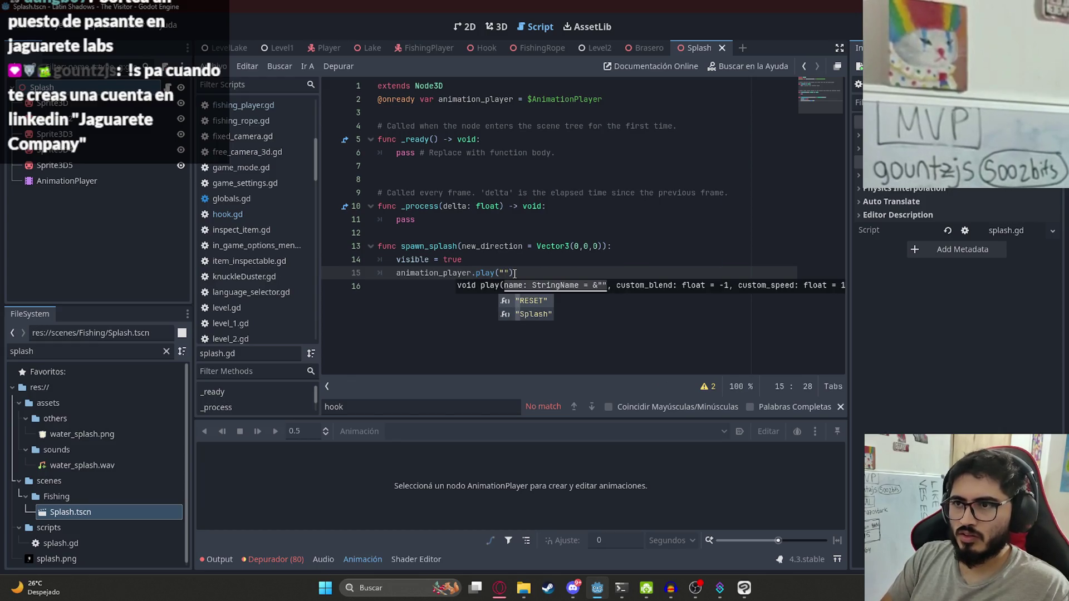
{"action": "type", "text": "Splash"}
{"action": "key", "text": "Return"}
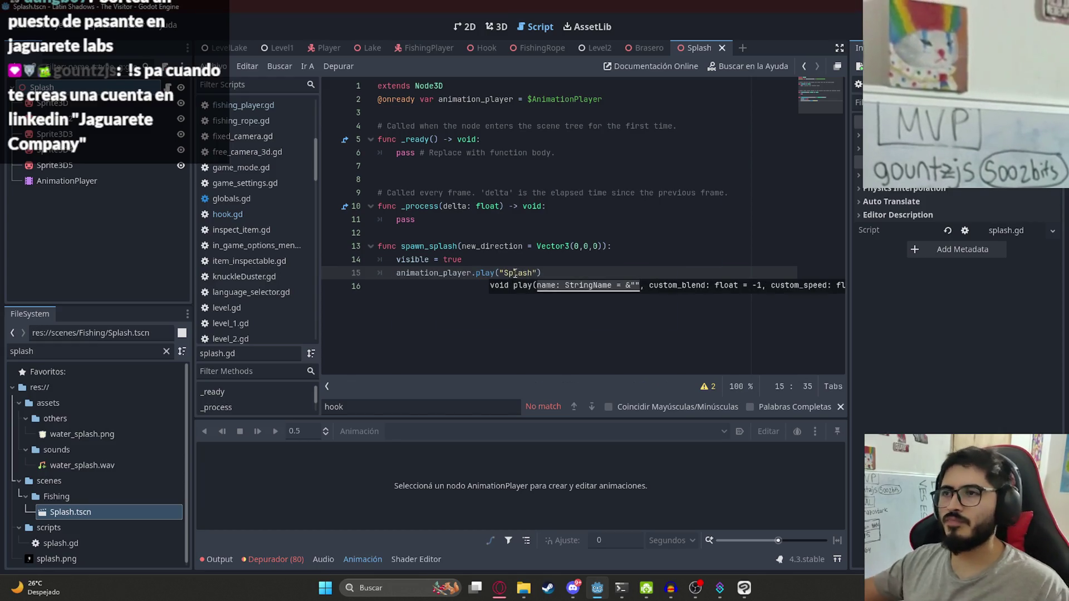
{"action": "left_click", "coordinate": [537, 218]}
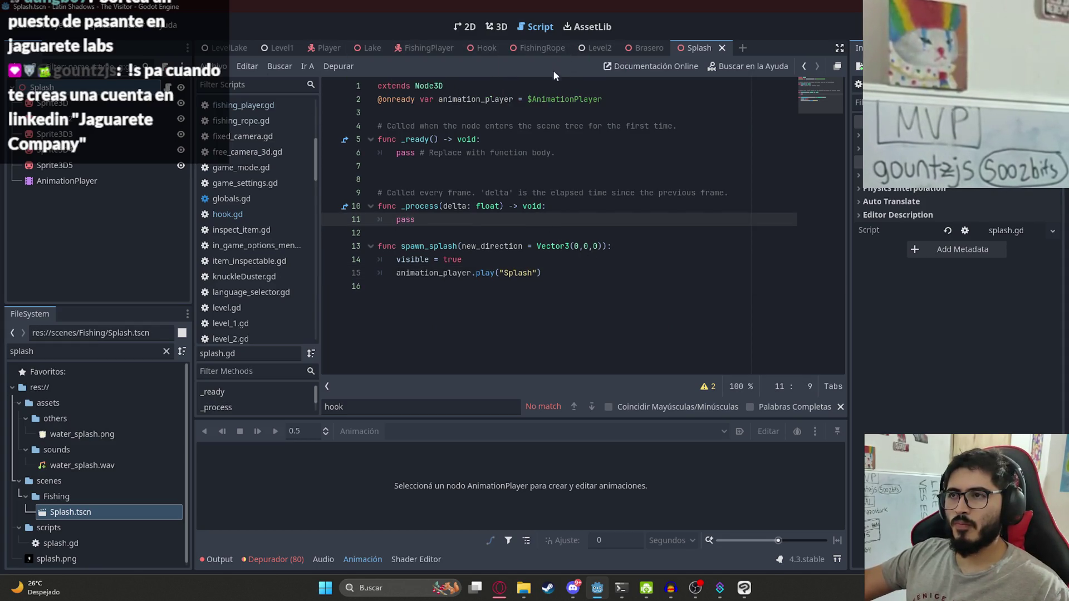
{"action": "left_click", "coordinate": [557, 273]}
{"action": "left_click", "coordinate": [515, 273], "text": "ctrl"}
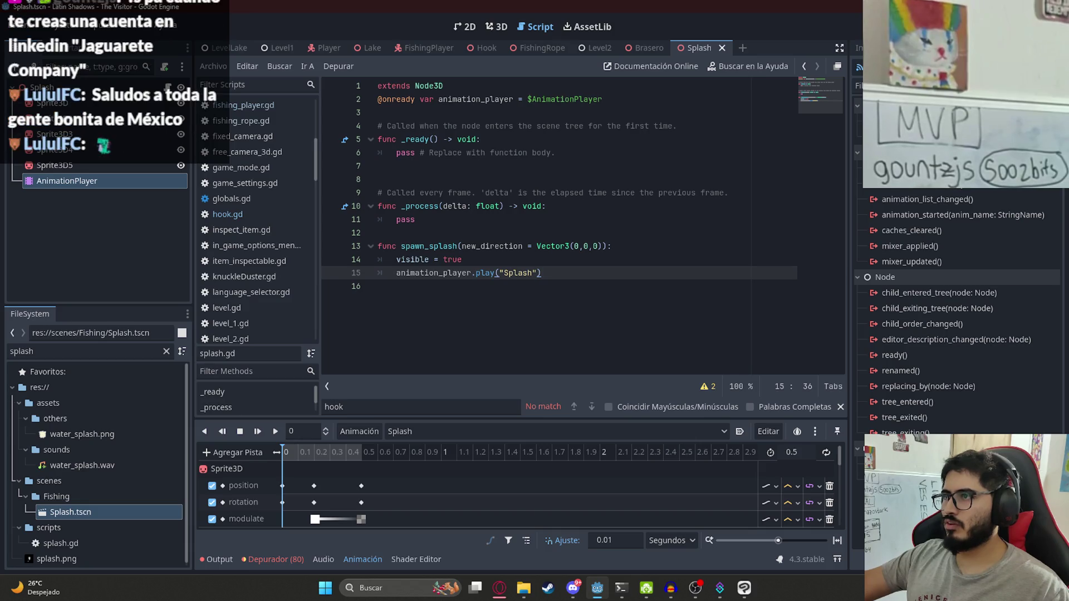
Connect the AnimationPlayer's animation_finished signal to a handler that sets visible = false, and save.
{"action": "double_click", "coordinate": [918, 167]}
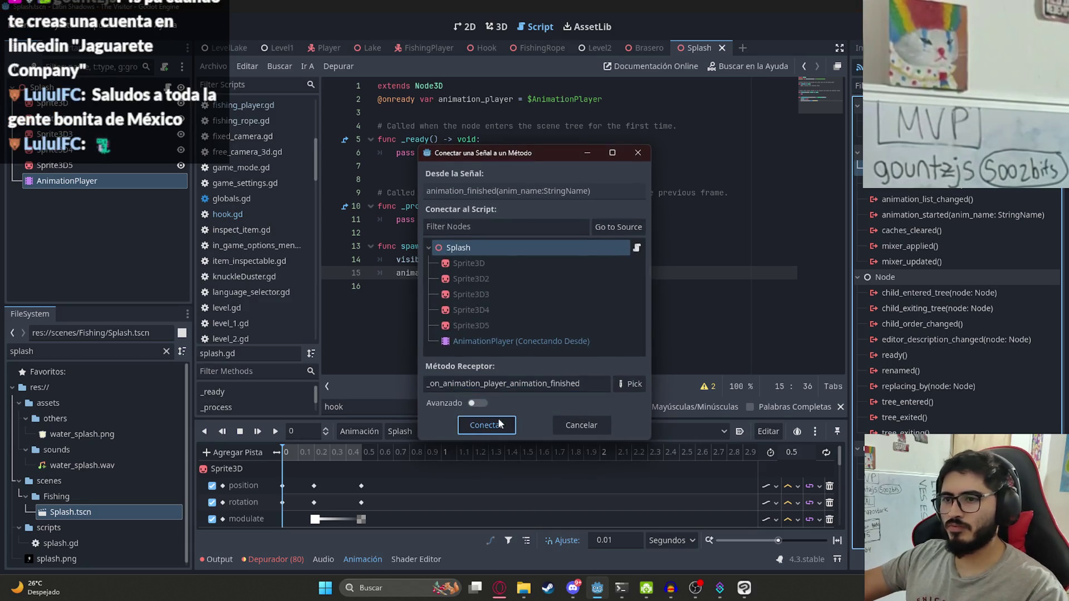
{"action": "left_click", "coordinate": [484, 426]}
{"action": "left_click_drag", "start_coordinate": [397, 328], "coordinate": [634, 341]}
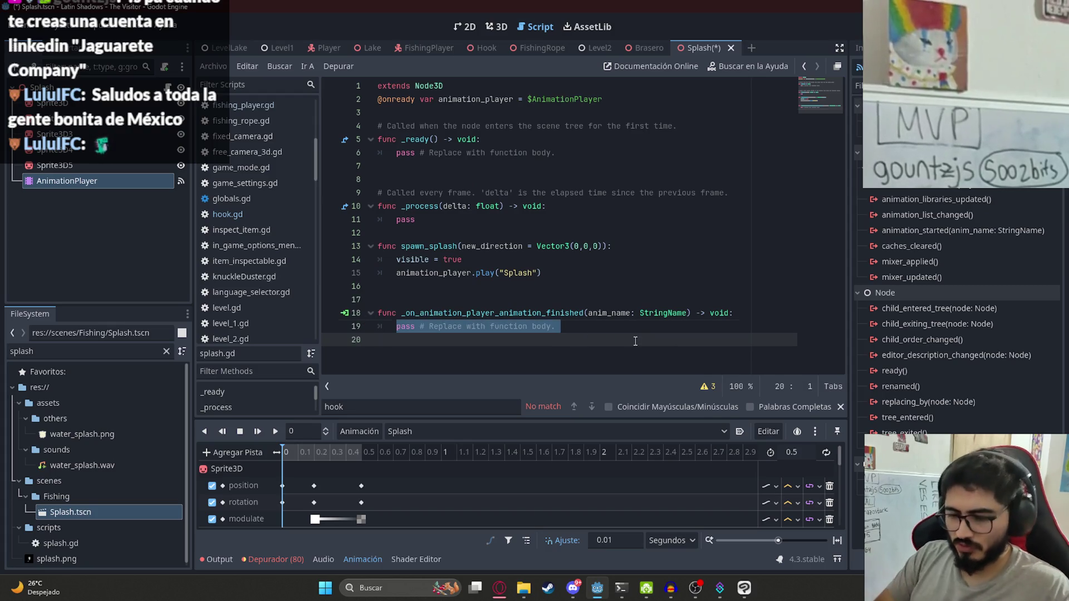
{"action": "type", "text": "visible = false"}
{"action": "key", "text": "ctrl+s"}
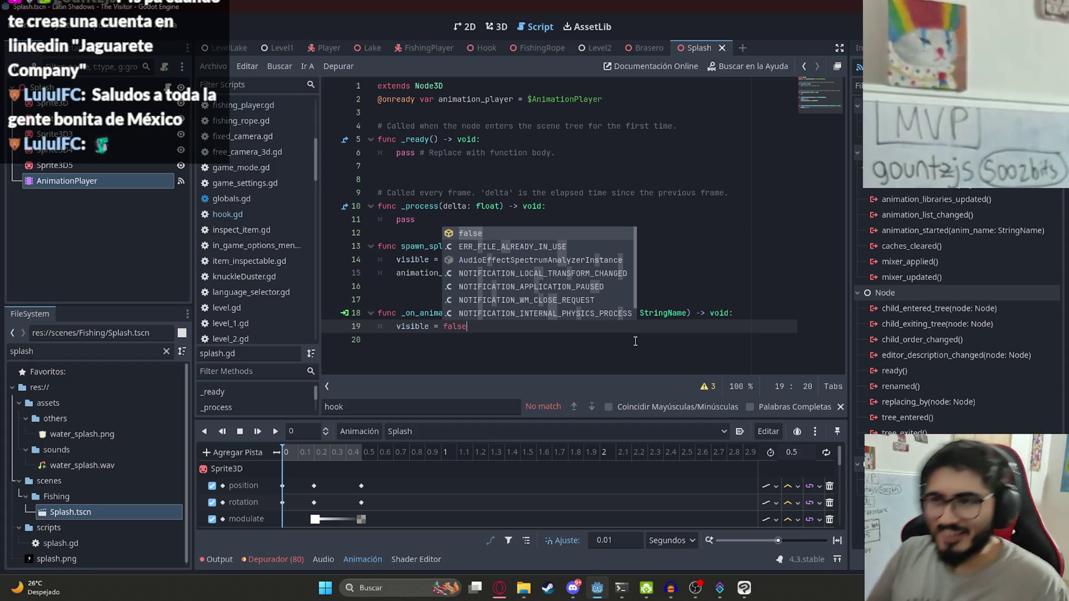
{"action": "key", "text": "Escape"}
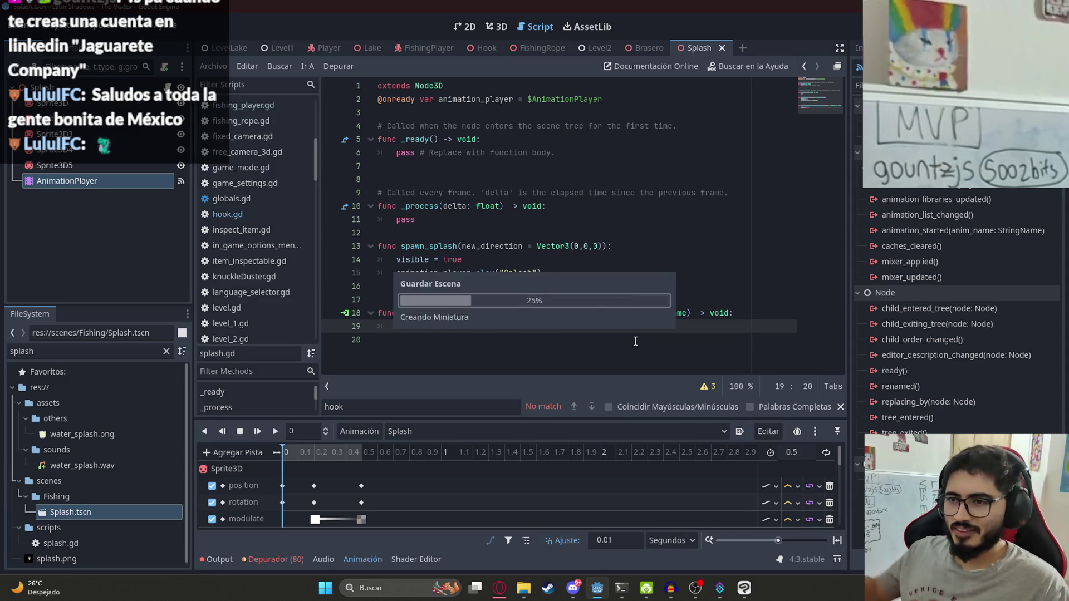
{"action": "key", "text": "alt+Tab"}
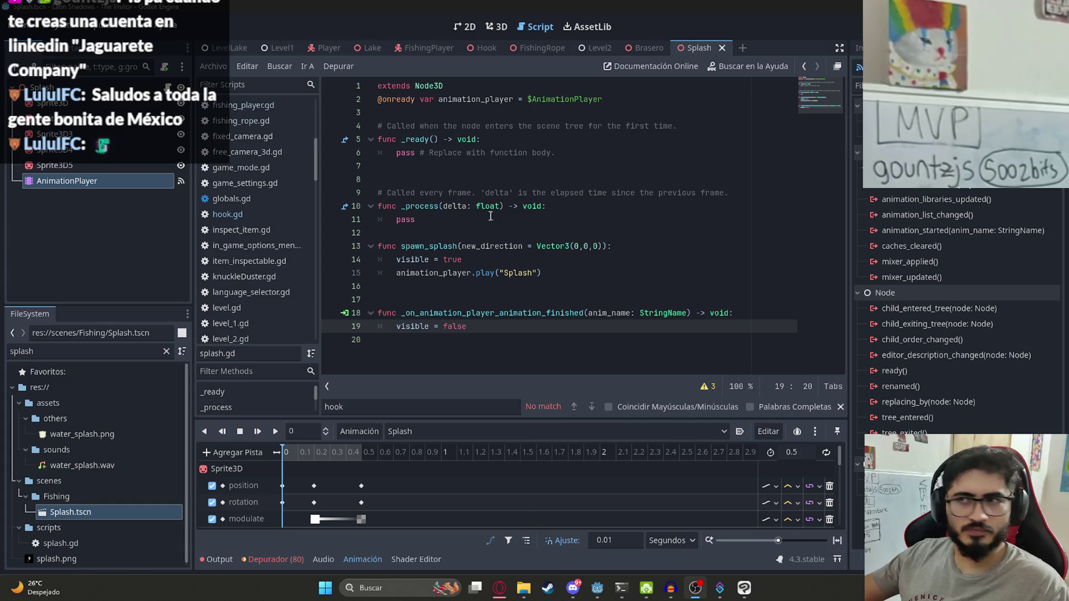
Remove the blank line under _ready() and review the animation_player and spawn_splash names.
{"action": "left_click", "coordinate": [472, 166]}
{"action": "key", "text": "BackSpace"}
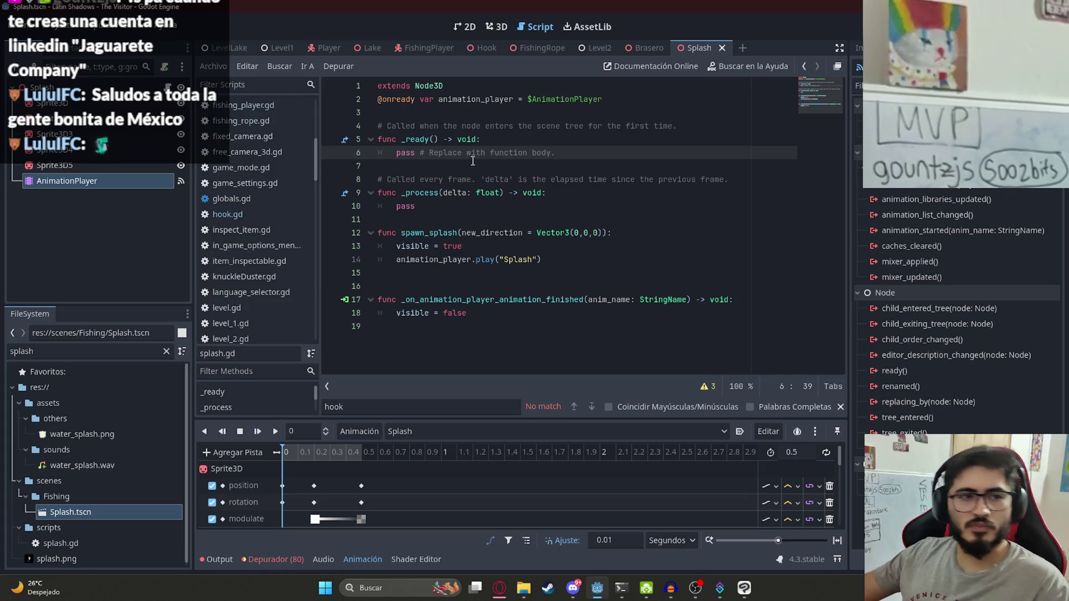
{"action": "left_click", "coordinate": [472, 165]}
{"action": "double_click", "coordinate": [464, 101]}
{"action": "double_click", "coordinate": [438, 232]}
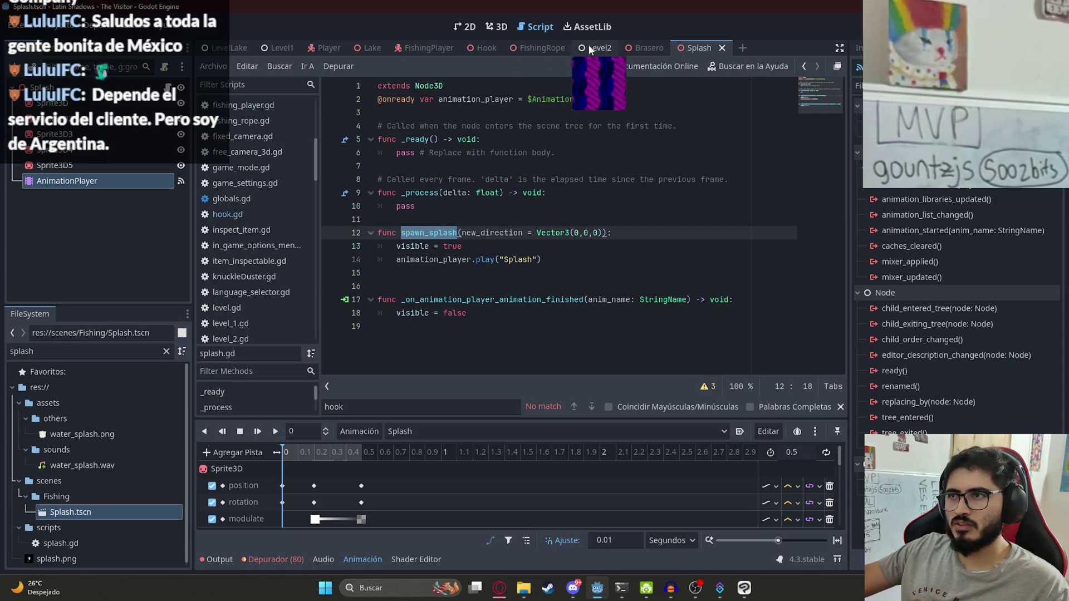
{"action": "left_click", "coordinate": [479, 52]}
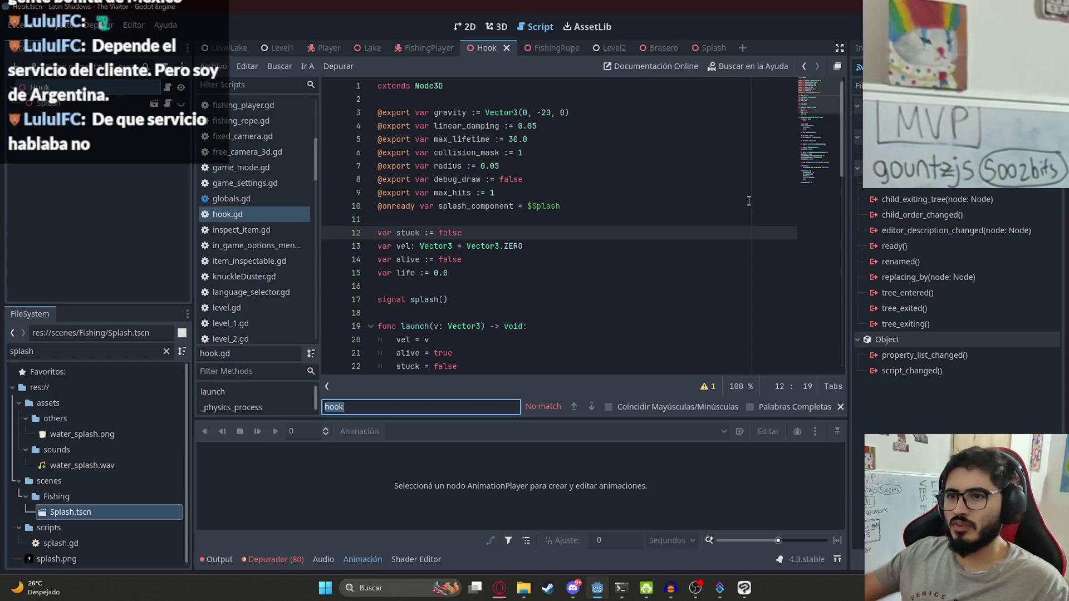
In hook.gd, add splash_component.spawn_splash() on a new line after emit_signal("splash").
{"action": "type", "text": "stuck = true"}
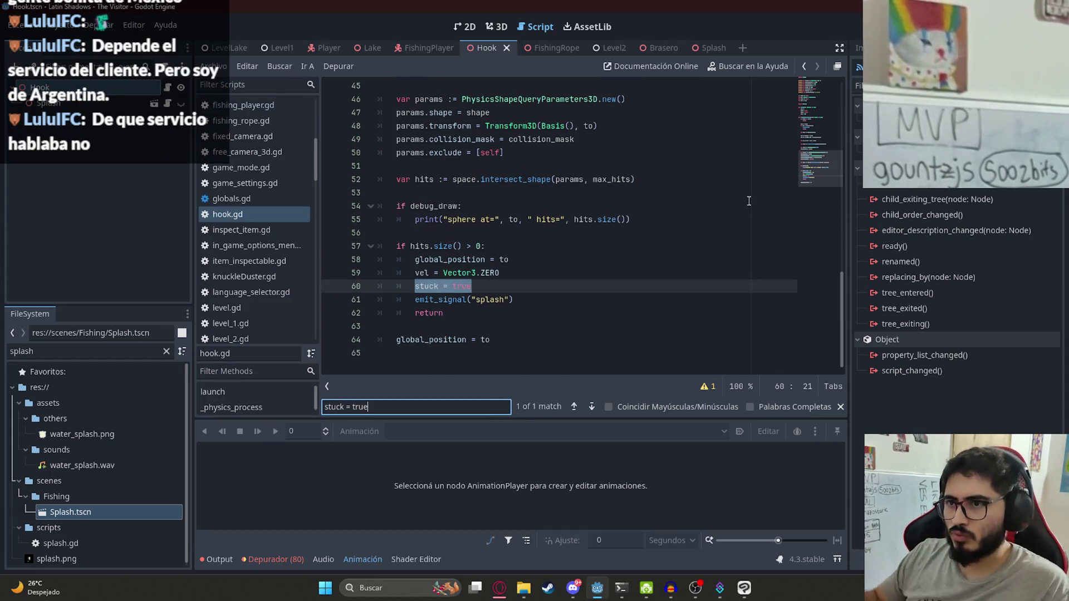
{"action": "key", "text": "Return"}
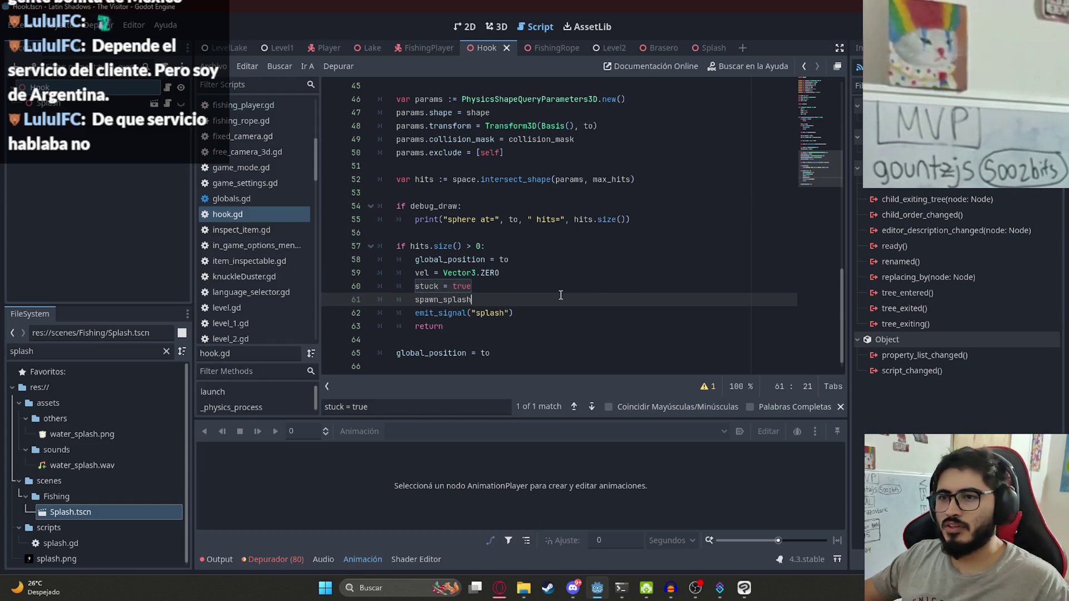
{"action": "type", "text": "splash.spawn_splash"}
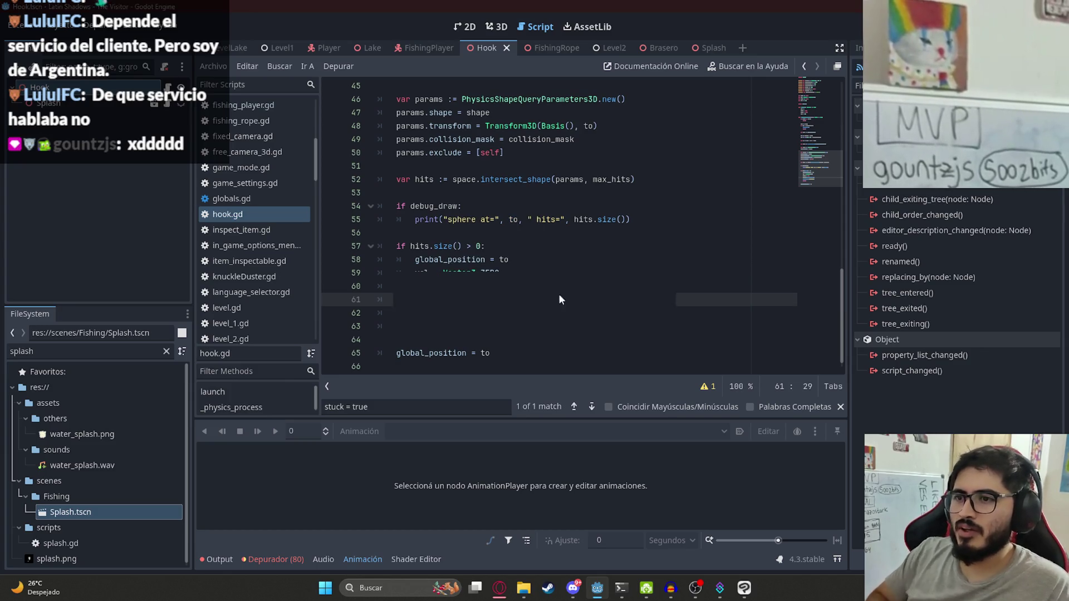
{"action": "type", "text": "()"}
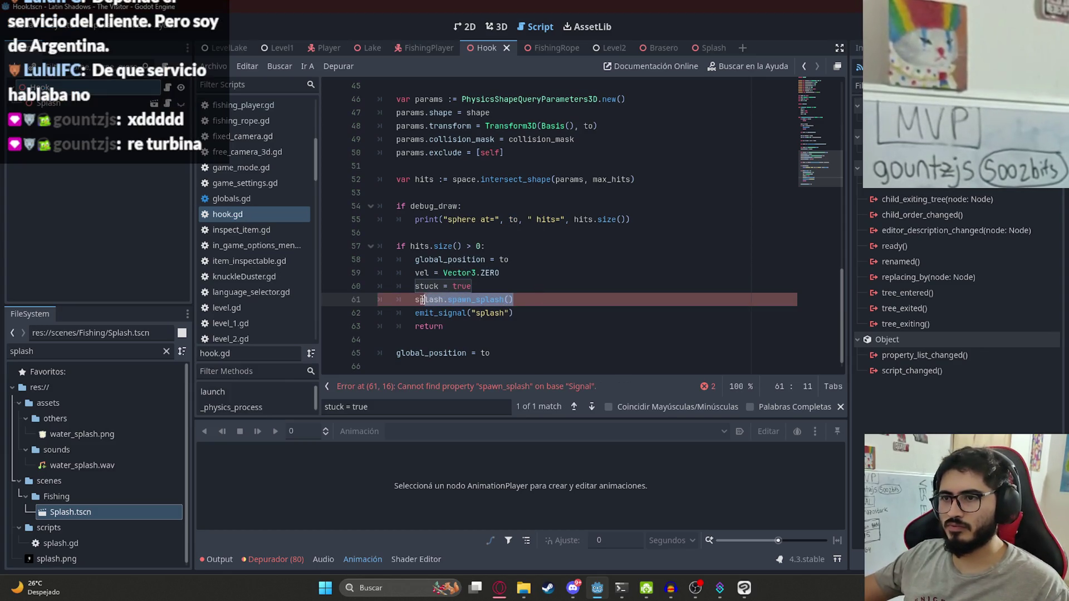
{"action": "key", "text": "ctrl+shift+k"}
{"action": "key", "text": "End"}
{"action": "key", "text": "Return"}
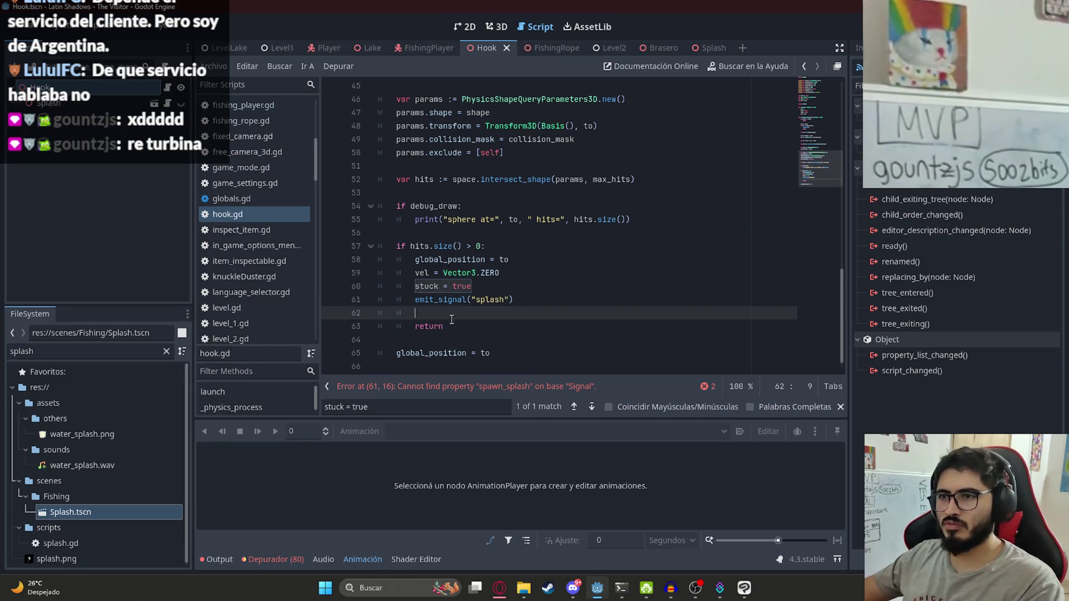
{"action": "type", "text": "$"}
{"action": "key", "text": "Down"}
{"action": "key", "text": "Return"}
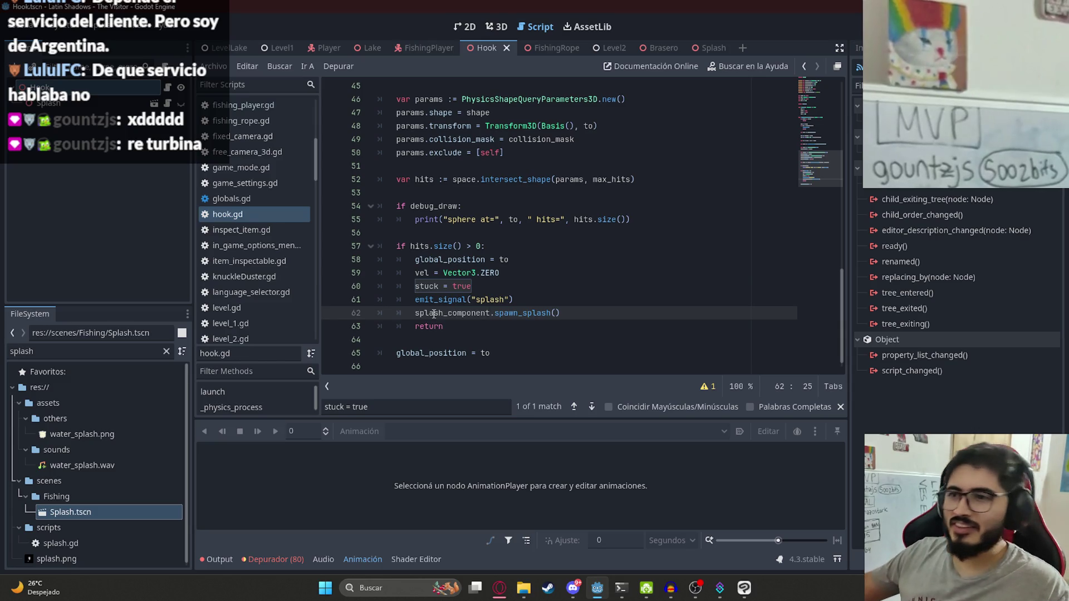
{"action": "left_click", "coordinate": [485, 313]}
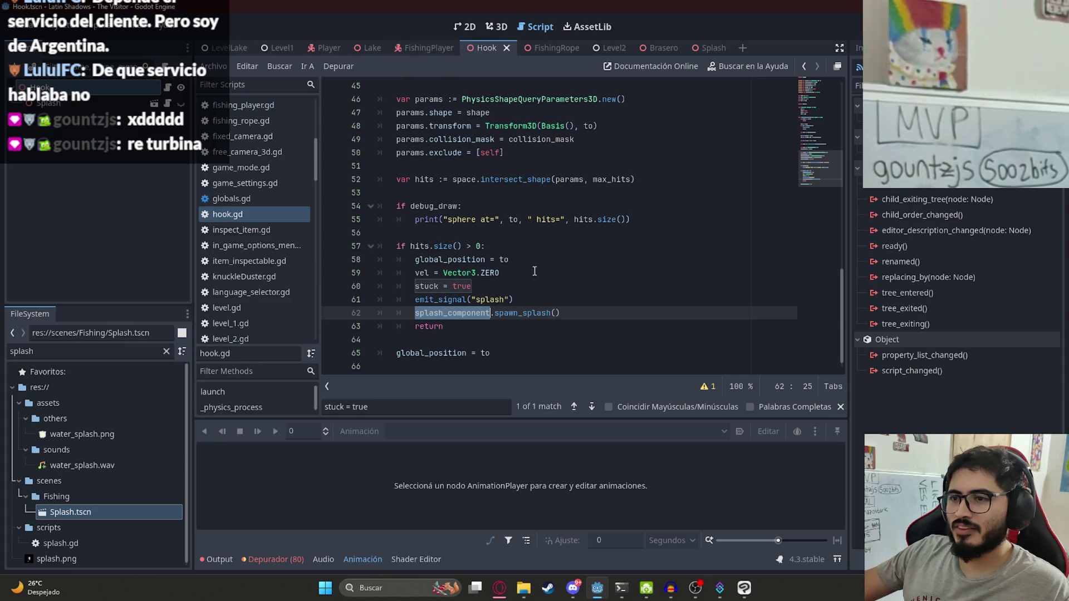
Play the LevelLake scene, pick up the rod and cast, then close the game window.
{"action": "right_click", "coordinate": [234, 47]}
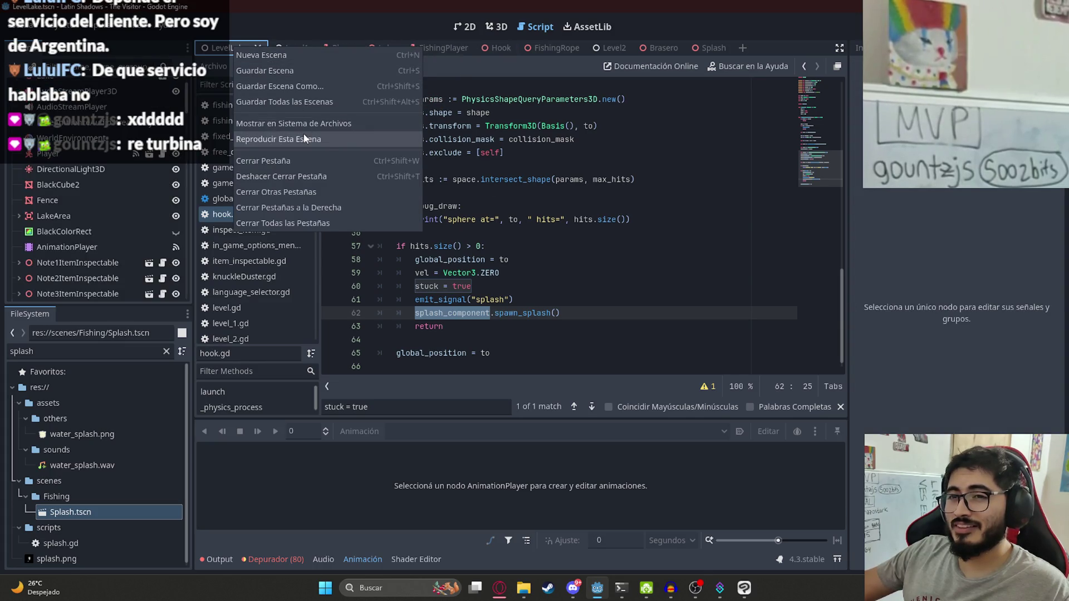
{"action": "left_click", "coordinate": [315, 134]}
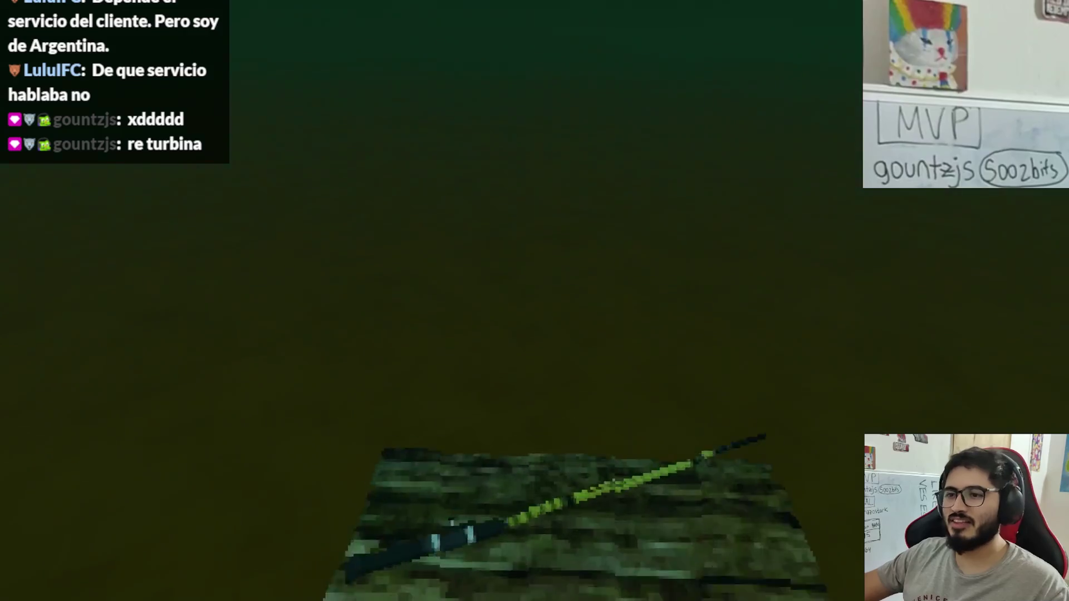
{"action": "key", "text": "Return"}
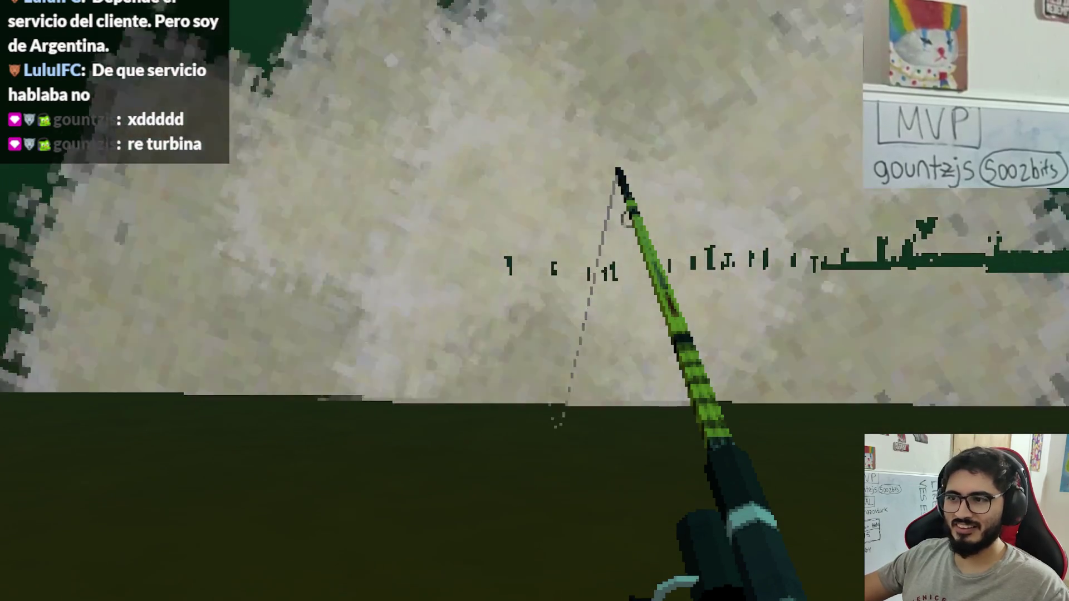
{"action": "key", "text": "alt+F4"}
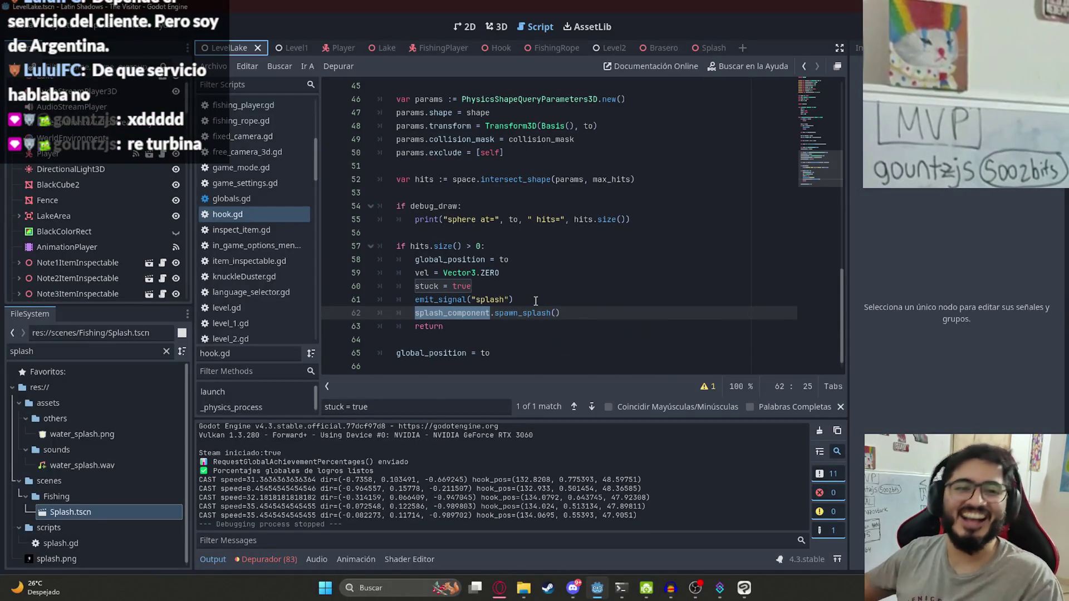
In the Hook scene's 3D view, set the Splash node's Inspector scale to 0.17.
{"action": "left_click", "coordinate": [562, 312]}
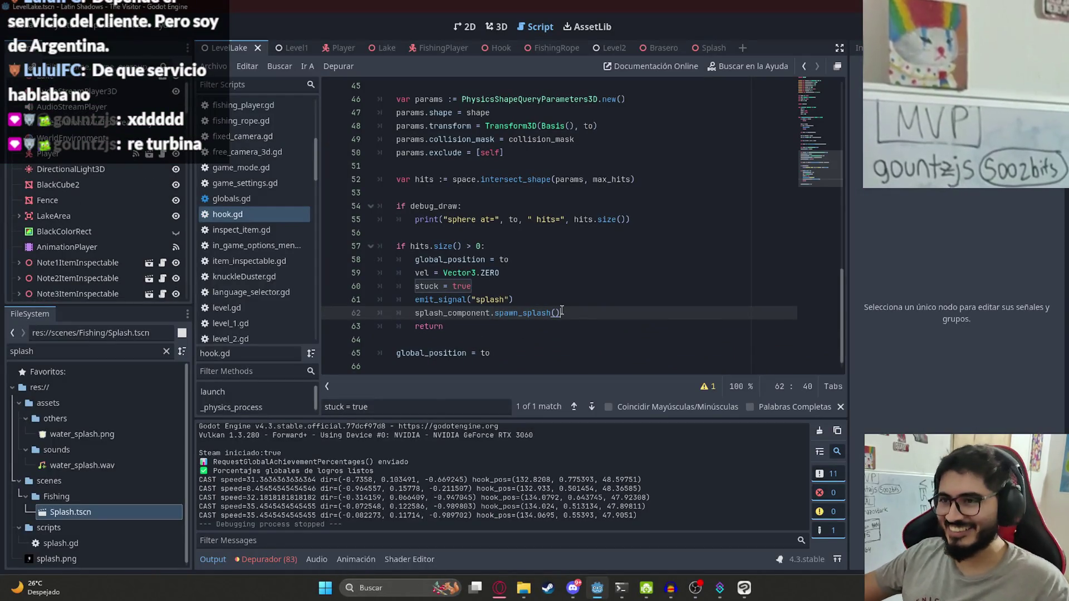
{"action": "left_click", "coordinate": [504, 31]}
{"action": "left_click", "coordinate": [489, 49]}
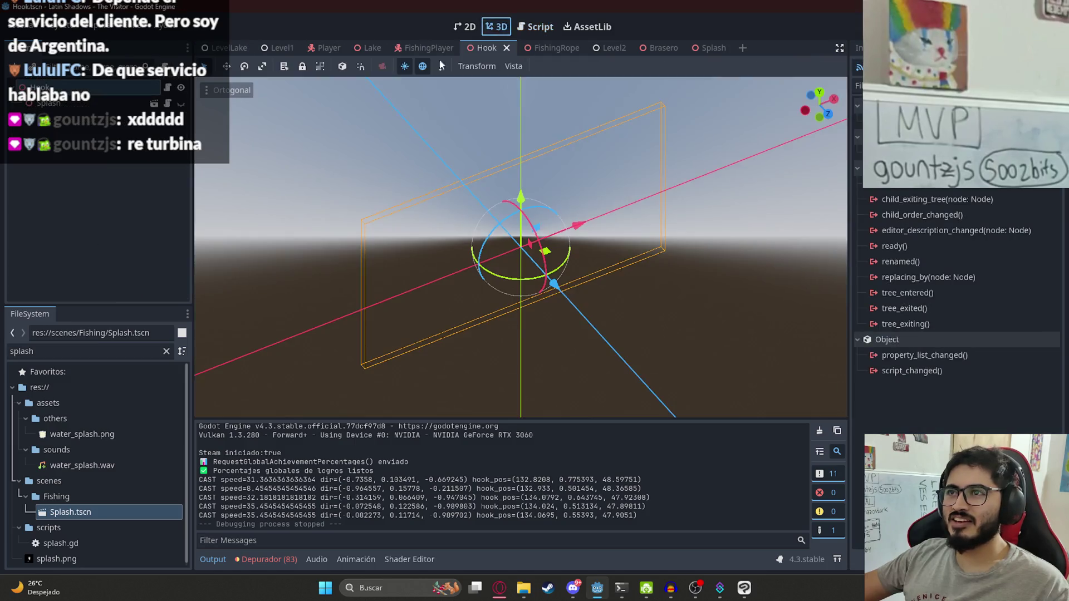
{"action": "scroll", "coordinate": [958, 278], "scroll_direction": "down", "scroll_amount": 1}
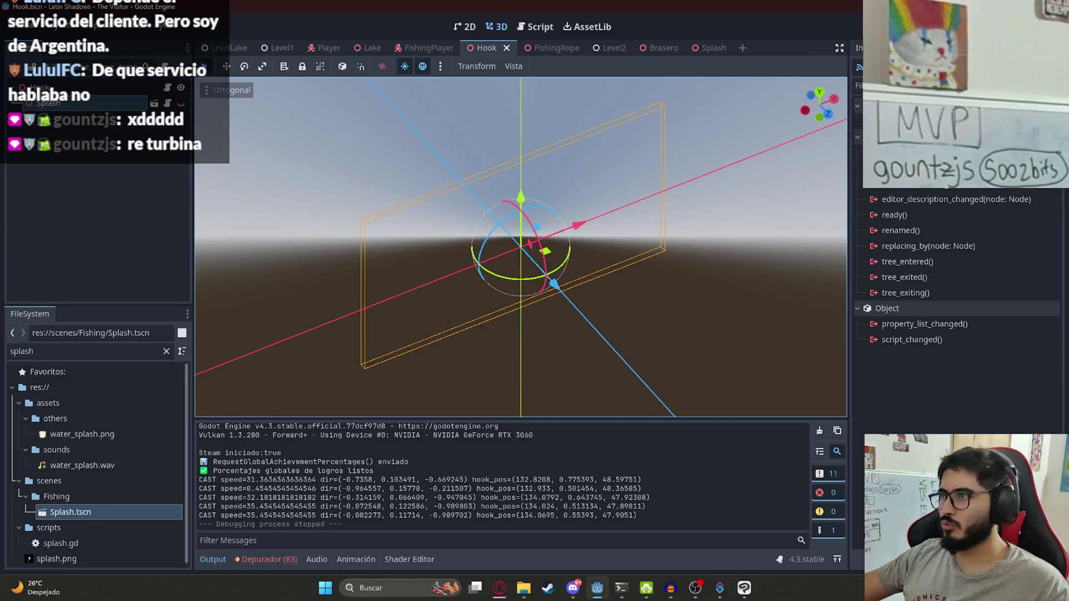
{"action": "left_click", "coordinate": [860, 48]}
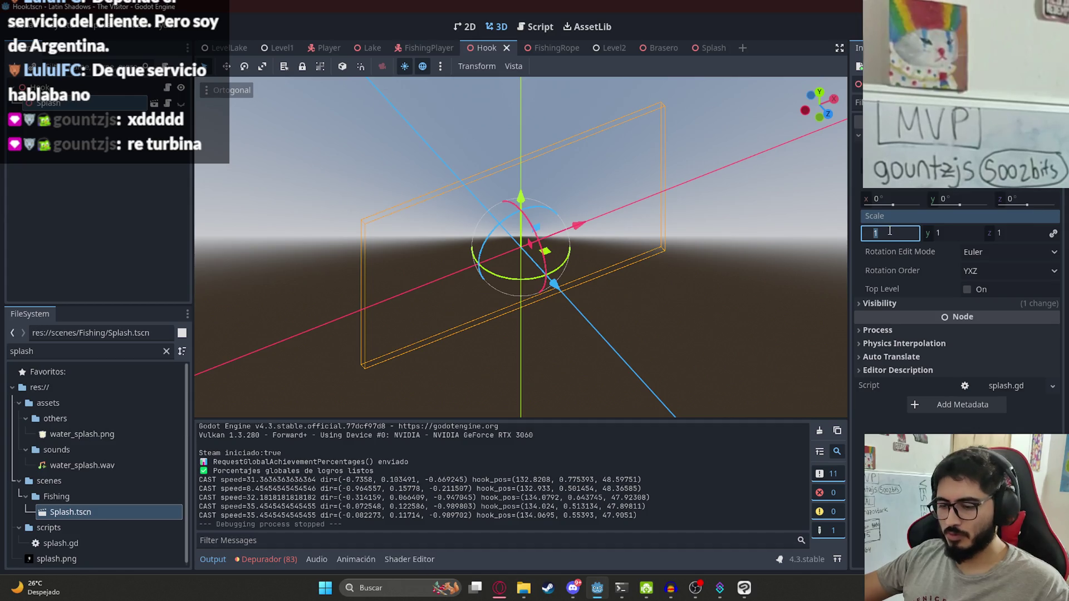
{"action": "type", "text": "3"}
{"action": "key", "text": "Return"}
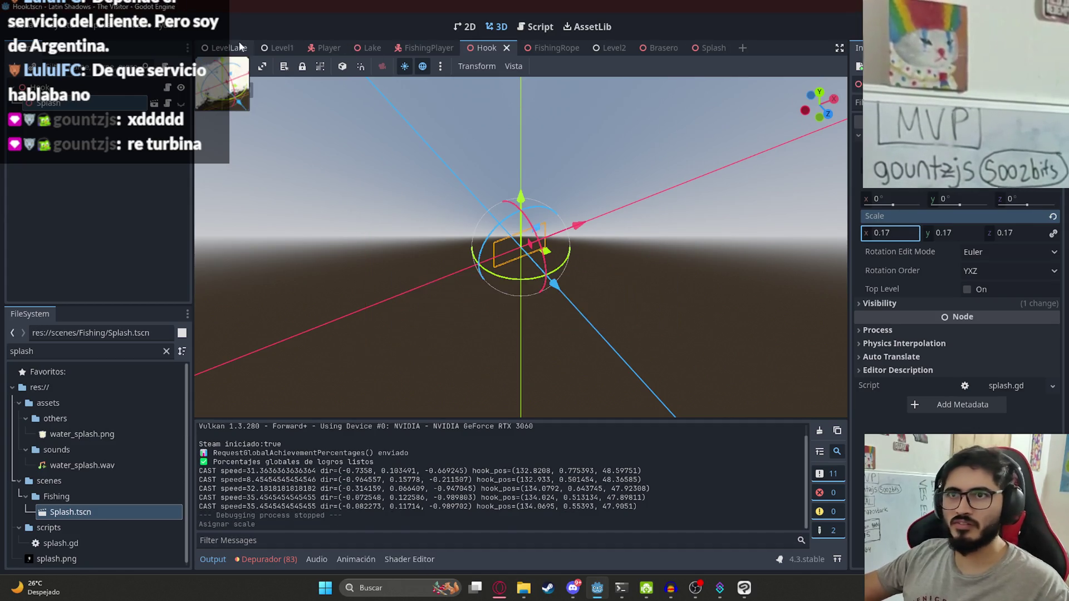
Replay LevelLake, pick up the rod and cast to see the smaller splash, then stop.
{"action": "left_click", "coordinate": [229, 49]}
{"action": "right_click", "coordinate": [230, 50]}
{"action": "left_click", "coordinate": [285, 138]}
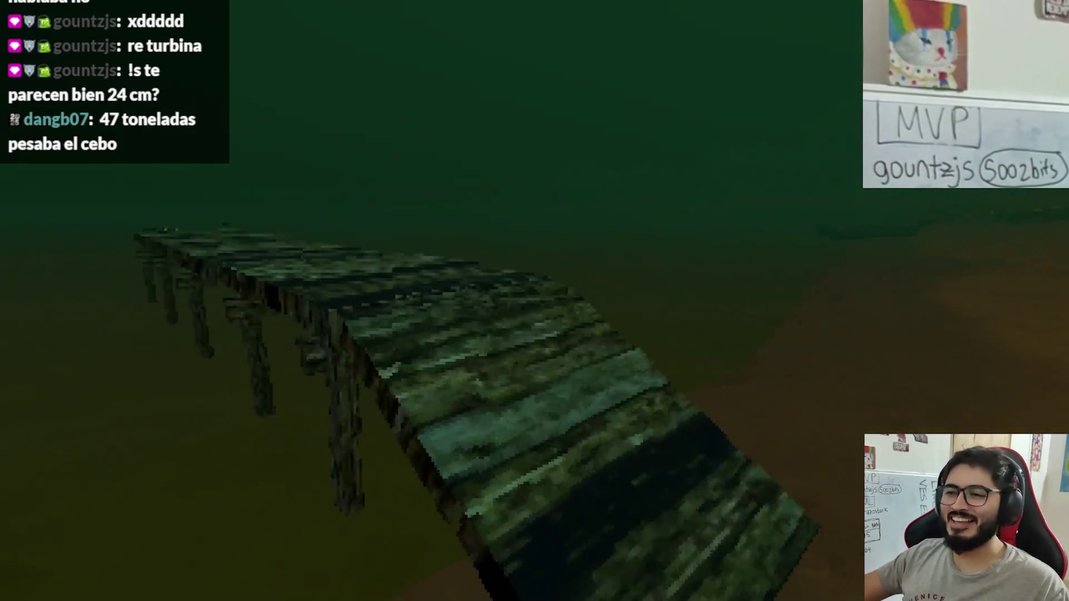
{"action": "key", "text": "e"}
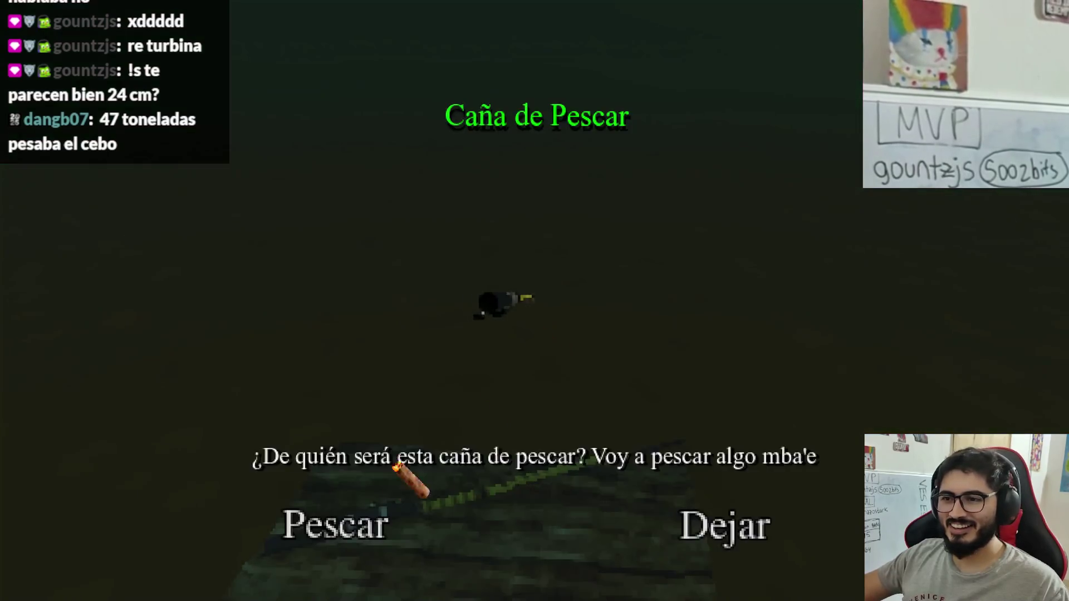
{"action": "key", "text": "Return"}
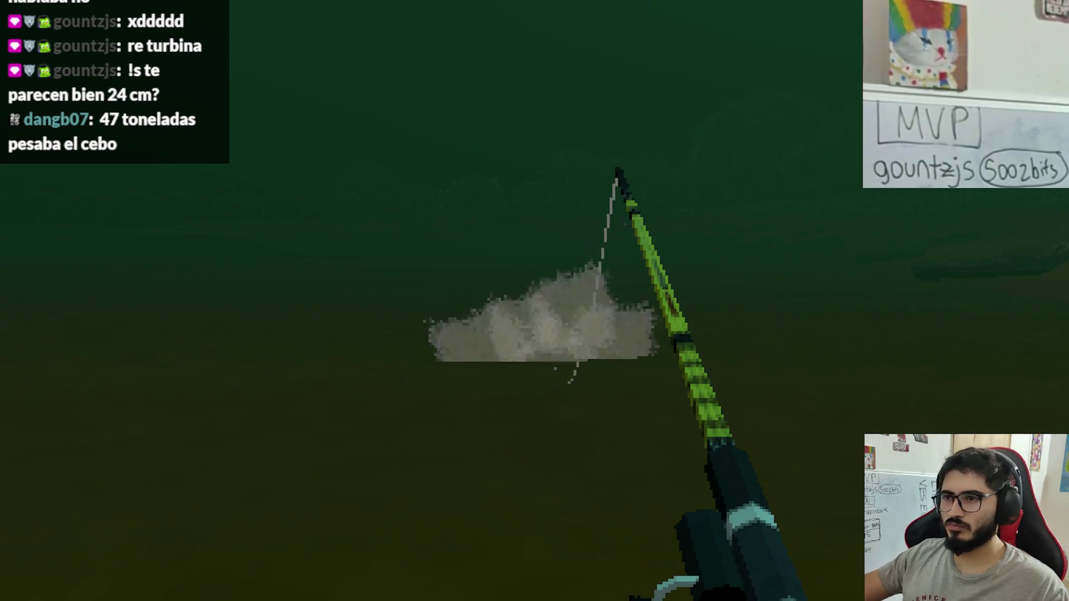
{"action": "key", "text": "F8"}
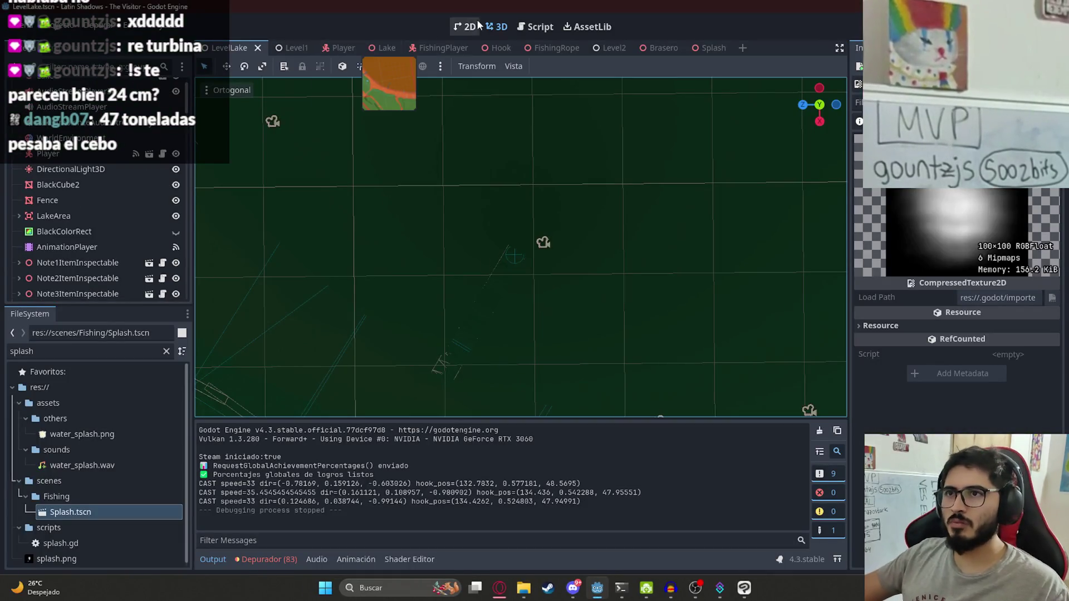
Change the splash's x scale value in the Hook scene.
{"action": "left_click", "coordinate": [487, 48]}
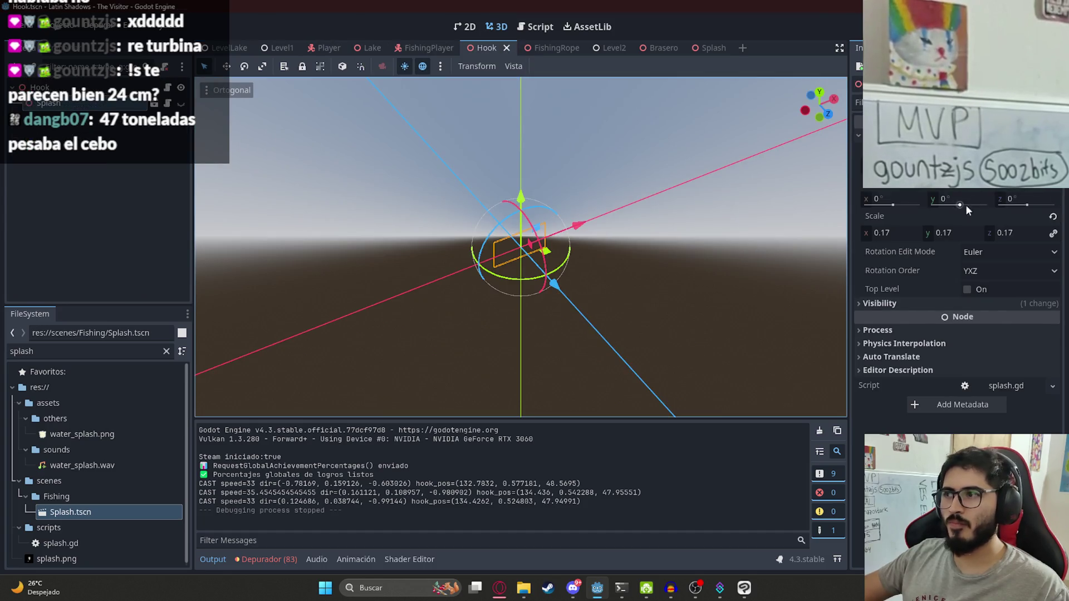
{"action": "left_click", "coordinate": [911, 239]}
{"action": "type", "text": "05"}
{"action": "key", "text": "Return"}
Run the LevelLake scene and walk along the dirt path onto the wooden dock.
{"action": "left_click", "coordinate": [234, 48]}
{"action": "right_click", "coordinate": [234, 48]}
{"action": "left_click", "coordinate": [289, 125]}
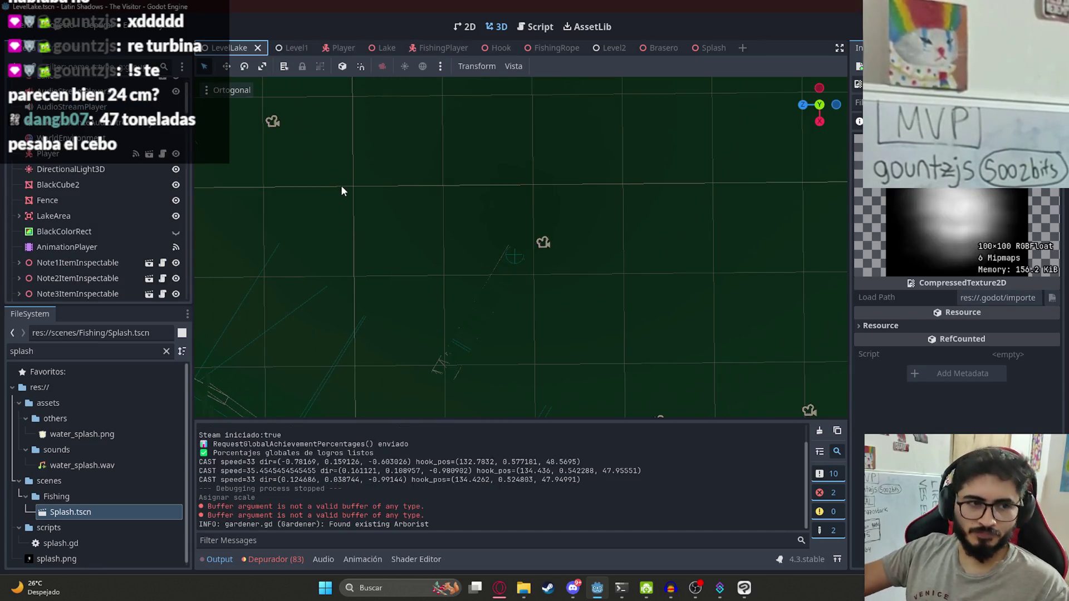
{"action": "key", "text": "F5"}
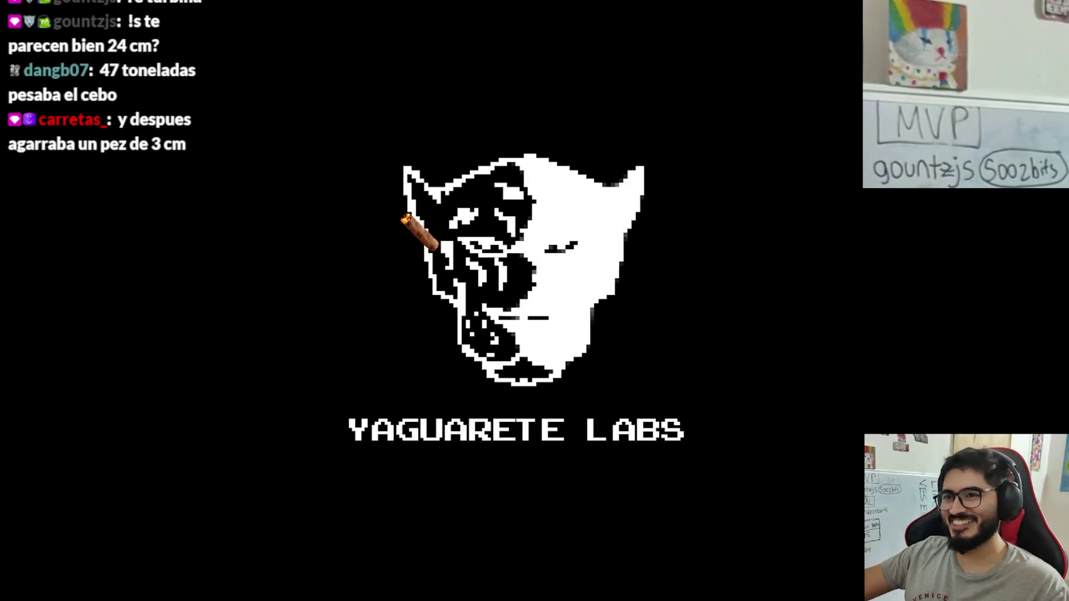
{"action": "key", "text": "w"}
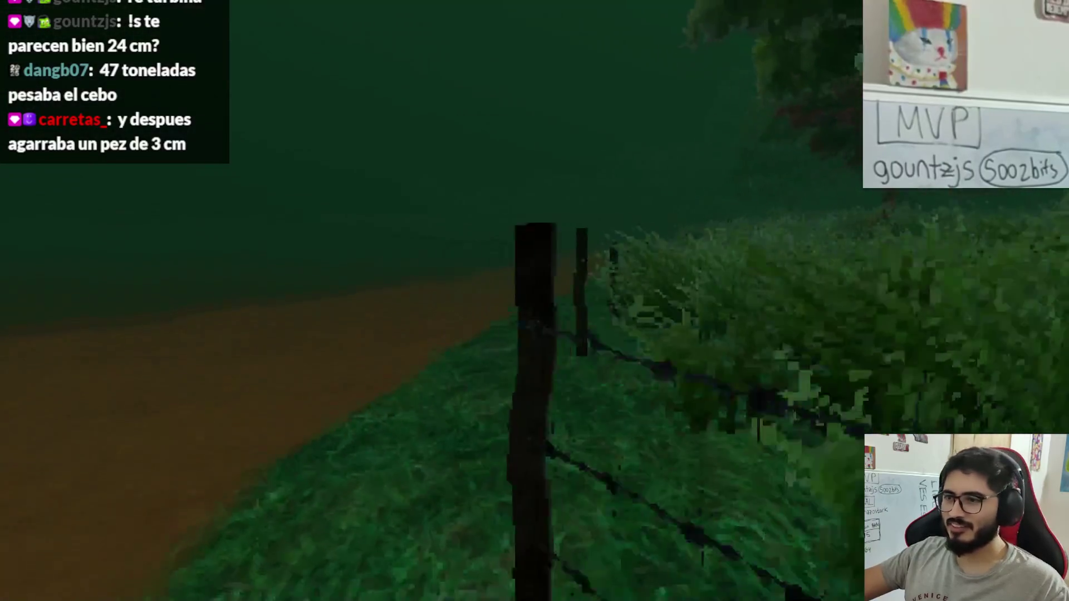
{"action": "key", "text": "w"}
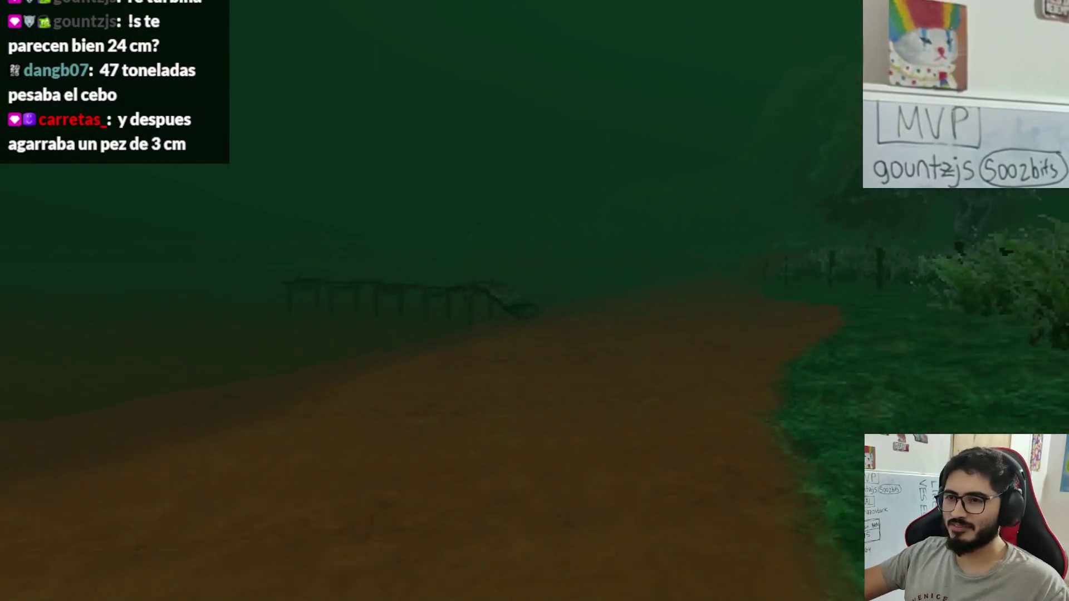
{"action": "key", "text": "w"}
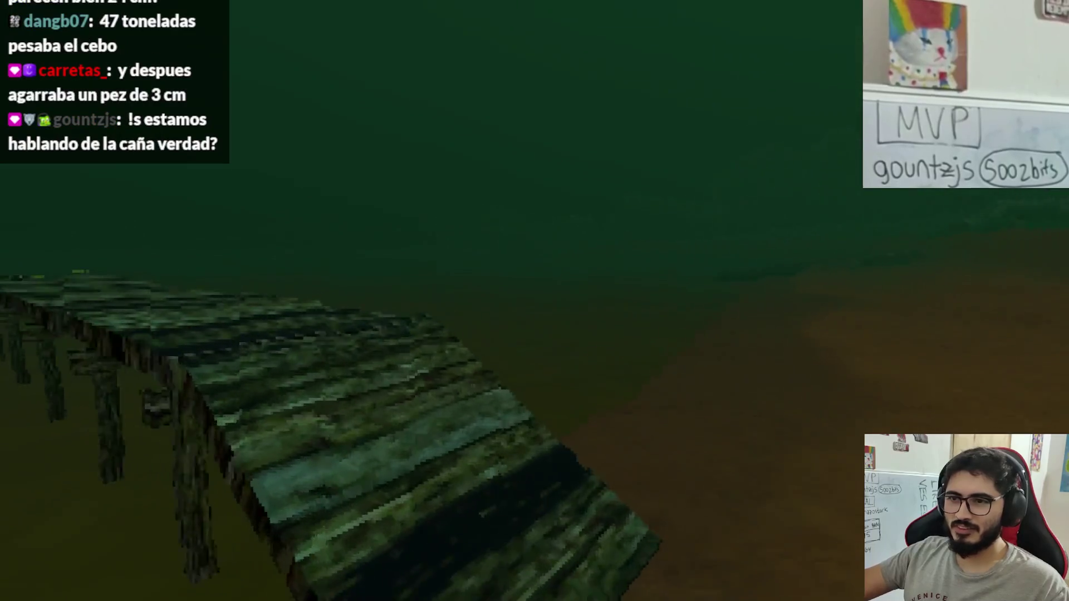
{"action": "key", "text": "w"}
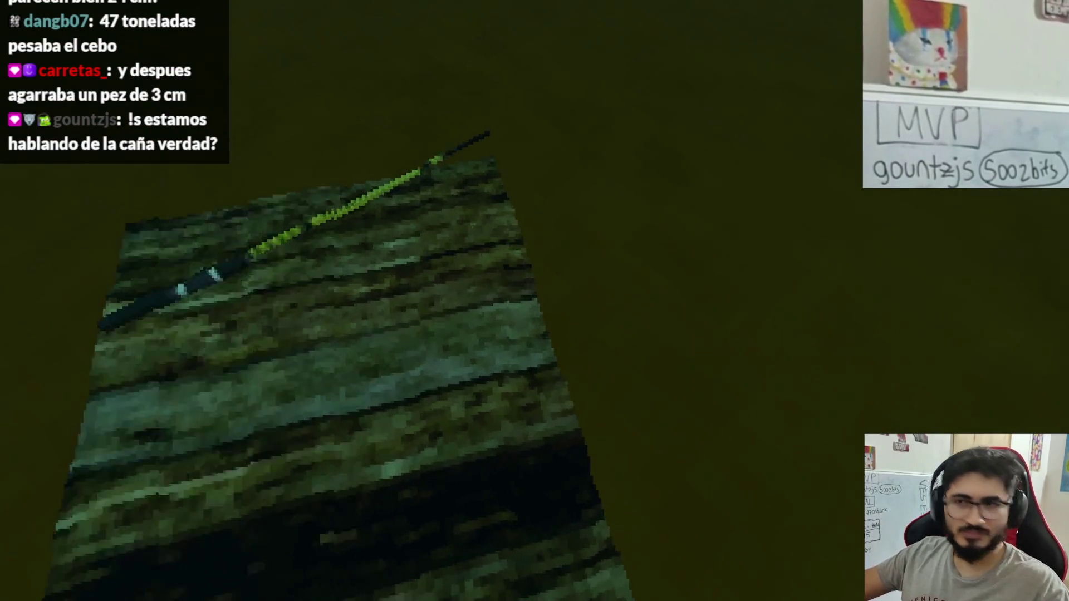
Pick up the fishing rod with Pescar, cast, then stop the game.
{"action": "key", "text": "e"}
{"action": "key", "text": "Return"}
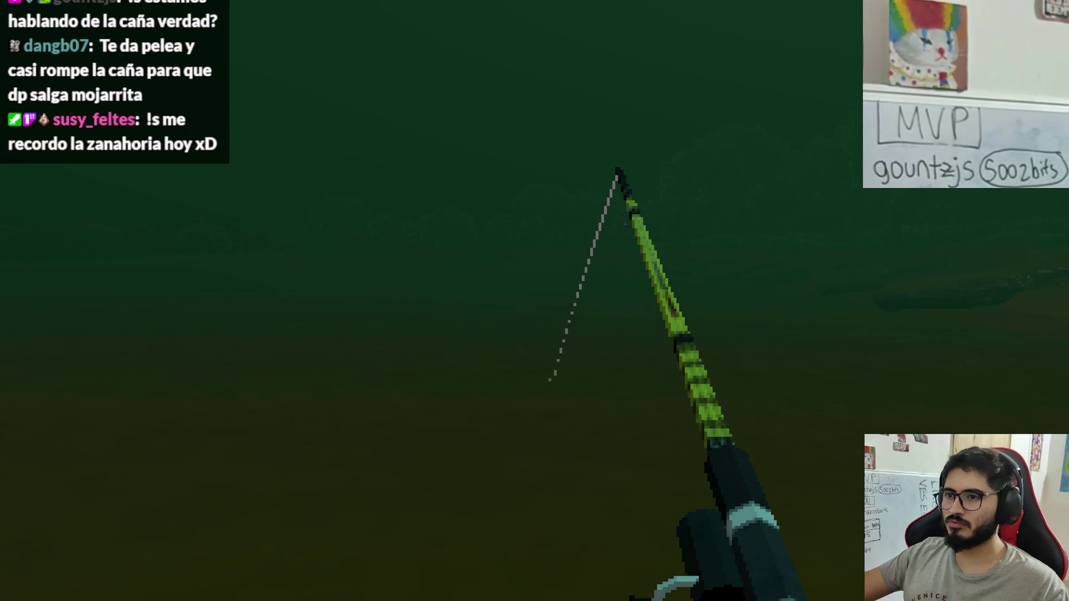
{"action": "key", "text": "Escape"}
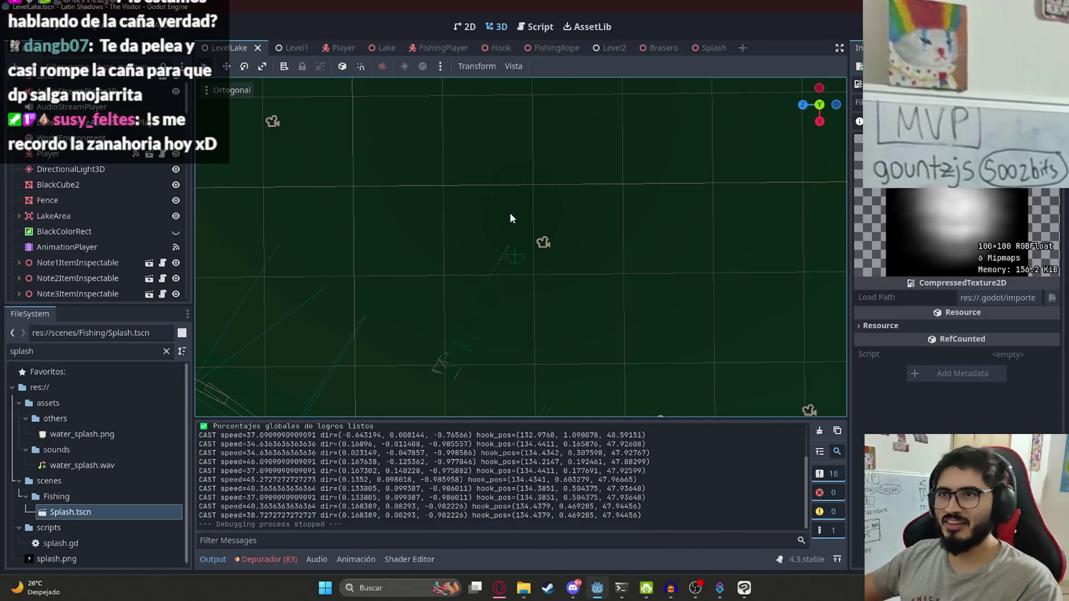
Switch to the Hook scene and adjust the view around the hook to lower the splash.
{"action": "left_click", "coordinate": [540, 48]}
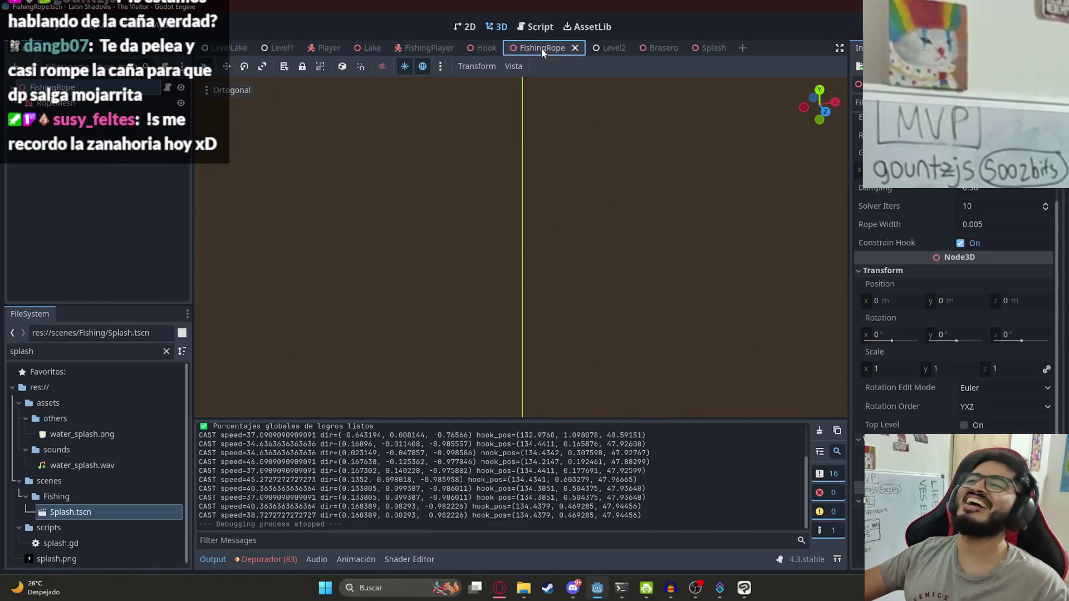
{"action": "left_click", "coordinate": [482, 48]}
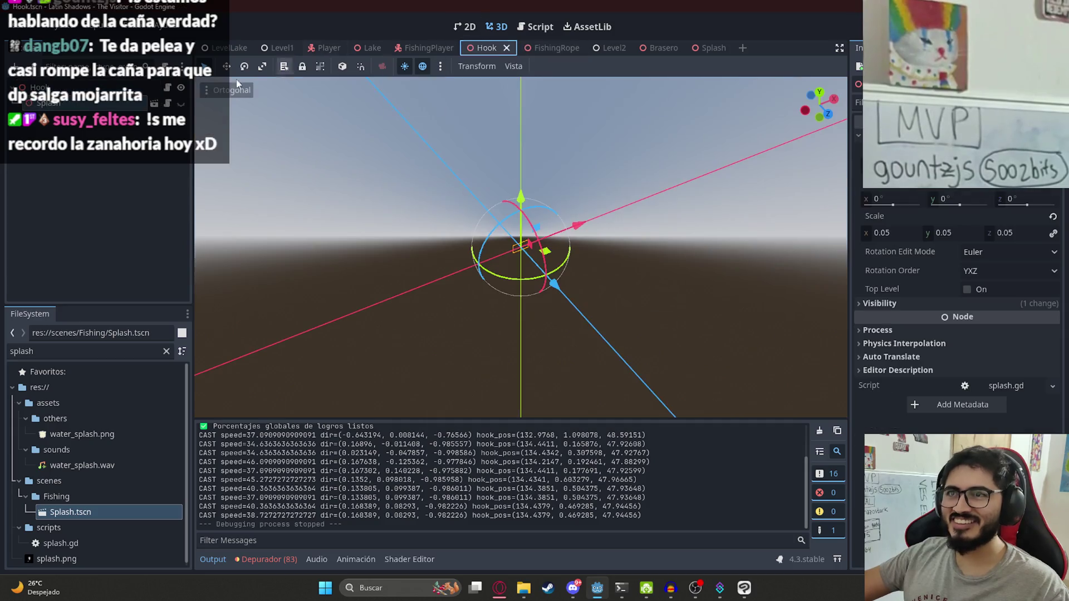
{"action": "scroll", "coordinate": [516, 249], "scroll_direction": "up", "scroll_amount": 2}
{"action": "mouse_move", "coordinate": [516, 248]}
{"action": "left_mouse_down"}
{"action": "mouse_move", "coordinate": [579, 186]}
{"action": "mouse_move", "coordinate": [521, 185]}
{"action": "mouse_move", "coordinate": [524, 209]}
{"action": "left_mouse_up"}
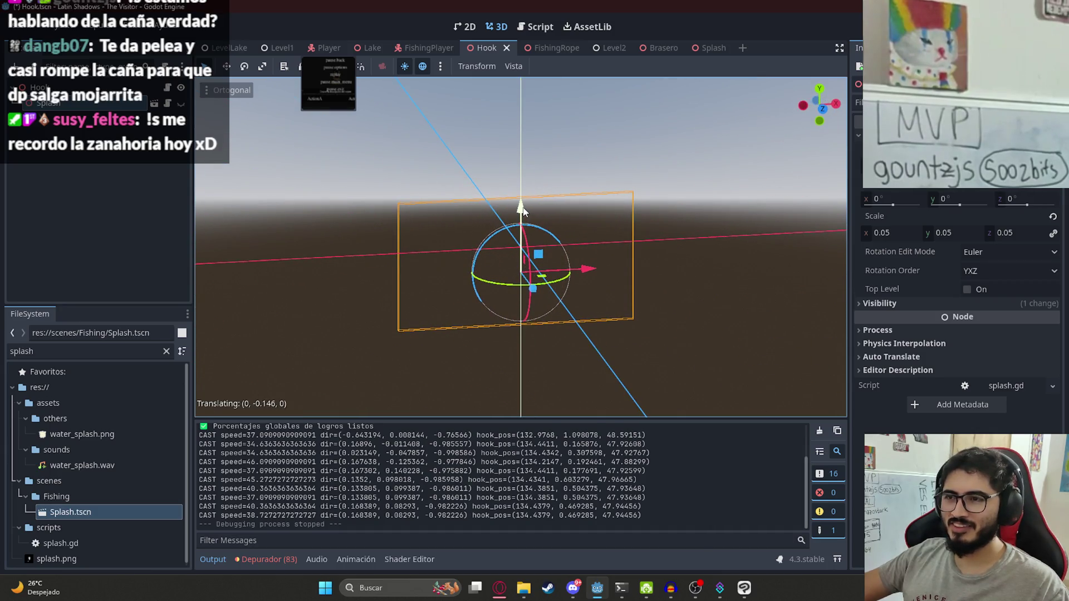
Run the LevelLake scene and pick up the fishing rod.
{"action": "left_click", "coordinate": [221, 49]}
{"action": "right_click", "coordinate": [221, 48]}
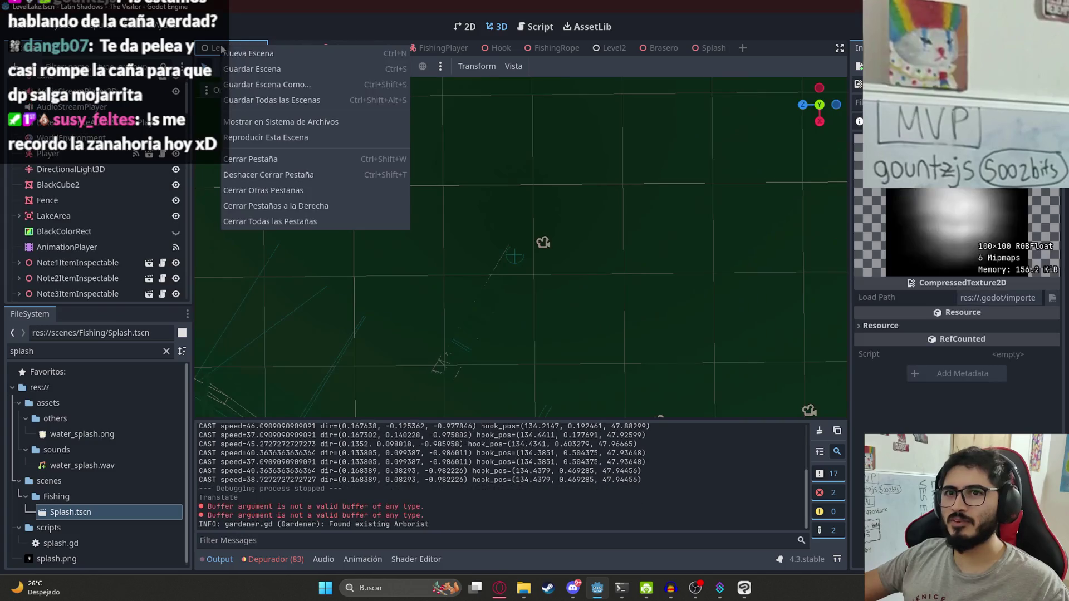
{"action": "left_click", "coordinate": [265, 135]}
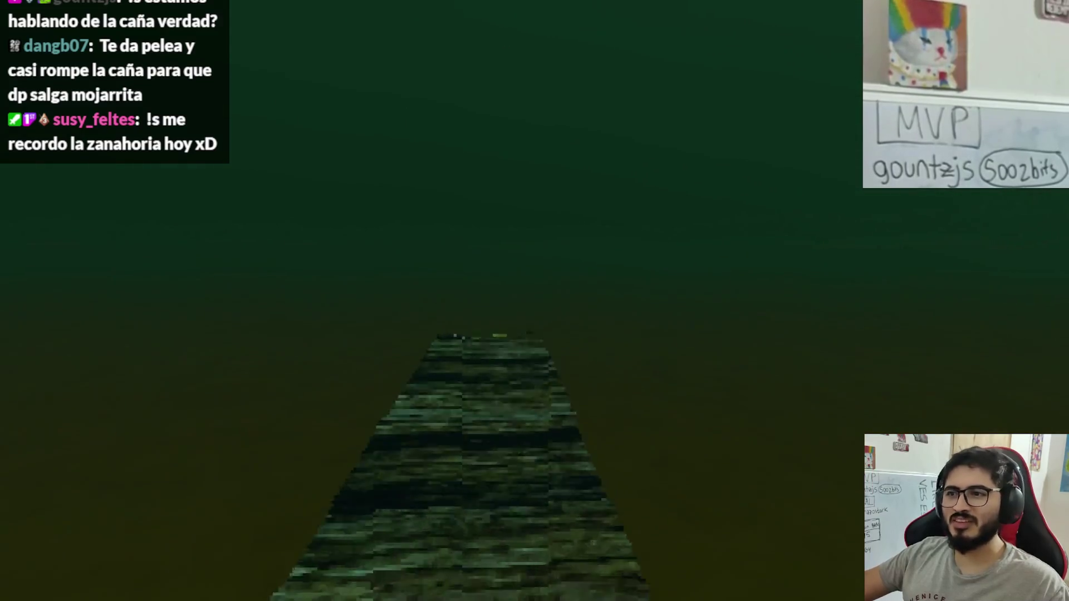
{"action": "left_click", "coordinate": [337, 523]}
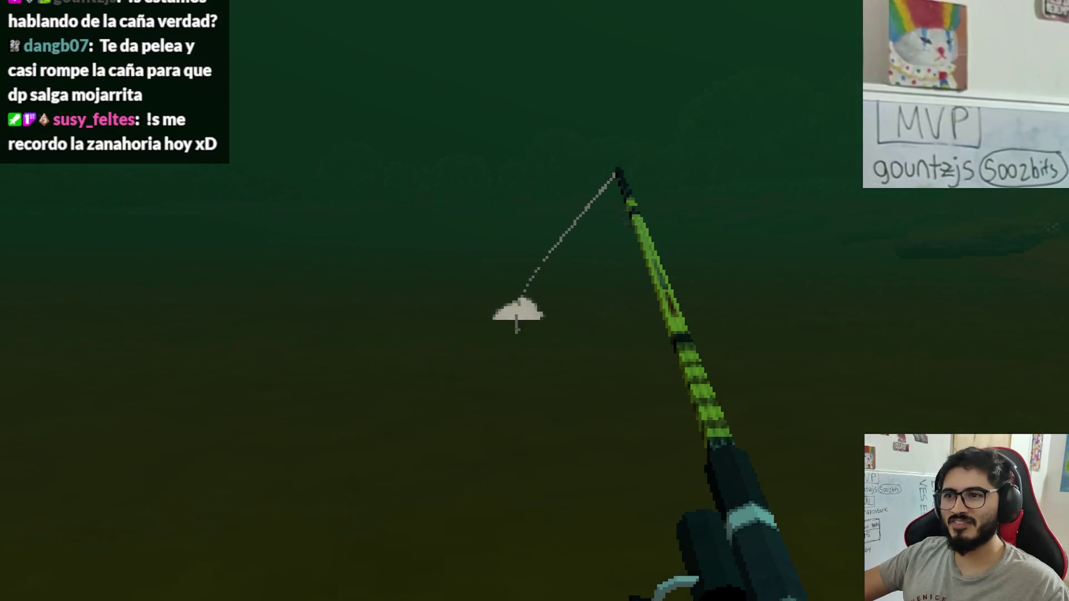
Reel in and recast repeatedly to check the splash on each landing, then quit the game.
{"action": "left_click", "coordinate": [535, 300]}
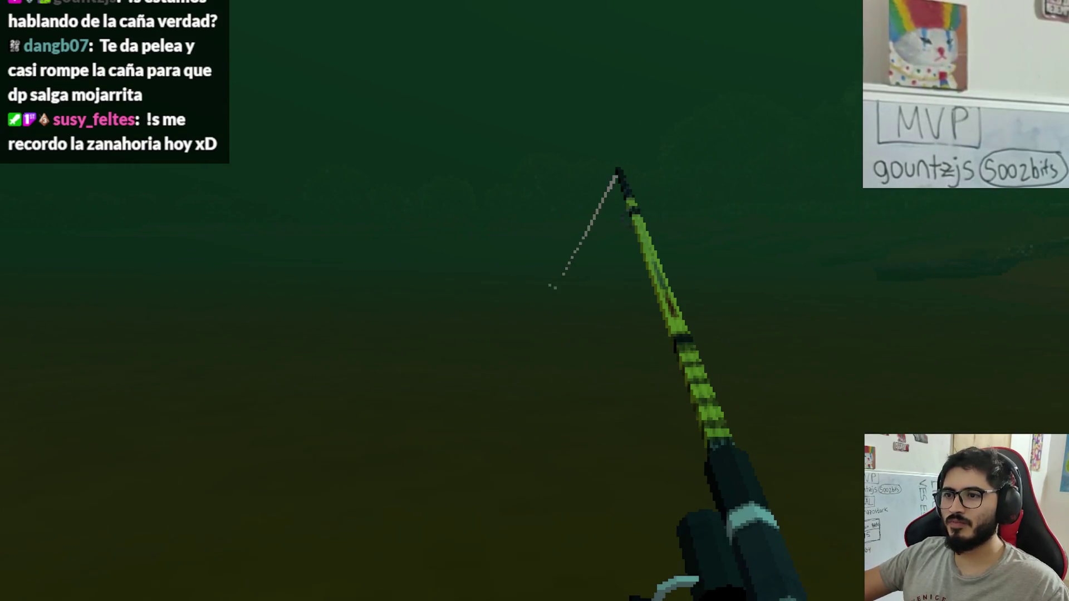
{"action": "left_click", "coordinate": [534, 301]}
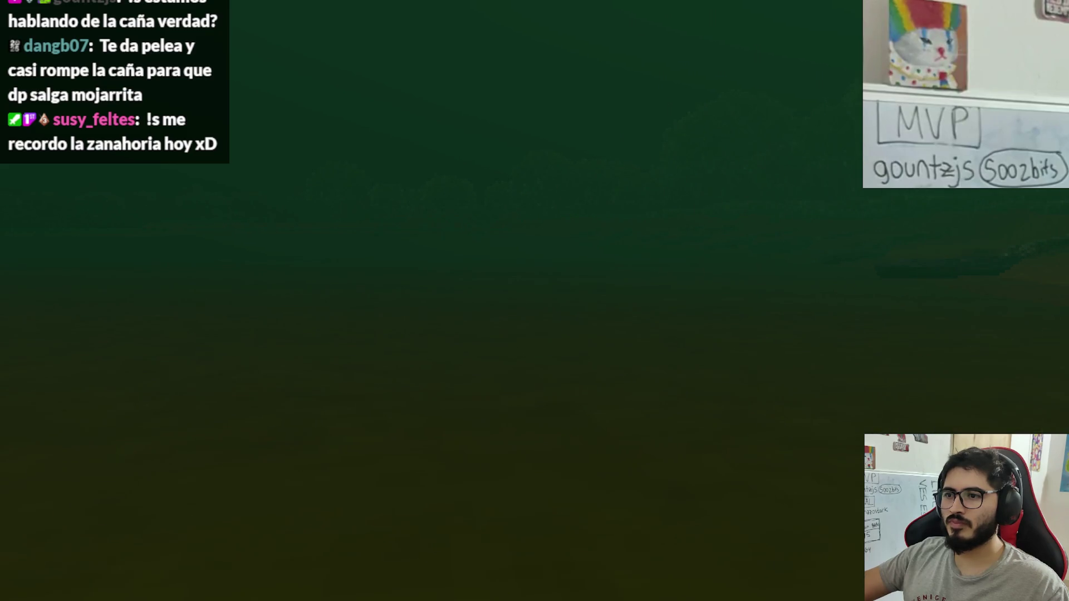
{"action": "left_click", "coordinate": [534, 300]}
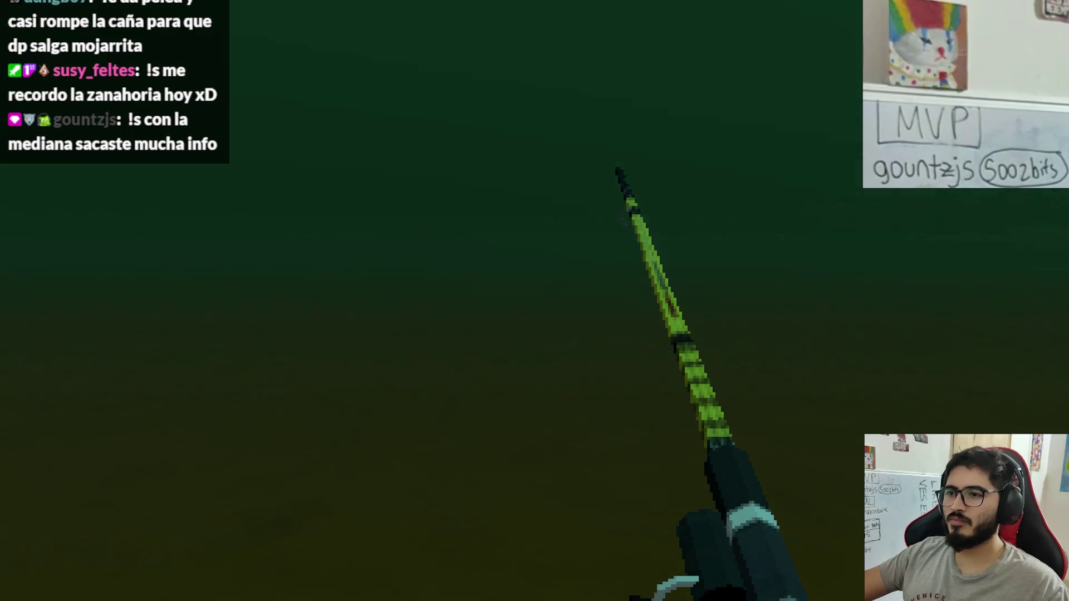
{"action": "right_click", "coordinate": [535, 301]}
{"action": "right_click", "coordinate": [534, 300]}
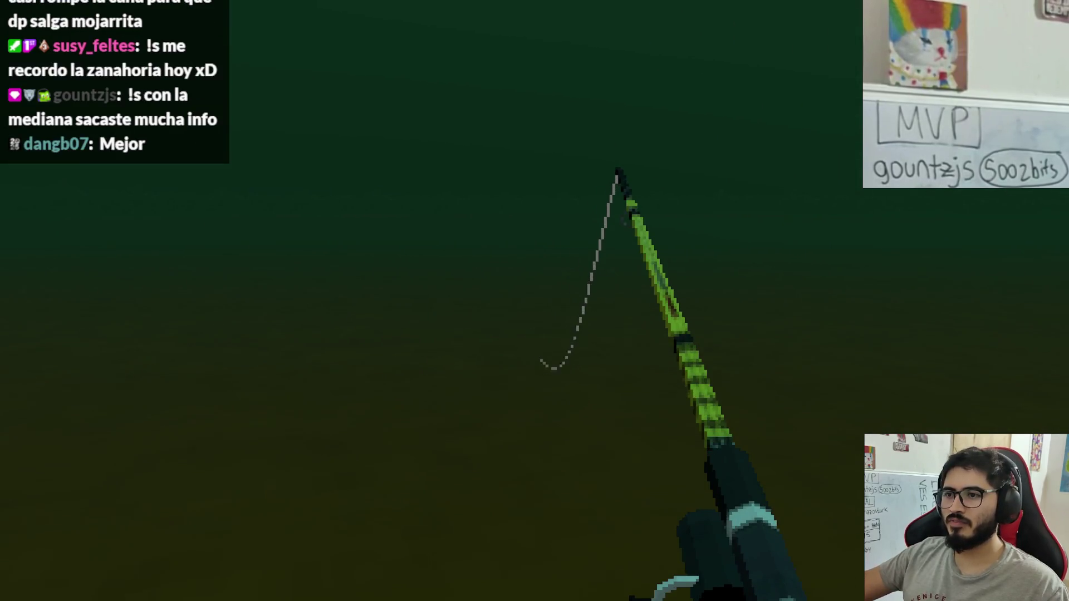
{"action": "right_click", "coordinate": [534, 301]}
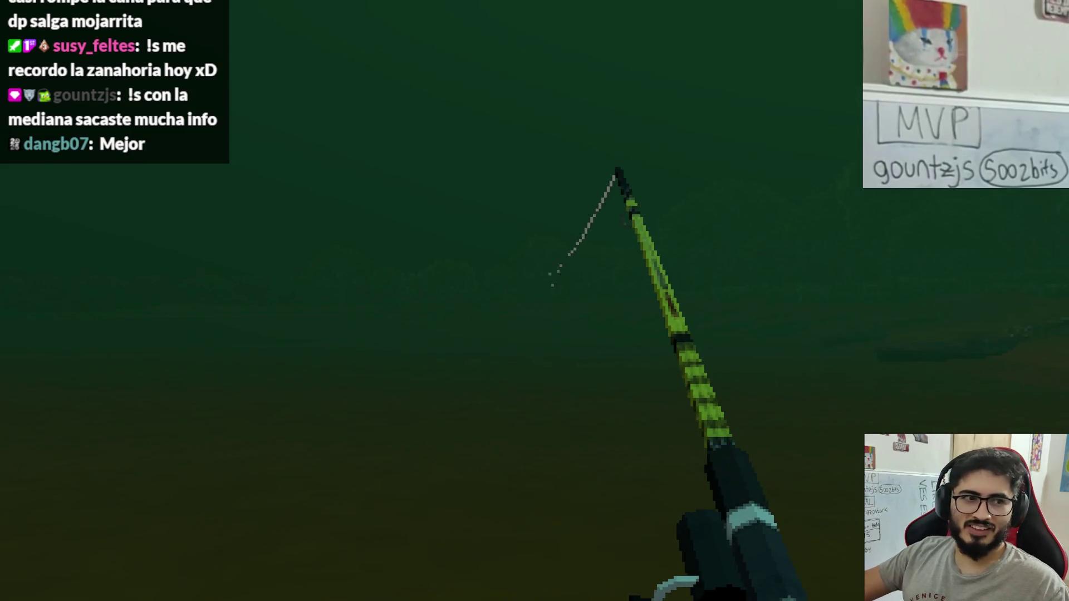
{"action": "key", "text": "2"}
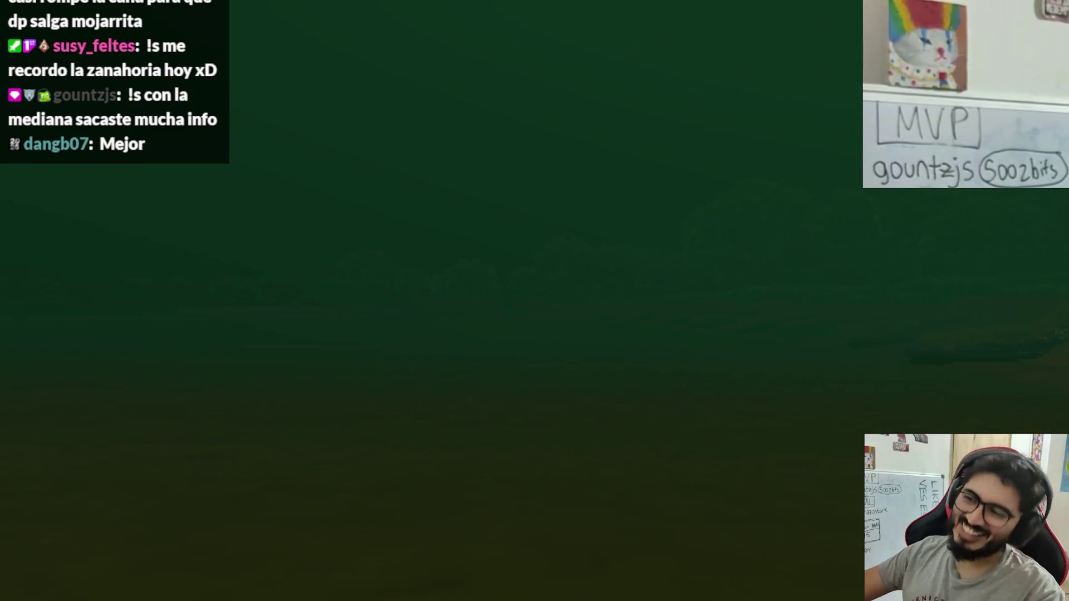
{"action": "key", "text": "1"}
{"action": "right_click", "coordinate": [534, 301]}
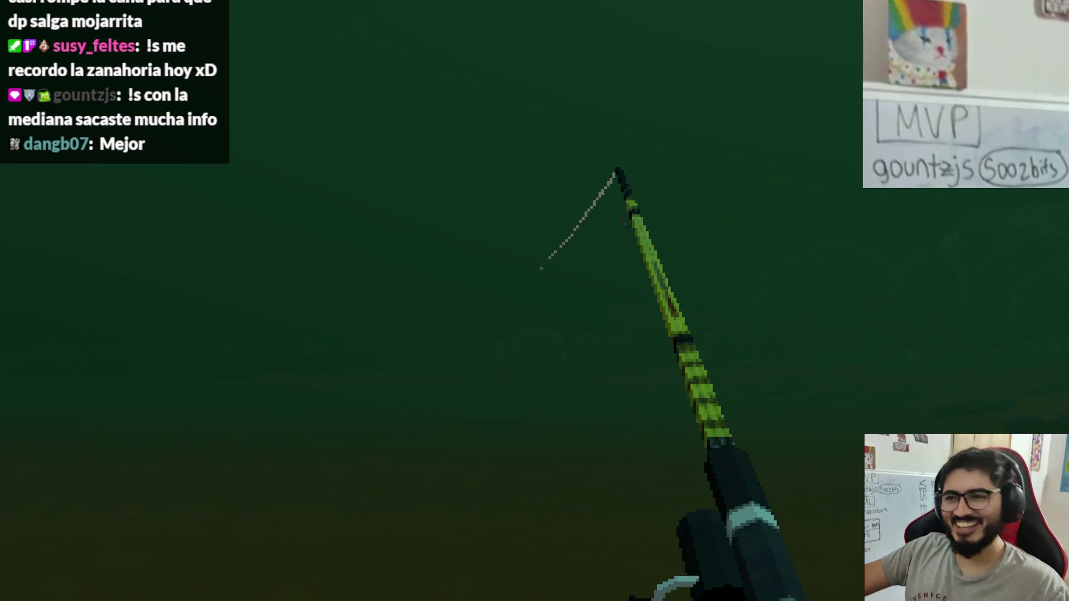
{"action": "key", "text": "2"}
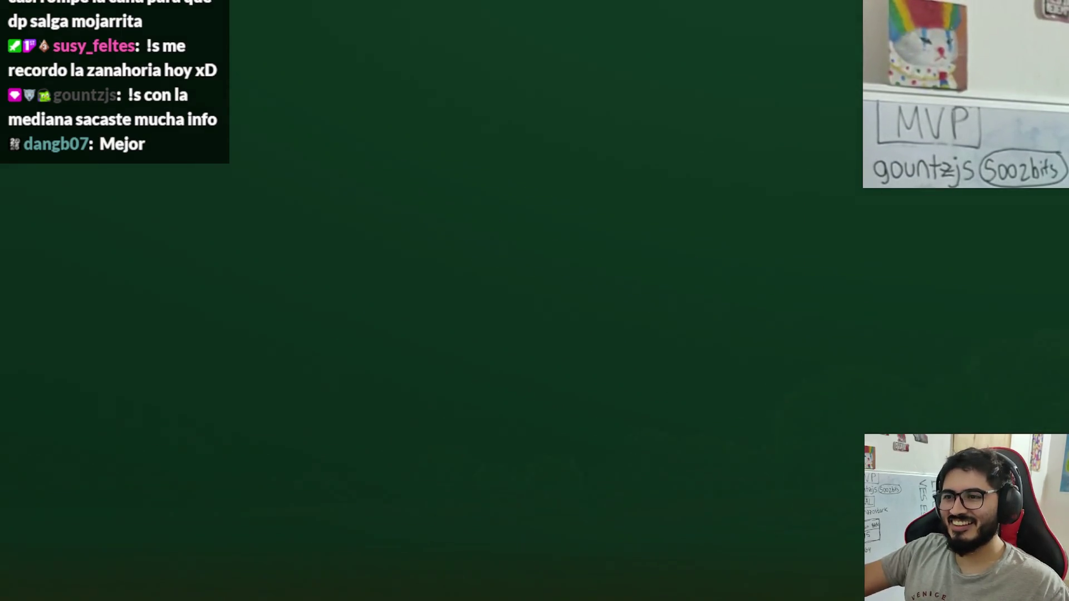
{"action": "key", "text": "1"}
{"action": "right_click", "coordinate": [534, 301]}
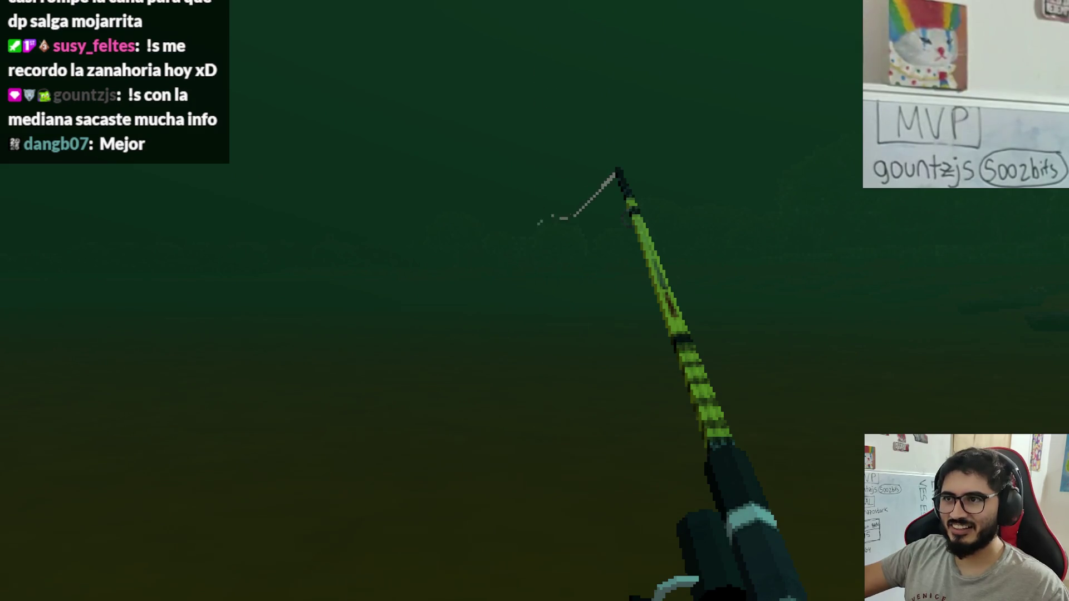
{"action": "key", "text": "2"}
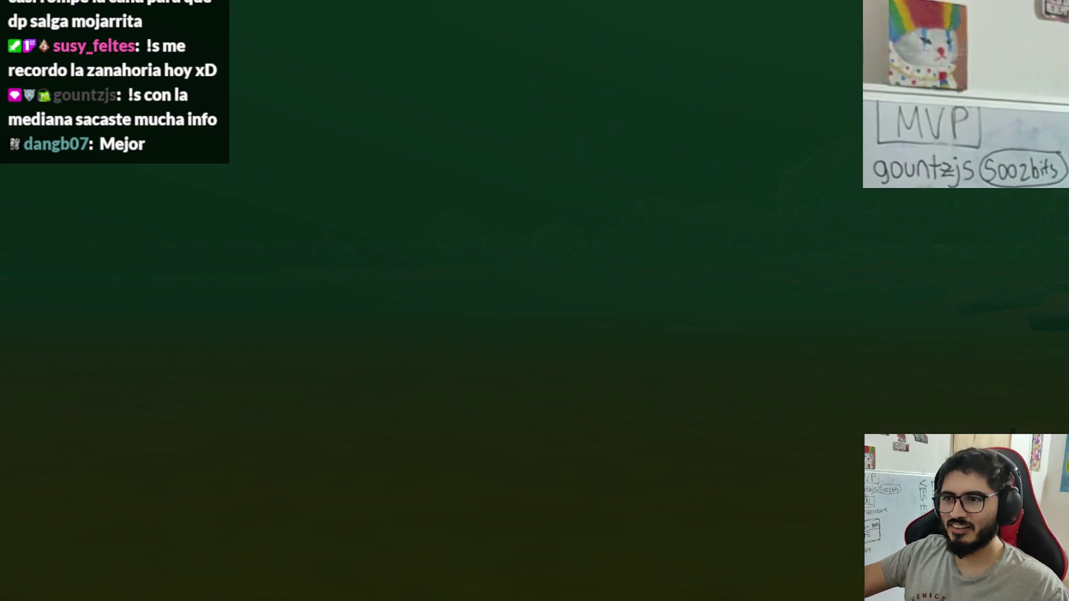
{"action": "key", "text": "1"}
{"action": "right_click", "coordinate": [534, 301]}
{"action": "key", "text": "2"}
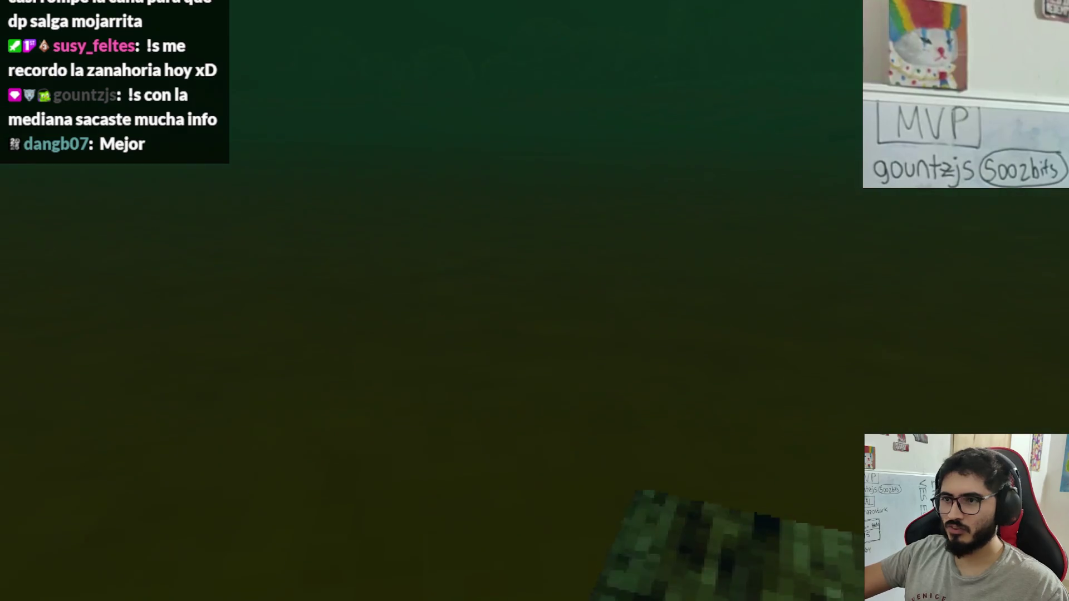
{"action": "key", "text": "1"}
{"action": "right_click", "coordinate": [534, 300]}
{"action": "key", "text": "2"}
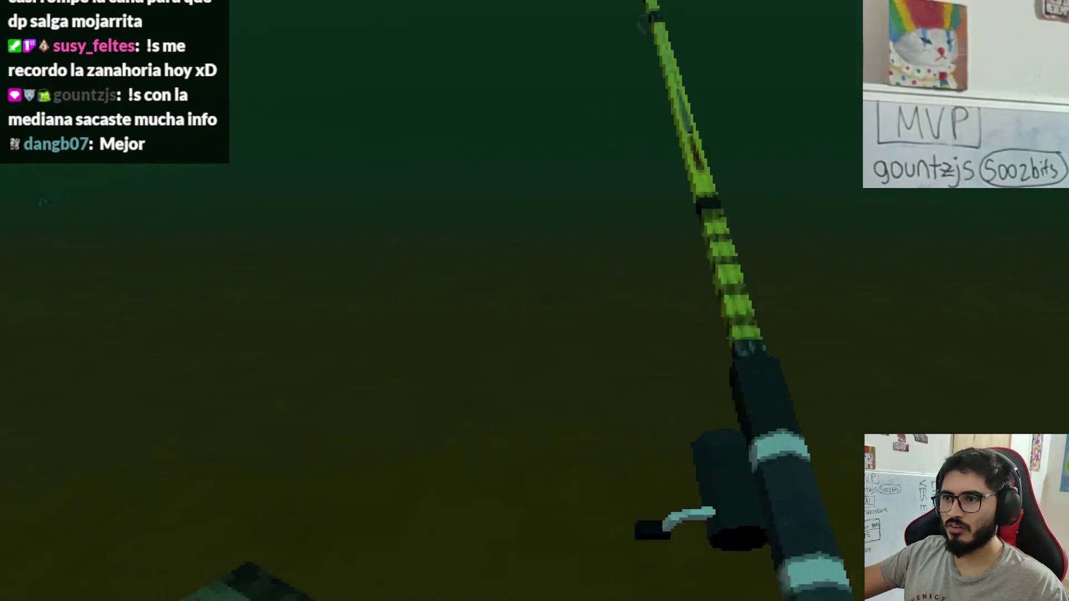
{"action": "key", "text": "1"}
{"action": "right_click", "coordinate": [534, 301]}
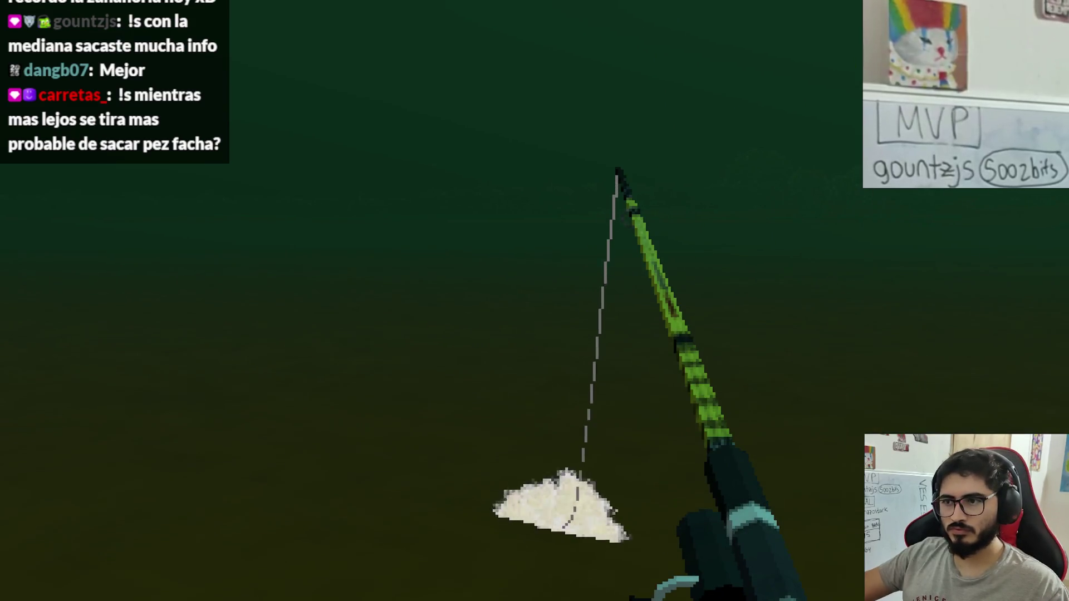
{"action": "right_click", "coordinate": [535, 301]}
{"action": "right_click", "coordinate": [535, 300]}
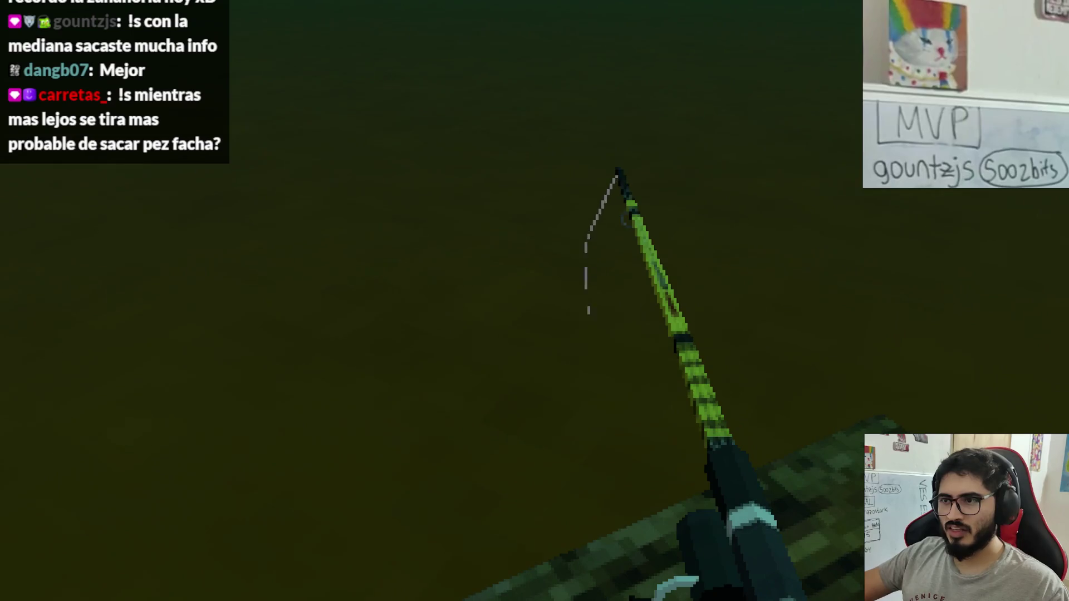
{"action": "right_click", "coordinate": [534, 301]}
{"action": "right_click", "coordinate": [534, 301]}
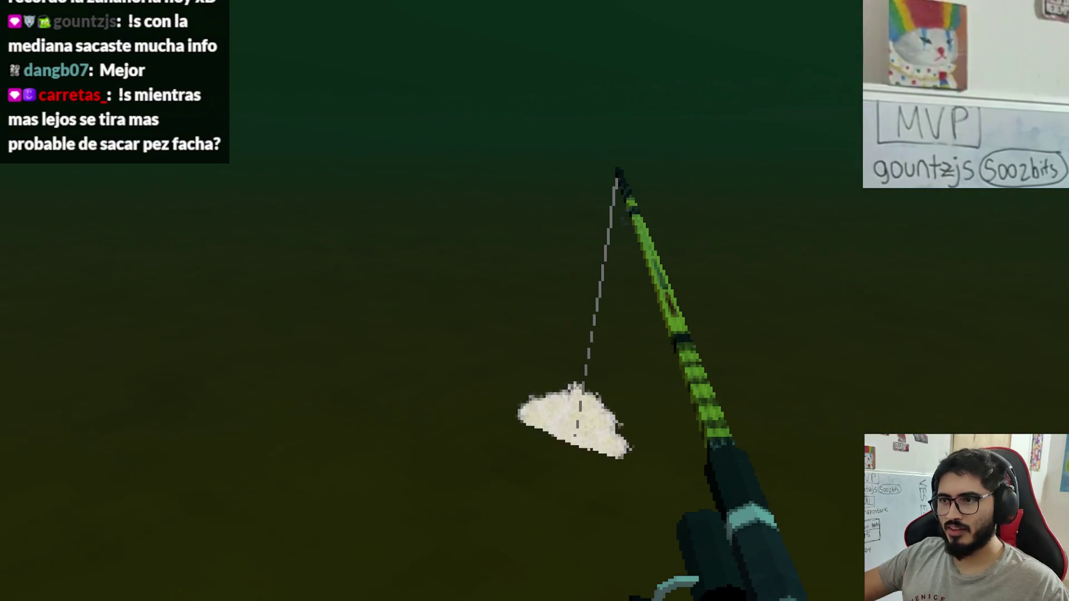
{"action": "key", "text": "alt+F4"}
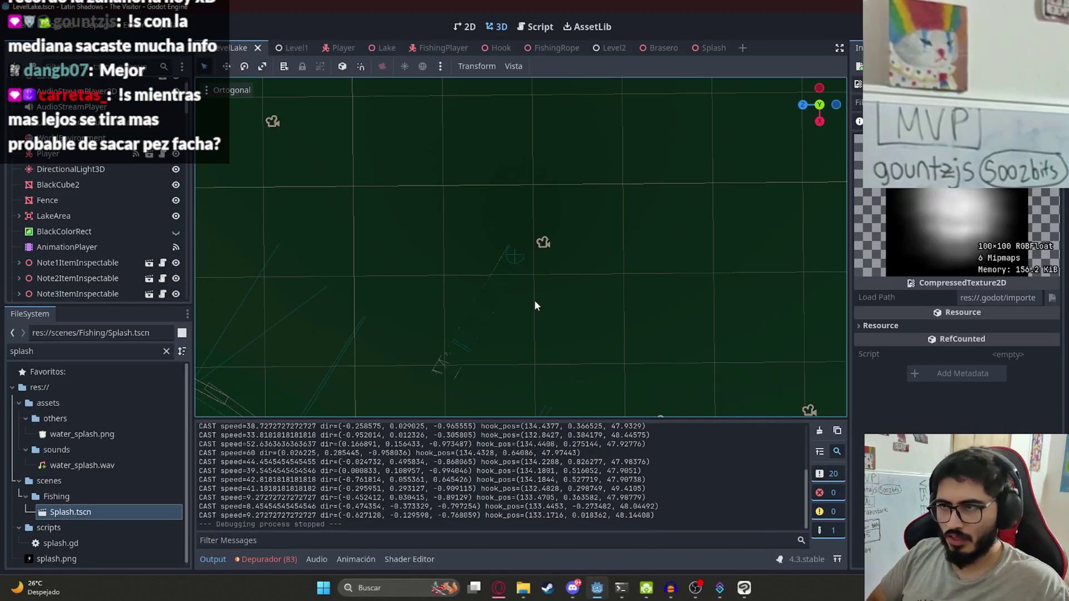
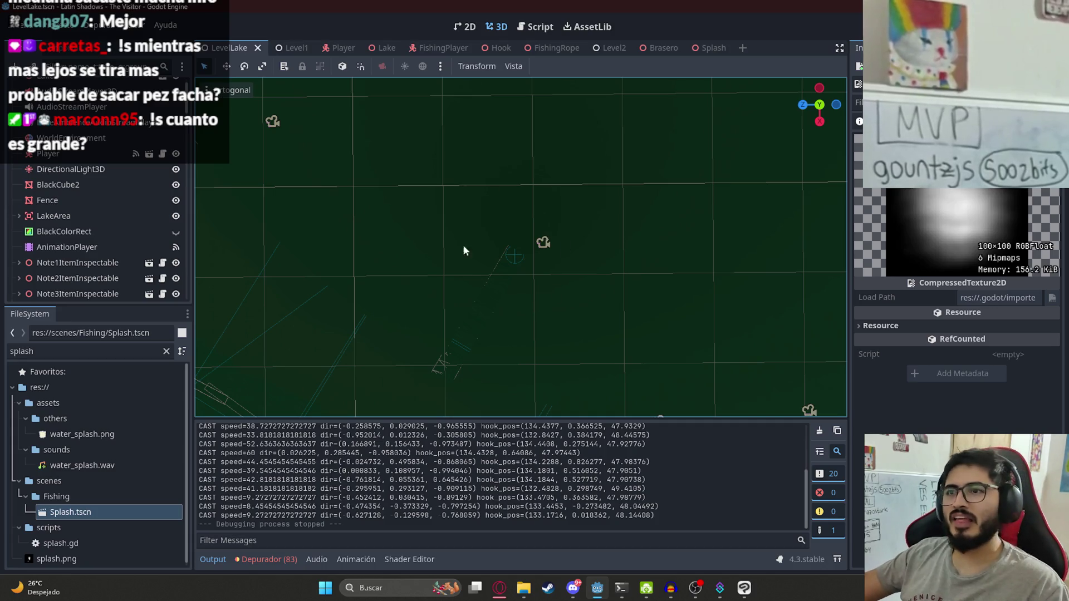
Review the hook setup and play_splash connection in fishing_player.gd's _prepare_cast.
{"action": "mouse_move", "coordinate": [378, 302]}
{"action": "left_mouse_down"}
{"action": "mouse_move", "coordinate": [554, 137]}
{"action": "mouse_move", "coordinate": [641, 101]}
{"action": "mouse_move", "coordinate": [639, 171]}
{"action": "mouse_move", "coordinate": [379, 136]}
{"action": "left_mouse_up"}
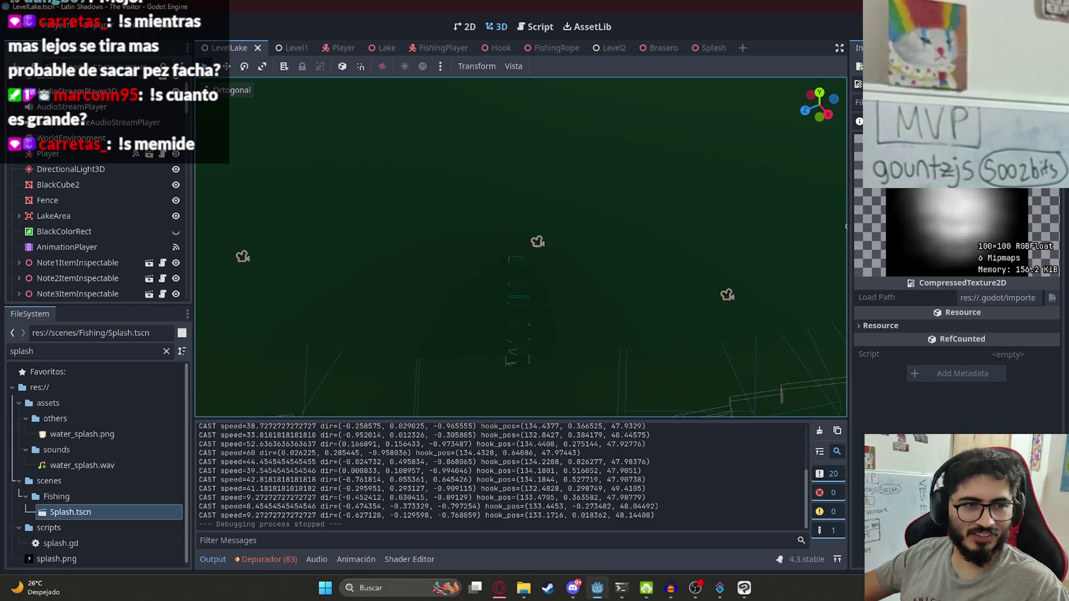
{"action": "mouse_move", "coordinate": [383, 204]}
{"action": "left_mouse_down"}
{"action": "mouse_move", "coordinate": [372, 330]}
{"action": "mouse_move", "coordinate": [350, 357]}
{"action": "left_mouse_up"}
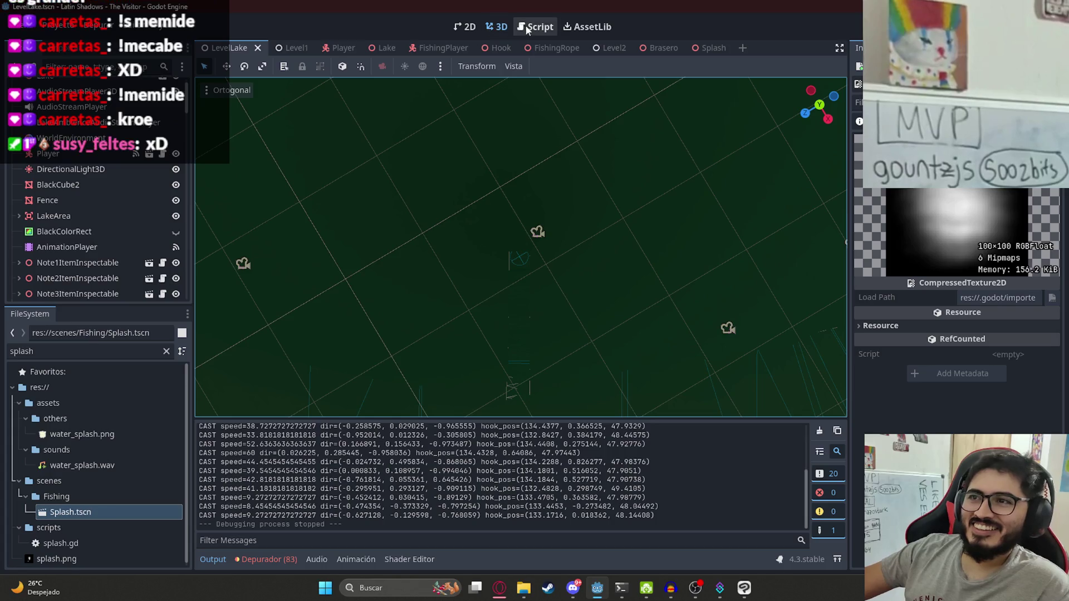
{"action": "left_click", "coordinate": [440, 48]}
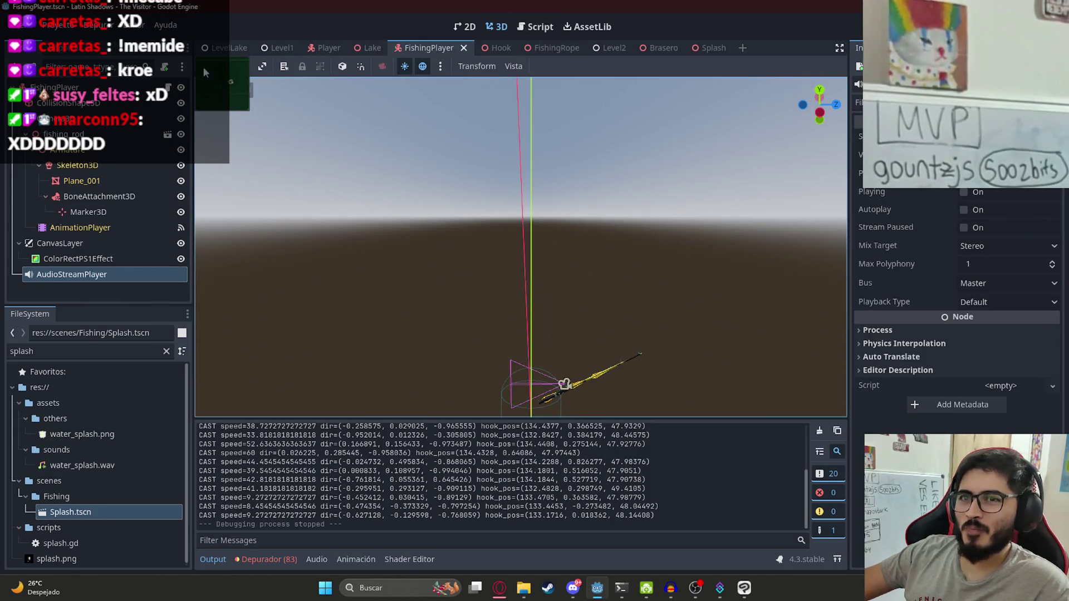
{"action": "left_click", "coordinate": [539, 26]}
{"action": "left_click", "coordinate": [595, 297]}
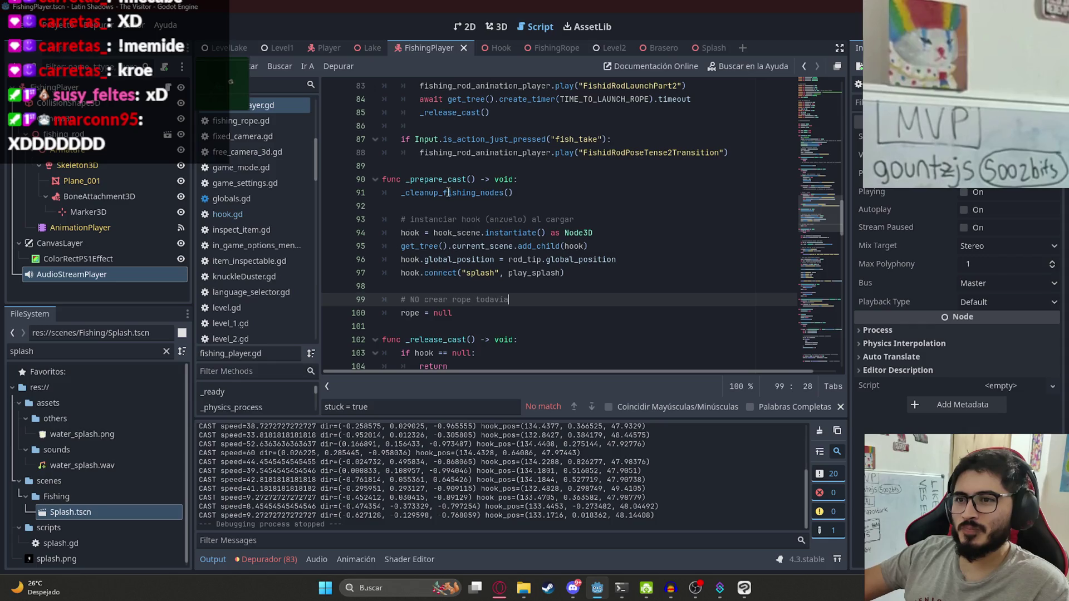
{"action": "left_click", "coordinate": [565, 273]}
{"action": "left_click", "coordinate": [485, 246]}
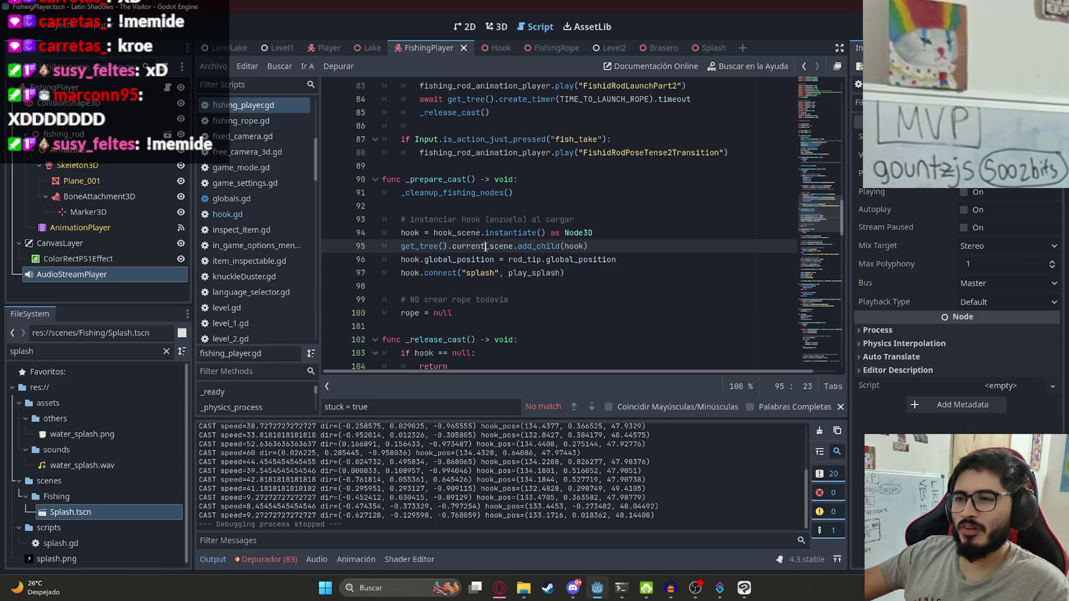
{"action": "double_click", "coordinate": [527, 272]}
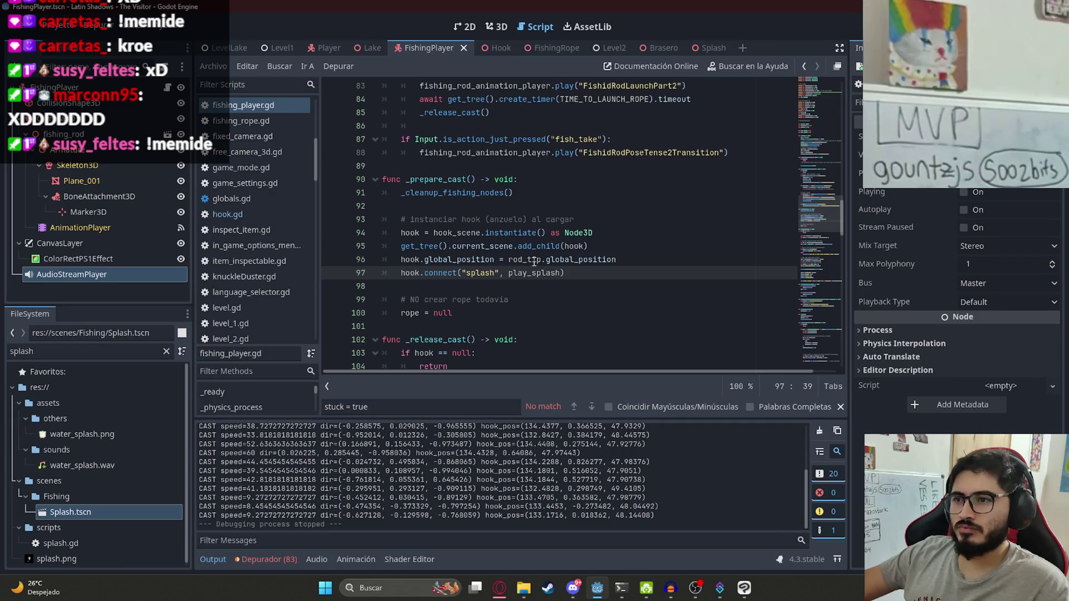
In hook.gd, place the caret at the end of the splash_component declaration.
{"action": "left_click", "coordinate": [489, 47]}
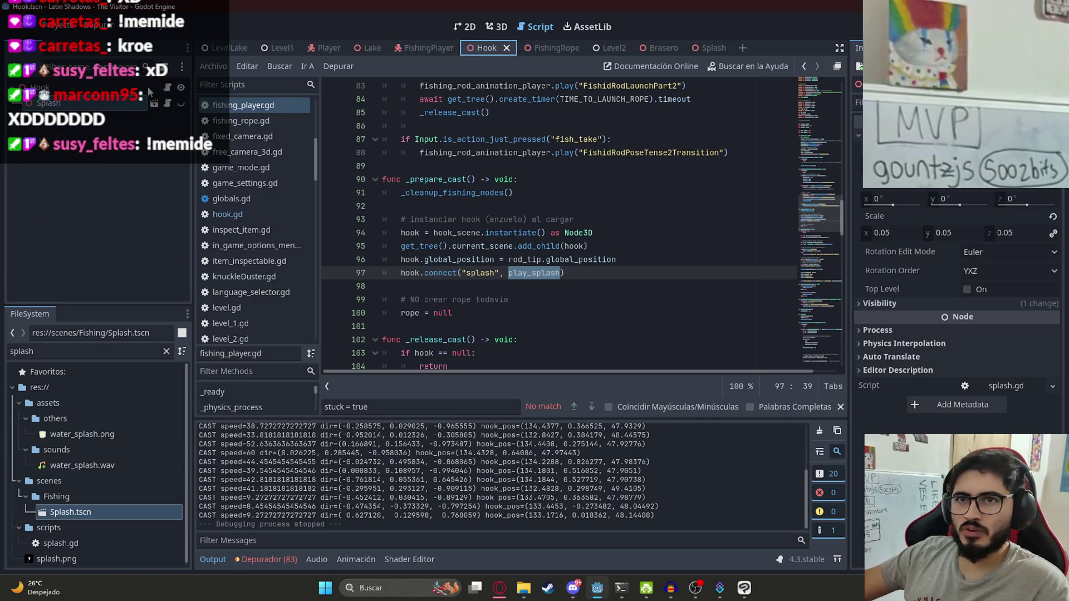
{"action": "left_click", "coordinate": [504, 235]}
{"action": "left_click_drag", "start_coordinate": [830, 121], "coordinate": [831, 86]}
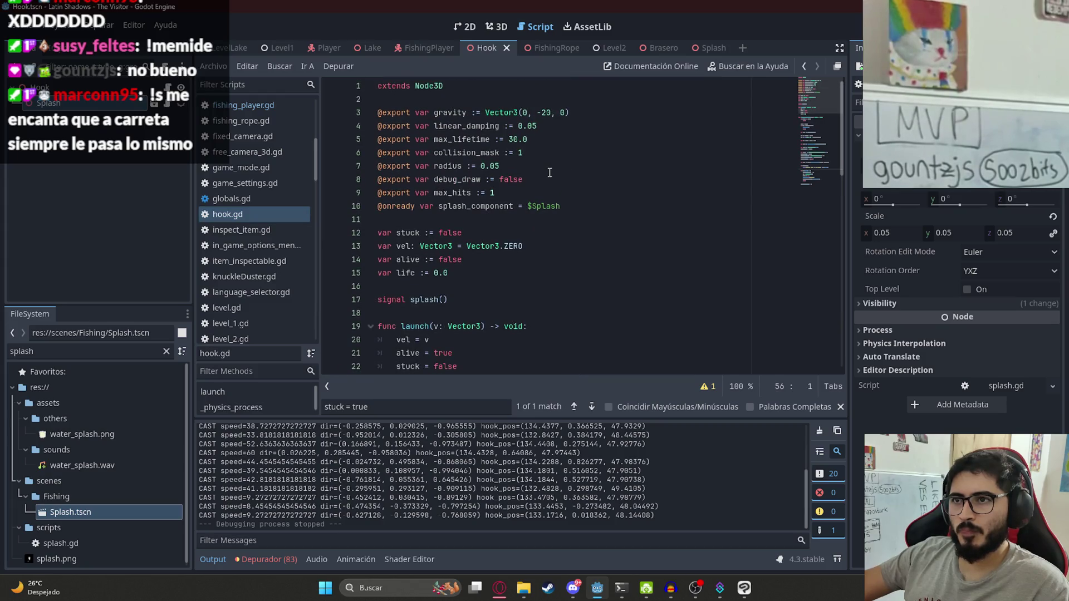
{"action": "left_click", "coordinate": [510, 192]}
{"action": "left_click", "coordinate": [605, 211]}
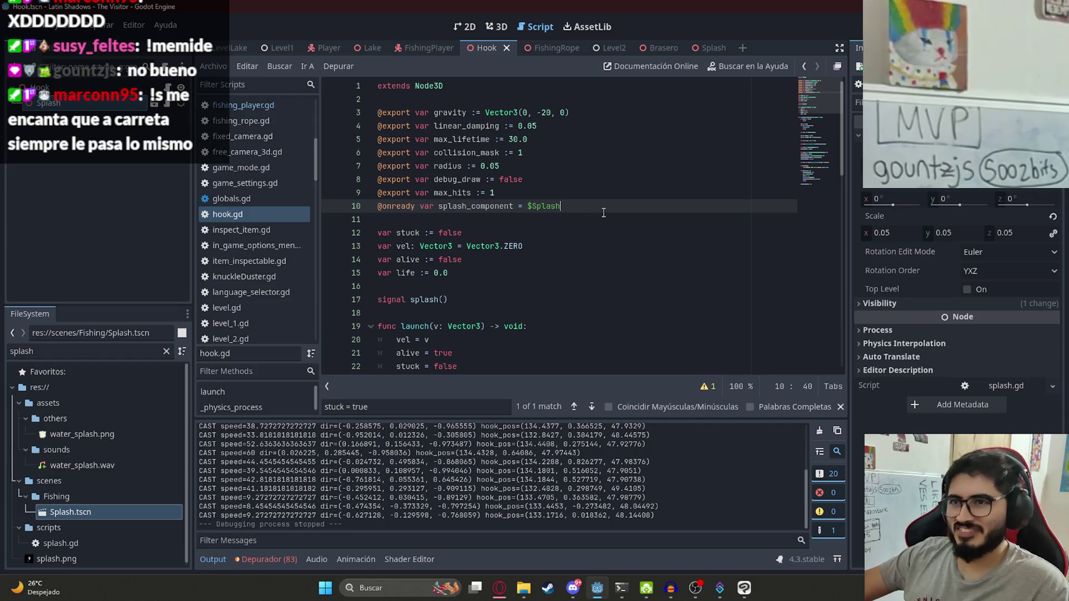
{"action": "key", "text": "Return"}
{"action": "type", "text": "@"}
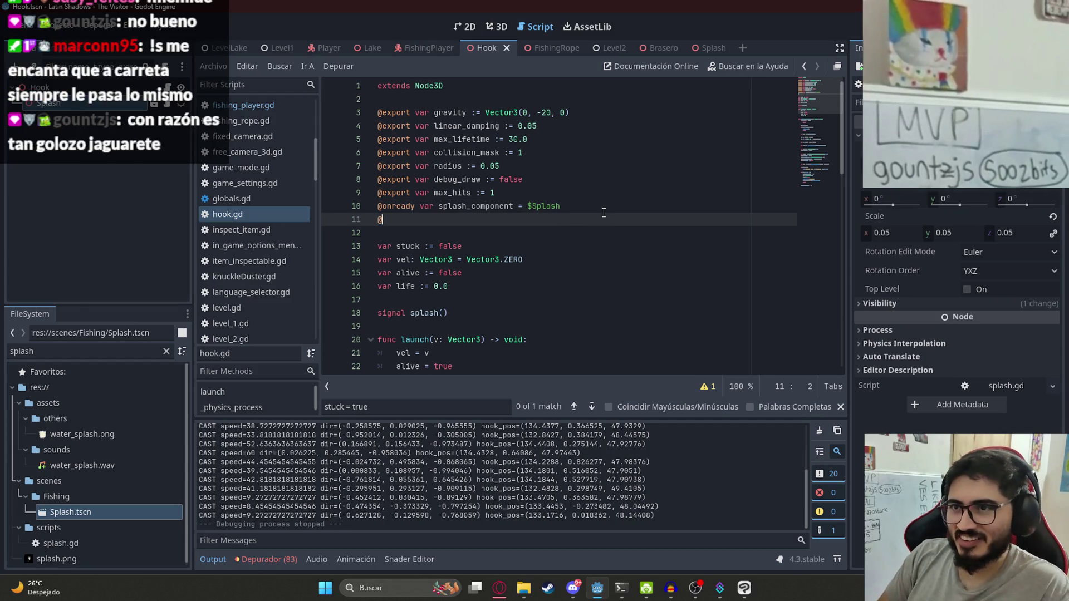
{"action": "type", "text": "export var "}
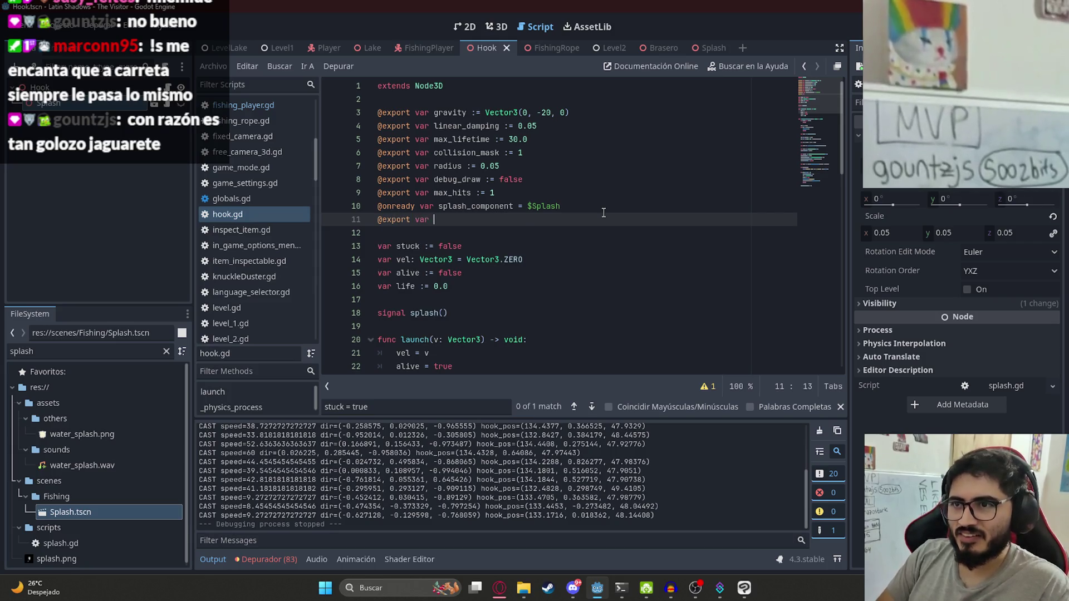
{"action": "type", "text": "splash_directi"}
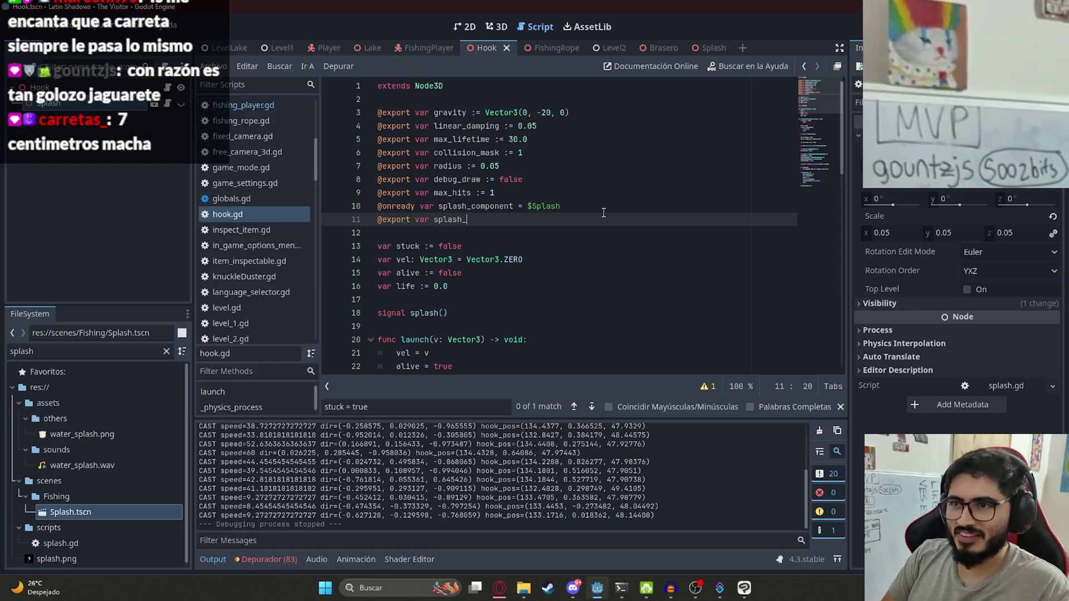
{"action": "type", "text": "on = V"}
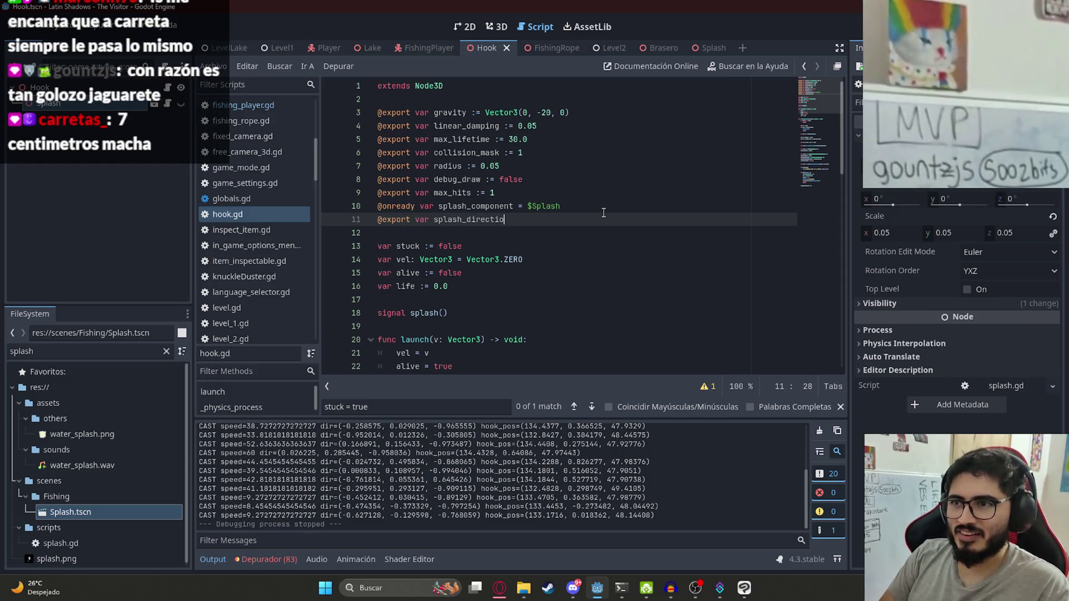
{"action": "type", "text": "ector3"}
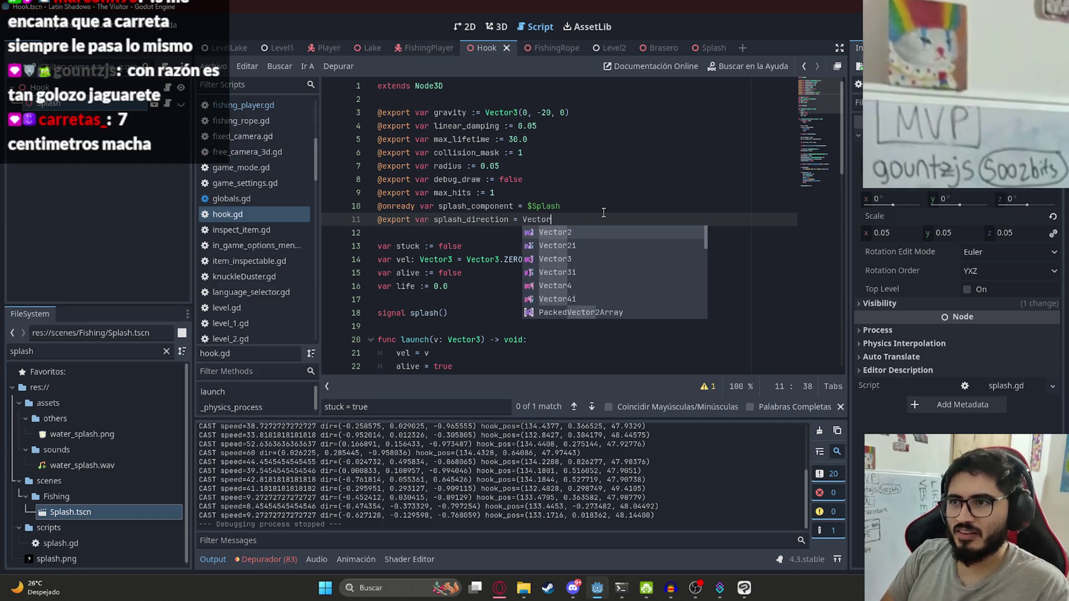
{"action": "key", "text": "Escape"}
{"action": "type", "text": "0,0"}
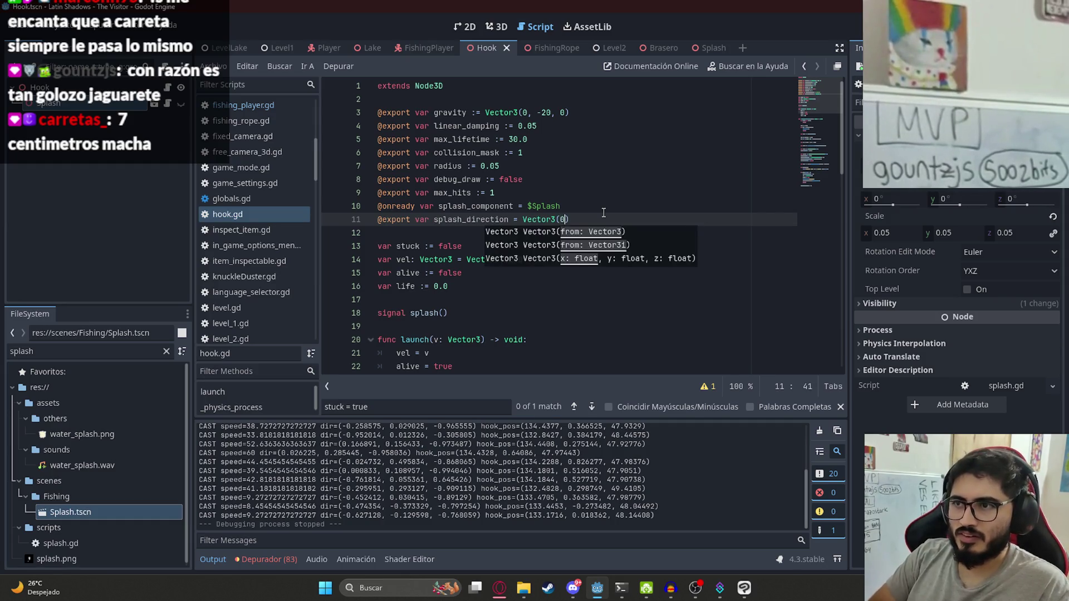
{"action": "key", "text": "BackSpace"}
{"action": "key", "text": "BackSpace"}
{"action": "key", "text": "BackSpace"}
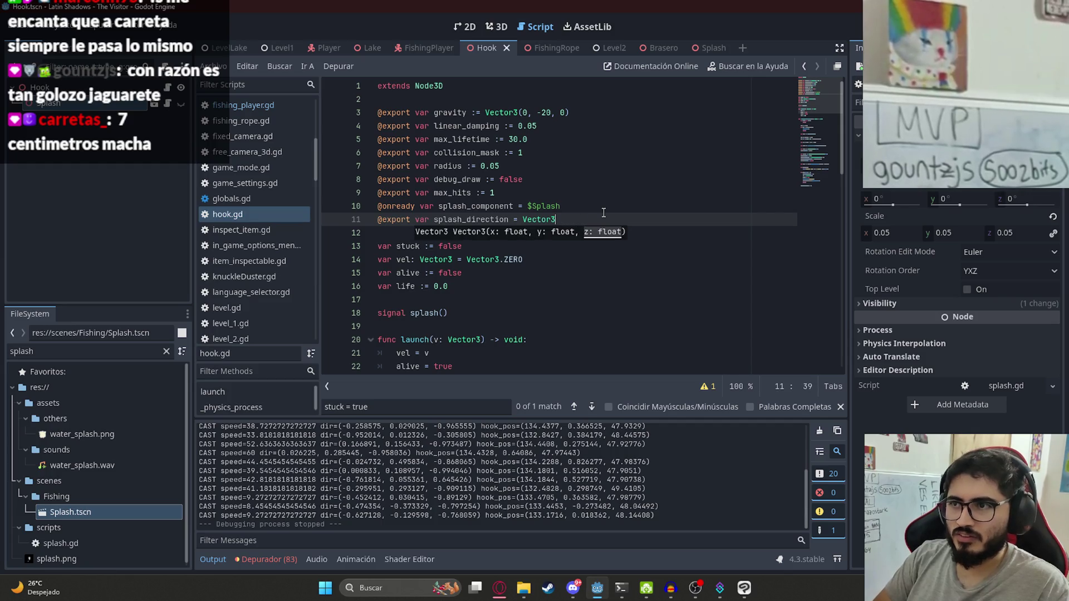
{"action": "key", "text": "Escape"}
{"action": "left_click", "coordinate": [579, 167]}
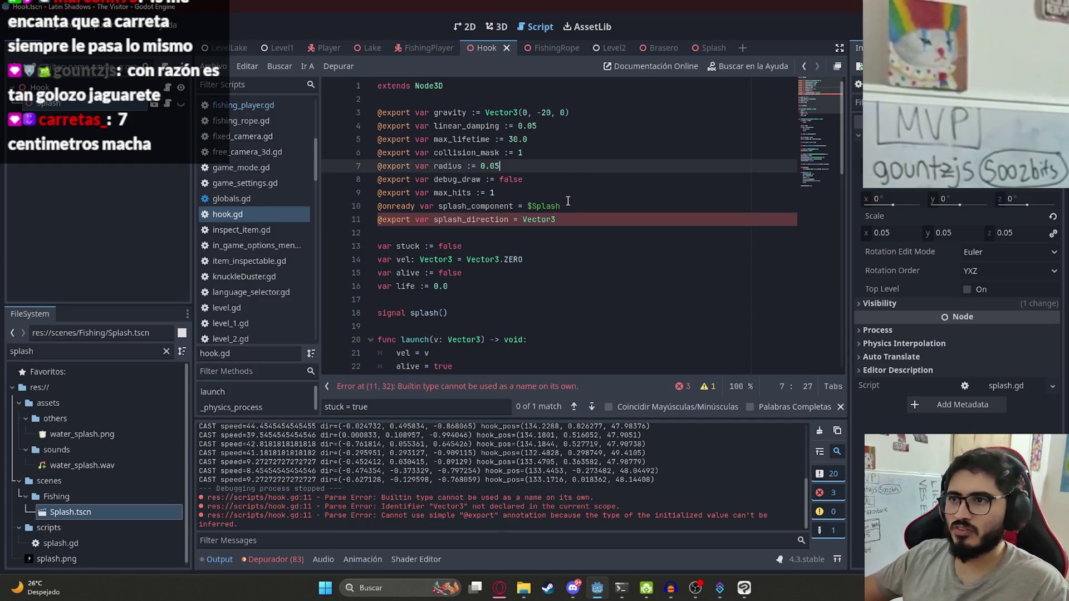
{"action": "left_click", "coordinate": [567, 220]}
{"action": "type", "text": "()"}
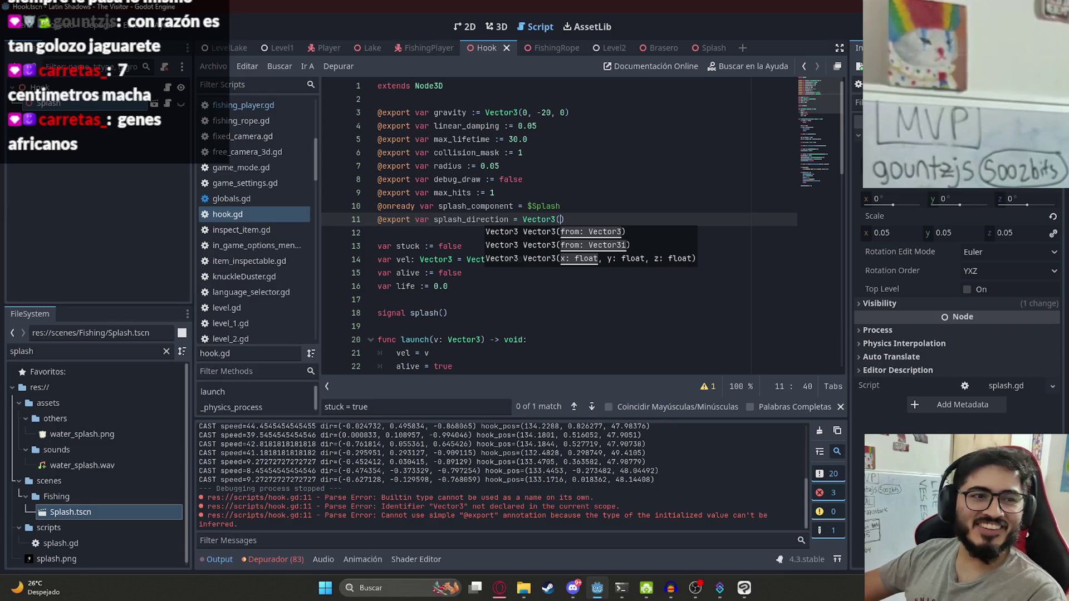
{"action": "left_click", "coordinate": [540, 206]}
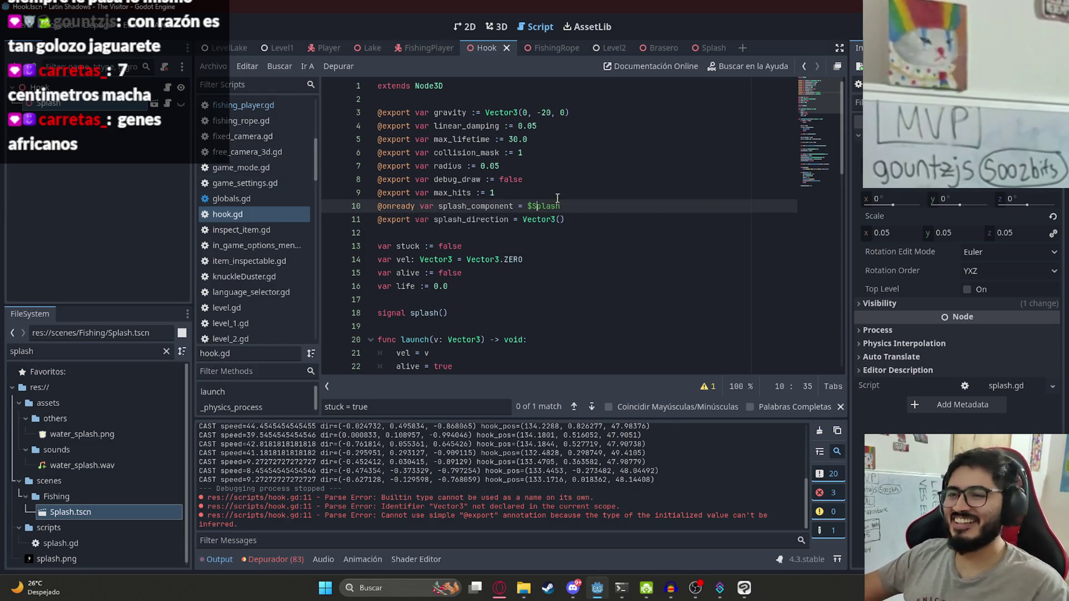
Pass splash_direction into the spawn_splash() call on line 63 and save hook.gd.
{"action": "double_click", "coordinate": [505, 220]}
{"action": "key", "text": "ctrl+c"}
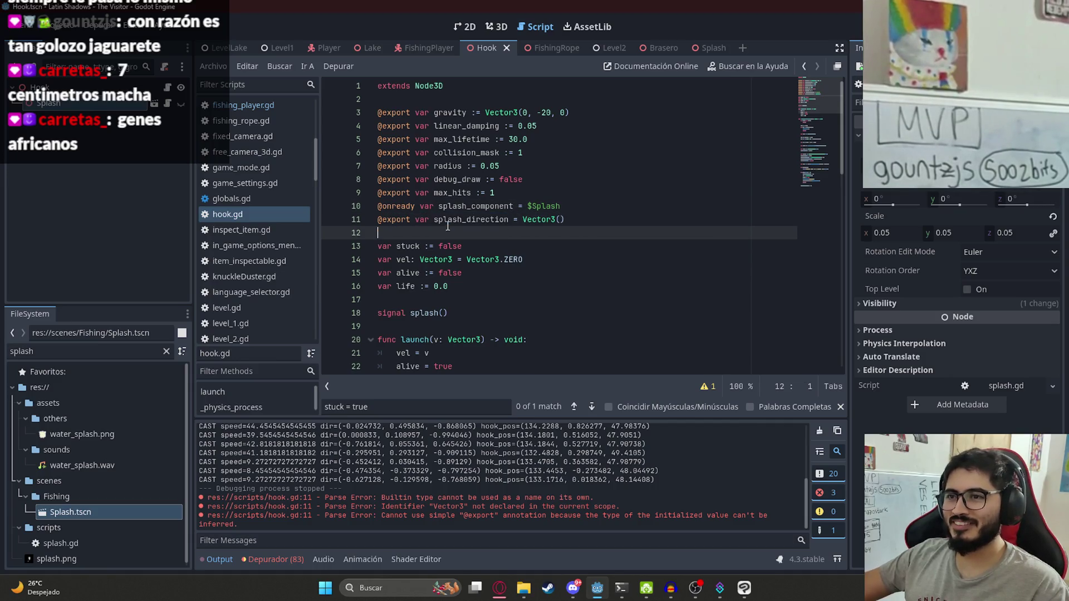
{"action": "left_click", "coordinate": [808, 171]}
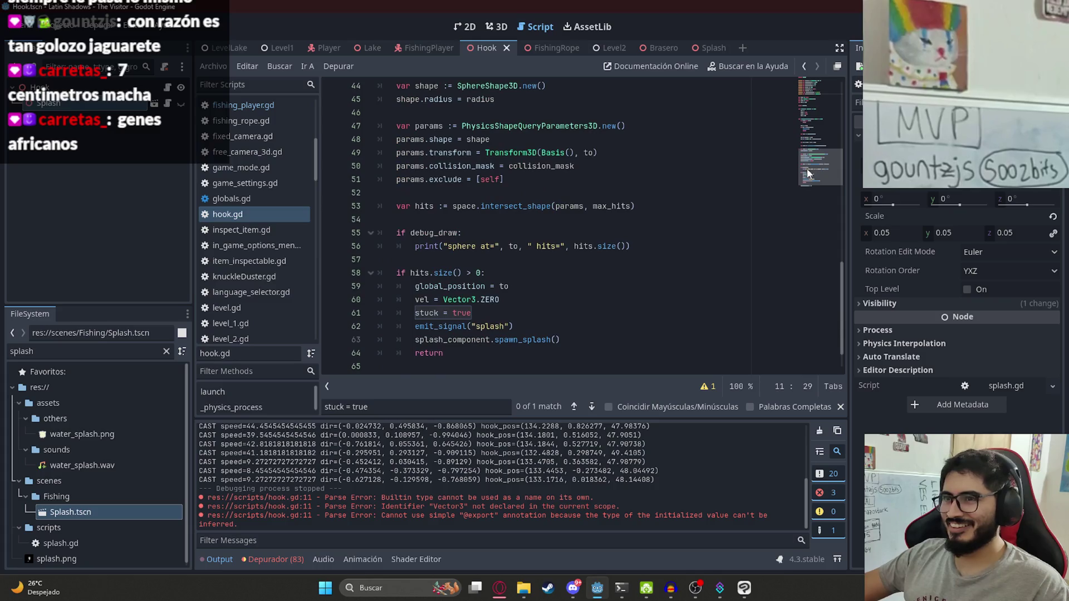
{"action": "left_click", "coordinate": [555, 340]}
{"action": "key", "text": "ctrl+v"}
{"action": "key", "text": "ctrl+s"}
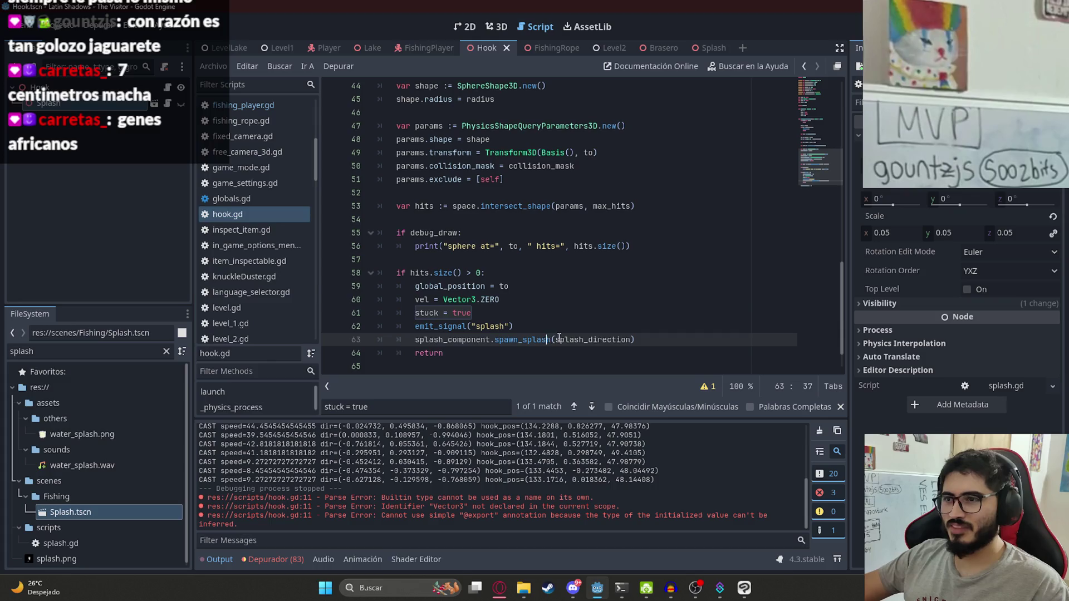
{"action": "double_click", "coordinate": [559, 340]}
{"action": "left_click", "coordinate": [810, 93]}
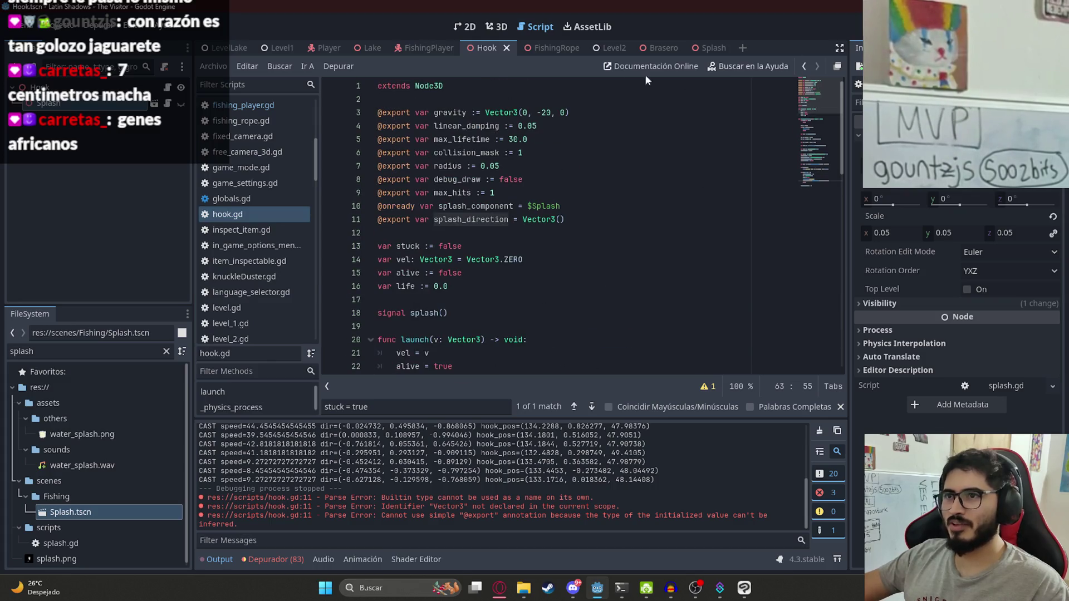
In fishing_player.gd, add 'hook.splash_direction = position' after the hook position line.
{"action": "left_click", "coordinate": [421, 56]}
{"action": "left_click", "coordinate": [469, 194]}
{"action": "key", "text": "ctrl+f"}
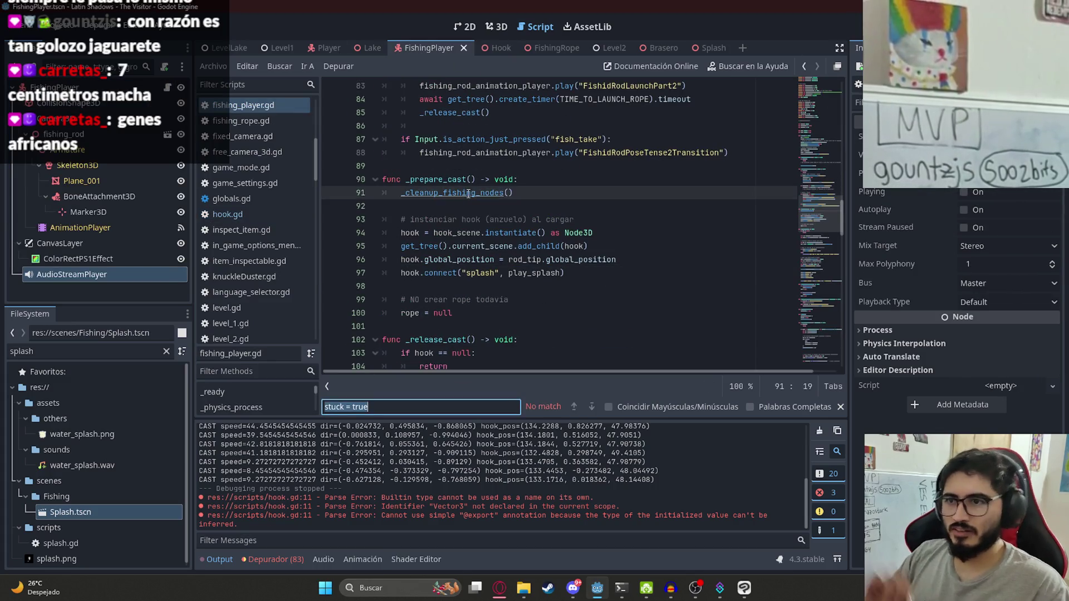
{"action": "left_click", "coordinate": [632, 260]}
{"action": "key", "text": "Return"}
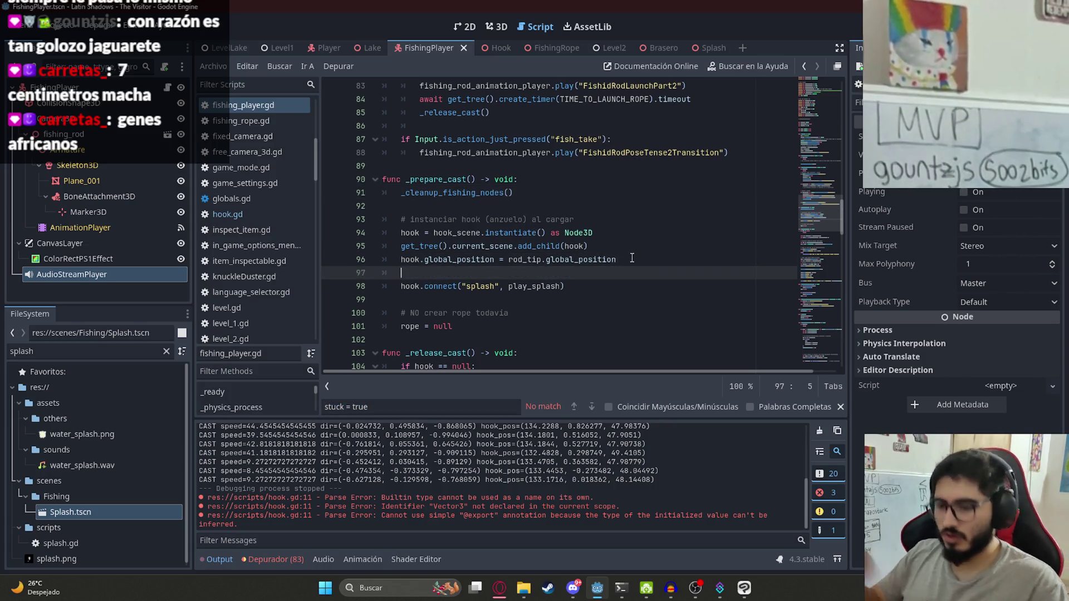
{"action": "type", "text": "hook.splash_direction"}
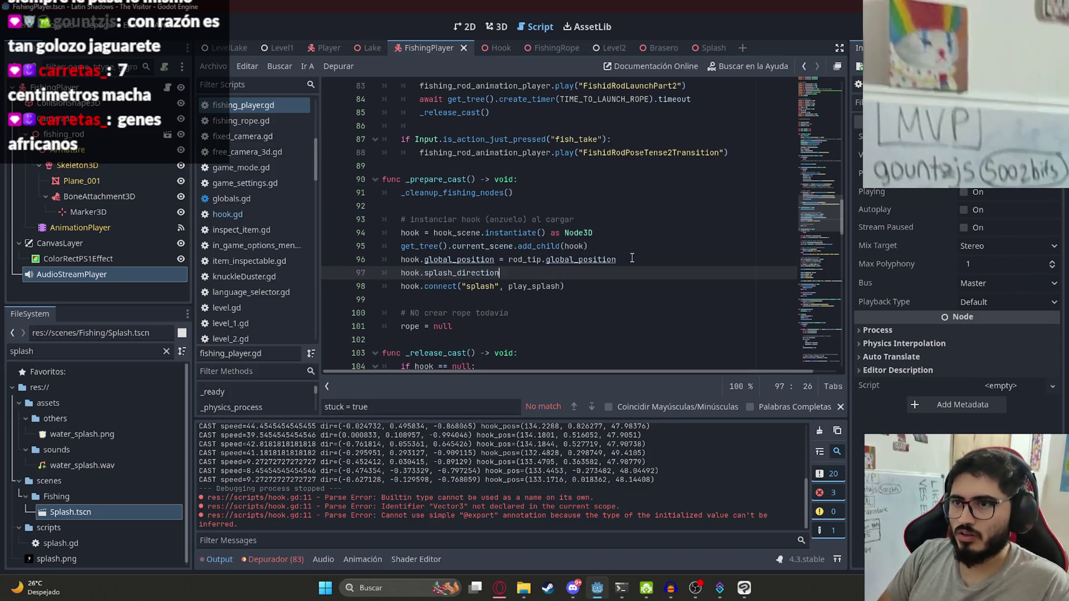
{"action": "type", "text": " = "}
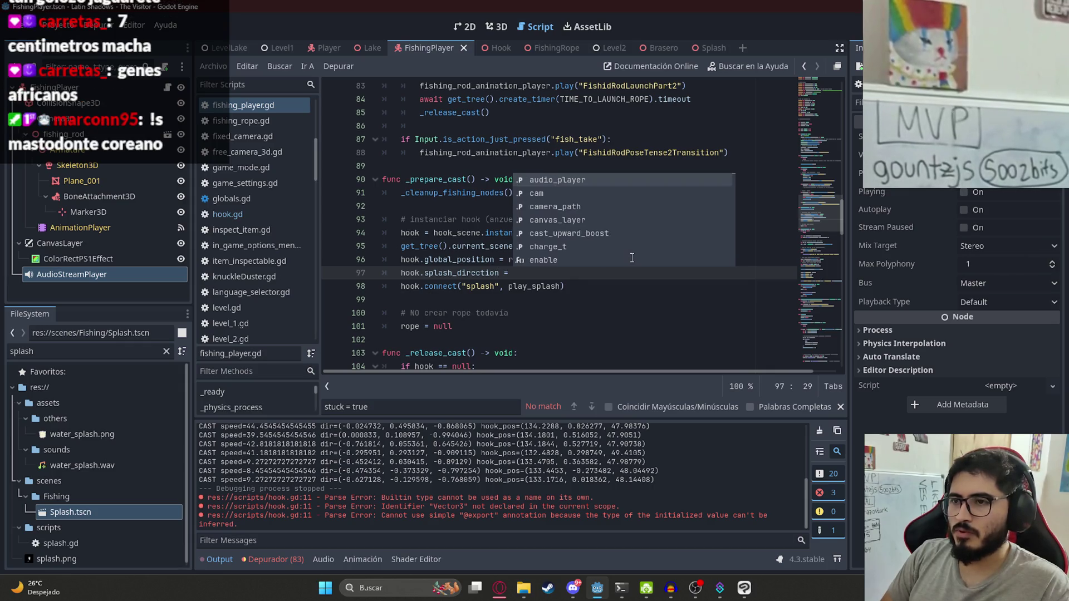
{"action": "type", "text": "p"}
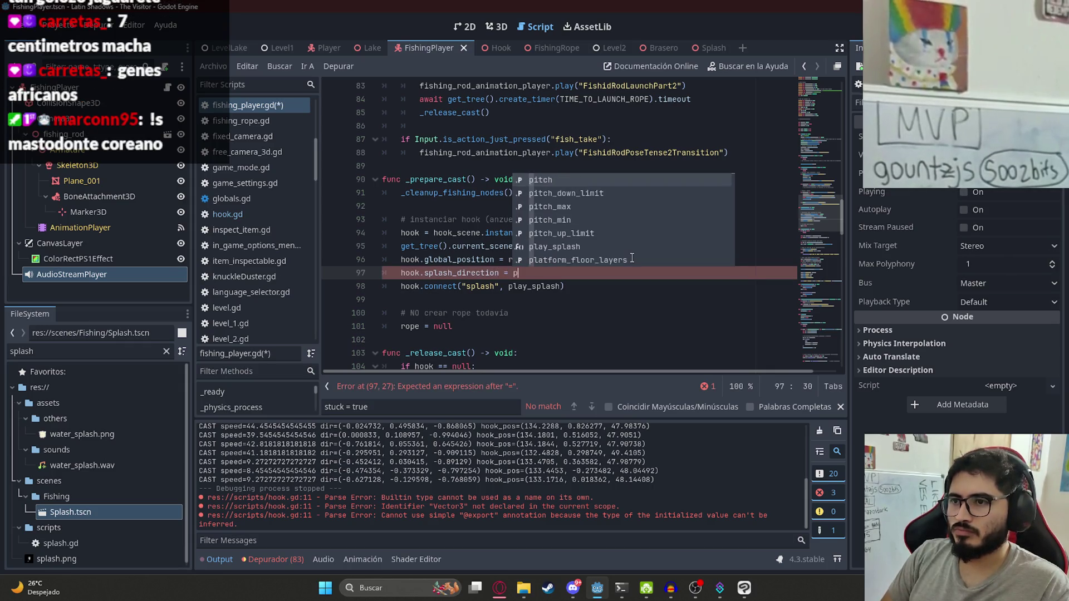
{"action": "type", "text": "osition"}
Save the script, select the hook setup lines 94–98, and switch to the browser.
{"action": "key", "text": "ctrl+s"}
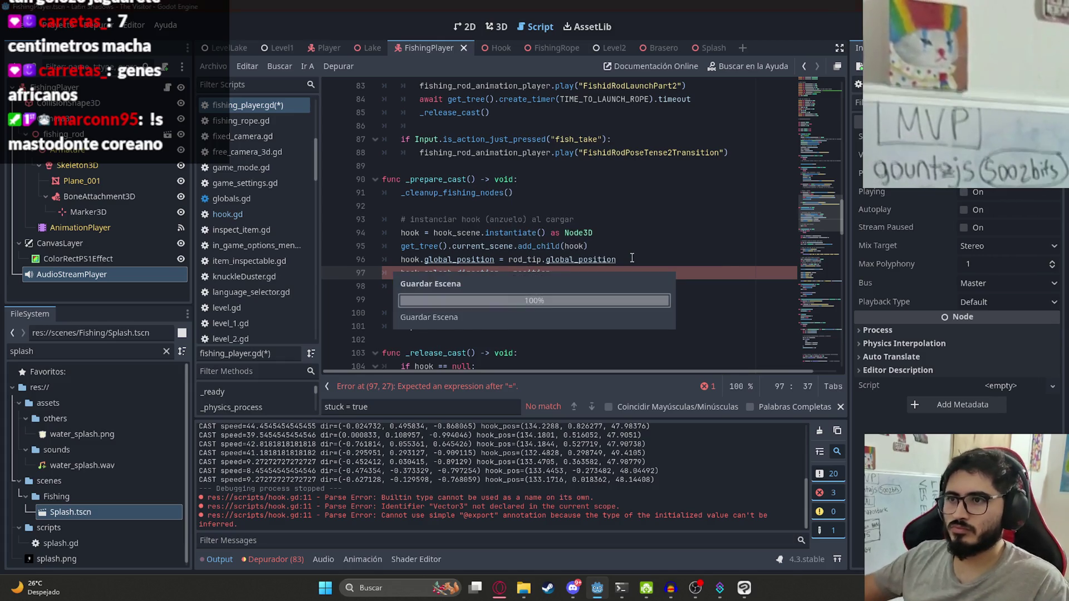
{"action": "mouse_move", "coordinate": [585, 286]}
{"action": "left_mouse_down"}
{"action": "mouse_move", "coordinate": [406, 259]}
{"action": "mouse_move", "coordinate": [395, 225]}
{"action": "left_mouse_up"}
{"action": "key", "text": "ctrl+c"}
{"action": "left_click", "coordinate": [499, 588]}
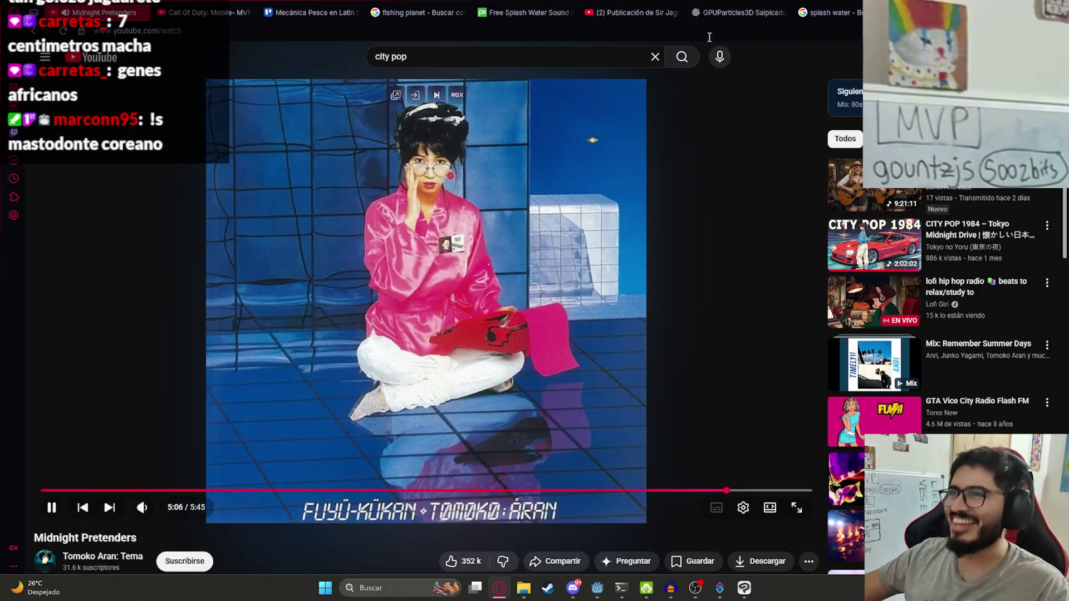
Reload the Preguntas y Respuestas post, scroll through its comments, then close it.
{"action": "left_click", "coordinate": [665, 7]}
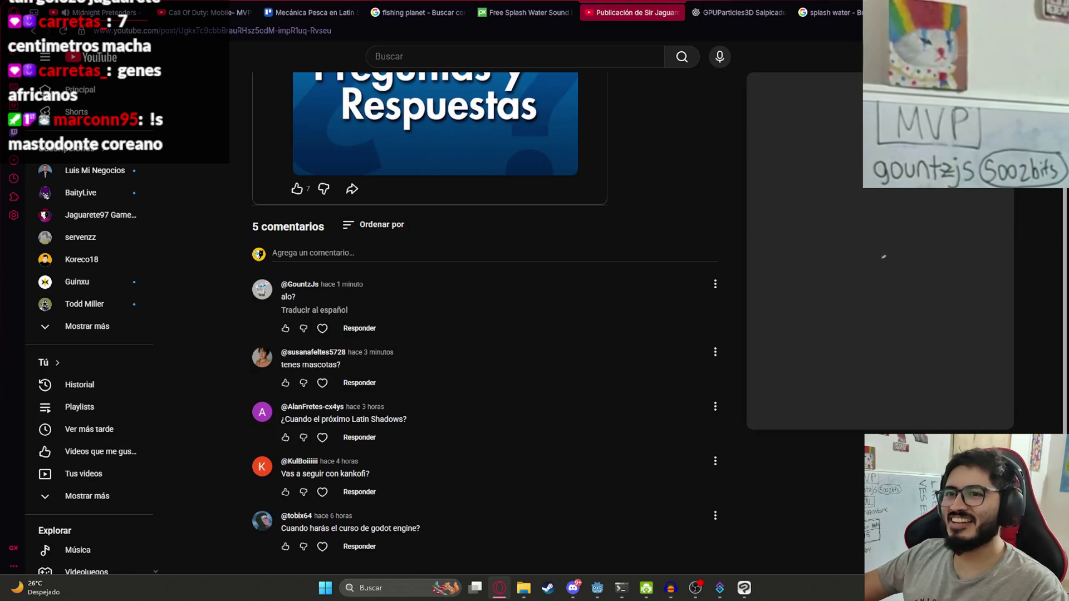
{"action": "left_click", "coordinate": [680, 198]}
{"action": "left_click", "coordinate": [64, 32]}
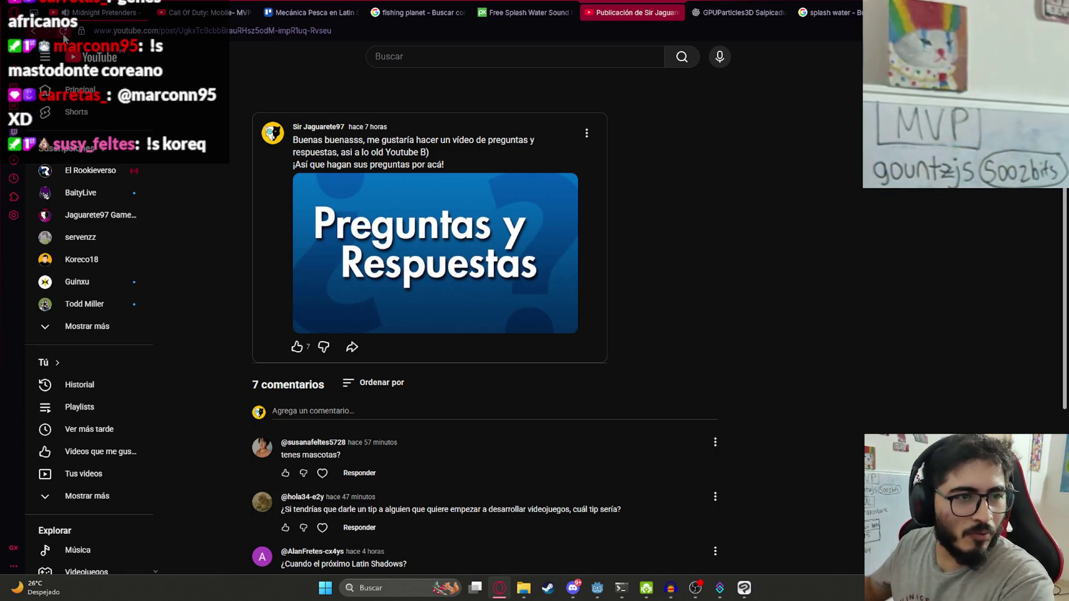
{"action": "scroll", "coordinate": [501, 373], "scroll_direction": "down", "scroll_amount": 4}
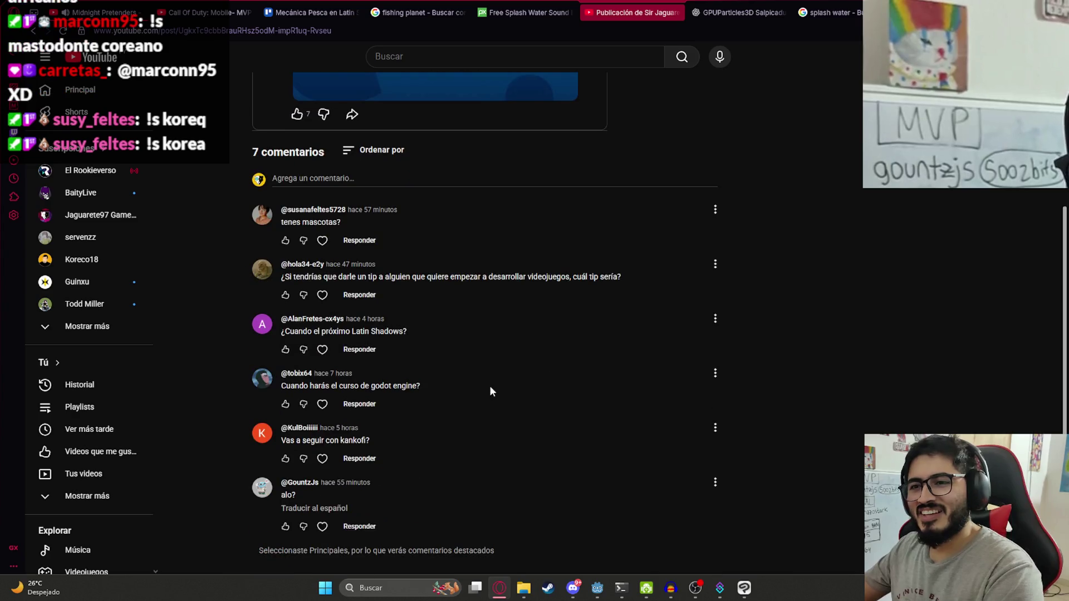
{"action": "left_click", "coordinate": [675, 12]}
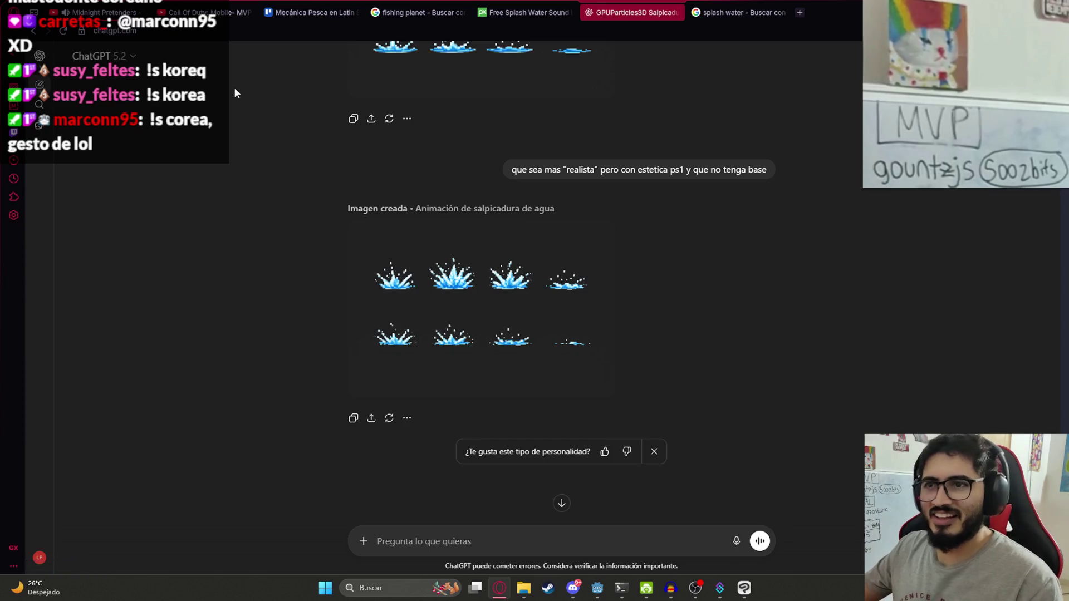
In a new ChatGPT chat, paste the hook code and ask how to make hook.splash_direction valid.
{"action": "key", "text": "ctrl+shift+o"}
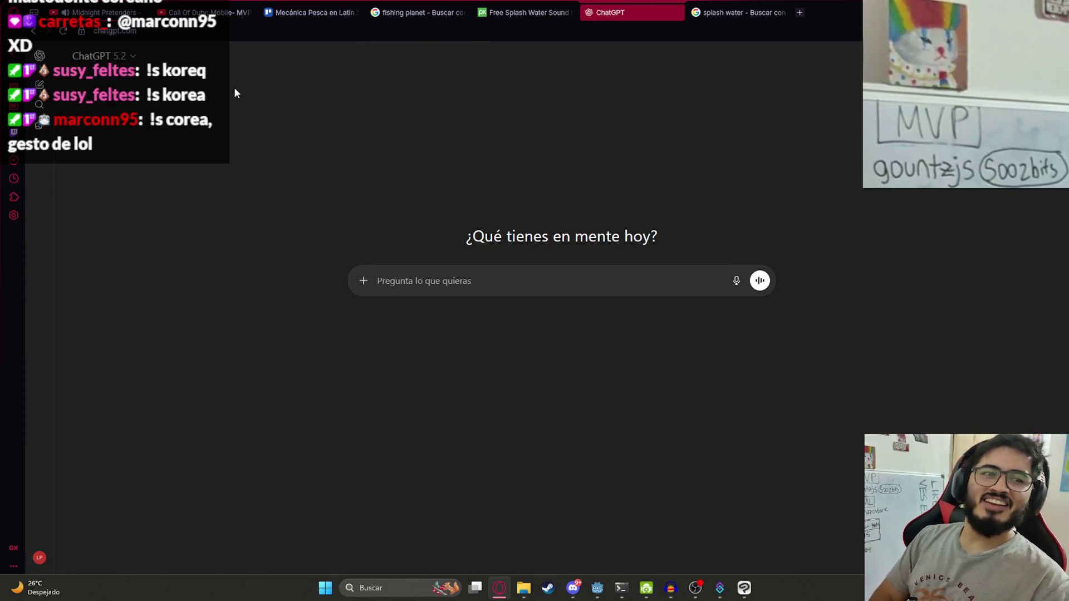
{"action": "key", "text": "ctrl+v"}
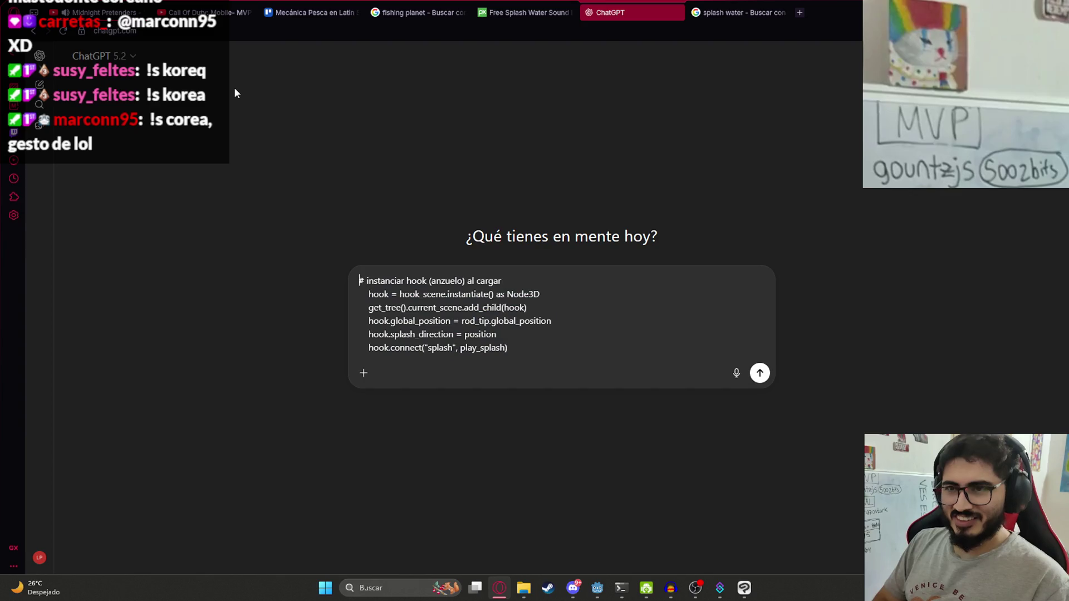
{"action": "key", "text": "shift+Return"}
{"action": "key", "text": "Up"}
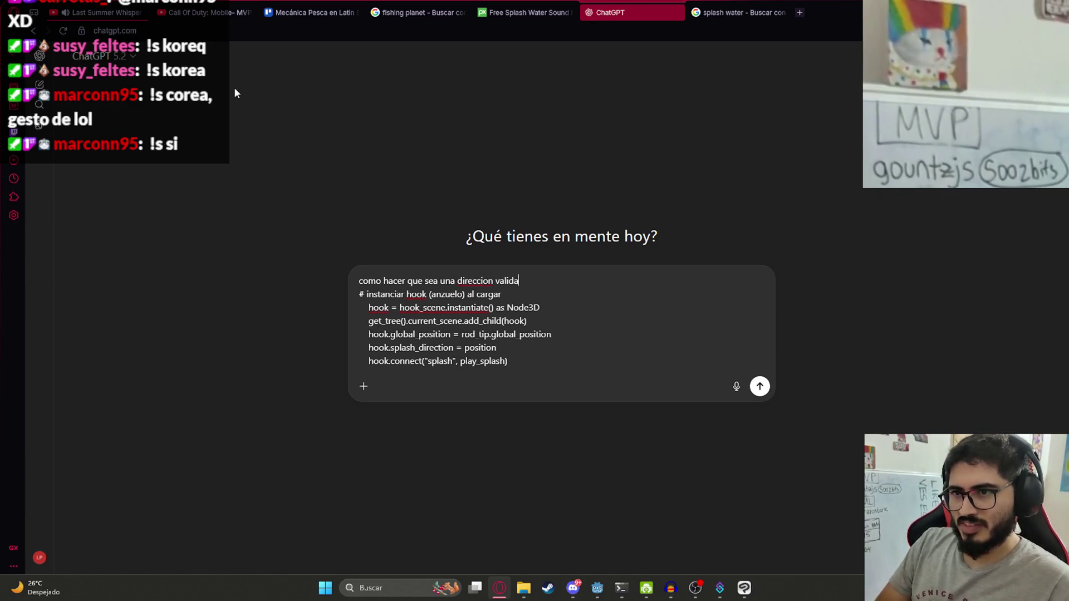
{"action": "type", "text": "d"}
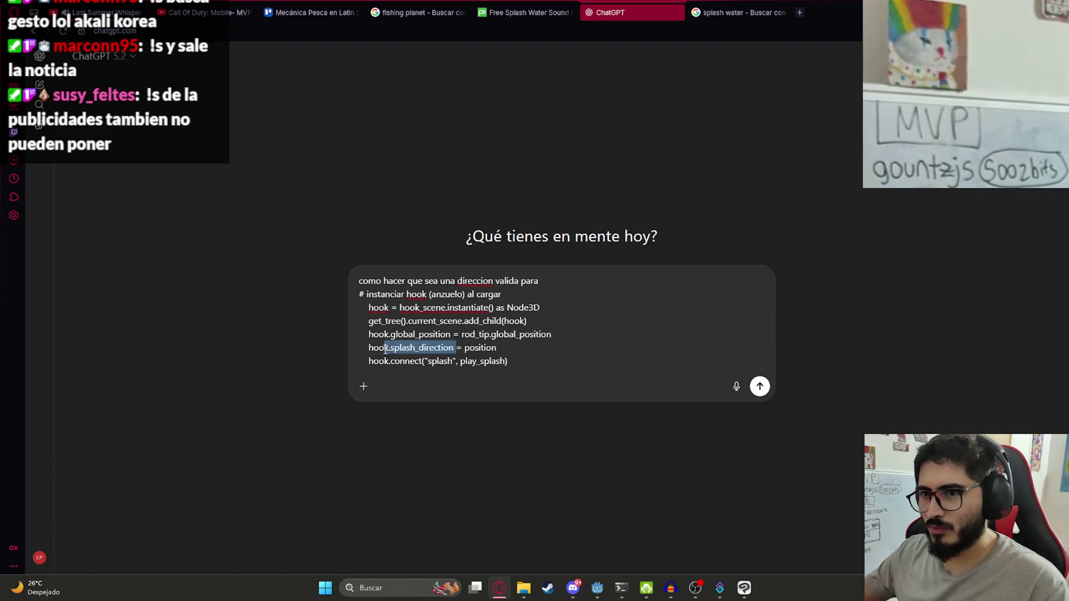
{"action": "left_click", "coordinate": [609, 284]}
{"action": "type", "text": "hook.splash_direction"}
{"action": "key", "text": "Return"}
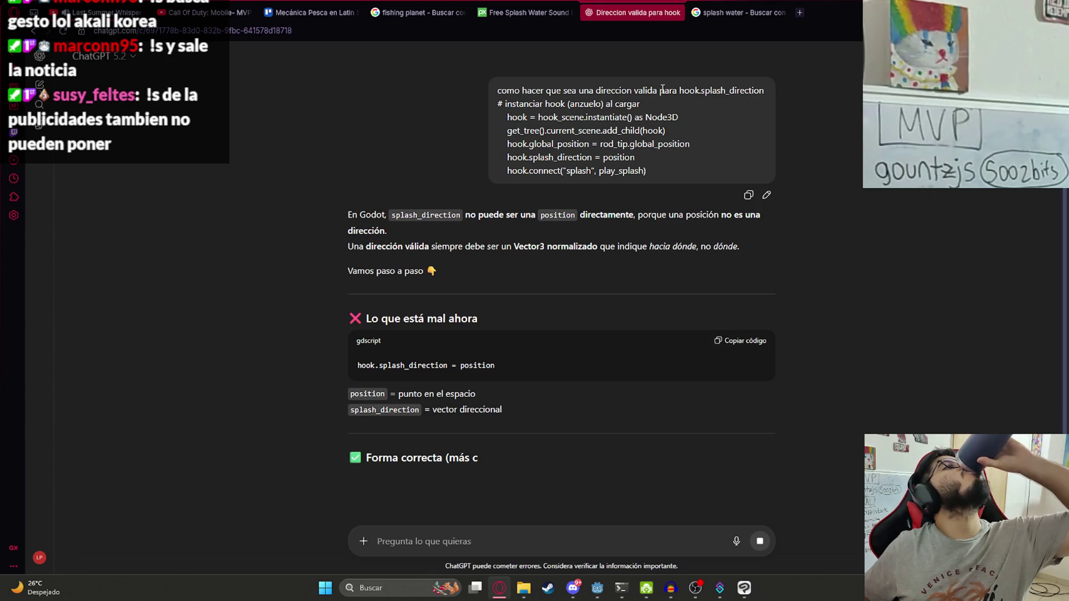
Paste the suggested 'var dir := (position - rod_tip.global_position).normalized()' code into fishing_player.gd.
{"action": "scroll", "coordinate": [578, 322], "scroll_direction": "down", "scroll_amount": 3}
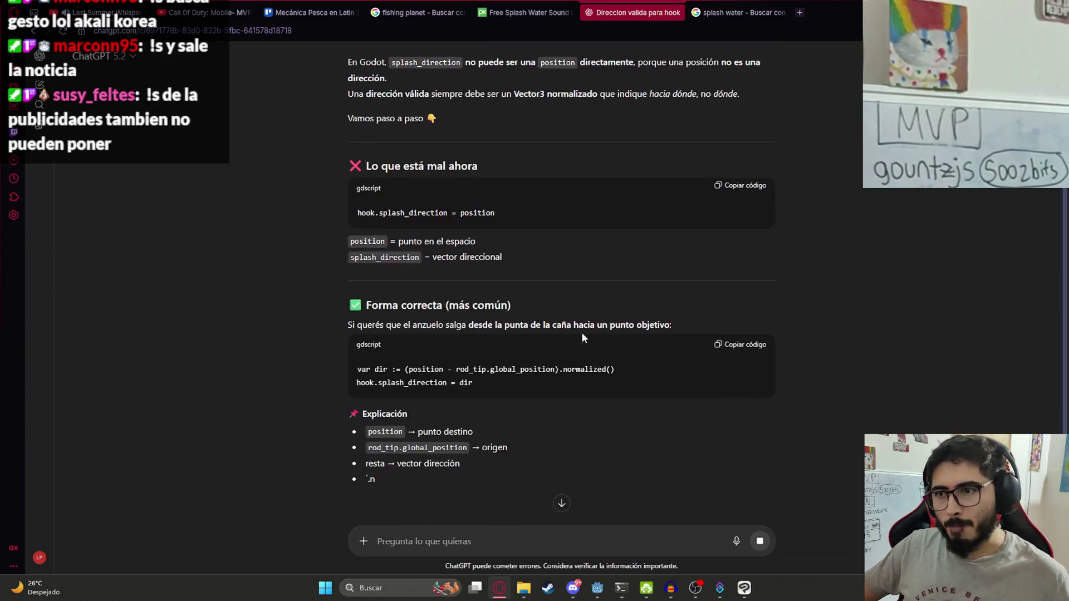
{"action": "scroll", "coordinate": [464, 315], "scroll_direction": "down", "scroll_amount": 1}
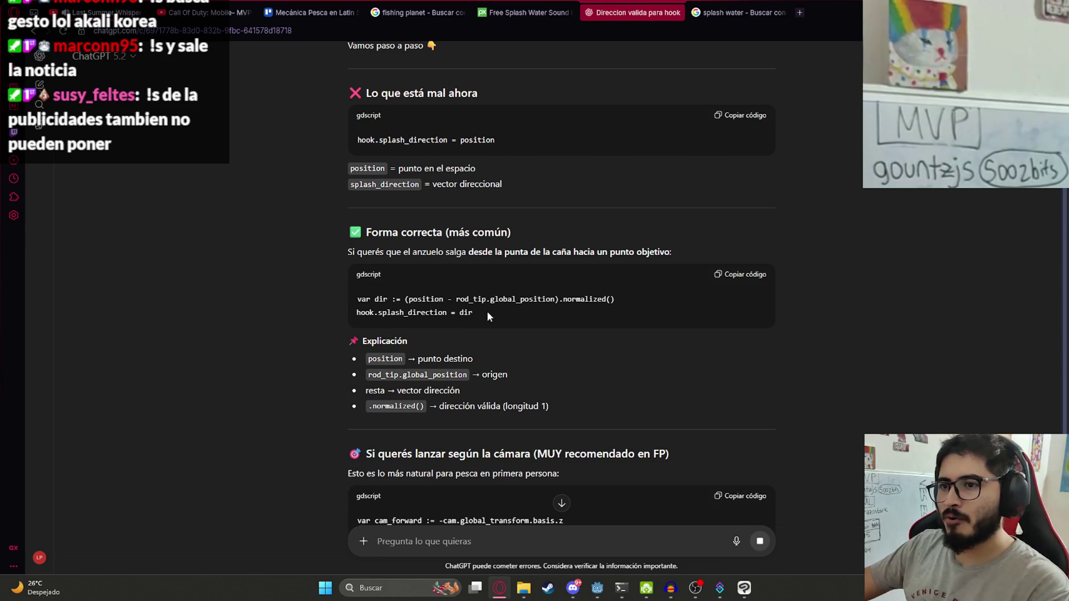
{"action": "left_click_drag", "start_coordinate": [488, 316], "coordinate": [365, 298]}
{"action": "key", "text": "alt+Tab"}
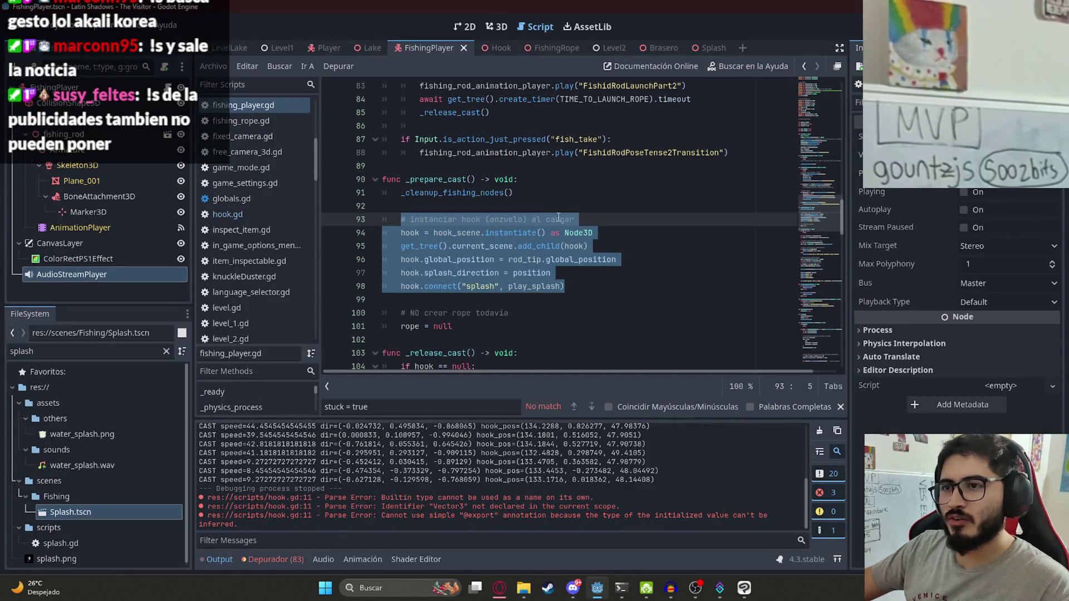
{"action": "left_click", "coordinate": [585, 217]}
{"action": "key", "text": "Return"}
{"action": "type", "text": "var dir := (position - rod_tip.global_position).normalized() hook.splash_direction = dir"}
Delete the duplicate line, change line 98 to 'hook.splash_direction = dir', and save.
{"action": "left_click_drag", "start_coordinate": [528, 248], "coordinate": [377, 251]}
{"action": "key", "text": "BackSpace"}
{"action": "key", "text": "BackSpace"}
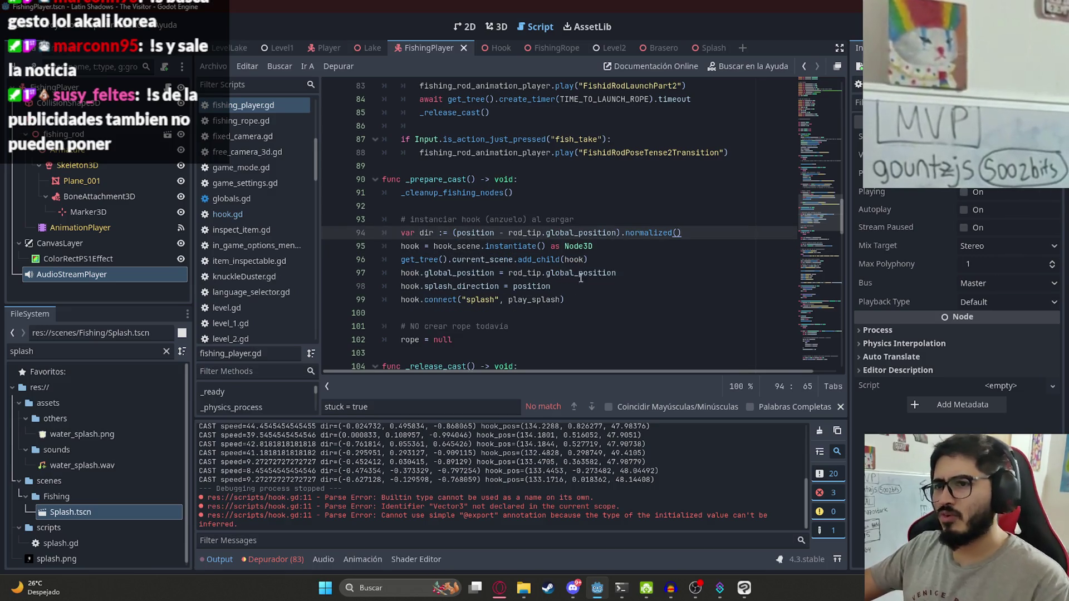
{"action": "left_click", "coordinate": [578, 283]}
{"action": "key", "text": "ctrl+shift+Left"}
{"action": "type", "text": "dir"}
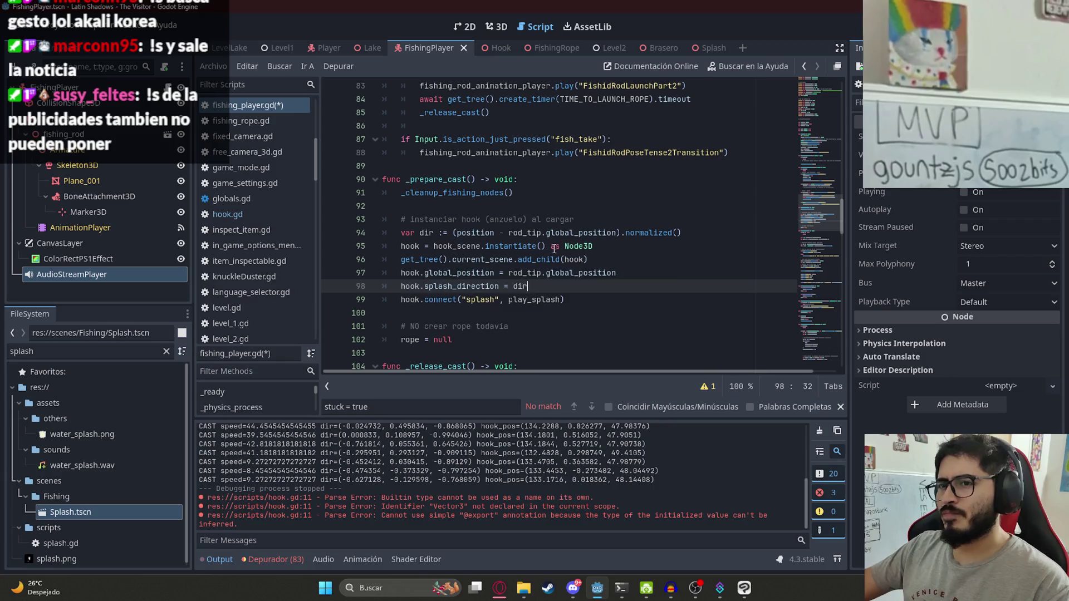
{"action": "key", "text": "ctrl+s"}
Check the rod_tip reference on line 94 and reopen the LevelLake scene.
{"action": "left_click", "coordinate": [571, 259]}
{"action": "left_click", "coordinate": [543, 285]}
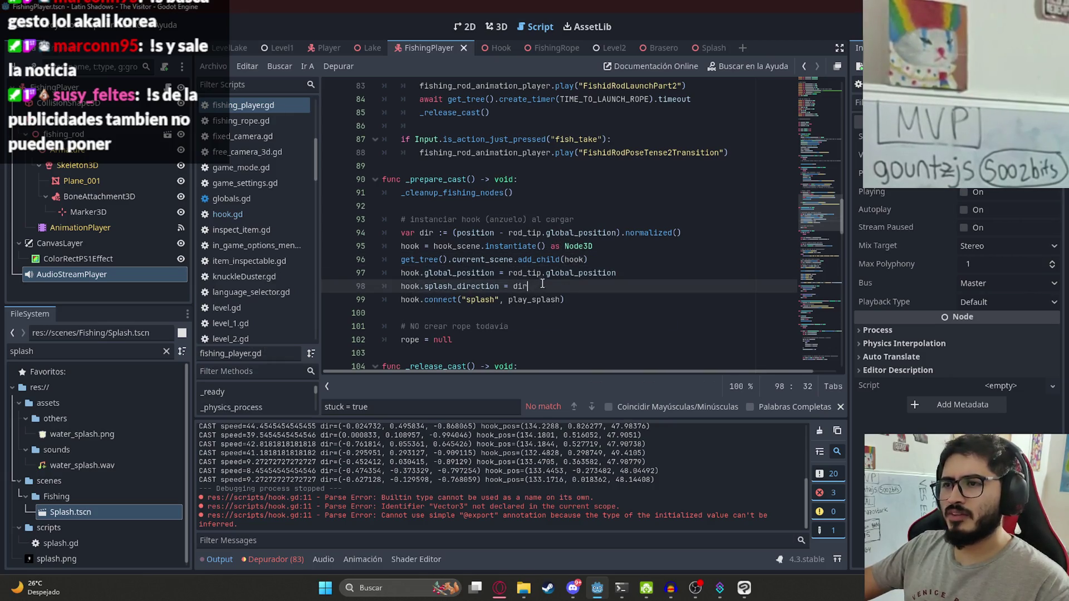
{"action": "double_click", "coordinate": [527, 232]}
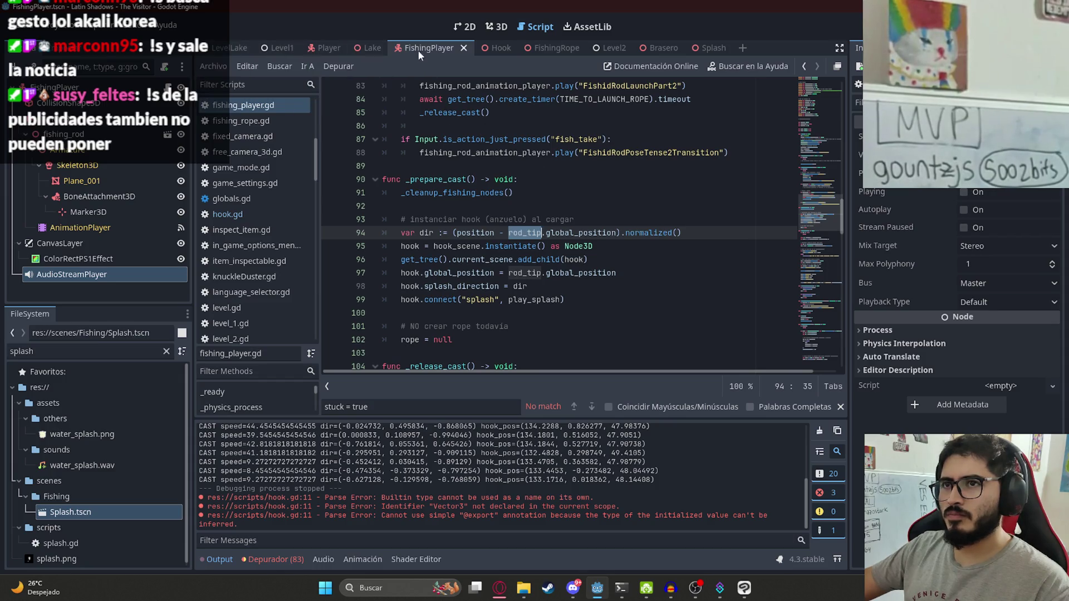
{"action": "left_click", "coordinate": [216, 49]}
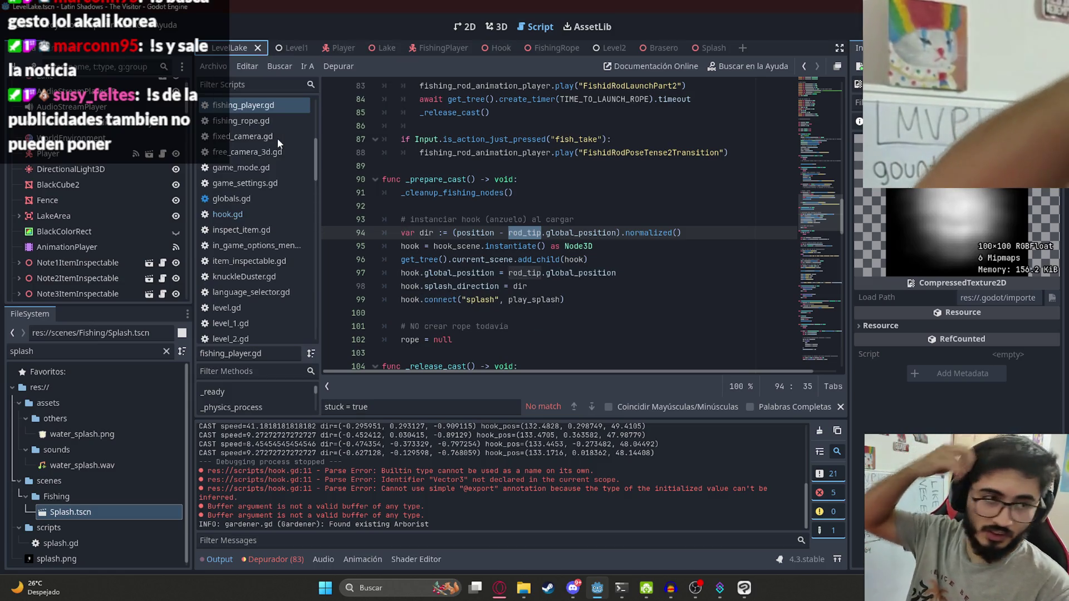
Run the game, take the fishing rod at the log, and test three casts and reel-ins.
{"action": "key", "text": "F6"}
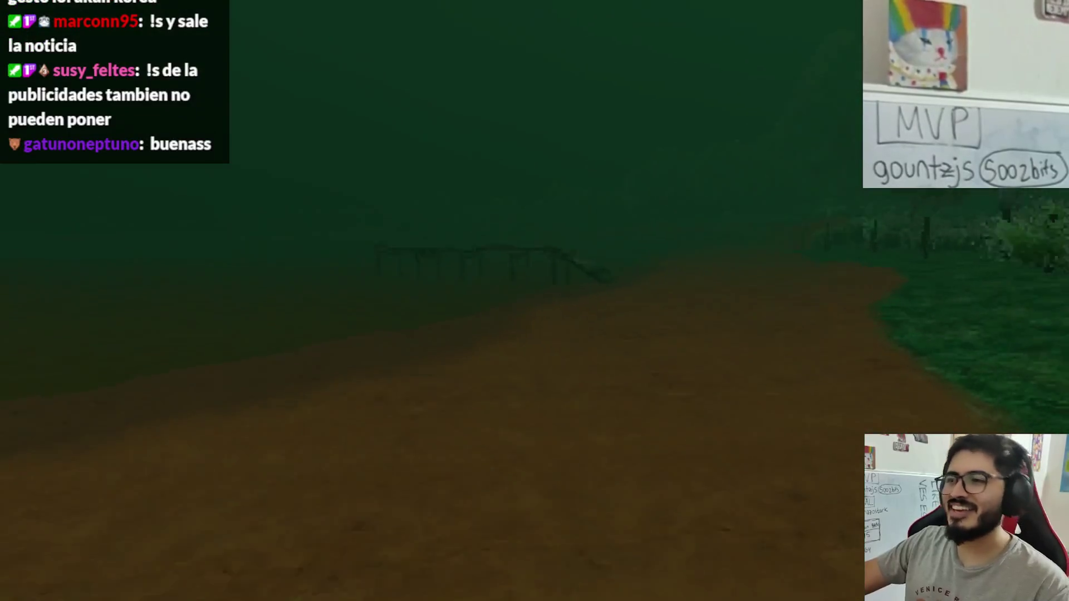
{"action": "key", "text": "w"}
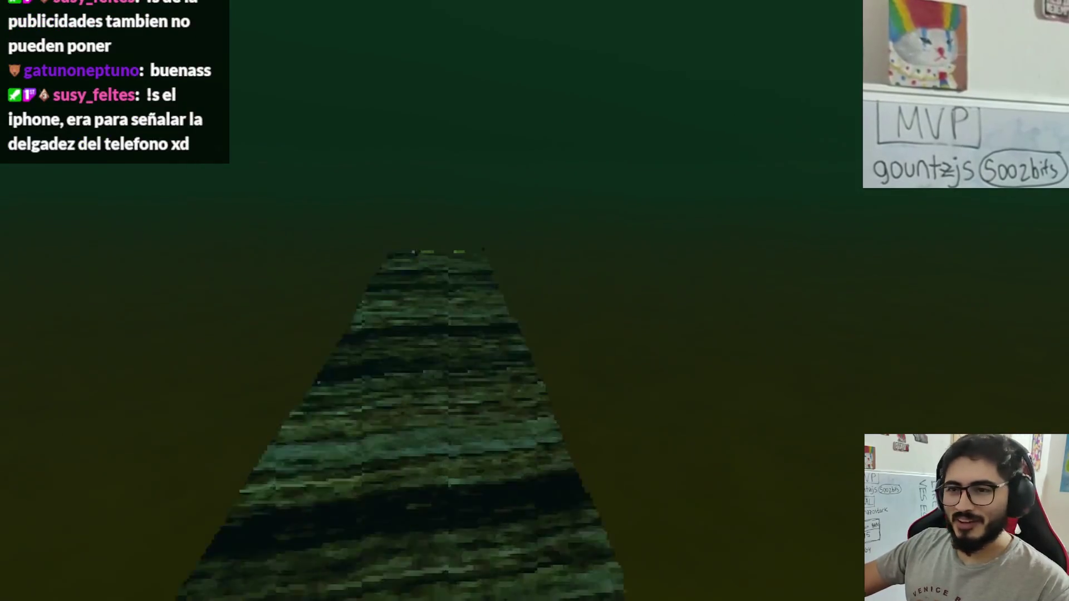
{"action": "left_click", "coordinate": [534, 300]}
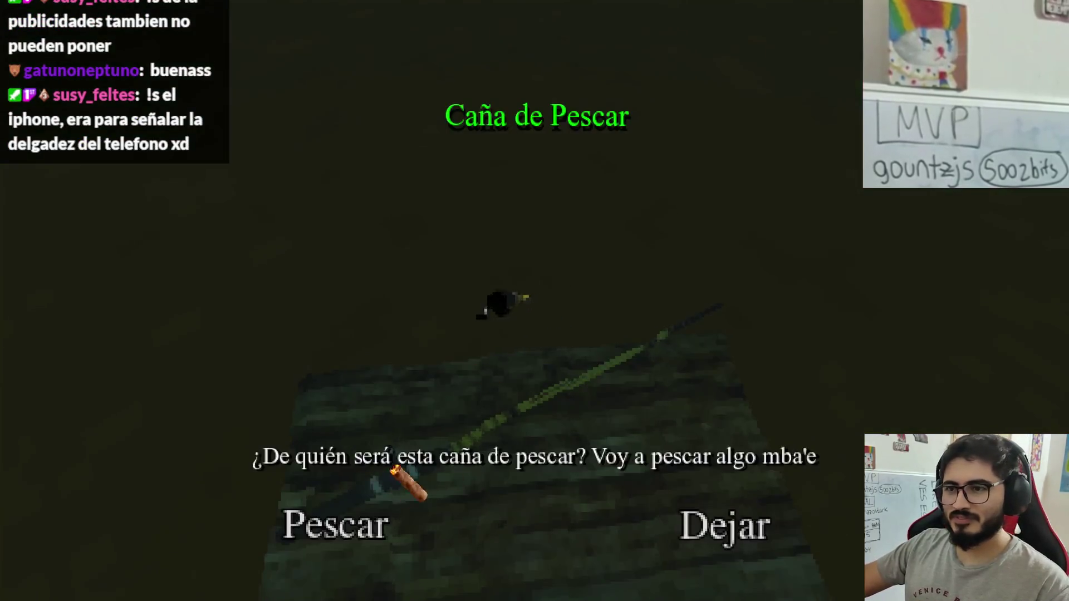
{"action": "left_click", "coordinate": [334, 520]}
{"action": "left_click", "coordinate": [534, 300]}
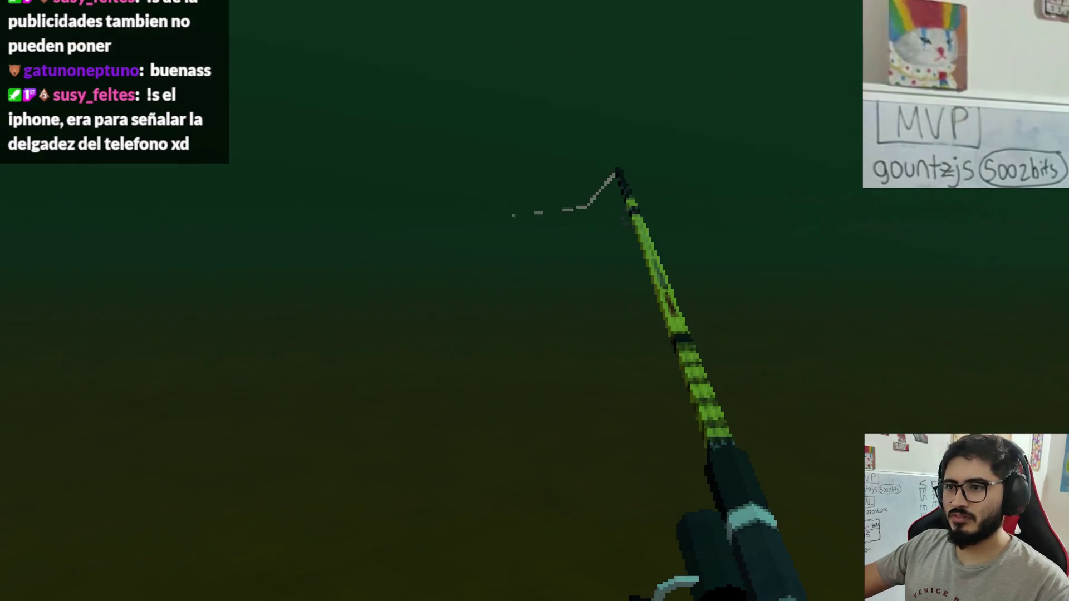
{"action": "left_click", "coordinate": [535, 300]}
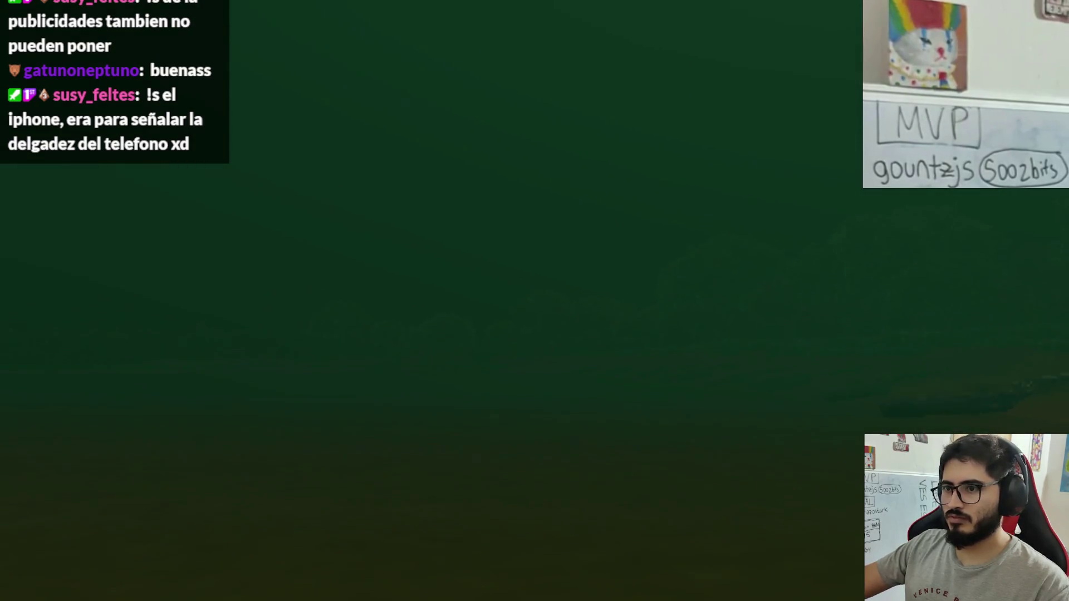
{"action": "left_click", "coordinate": [534, 301]}
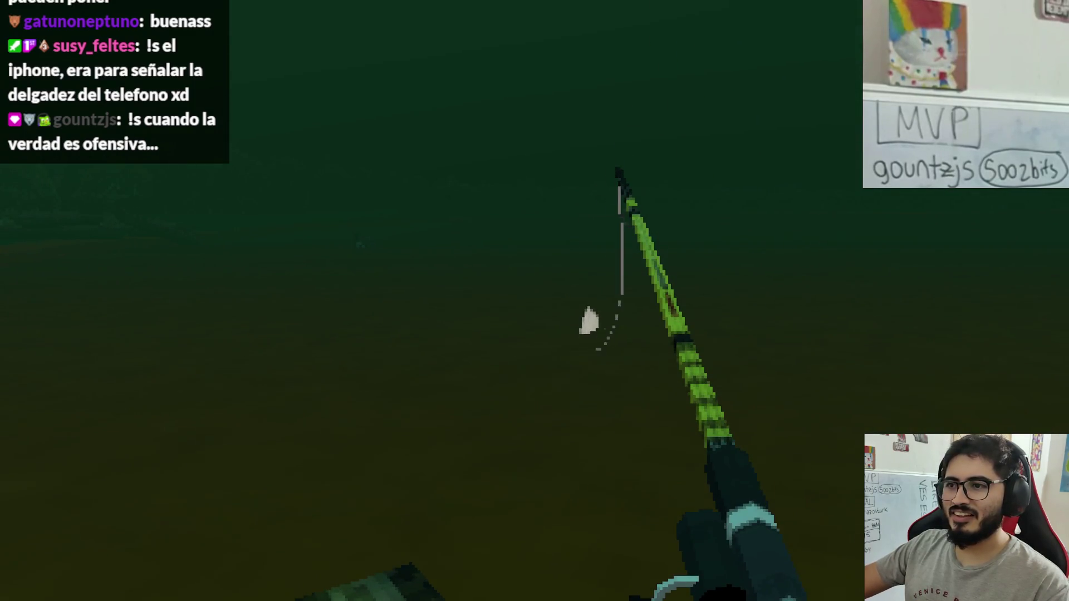
{"action": "right_click", "coordinate": [534, 301]}
{"action": "right_click", "coordinate": [534, 301]}
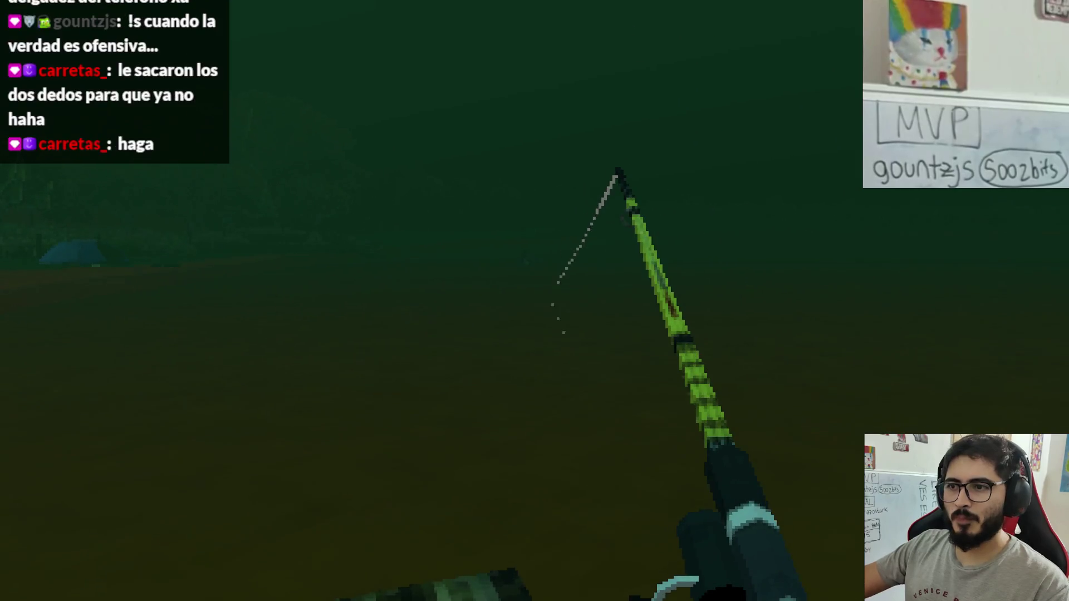
{"action": "right_click", "coordinate": [534, 301]}
{"action": "right_click", "coordinate": [534, 301]}
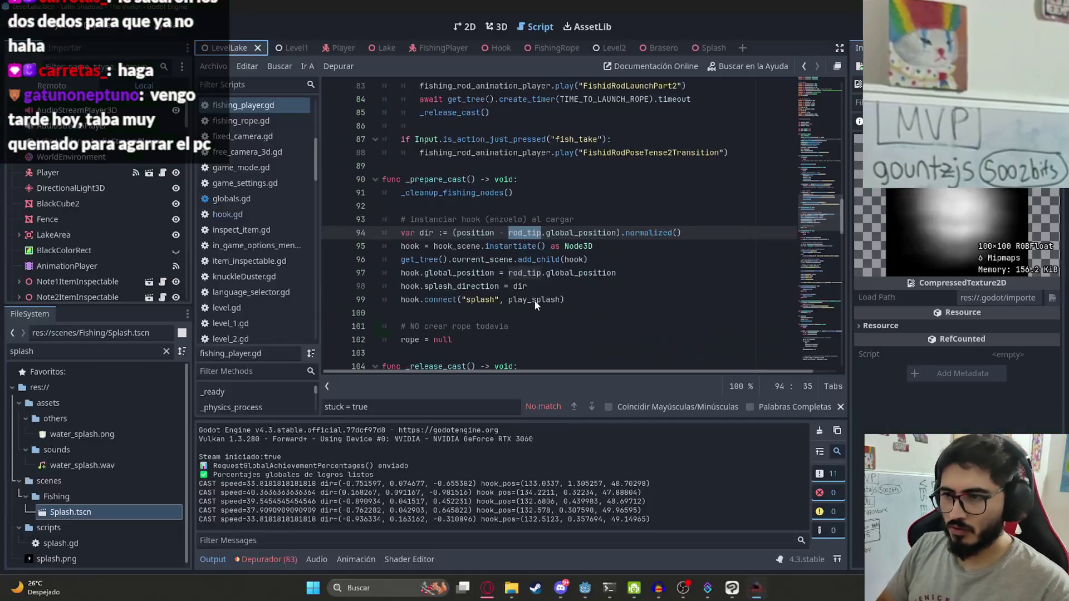
Stop the game, inspect the hook.connect line 99, and copy splash_direction from line 98.
{"action": "key", "text": "F8"}
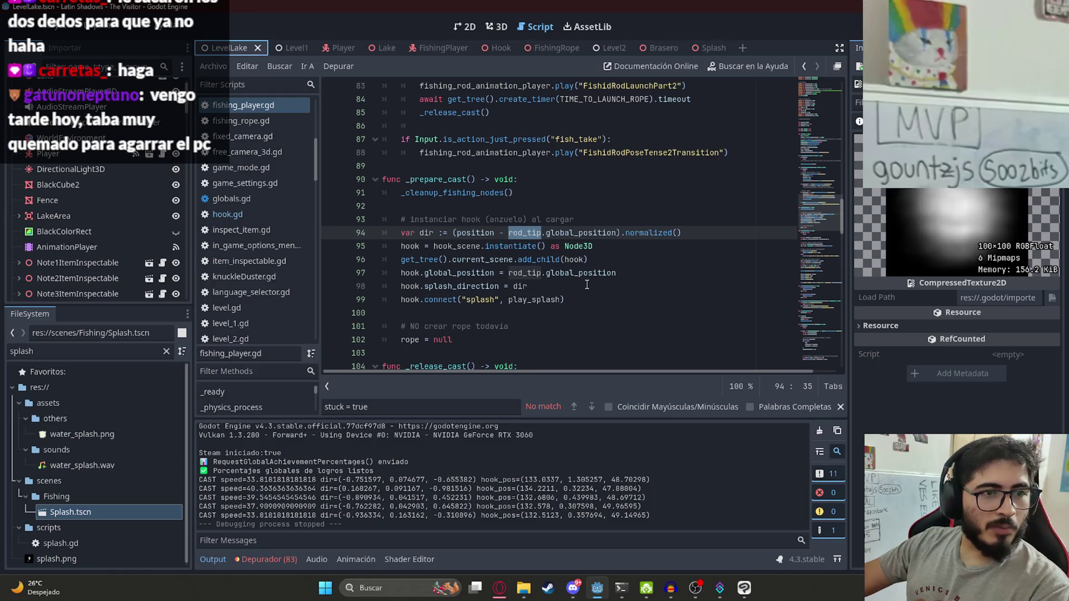
{"action": "left_click", "coordinate": [557, 315]}
{"action": "left_click", "coordinate": [578, 301]}
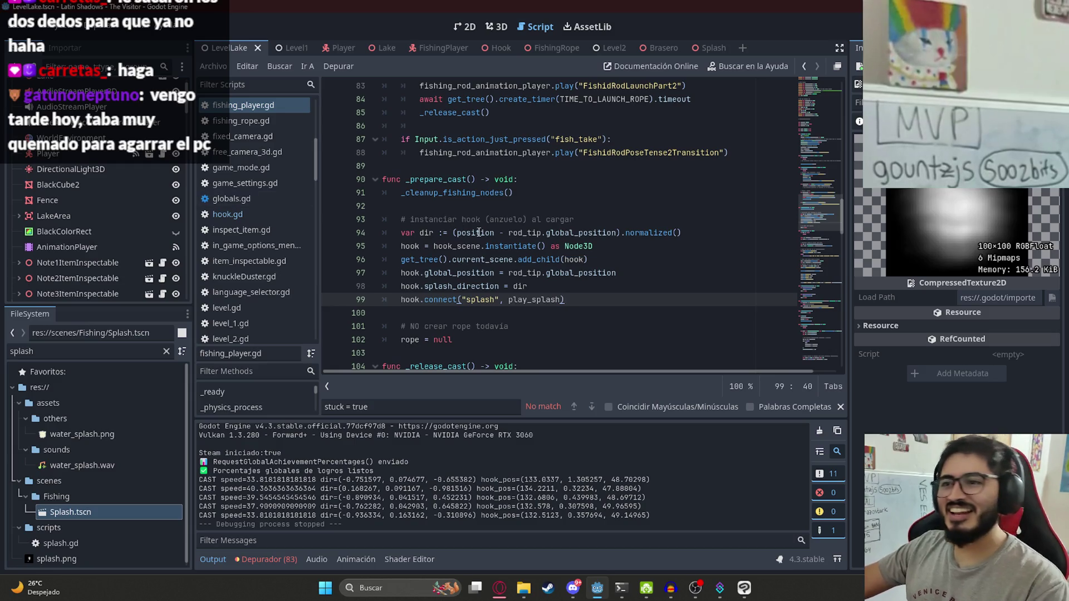
{"action": "mouse_move", "coordinate": [567, 300]}
{"action": "left_mouse_down"}
{"action": "mouse_move", "coordinate": [406, 292]}
{"action": "mouse_move", "coordinate": [416, 297]}
{"action": "left_mouse_up"}
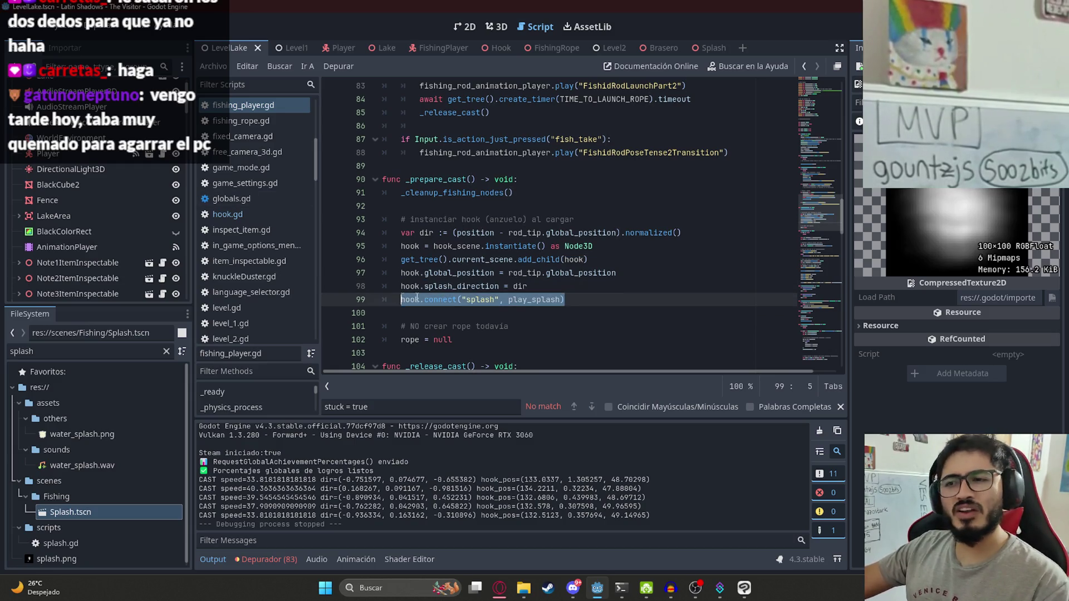
{"action": "left_click", "coordinate": [590, 260]}
{"action": "left_click", "coordinate": [564, 308]}
{"action": "left_click_drag", "start_coordinate": [566, 300], "coordinate": [396, 301]}
{"action": "left_click", "coordinate": [584, 288]}
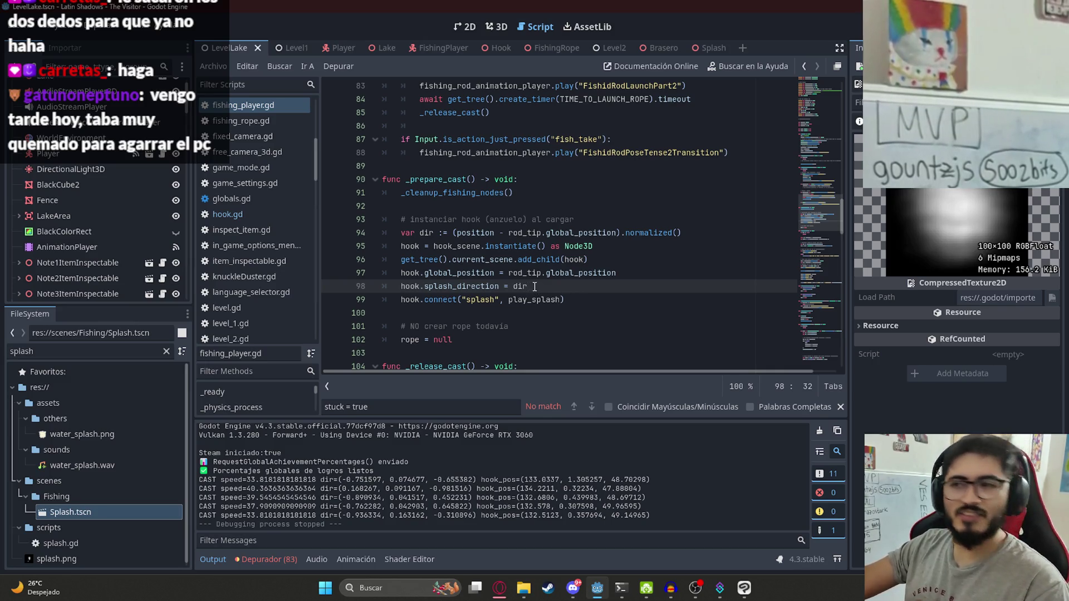
{"action": "left_click", "coordinate": [576, 300]}
{"action": "left_click_drag", "start_coordinate": [602, 305], "coordinate": [401, 300]}
{"action": "left_click_drag", "start_coordinate": [565, 301], "coordinate": [399, 300]}
{"action": "left_click", "coordinate": [531, 299]}
{"action": "left_click", "coordinate": [494, 285]}
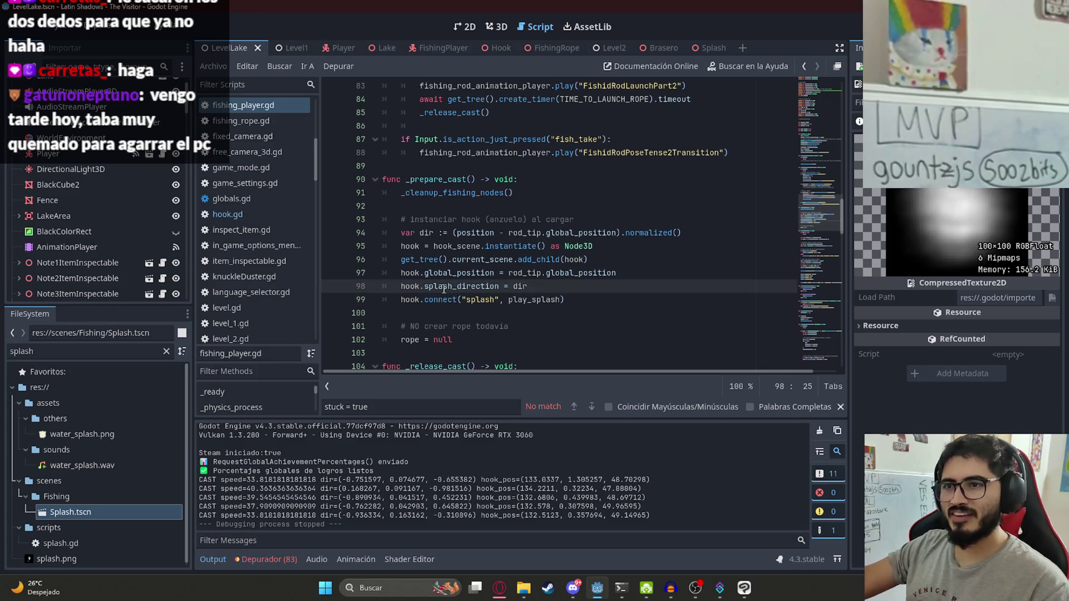
{"action": "double_click", "coordinate": [469, 285]}
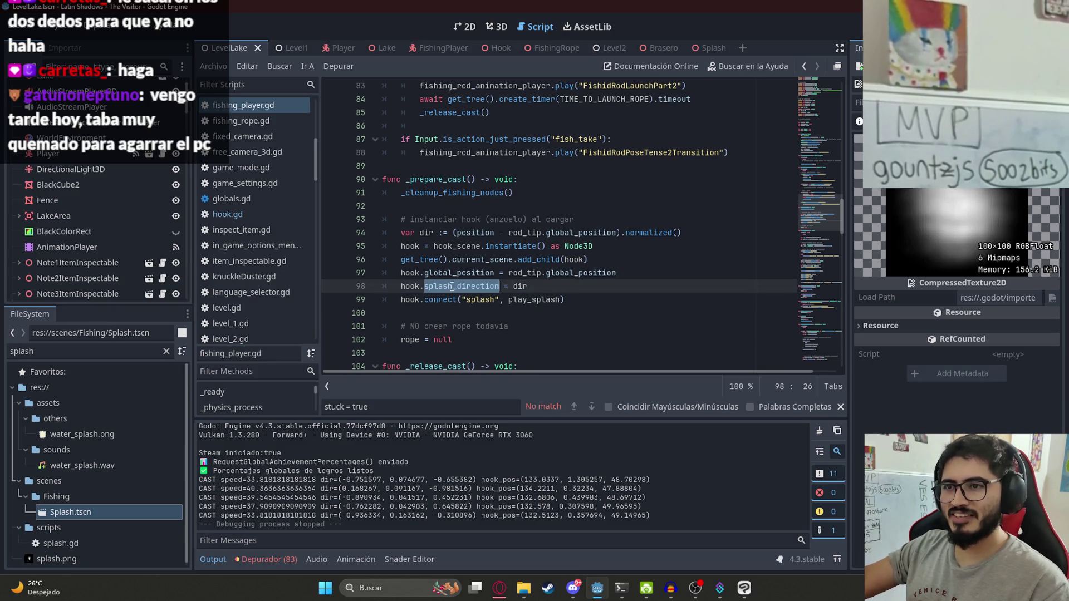
Search hook.gd for splash_direction usages, then open the Splash scene's splash.gd.
{"action": "left_click", "coordinate": [486, 48]}
{"action": "key", "text": "ctrl+f"}
{"action": "key", "text": "ctrl+v"}
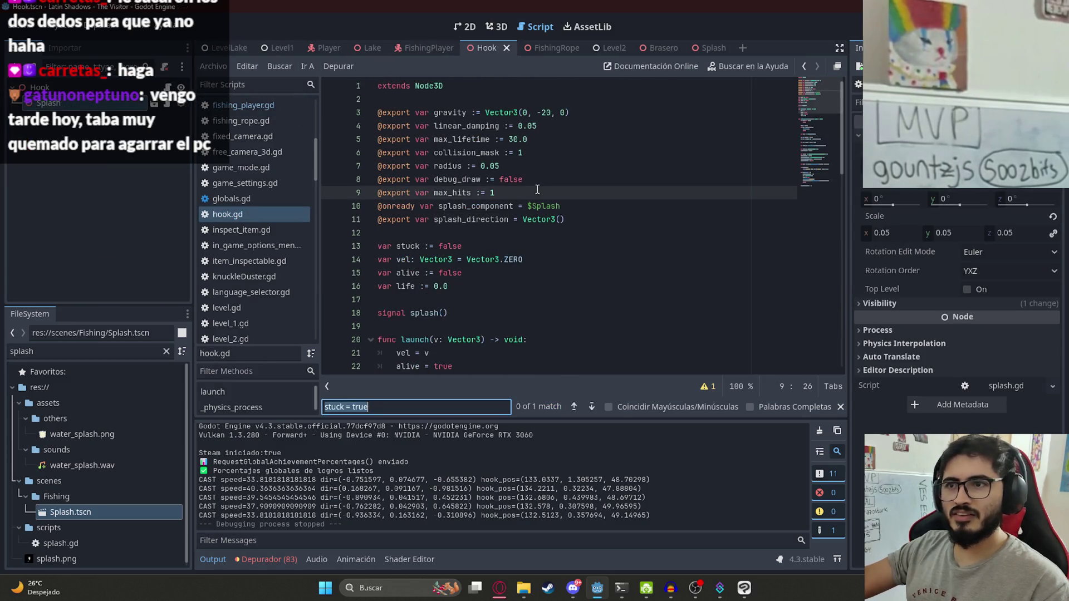
{"action": "key", "text": "Return"}
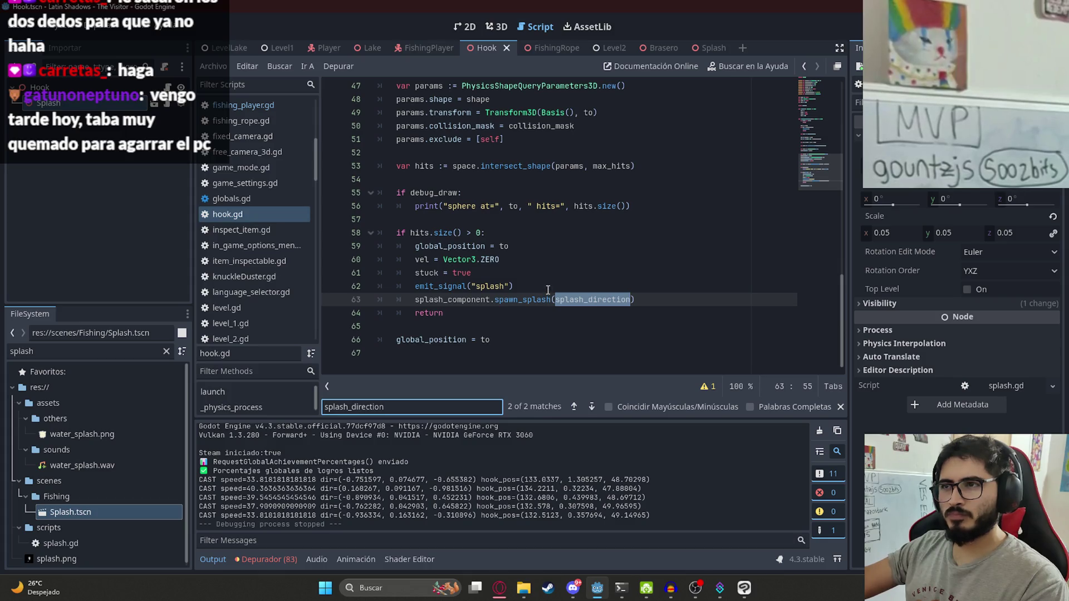
{"action": "left_click", "coordinate": [699, 48]}
{"action": "left_click", "coordinate": [624, 225]}
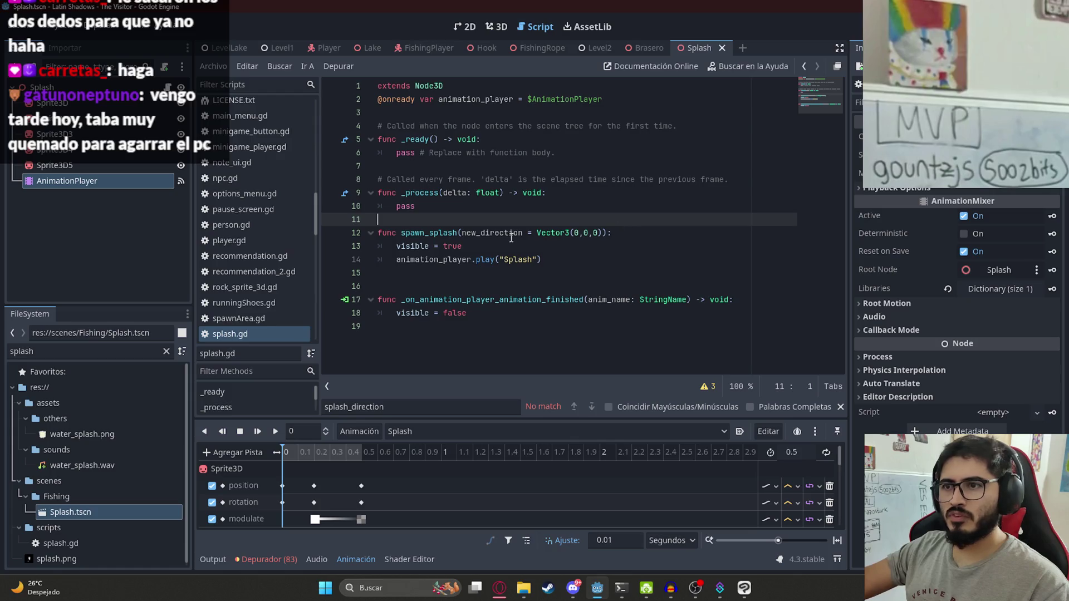
Send the spawn_splash function from splash.gd to ChatGPT.
{"action": "double_click", "coordinate": [418, 232]}
{"action": "double_click", "coordinate": [500, 233]}
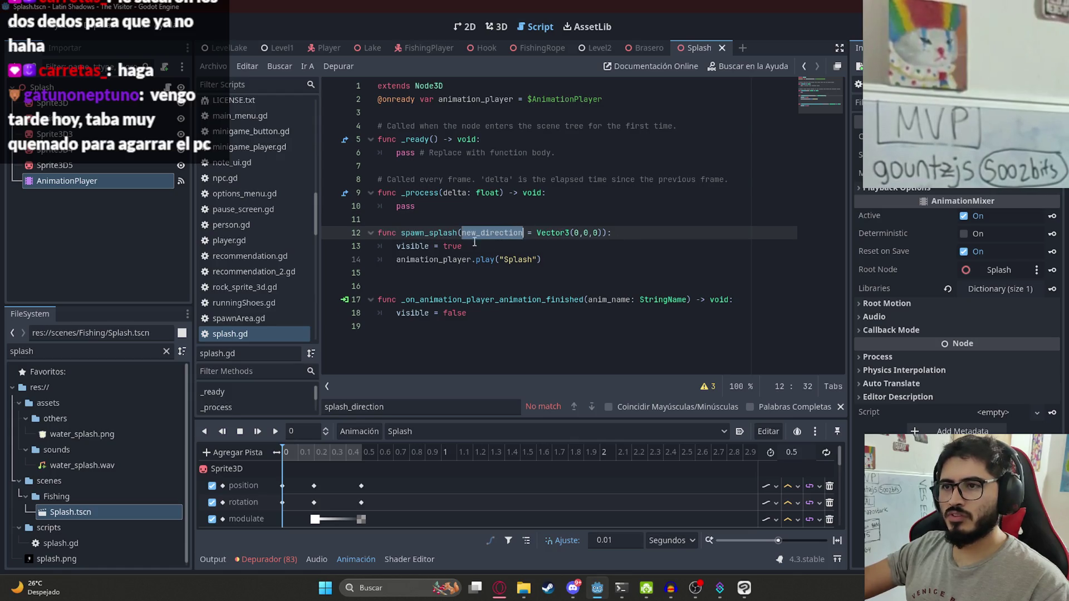
{"action": "left_click", "coordinate": [568, 256], "text": "shift"}
{"action": "left_click", "coordinate": [499, 588]}
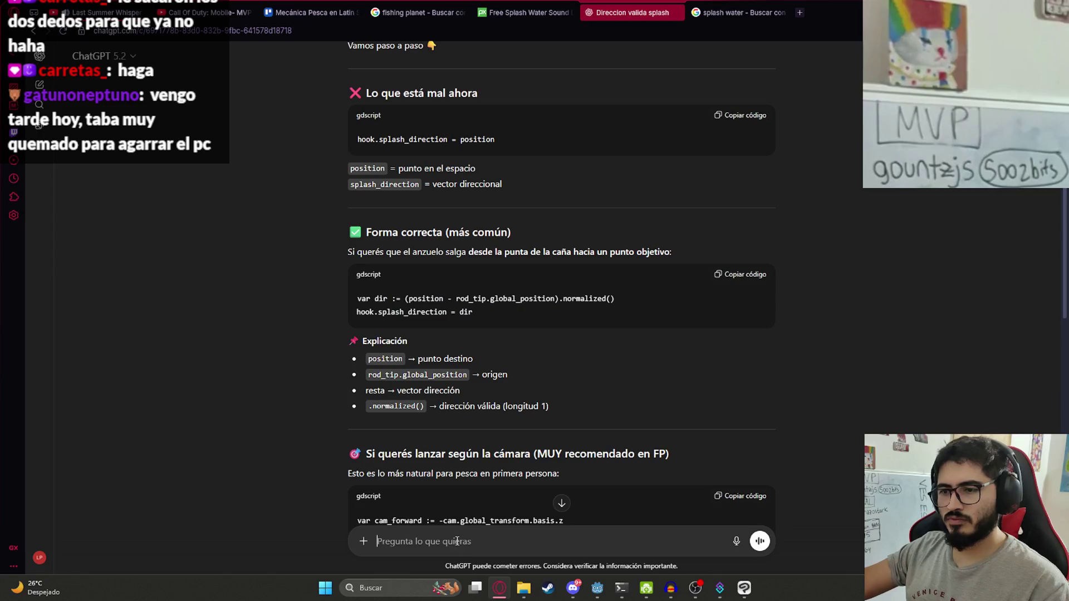
{"action": "type", "text": "func spawn_splash(new_direction = Vector3(0,0,0)): \tvisible = true \tanimation_player.play(\"Splash\")"}
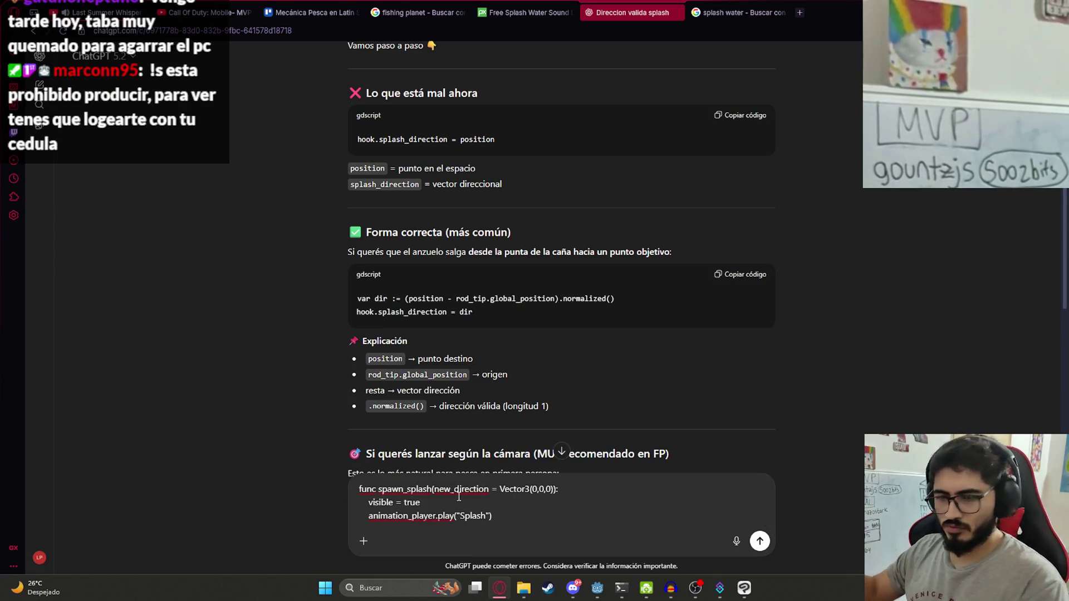
{"action": "key", "text": "Return"}
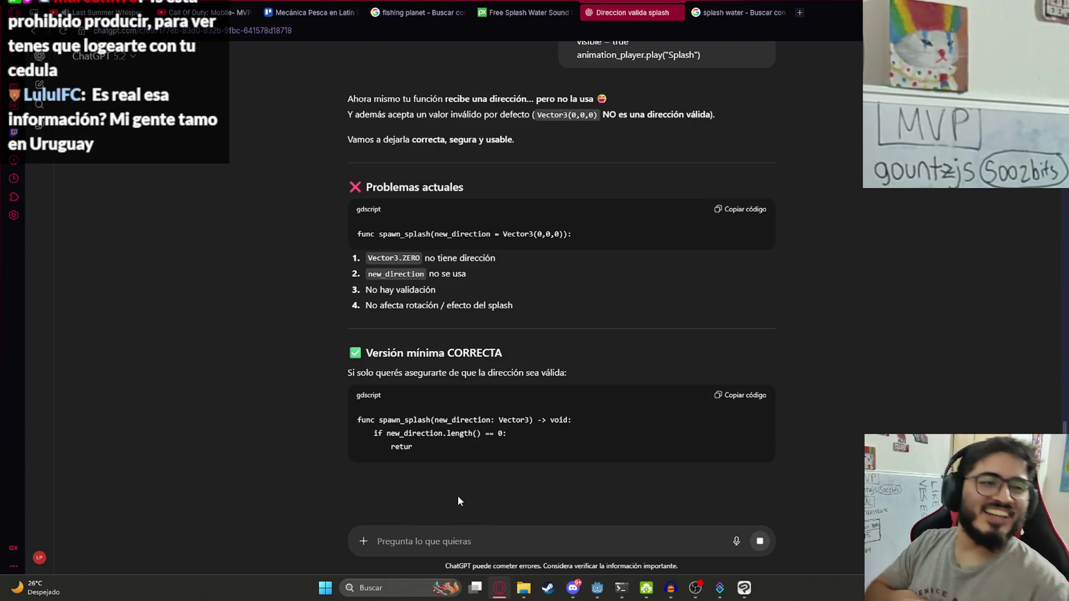
Replace spawn_splash with ChatGPT's zero-length early-return version, then play LevelLake.
{"action": "scroll", "coordinate": [561, 283], "scroll_direction": "down", "scroll_amount": 3}
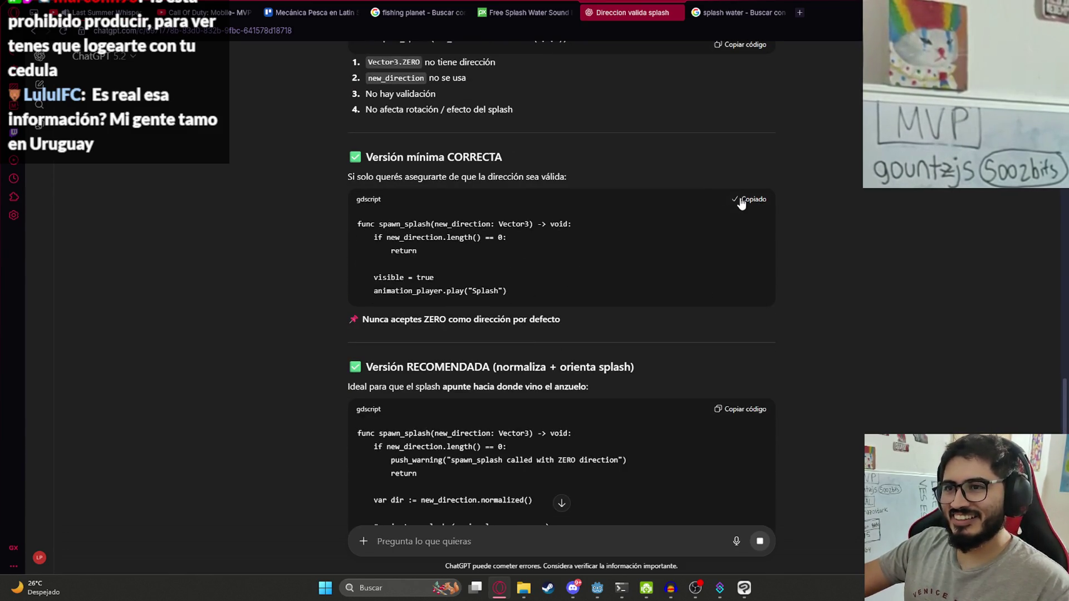
{"action": "key", "text": "alt+Tab"}
{"action": "type", "text": "func spawn_splash(new_direction: Vector3) -> void: \tif new_direction.length() == 0: \t\treturn  \tvisible = true \tanimation_player.play(\"Splash\")"}
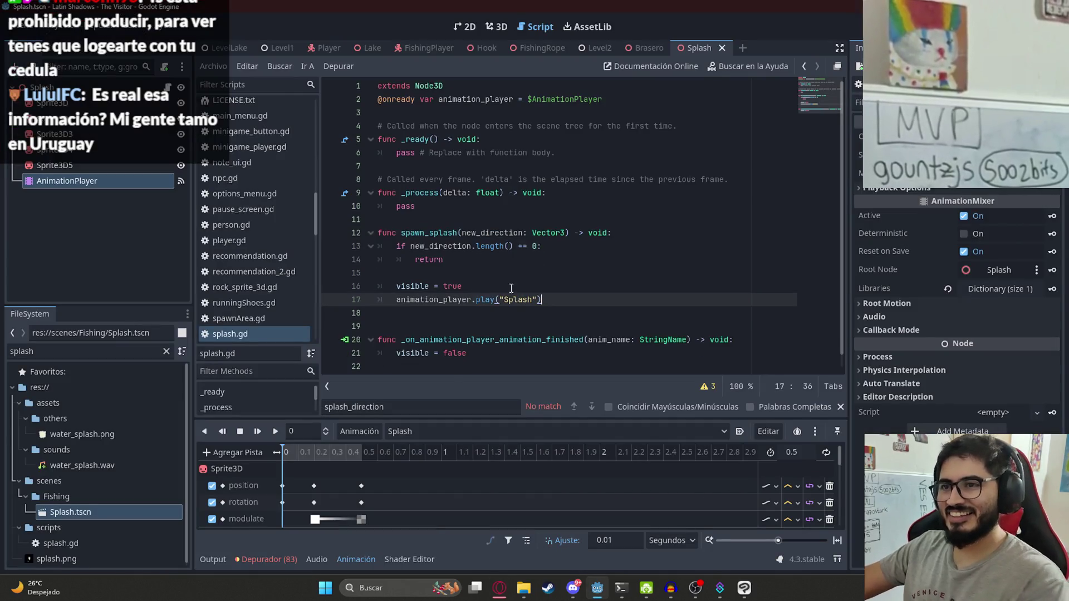
{"action": "left_click", "coordinate": [566, 269]}
{"action": "key", "text": "BackSpace"}
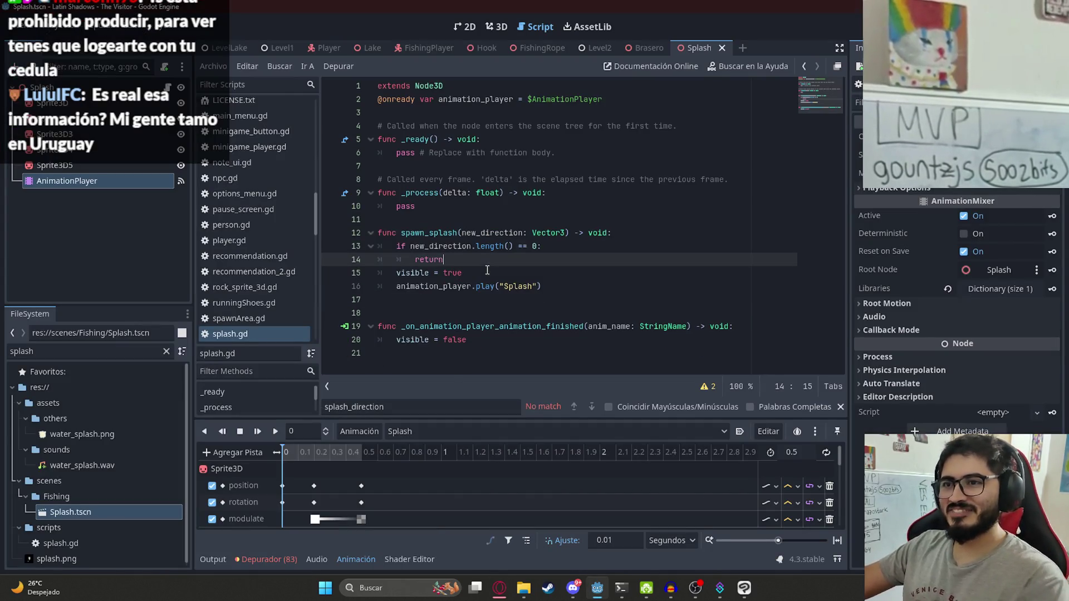
{"action": "right_click", "coordinate": [225, 52]}
{"action": "left_click", "coordinate": [259, 140]}
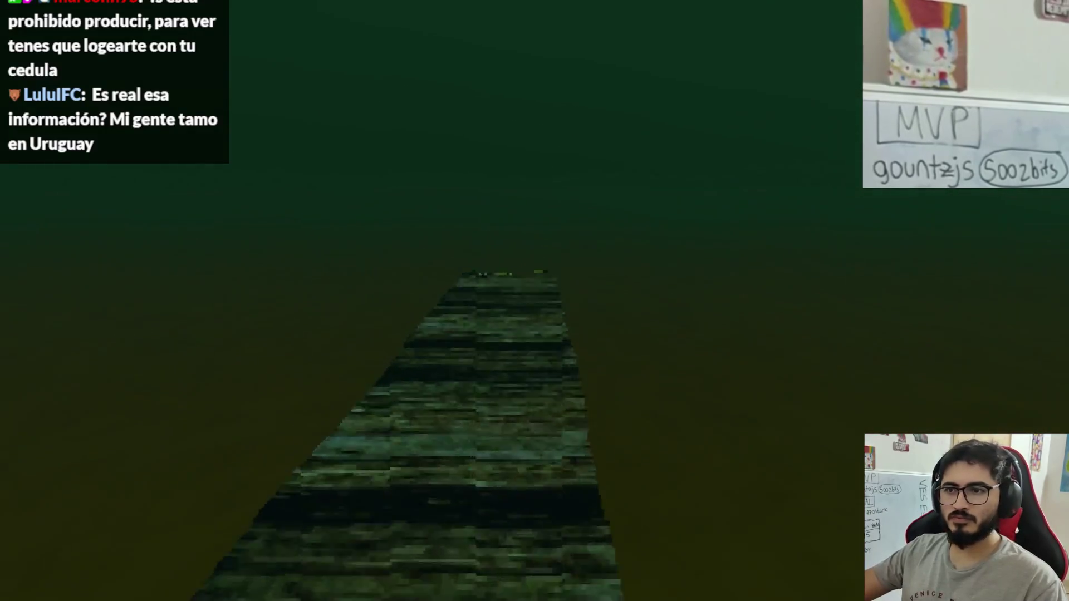
Take the rod with Pescar, cast and reel in to check the splash, then stop.
{"action": "left_click", "coordinate": [312, 522]}
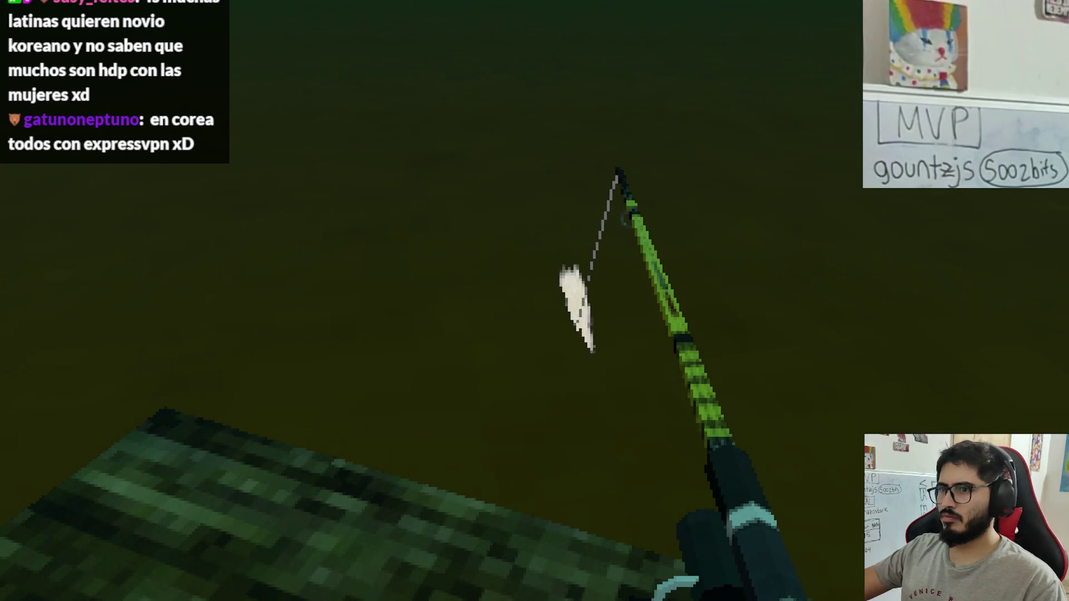
{"action": "right_click", "coordinate": [535, 301]}
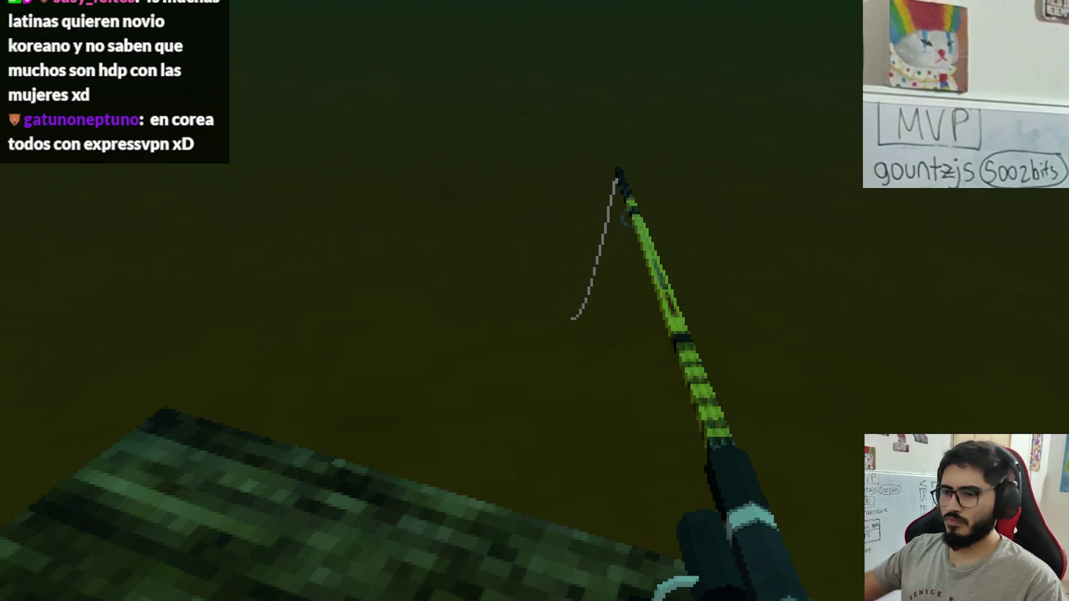
{"action": "key", "text": "F8"}
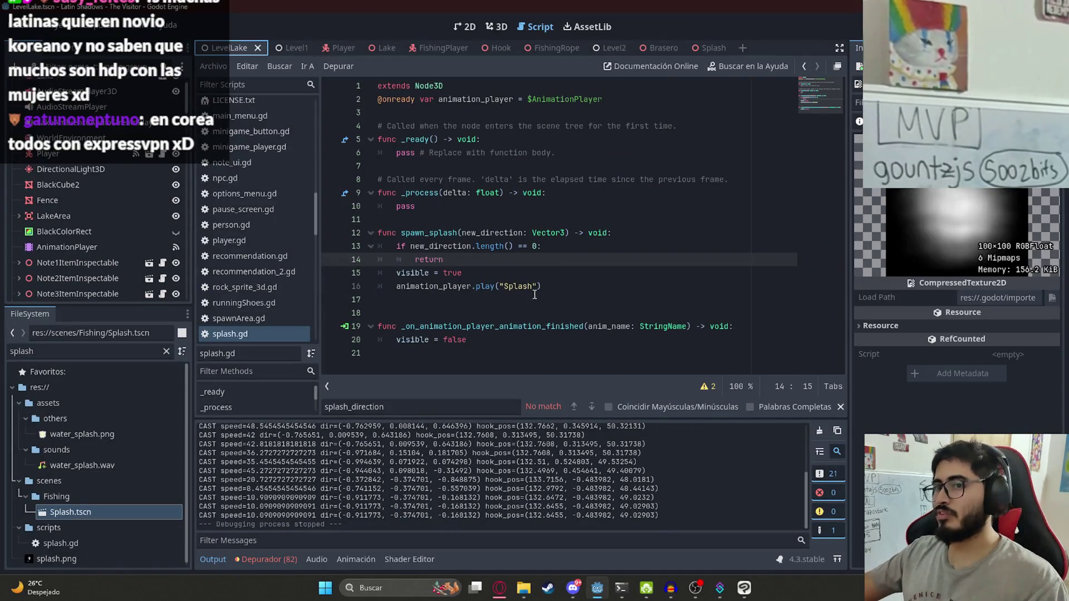
Replace the old spawn_splash function in splash.gd with ChatGPT's recommended version.
{"action": "left_click", "coordinate": [530, 292]}
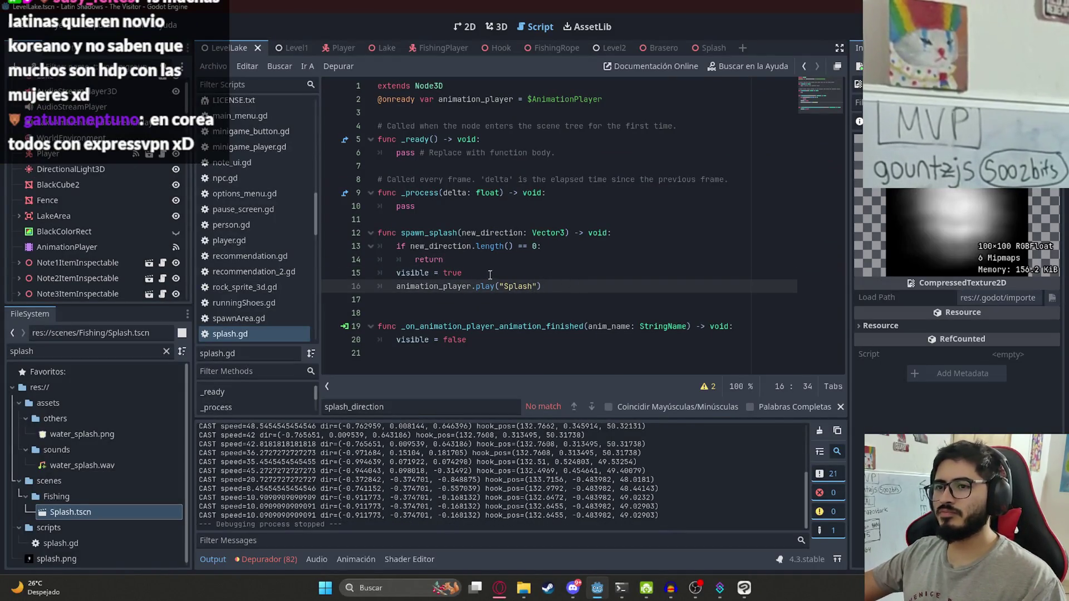
{"action": "left_click_drag", "start_coordinate": [478, 261], "coordinate": [335, 248]}
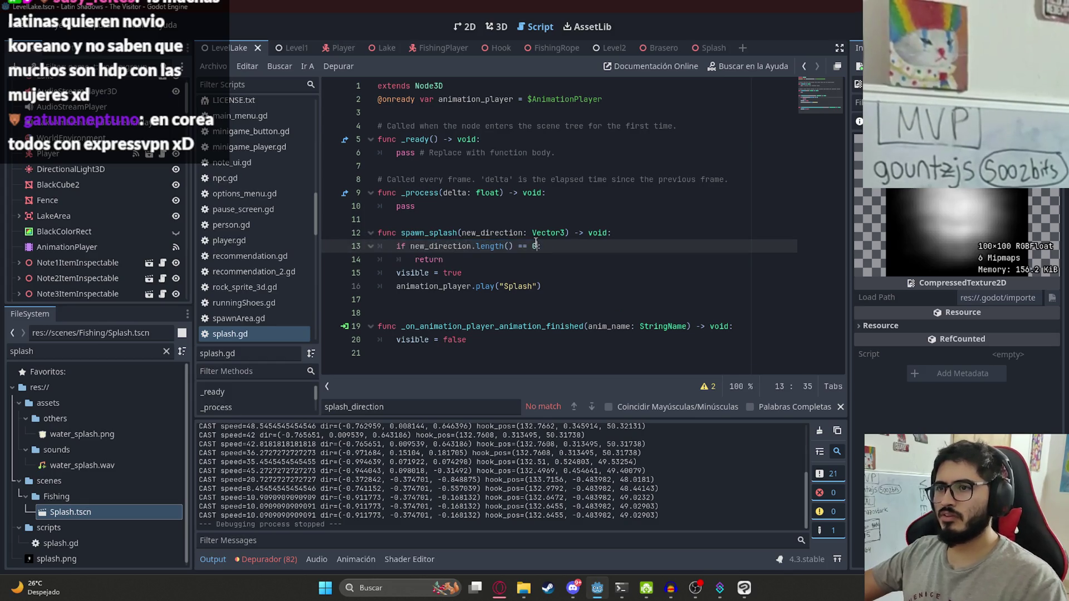
{"action": "double_click", "coordinate": [484, 233]}
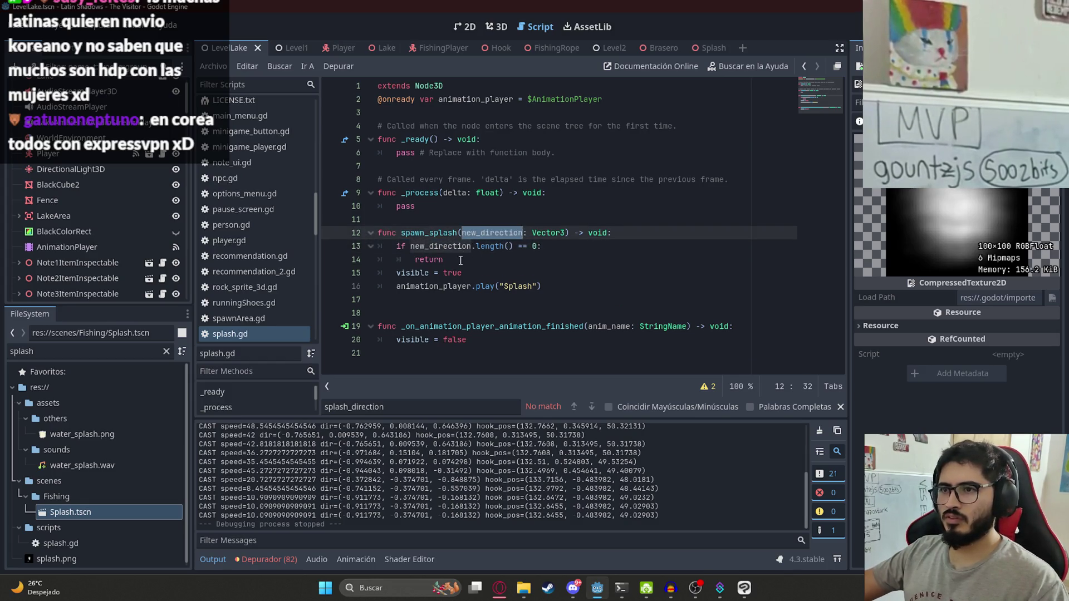
{"action": "key", "text": "alt+Tab"}
{"action": "scroll", "coordinate": [418, 266], "scroll_direction": "down", "scroll_amount": 3}
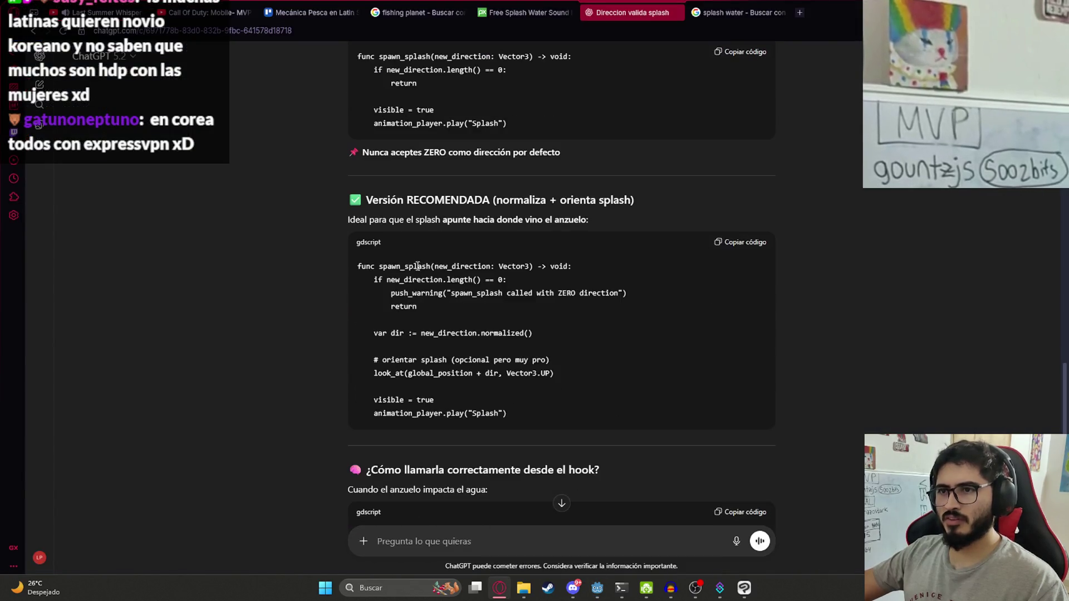
{"action": "left_click", "coordinate": [727, 247]}
{"action": "scroll", "coordinate": [538, 275], "scroll_direction": "down", "scroll_amount": 4}
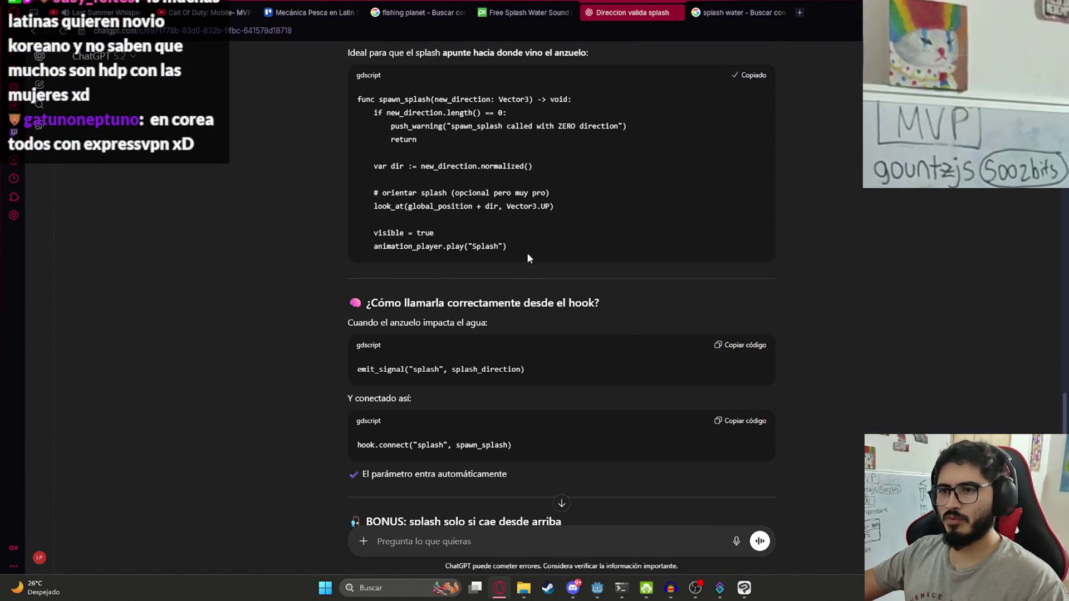
{"action": "key", "text": "alt+Tab"}
{"action": "left_click_drag", "start_coordinate": [557, 286], "coordinate": [373, 233]}
{"action": "type", "text": "func spawn_splash(new_direction: Vector3) -> void: \tif new_direction.length() == 0: \t\tpush_warning(\"spawn_splash called with ZERO direction\") \t\treturn  \tvar dir := new_direction.normalized()  \t# orientar splash (opcional pero muy pro) \tlook_at(global_position + dir, Vector3.UP)  \tvisible = true \tanimation_player.play(\"Splash\")"}
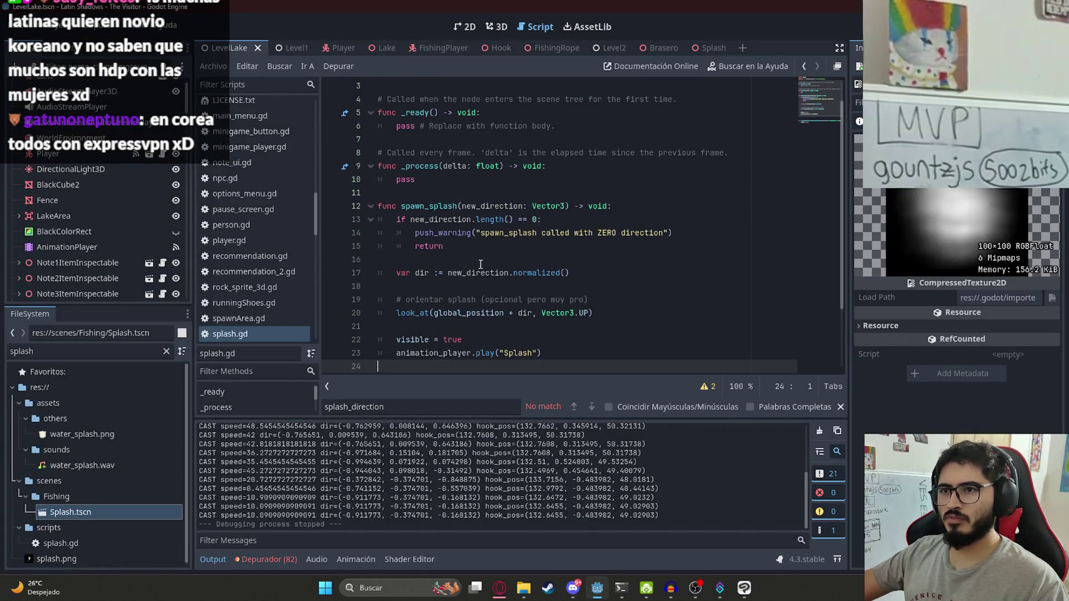
Review the pasted code, dismiss a stray pop-up, and run the game with F5.
{"action": "key", "text": "Up"}
{"action": "scroll", "coordinate": [501, 312], "scroll_direction": "down", "scroll_amount": 2}
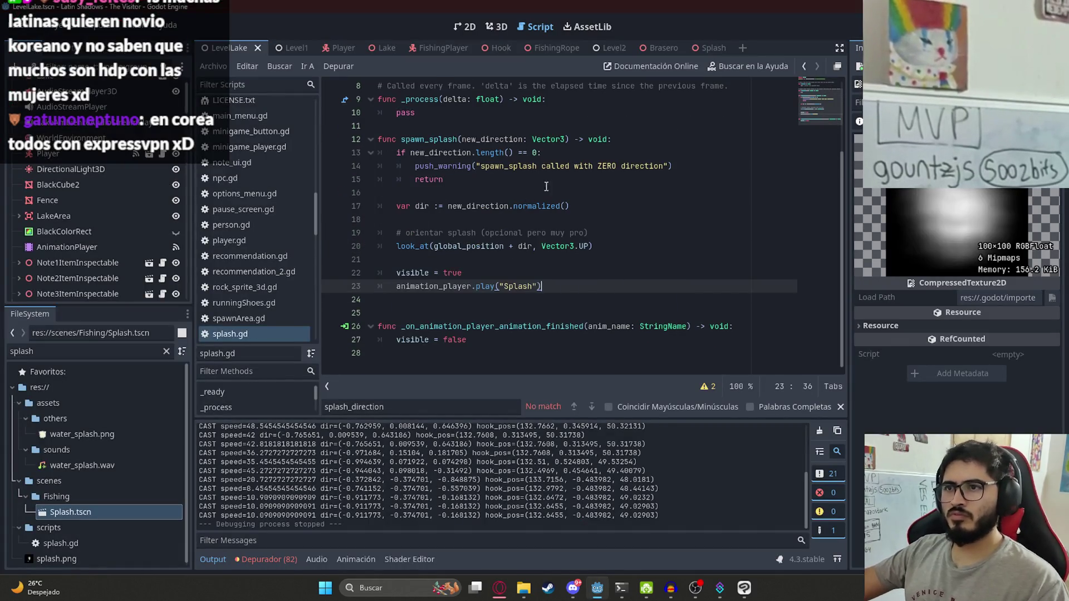
{"action": "left_click", "coordinate": [456, 179]}
{"action": "right_click", "coordinate": [225, 47]}
{"action": "left_click", "coordinate": [265, 147]}
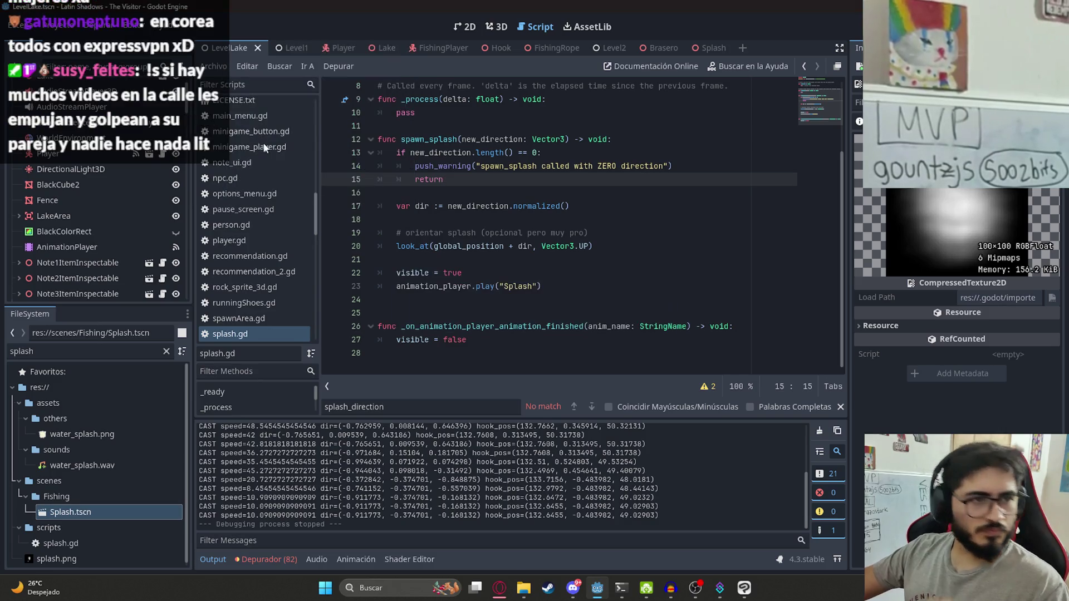
{"action": "key", "text": "F5"}
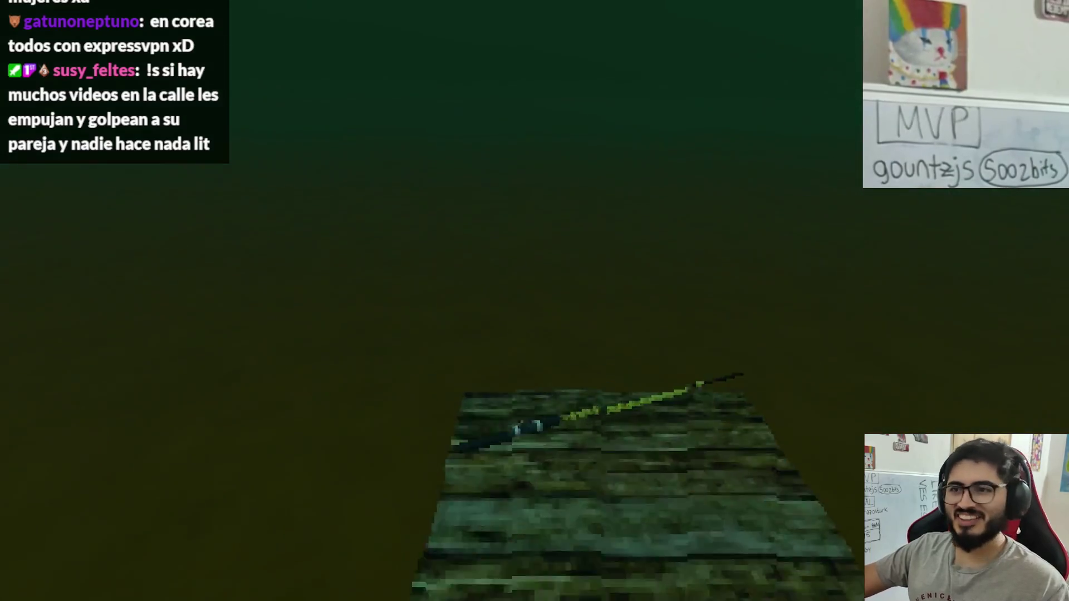
Pick up the rod with E, then cast and reel repeatedly to check the splash.
{"action": "key", "text": "e"}
{"action": "key", "text": "e"}
{"action": "left_click", "coordinate": [534, 301]}
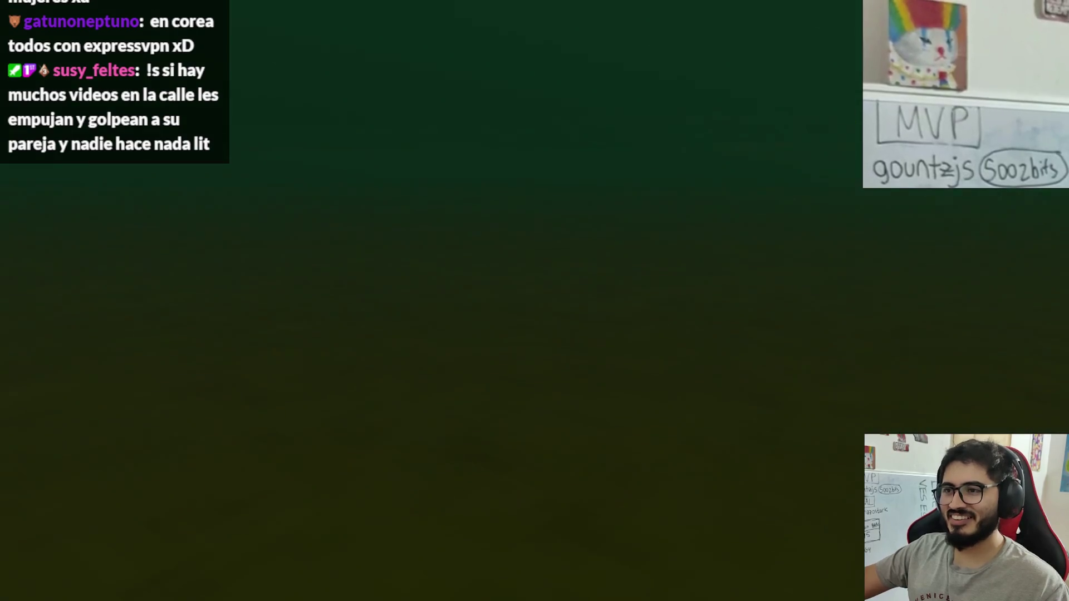
{"action": "left_click", "coordinate": [534, 300]}
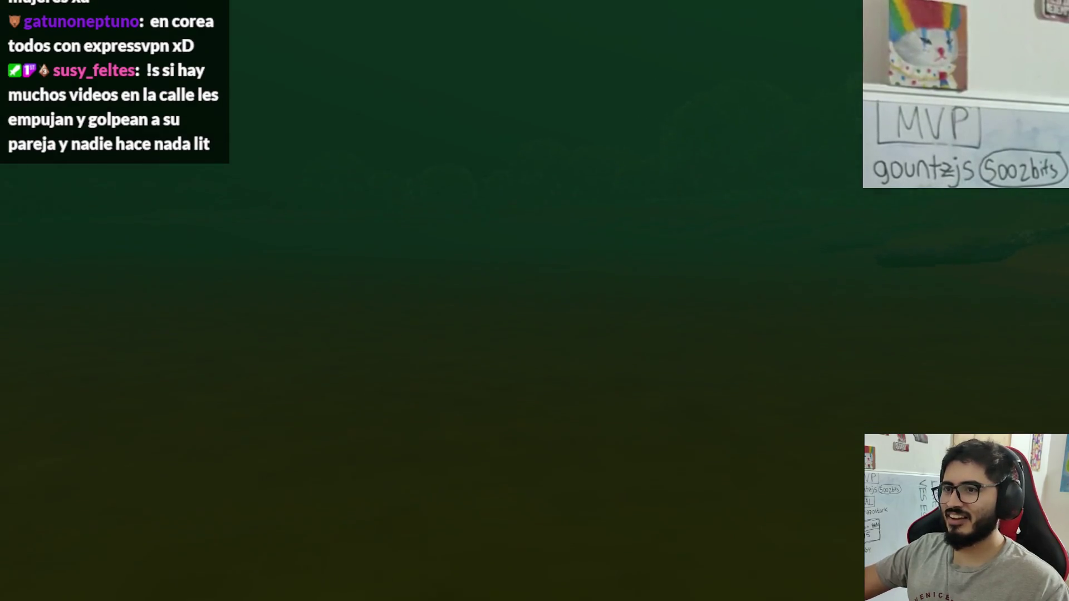
{"action": "left_click", "coordinate": [534, 301]}
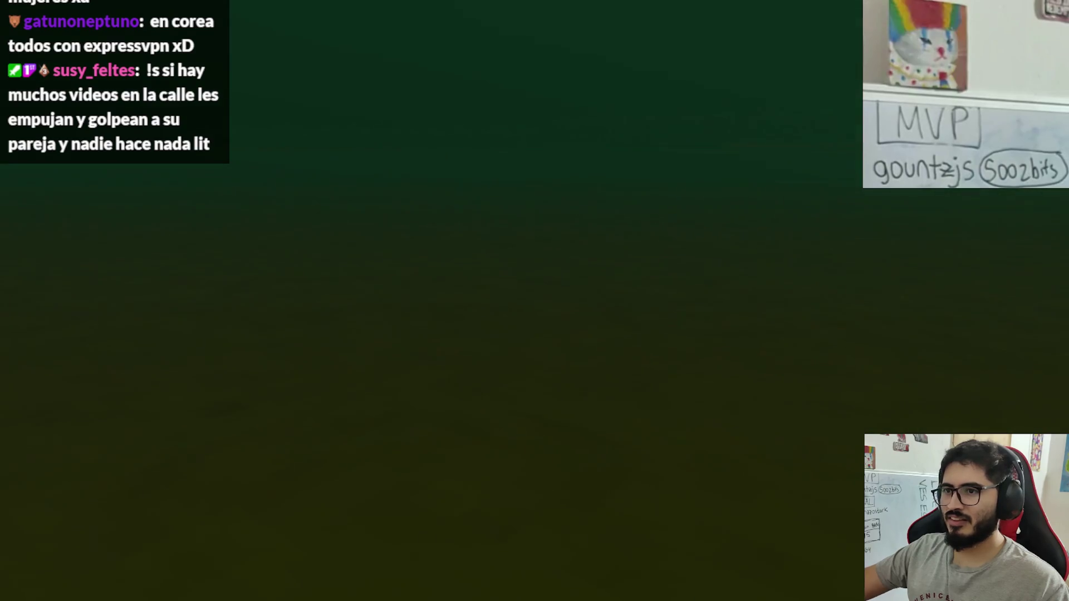
{"action": "left_click", "coordinate": [534, 300]}
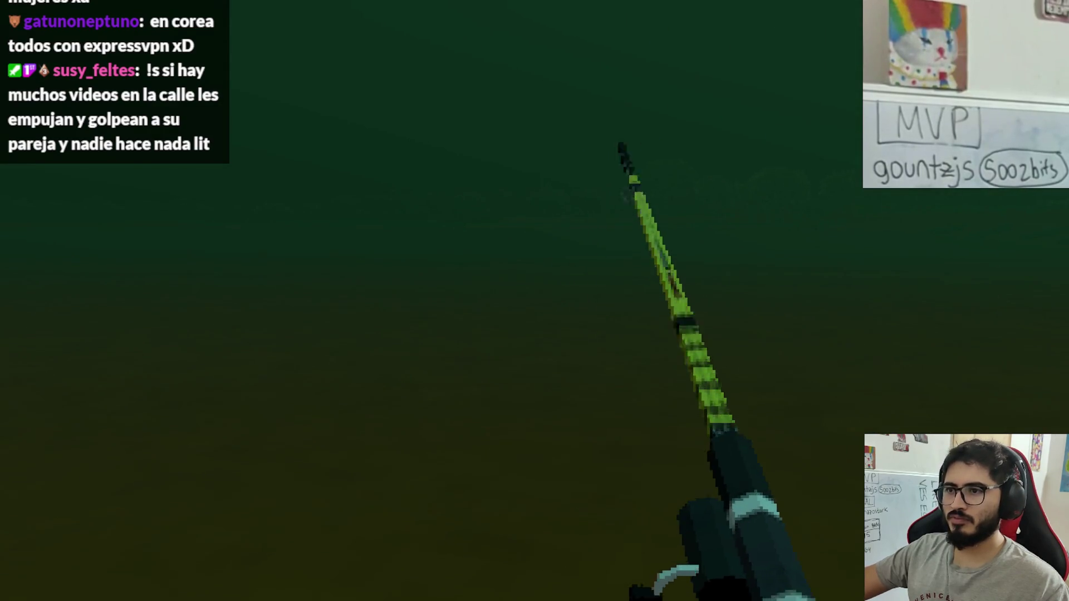
{"action": "left_click", "coordinate": [535, 301]}
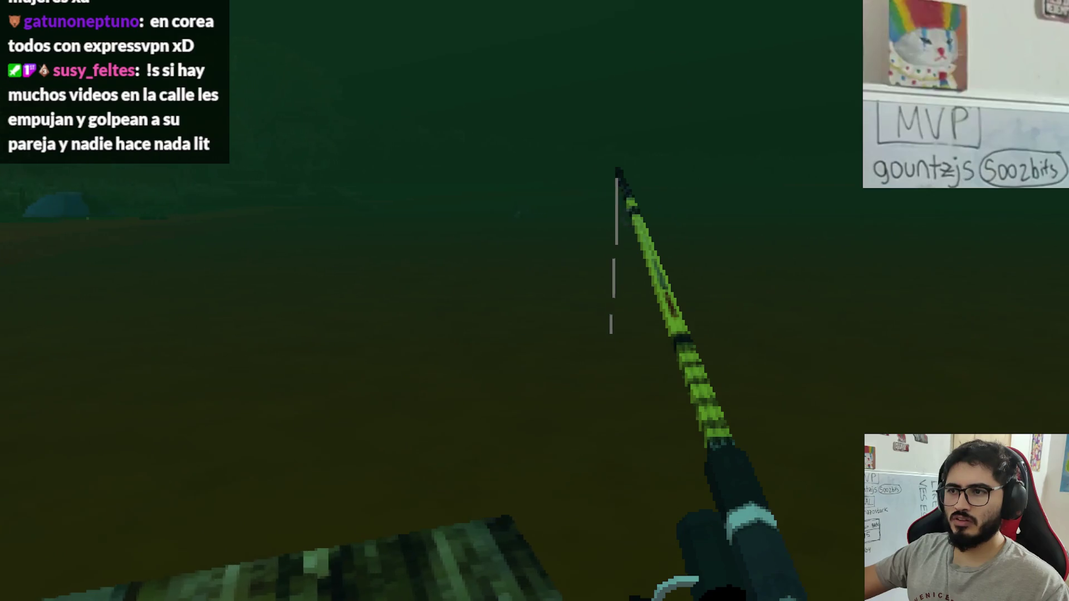
{"action": "left_click", "coordinate": [535, 300]}
{"action": "left_click", "coordinate": [534, 301]}
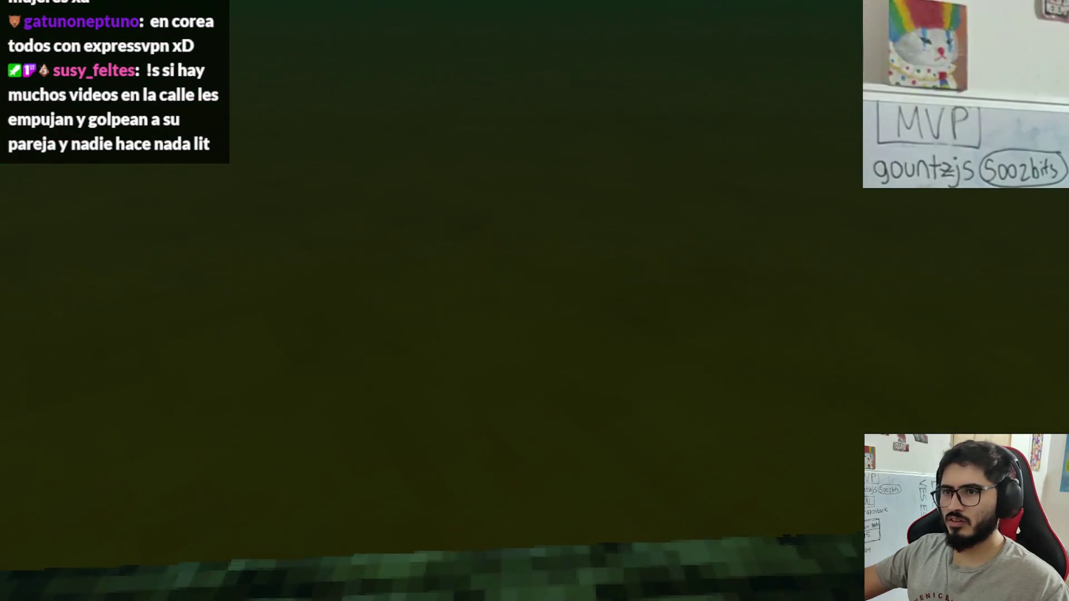
{"action": "left_click", "coordinate": [535, 301]}
{"action": "left_click", "coordinate": [535, 301]}
{"action": "left_click", "coordinate": [534, 301]}
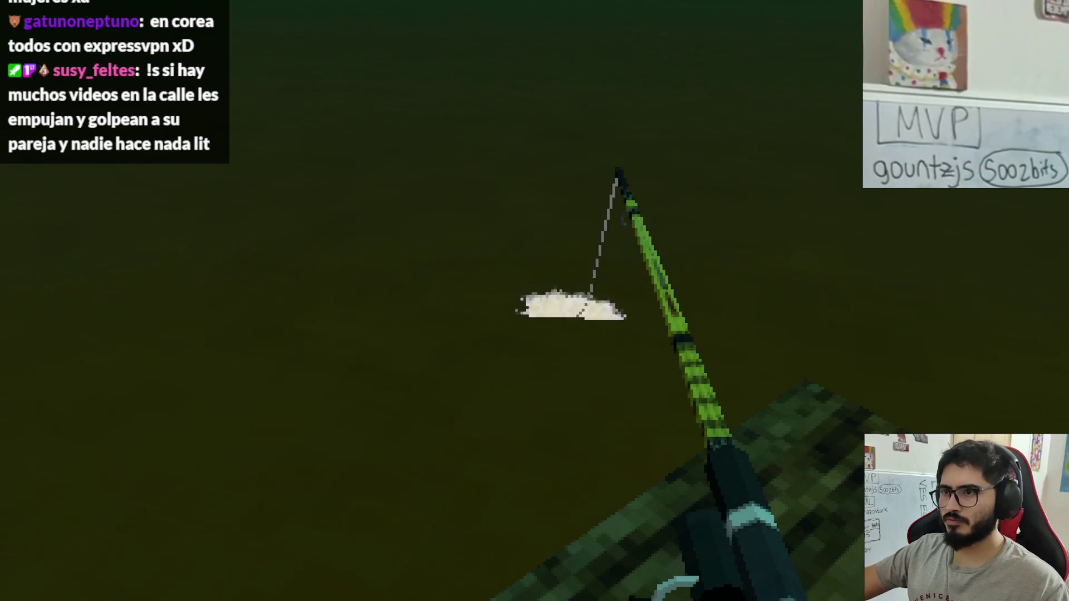
{"action": "left_click", "coordinate": [534, 300]}
{"action": "left_click", "coordinate": [535, 301]}
Keep casting and reeling, aiming leftward to test the splash direction.
{"action": "right_click", "coordinate": [534, 301]}
{"action": "right_click", "coordinate": [535, 301]}
{"action": "right_click", "coordinate": [534, 301]}
{"action": "right_click", "coordinate": [534, 300]}
{"action": "right_click", "coordinate": [534, 301]}
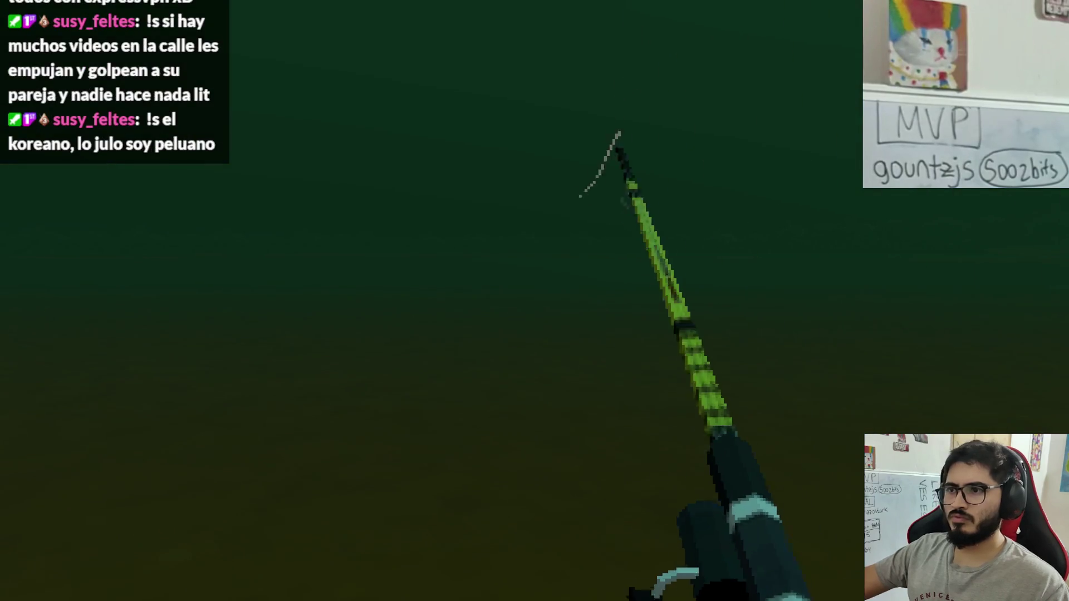
{"action": "right_click", "coordinate": [534, 301]}
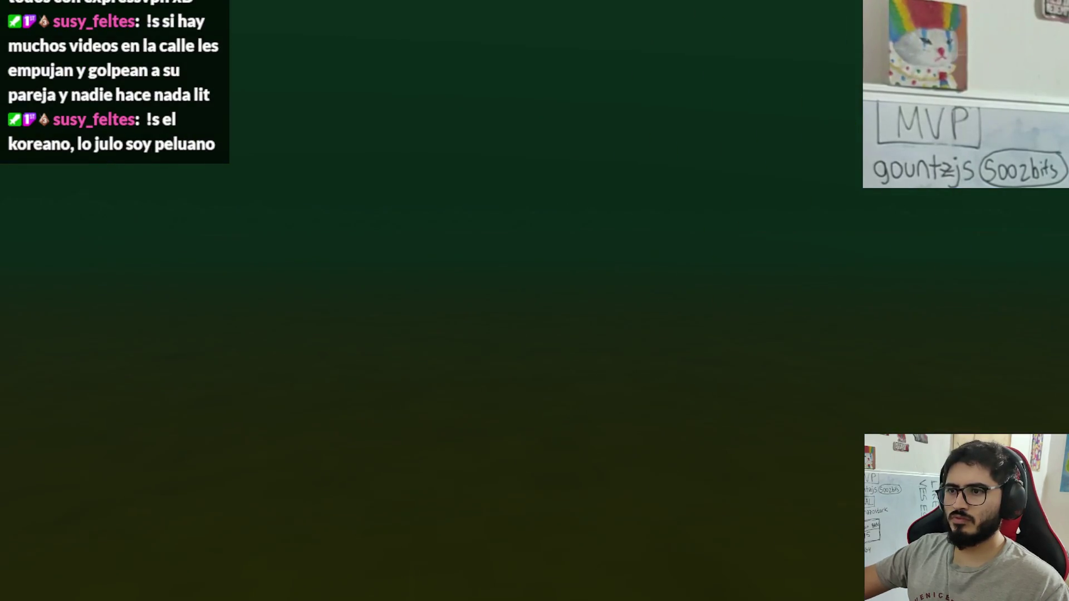
{"action": "right_click", "coordinate": [534, 300]}
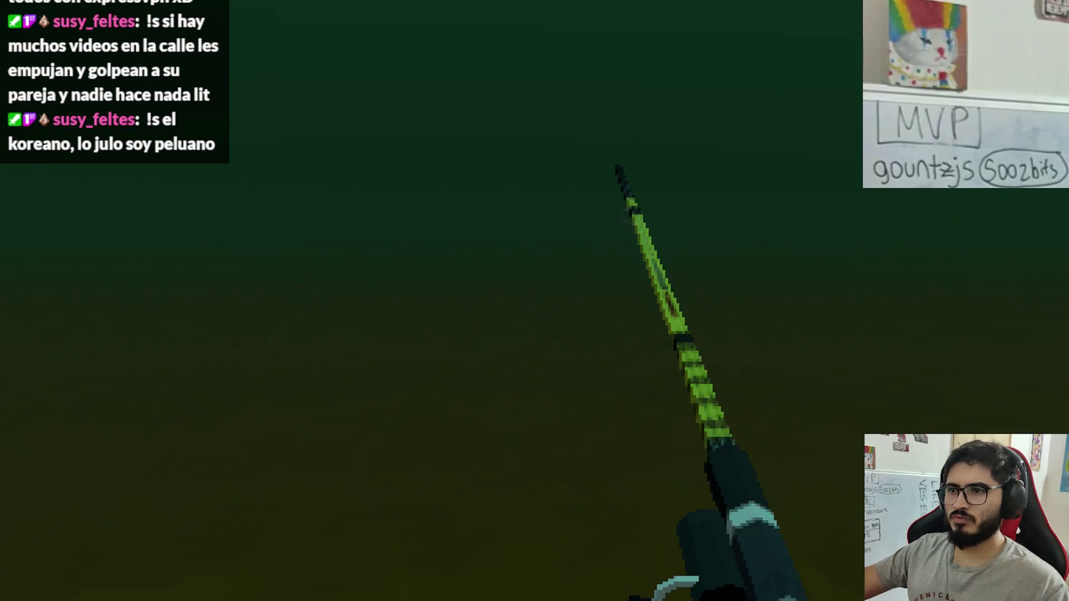
{"action": "right_click", "coordinate": [534, 301]}
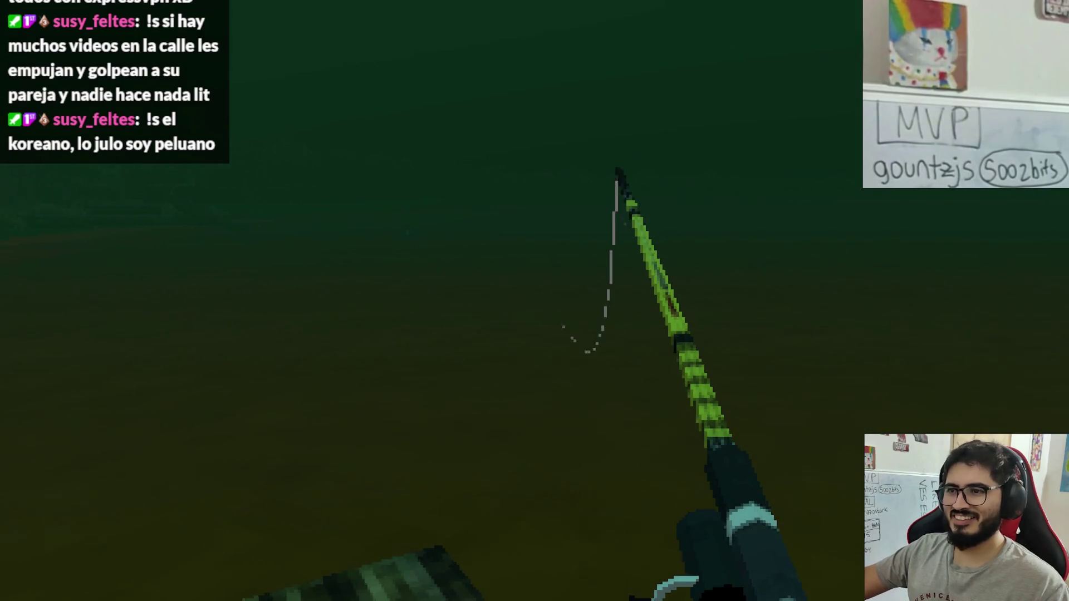
{"action": "right_click", "coordinate": [535, 300]}
{"action": "right_click", "coordinate": [534, 301]}
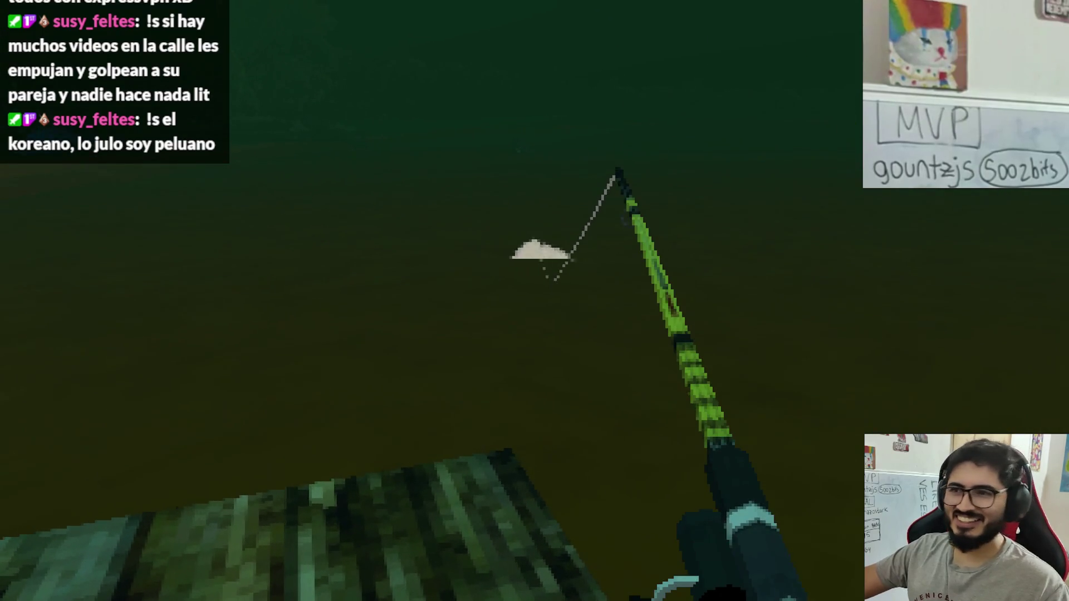
{"action": "right_click", "coordinate": [535, 301]}
{"action": "right_click", "coordinate": [535, 301]}
{"action": "right_click", "coordinate": [534, 301]}
{"action": "right_click", "coordinate": [534, 300]}
{"action": "right_click", "coordinate": [534, 301]}
{"action": "right_click", "coordinate": [534, 300]}
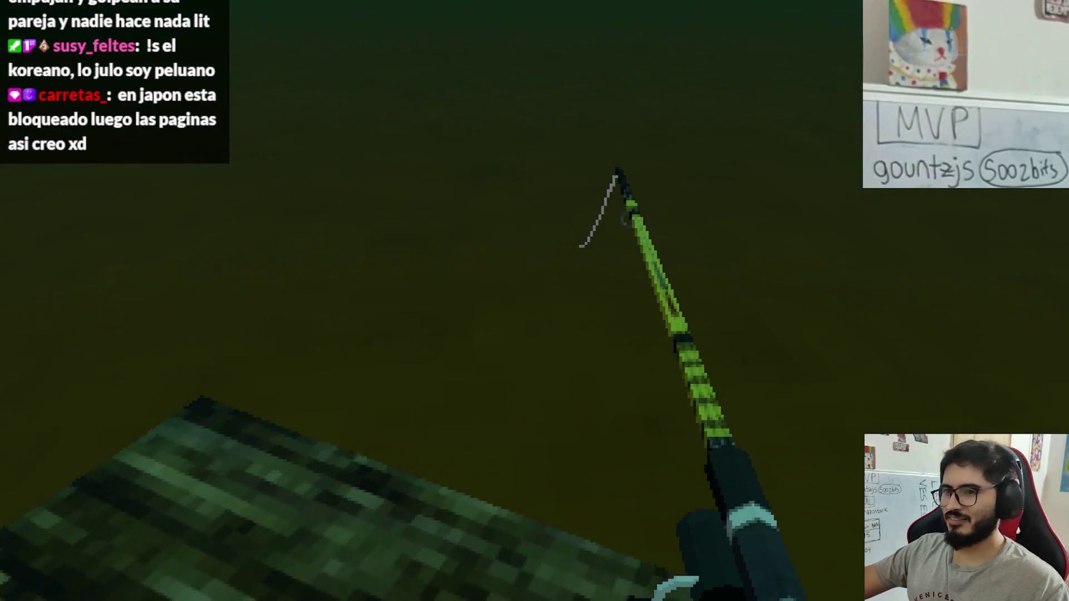
{"action": "right_click", "coordinate": [535, 301]}
{"action": "right_click", "coordinate": [534, 300]}
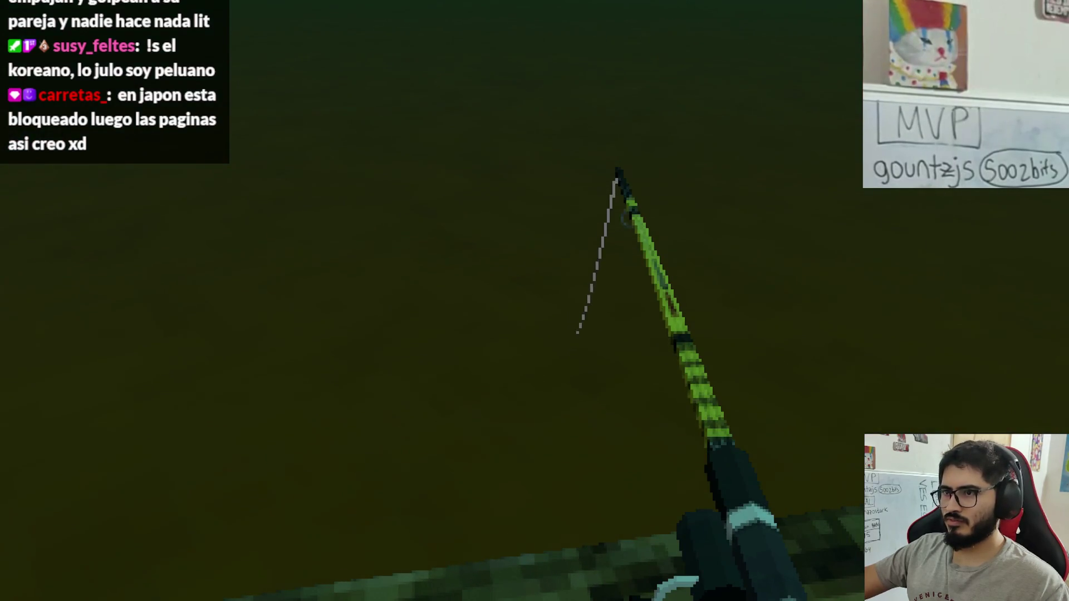
{"action": "right_click", "coordinate": [534, 301]}
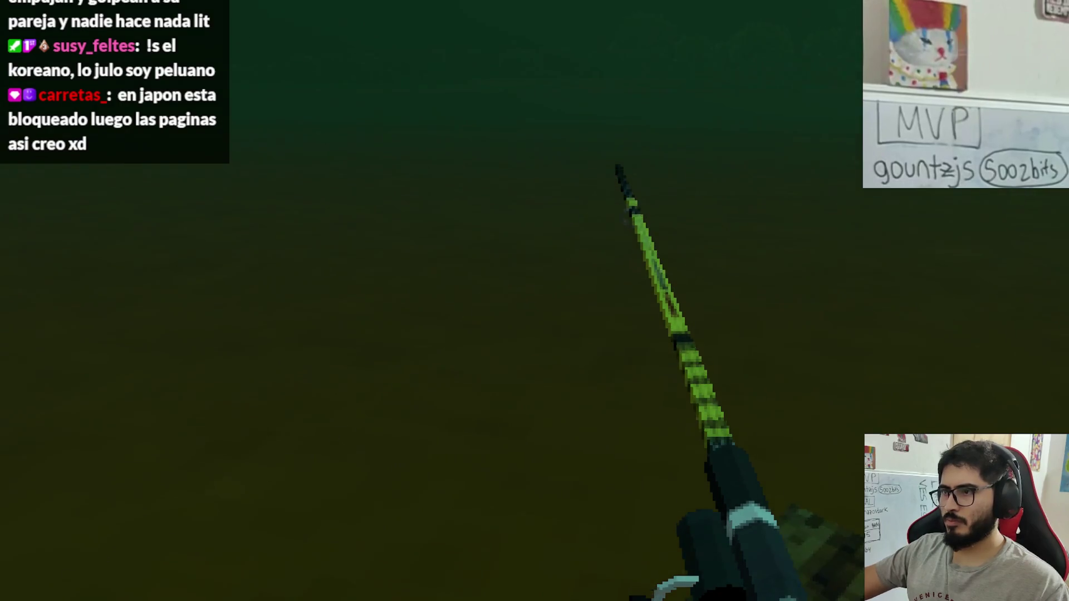
Cast right, centre and short several more times, then return to splash.gd.
{"action": "right_click", "coordinate": [534, 300]}
{"action": "right_click", "coordinate": [534, 300]}
{"action": "right_click", "coordinate": [534, 301]}
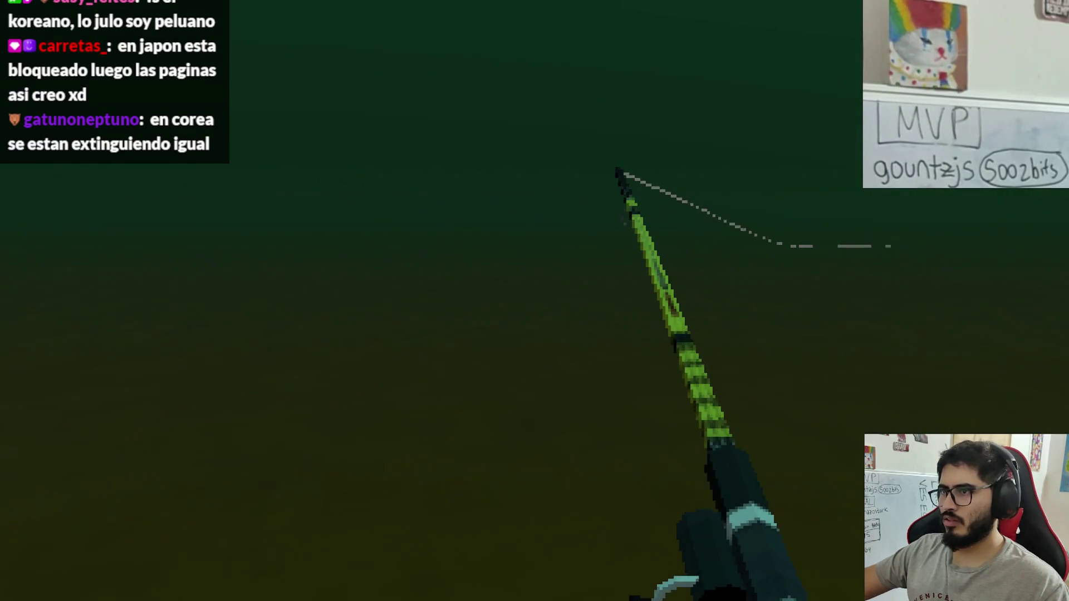
{"action": "right_click", "coordinate": [534, 301]}
{"action": "right_click", "coordinate": [534, 300]}
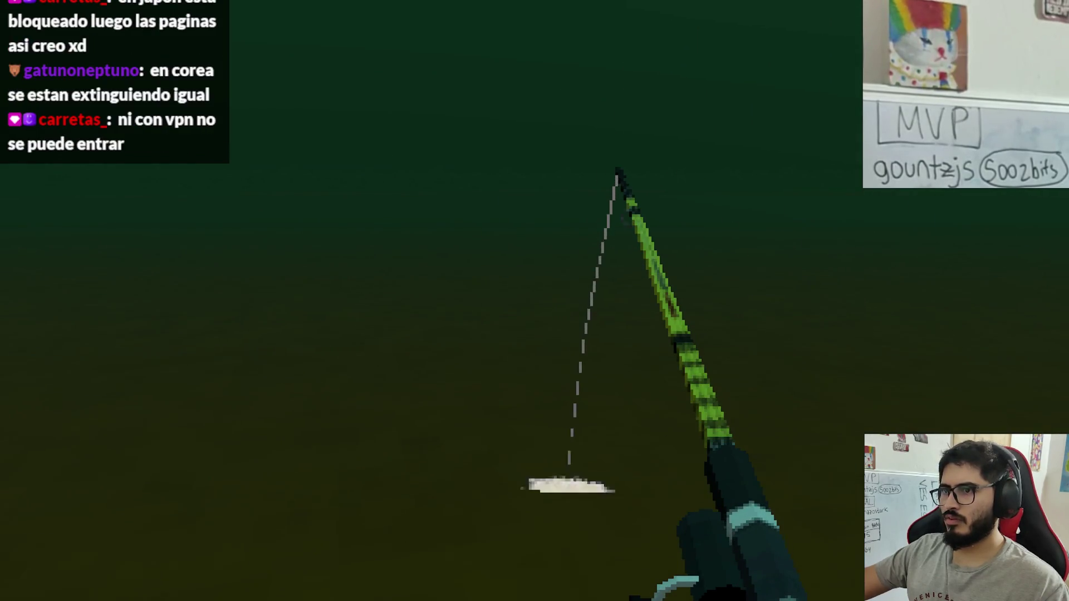
{"action": "right_click", "coordinate": [535, 301]}
{"action": "right_click", "coordinate": [534, 300]}
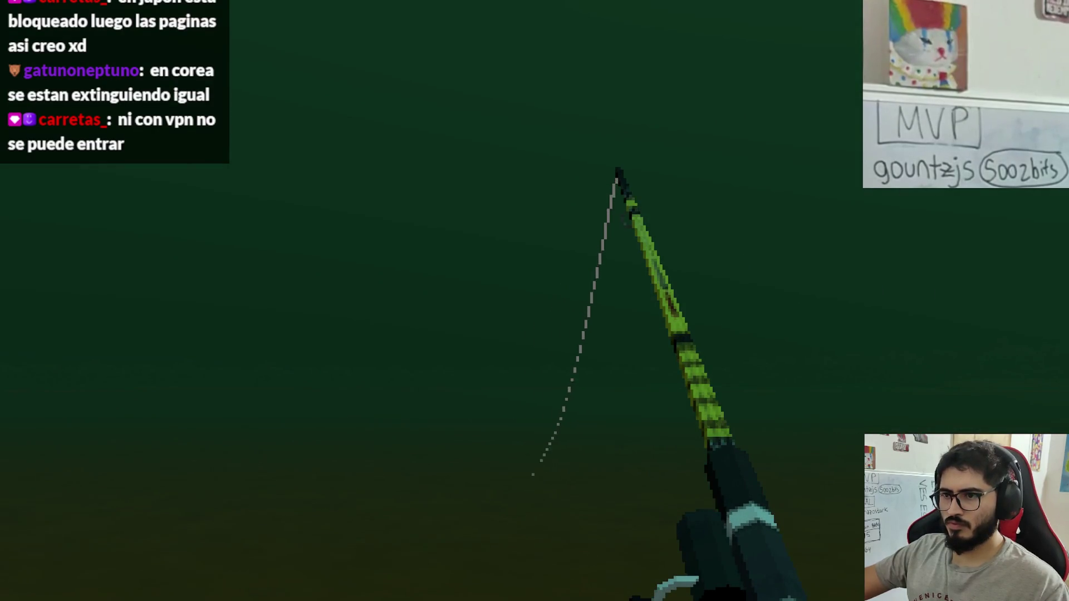
{"action": "right_click", "coordinate": [534, 300]}
{"action": "right_click", "coordinate": [534, 301]}
{"action": "right_click", "coordinate": [534, 301]}
{"action": "right_click", "coordinate": [534, 301]}
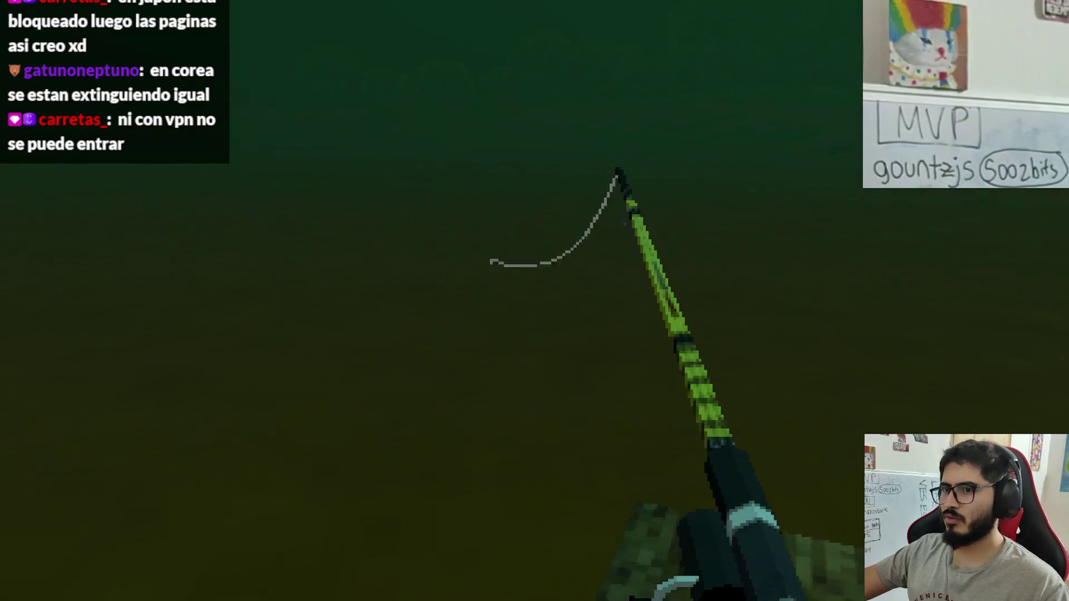
{"action": "right_click", "coordinate": [534, 301]}
{"action": "right_click", "coordinate": [534, 300]}
{"action": "right_click", "coordinate": [534, 301]}
{"action": "right_click", "coordinate": [535, 300]}
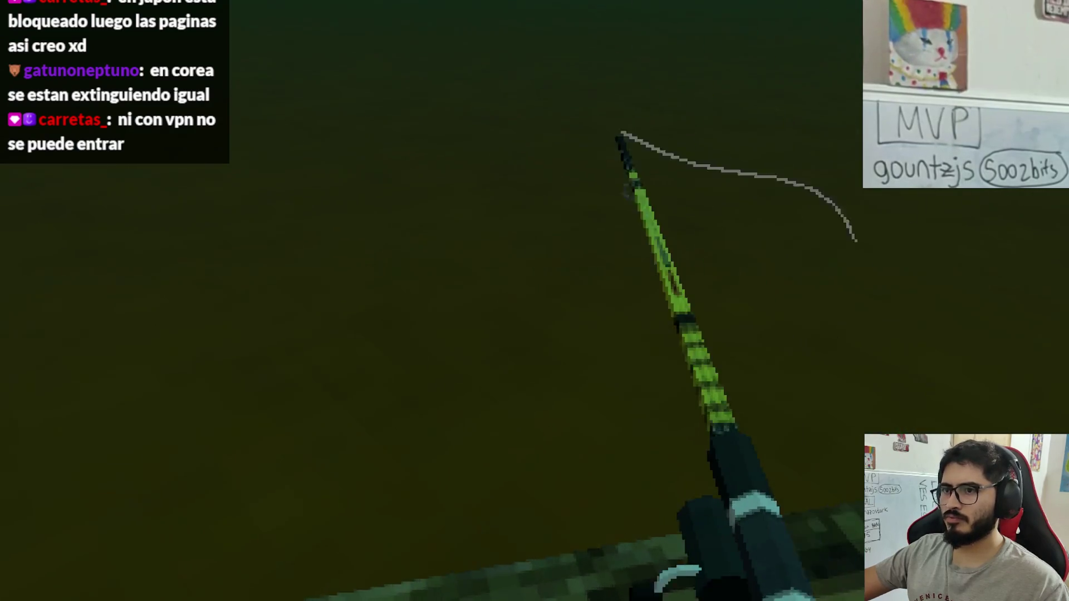
{"action": "right_click", "coordinate": [535, 300]}
{"action": "right_click", "coordinate": [534, 300]}
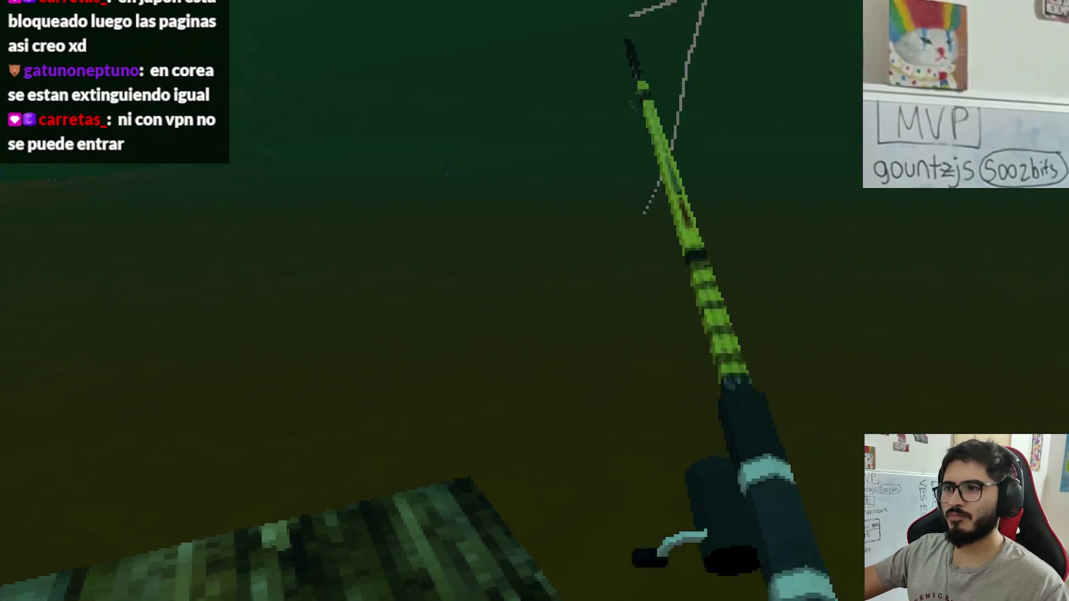
{"action": "right_click", "coordinate": [534, 300]}
{"action": "right_click", "coordinate": [534, 301]}
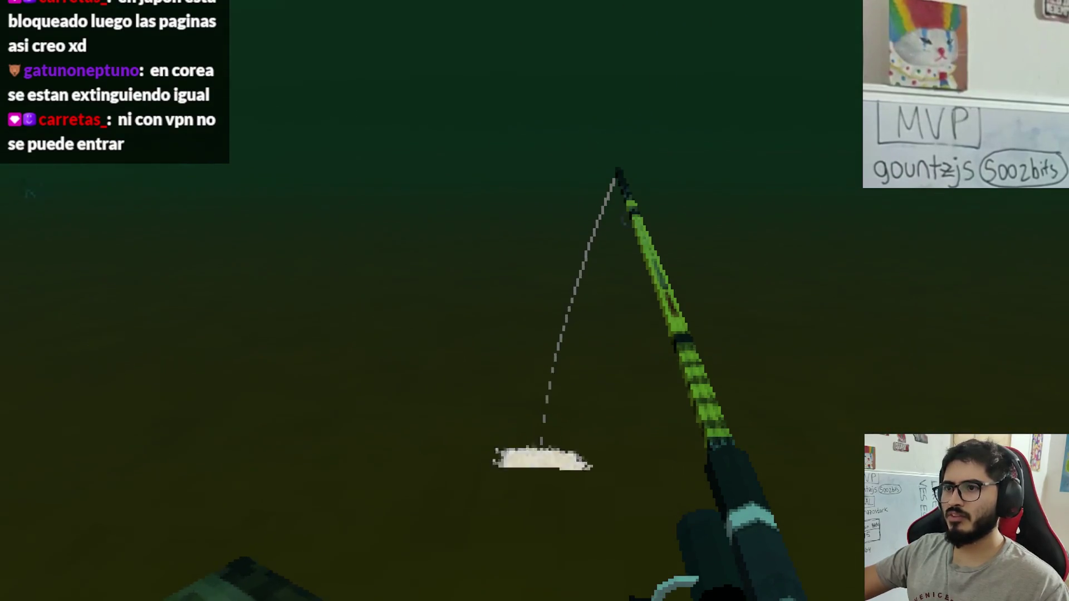
{"action": "right_click", "coordinate": [535, 301]}
{"action": "right_click", "coordinate": [535, 300]}
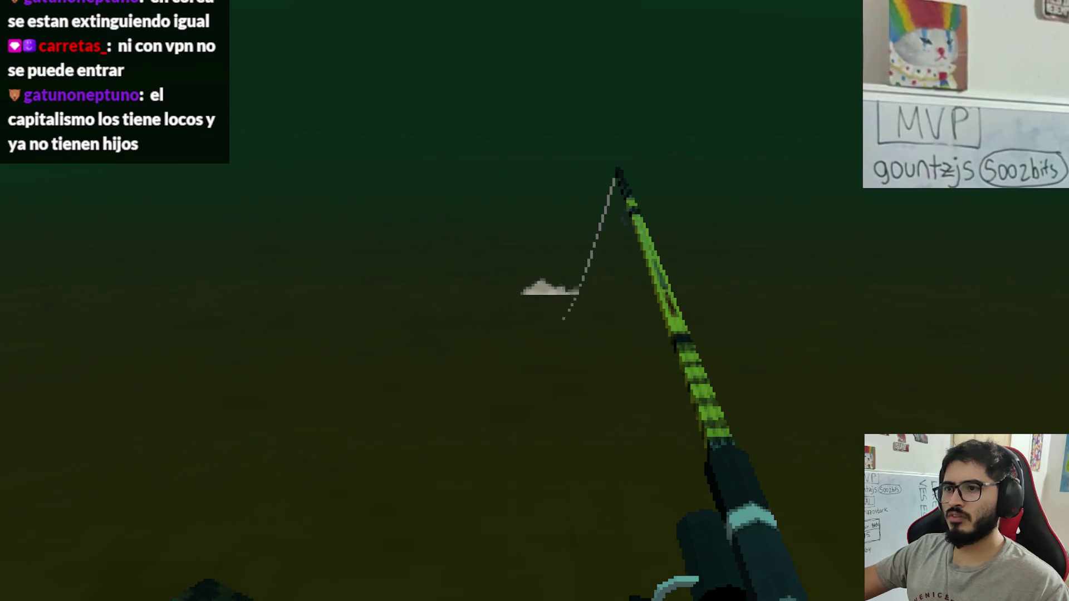
{"action": "key", "text": "alt+Tab"}
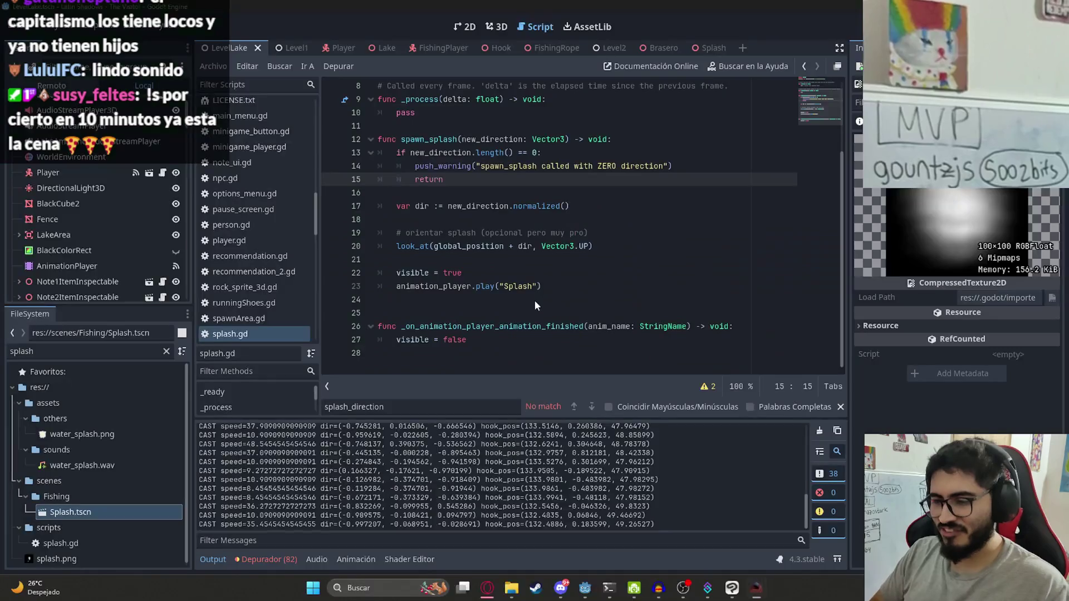
Stop the game with F8 and switch to the WaterSplash image in Clip Studio Paint.
{"action": "key", "text": "F8"}
{"action": "key", "text": "alt+Tab"}
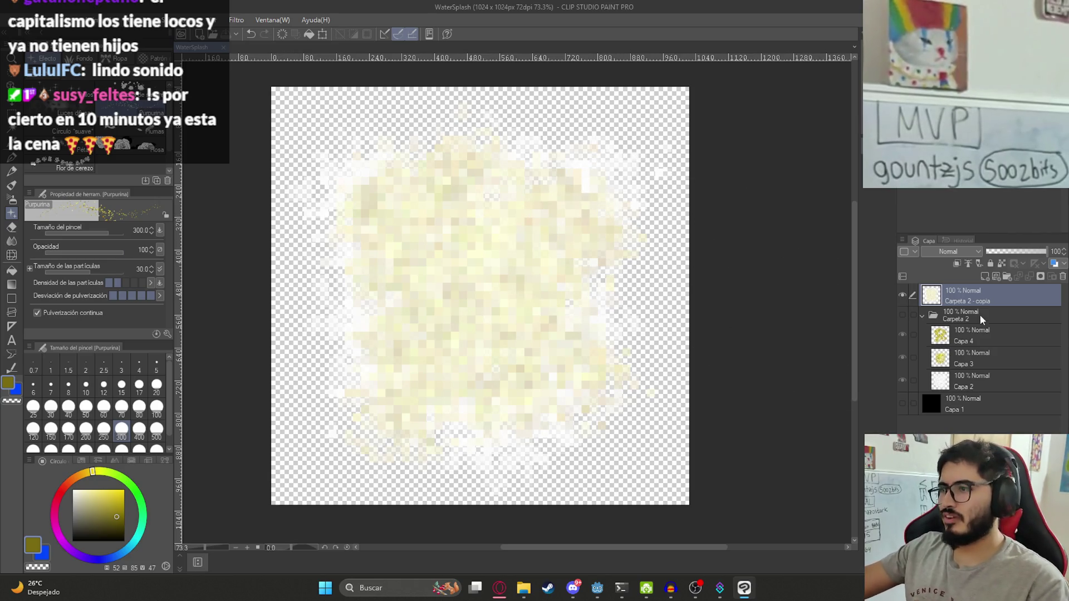
Hide Carpeta 2 - copia and duplicate Carpeta 2 into a new visible folder.
{"action": "right_click", "coordinate": [974, 298]}
{"action": "left_click", "coordinate": [904, 295]}
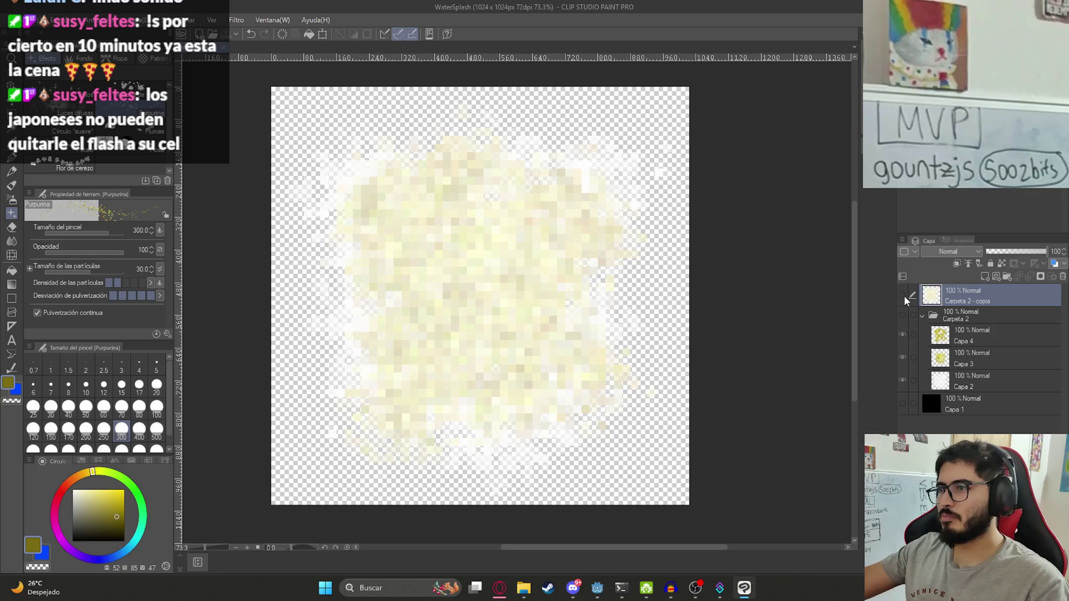
{"action": "left_click", "coordinate": [904, 295]}
{"action": "left_click", "coordinate": [949, 319]}
{"action": "key", "text": "ctrl+c"}
{"action": "key", "text": "ctrl+v"}
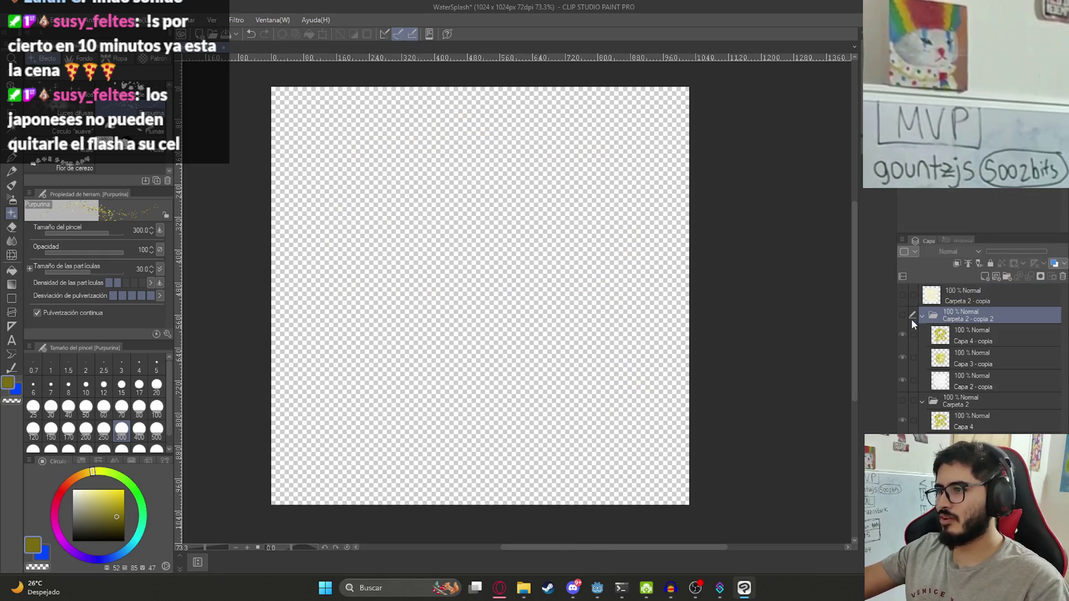
{"action": "left_click", "coordinate": [902, 315]}
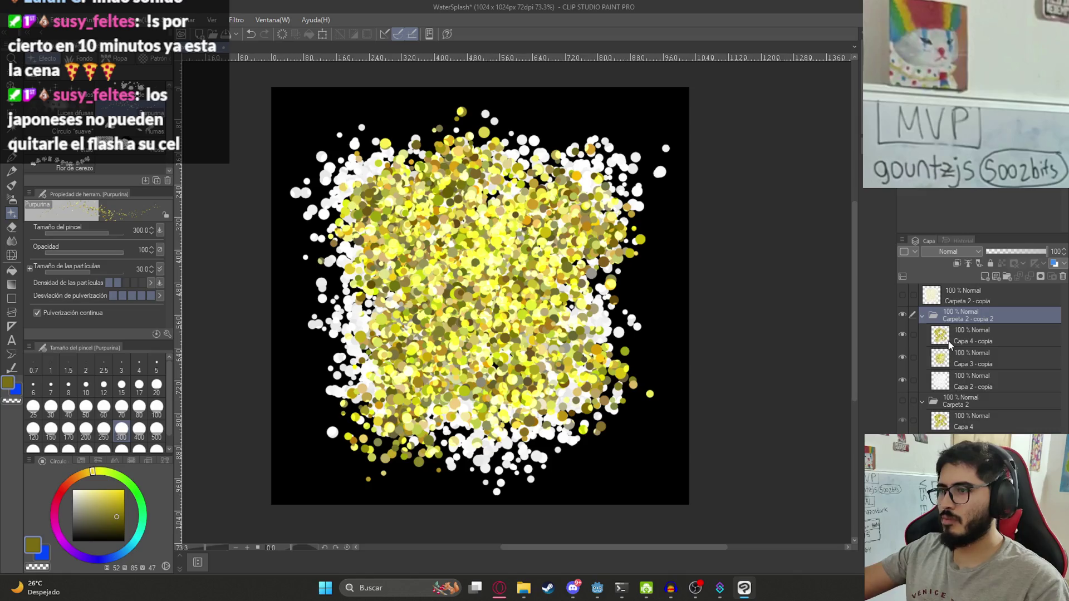
Hide the Capa 4 - copia and Capa 3 - copia glitter layers, then select Capa 2 - copia.
{"action": "left_click", "coordinate": [946, 348]}
{"action": "left_click", "coordinate": [962, 365], "text": "ctrl"}
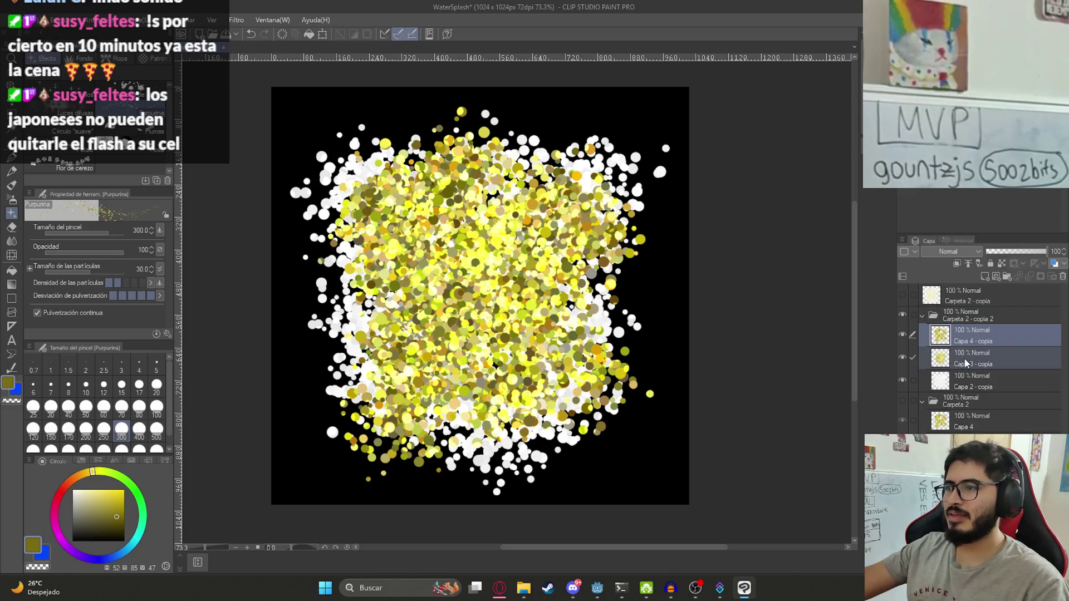
{"action": "left_click", "coordinate": [902, 358]}
{"action": "left_click", "coordinate": [903, 334]}
{"action": "left_click", "coordinate": [975, 381]}
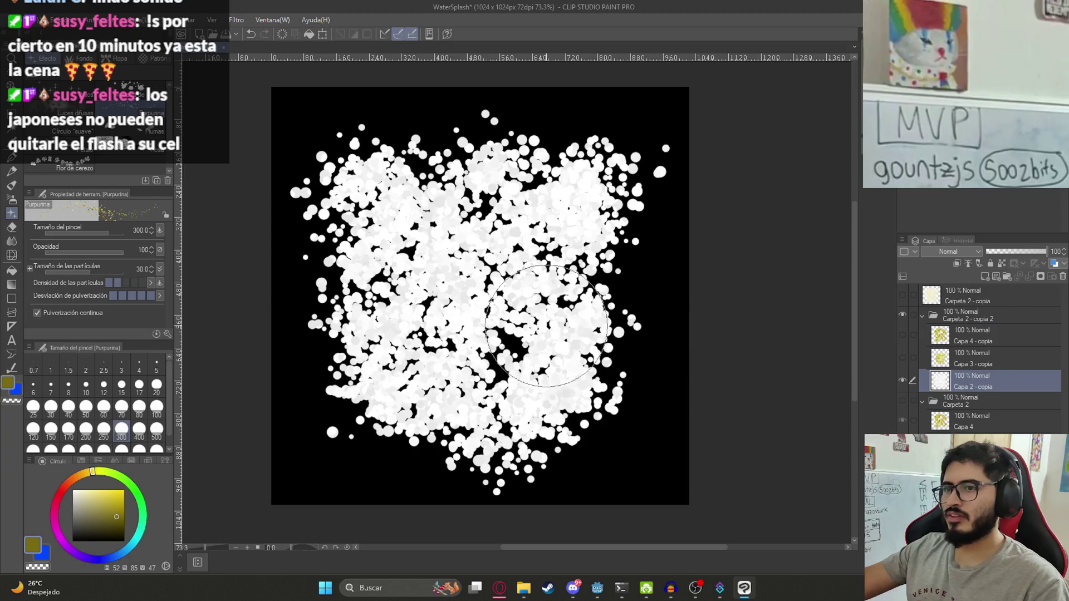
Clear Capa 2 - copia and try white Purpurina sprays at brush size 500.
{"action": "left_click_drag", "start_coordinate": [391, 256], "coordinate": [498, 287]}
{"action": "key", "text": "ctrl+z"}
{"action": "left_click", "coordinate": [92, 490]}
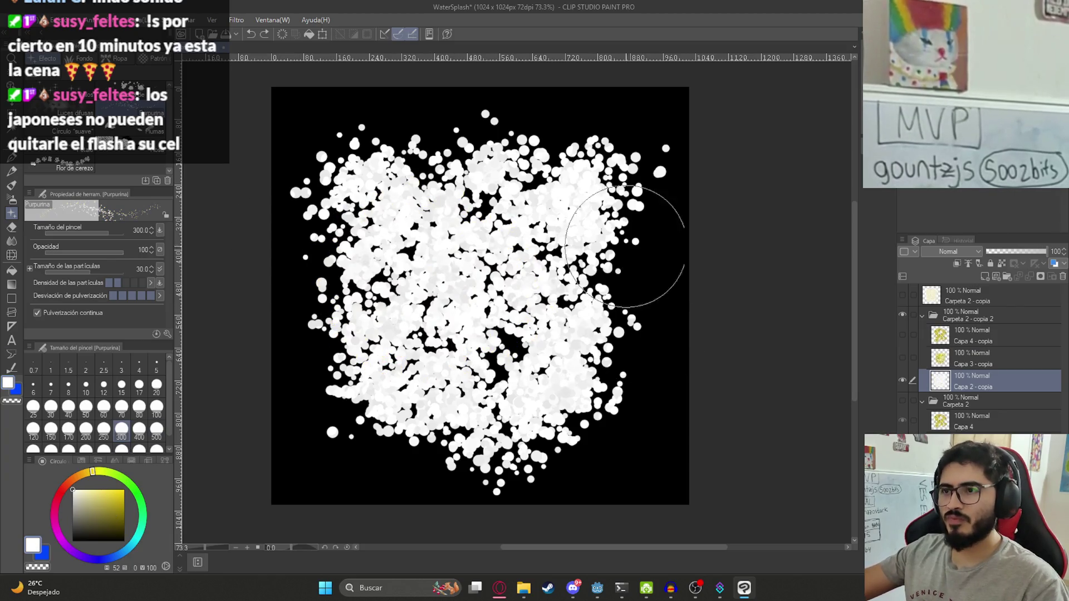
{"action": "key", "text": "ctrl+z"}
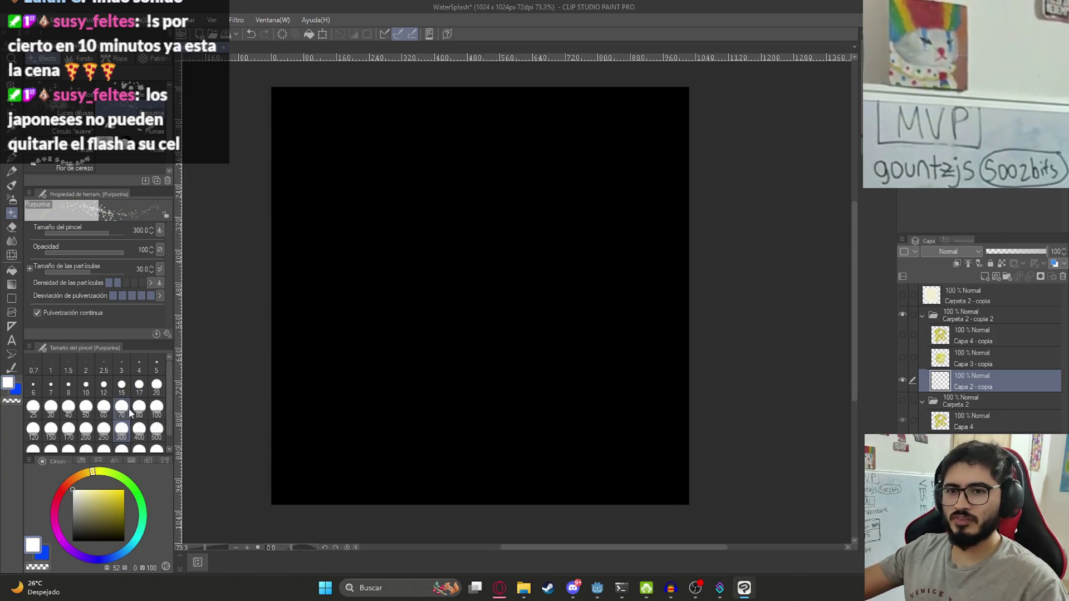
{"action": "scroll", "coordinate": [139, 411], "scroll_direction": "down", "scroll_amount": 1}
{"action": "left_click", "coordinate": [51, 439]}
{"action": "mouse_move", "coordinate": [365, 279]}
{"action": "left_mouse_down"}
{"action": "mouse_move", "coordinate": [472, 281]}
{"action": "mouse_move", "coordinate": [449, 305]}
{"action": "mouse_move", "coordinate": [445, 289]}
{"action": "left_mouse_up"}
{"action": "key", "text": "ctrl+z"}
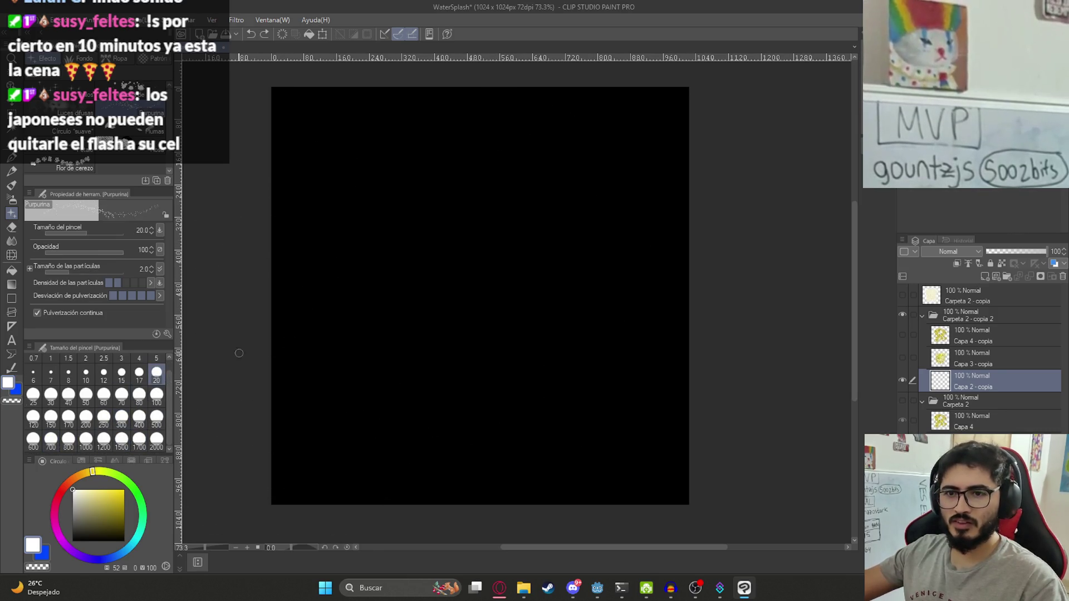
{"action": "key", "text": "ctrl+z"}
Spray the final white particle burst and nudge it slightly upward with the move tool.
{"action": "mouse_move", "coordinate": [417, 335]}
{"action": "left_mouse_down"}
{"action": "mouse_move", "coordinate": [439, 320]}
{"action": "mouse_move", "coordinate": [409, 310]}
{"action": "left_mouse_up"}
{"action": "scroll", "coordinate": [477, 301], "scroll_direction": "down", "scroll_amount": 1}
{"action": "key", "text": "ctrl+z"}
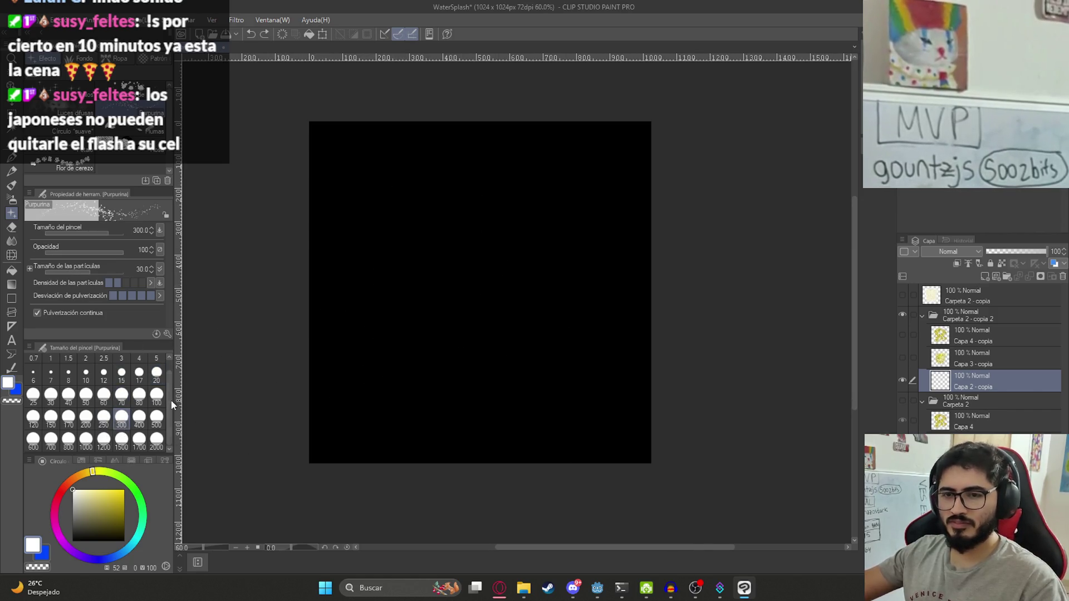
{"action": "mouse_move", "coordinate": [430, 228]}
{"action": "left_mouse_down"}
{"action": "mouse_move", "coordinate": [408, 286]}
{"action": "mouse_move", "coordinate": [511, 265]}
{"action": "mouse_move", "coordinate": [428, 227]}
{"action": "mouse_move", "coordinate": [410, 343]}
{"action": "mouse_move", "coordinate": [539, 353]}
{"action": "mouse_move", "coordinate": [546, 265]}
{"action": "mouse_move", "coordinate": [453, 170]}
{"action": "mouse_move", "coordinate": [425, 281]}
{"action": "mouse_move", "coordinate": [477, 216]}
{"action": "mouse_move", "coordinate": [393, 250]}
{"action": "mouse_move", "coordinate": [386, 329]}
{"action": "mouse_move", "coordinate": [395, 334]}
{"action": "left_mouse_up"}
{"action": "key", "text": "ctrl+z"}
{"action": "key", "text": "ctrl+z"}
{"action": "key", "text": "ctrl+z"}
{"action": "mouse_move", "coordinate": [466, 229]}
{"action": "left_mouse_down"}
{"action": "mouse_move", "coordinate": [469, 211]}
{"action": "mouse_move", "coordinate": [406, 282]}
{"action": "mouse_move", "coordinate": [441, 353]}
{"action": "mouse_move", "coordinate": [525, 358]}
{"action": "mouse_move", "coordinate": [553, 278]}
{"action": "mouse_move", "coordinate": [503, 195]}
{"action": "mouse_move", "coordinate": [566, 322]}
{"action": "mouse_move", "coordinate": [483, 277]}
{"action": "left_mouse_up"}
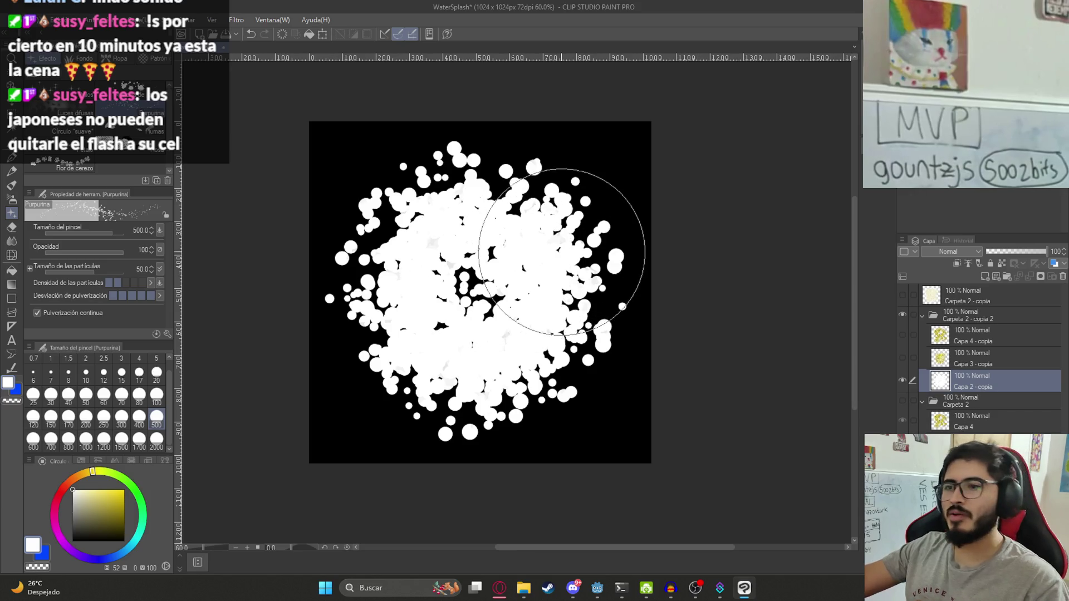
{"action": "key", "text": "k"}
{"action": "left_click_drag", "start_coordinate": [532, 269], "coordinate": [547, 273]}
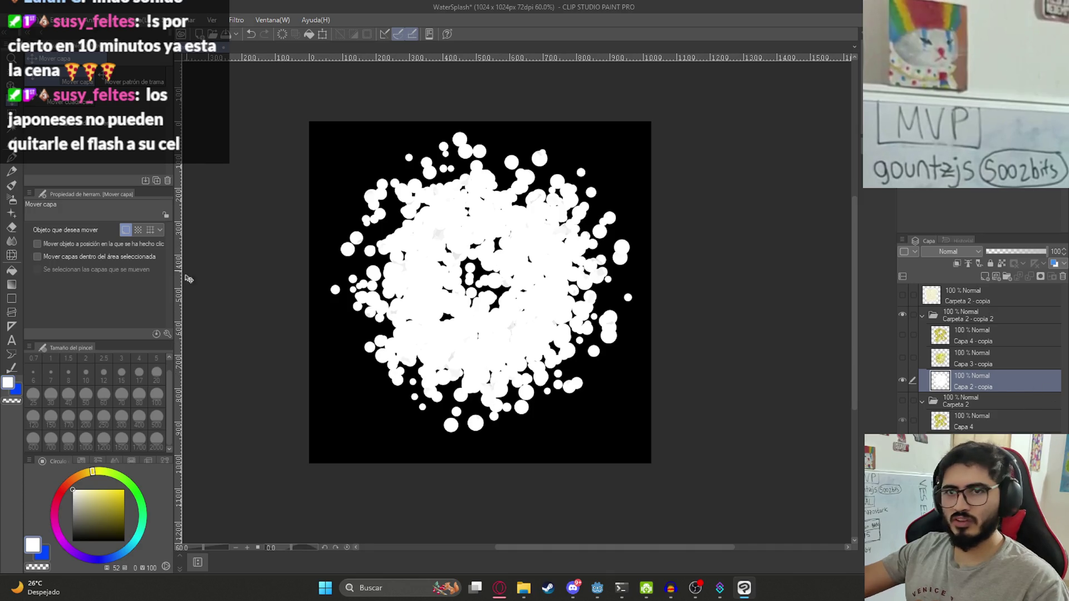
{"action": "left_click", "coordinate": [12, 213]}
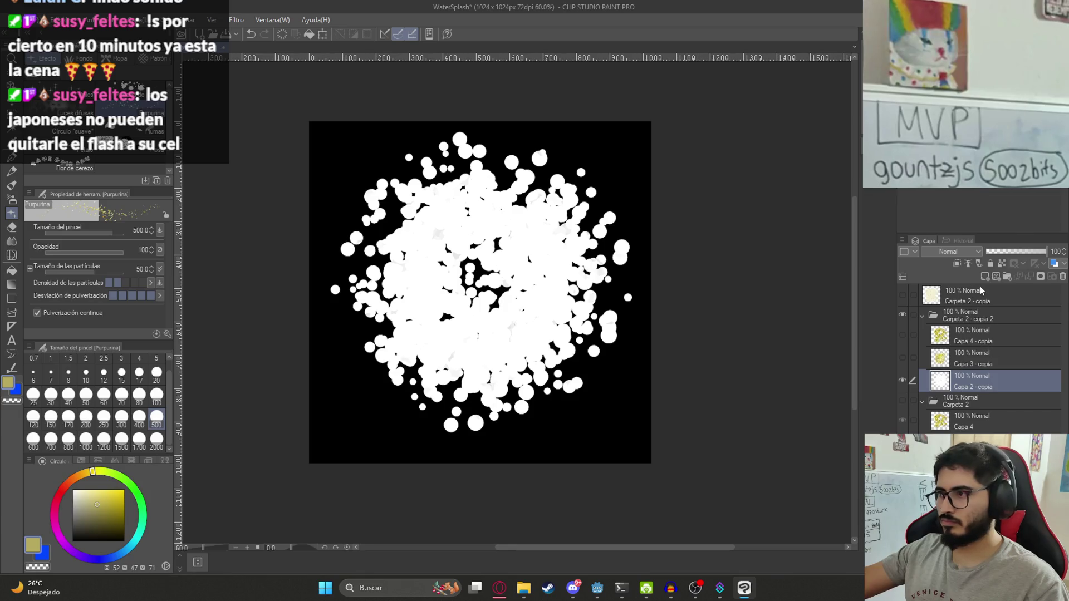
Spray yellow Purpurina glitter on a new layer over the burst and hide the black background.
{"action": "left_click", "coordinate": [984, 277]}
{"action": "mouse_move", "coordinate": [477, 262]}
{"action": "left_mouse_down"}
{"action": "mouse_move", "coordinate": [446, 299]}
{"action": "mouse_move", "coordinate": [467, 329]}
{"action": "mouse_move", "coordinate": [504, 317]}
{"action": "mouse_move", "coordinate": [504, 345]}
{"action": "mouse_move", "coordinate": [518, 325]}
{"action": "mouse_move", "coordinate": [501, 244]}
{"action": "mouse_move", "coordinate": [432, 245]}
{"action": "mouse_move", "coordinate": [451, 295]}
{"action": "mouse_move", "coordinate": [462, 239]}
{"action": "mouse_move", "coordinate": [549, 289]}
{"action": "mouse_move", "coordinate": [510, 265]}
{"action": "mouse_move", "coordinate": [445, 312]}
{"action": "mouse_move", "coordinate": [501, 262]}
{"action": "mouse_move", "coordinate": [553, 390]}
{"action": "left_mouse_up"}
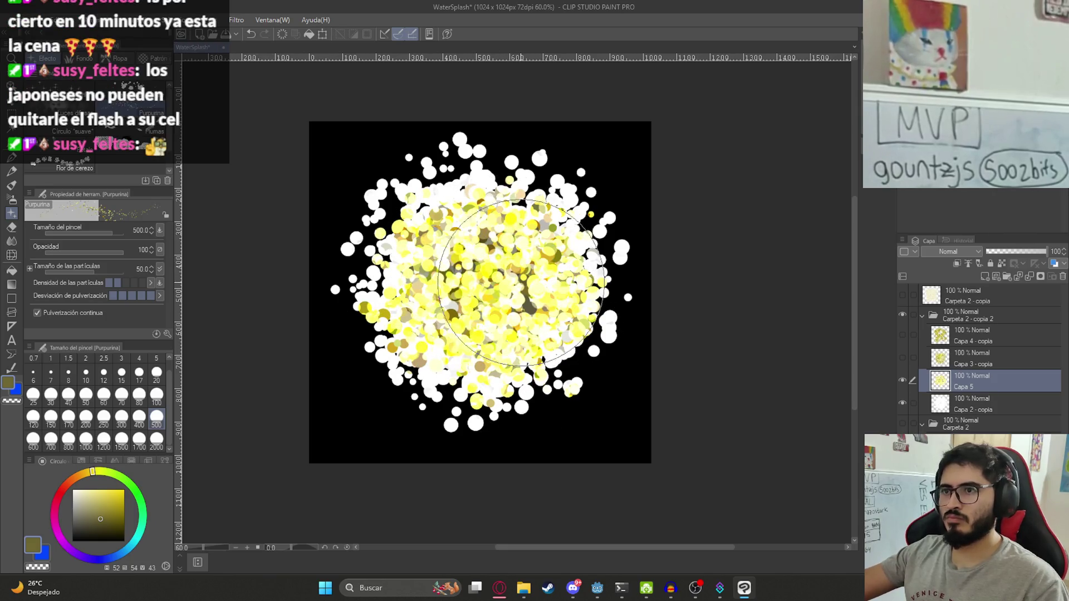
{"action": "scroll", "coordinate": [492, 305], "scroll_direction": "down", "scroll_amount": 3}
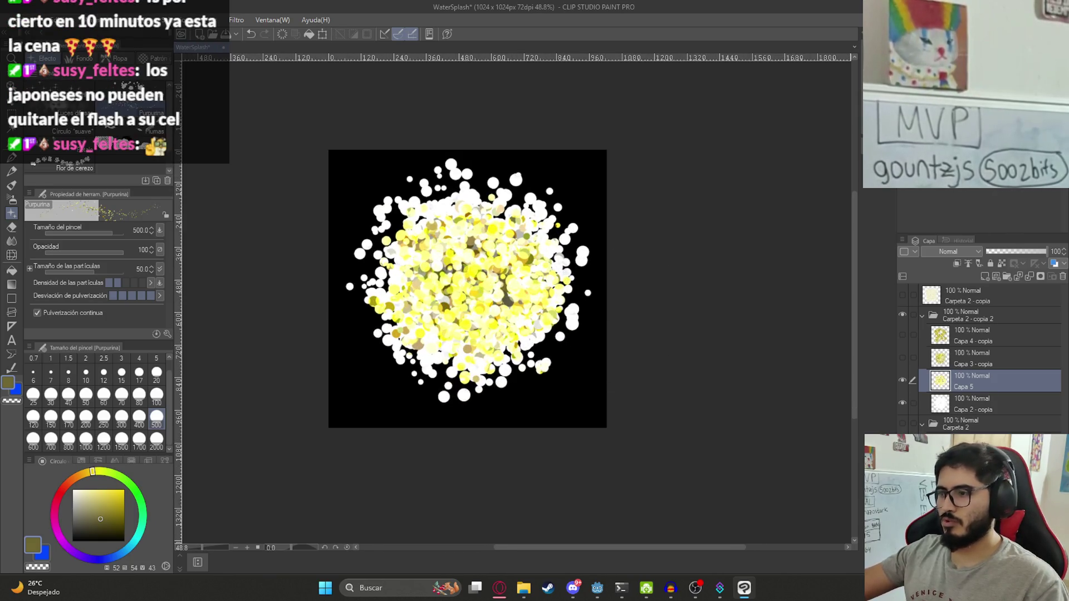
{"action": "left_click", "coordinate": [965, 335]}
Delete the old glitter layers, merge a duplicated folder into one layer, and preview Mosaic at 14.10.
{"action": "right_click", "coordinate": [965, 359]}
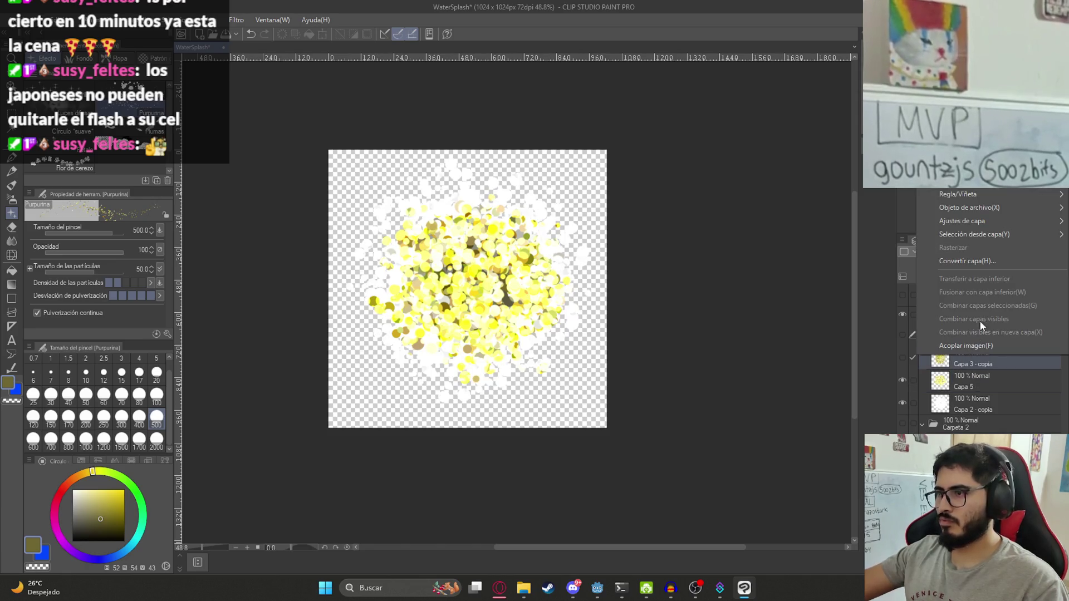
{"action": "left_click", "coordinate": [985, 203]}
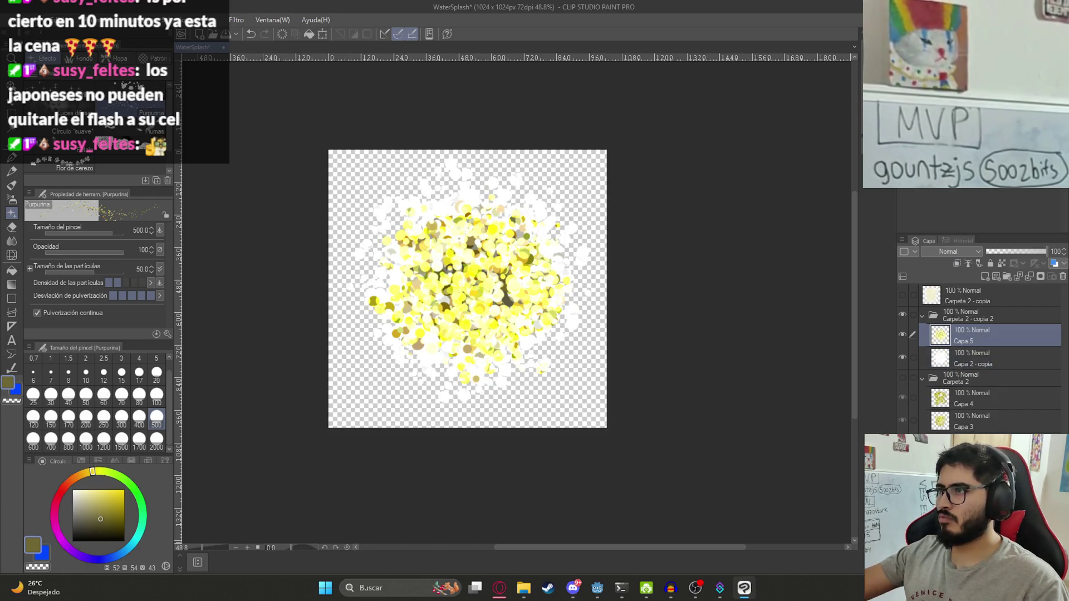
{"action": "left_click", "coordinate": [952, 313]}
{"action": "right_click", "coordinate": [956, 312]}
{"action": "left_click", "coordinate": [1021, 262]}
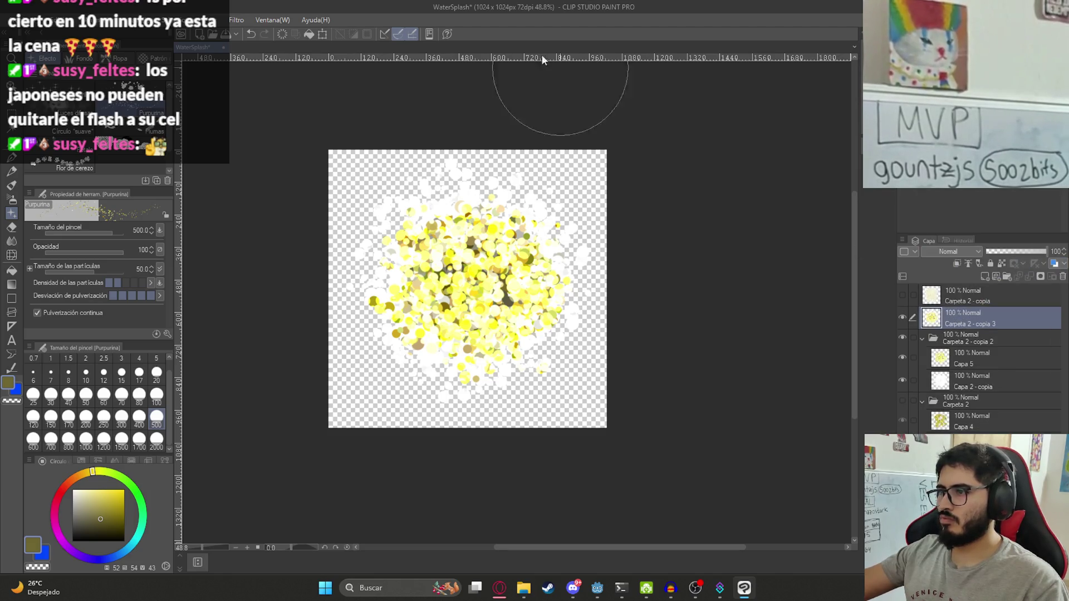
{"action": "left_click", "coordinate": [231, 21]}
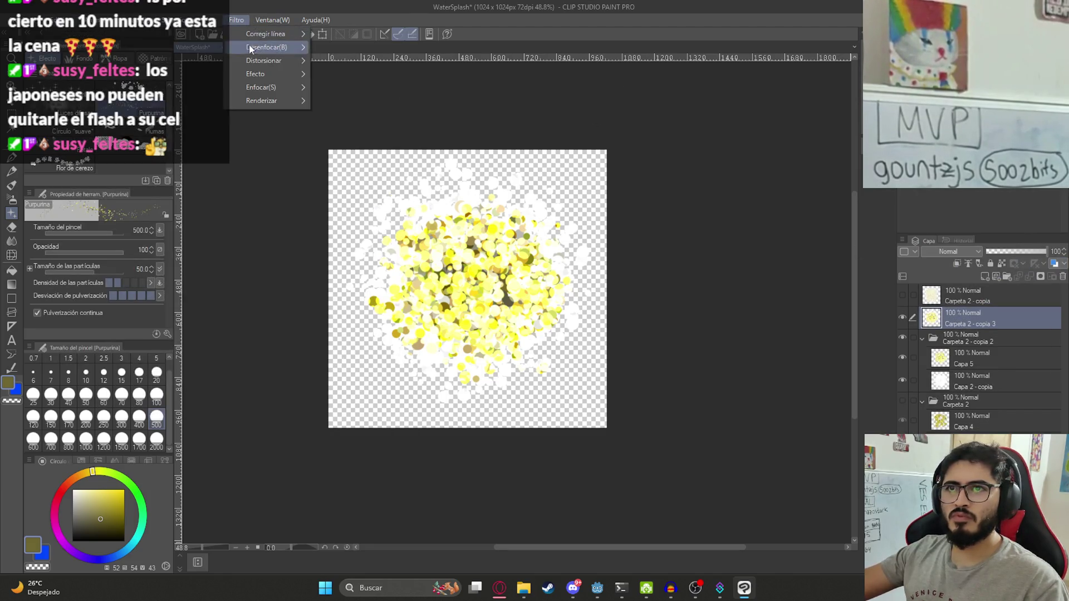
{"action": "left_click", "coordinate": [329, 92]}
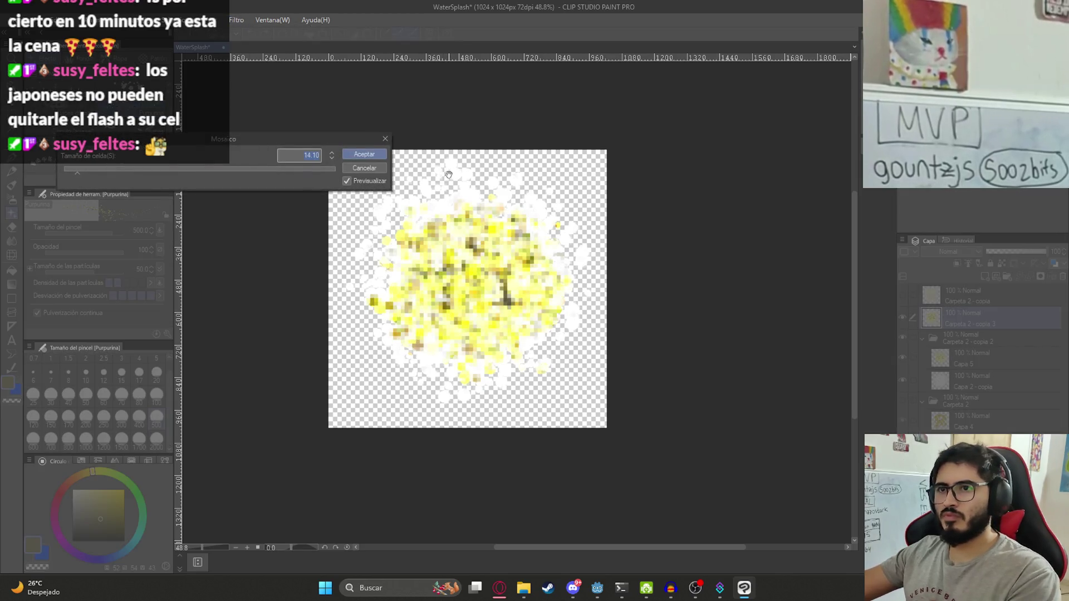